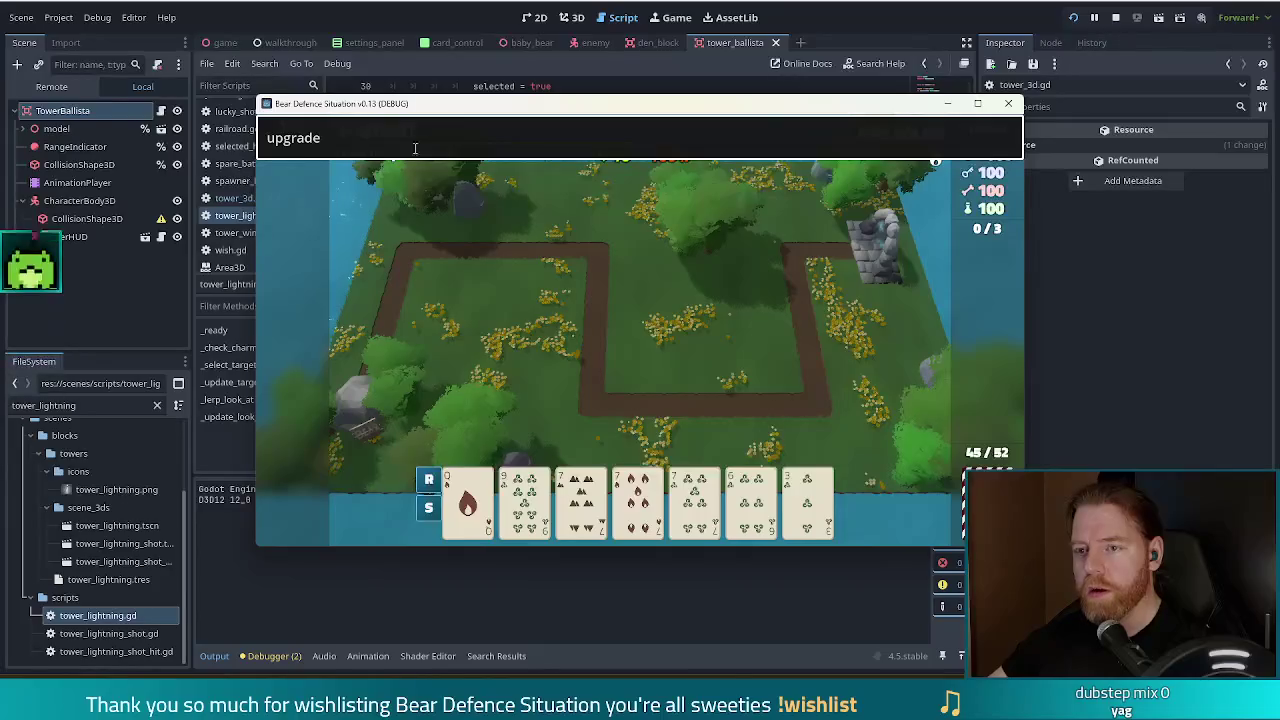
# - Upgrade the lightning tower to level 5, close its panel, and dismiss the command bar
pyautogui.click(490, 213)
pyautogui.click(639, 437)
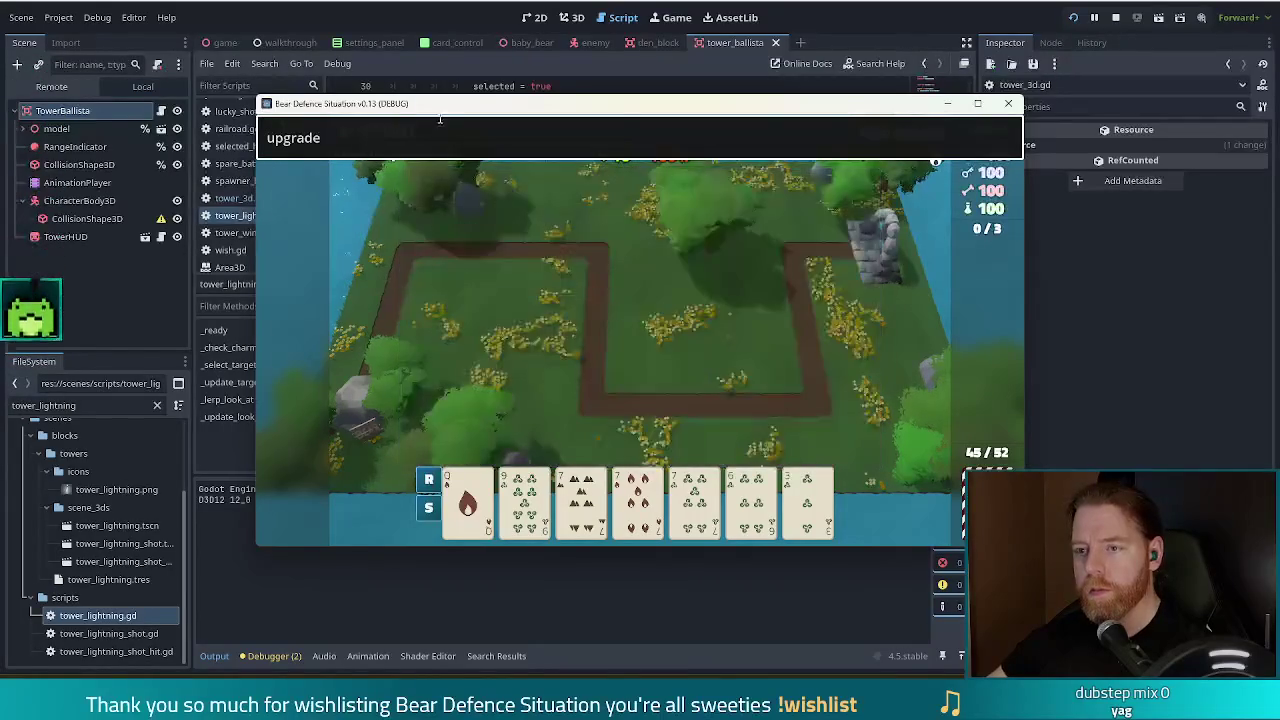
pyautogui.click(639, 437)
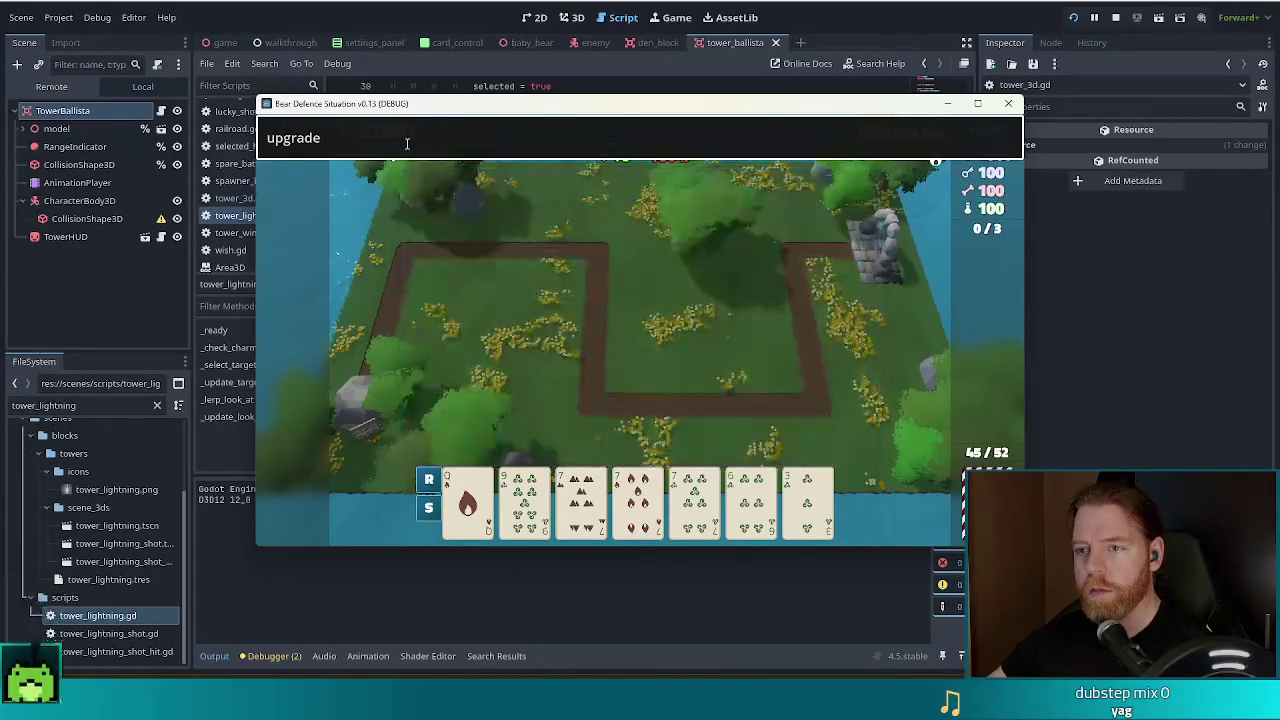
pyautogui.click(639, 437)
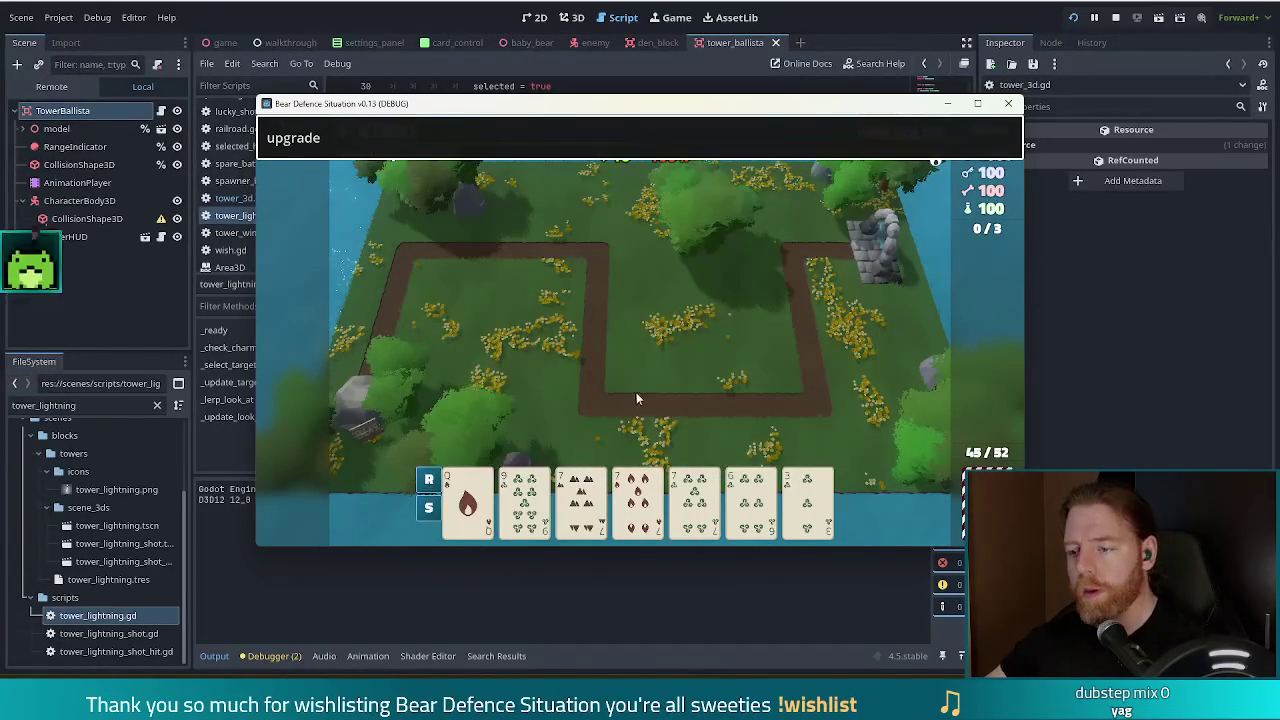
pyautogui.write('`')
pyautogui.press('Return')
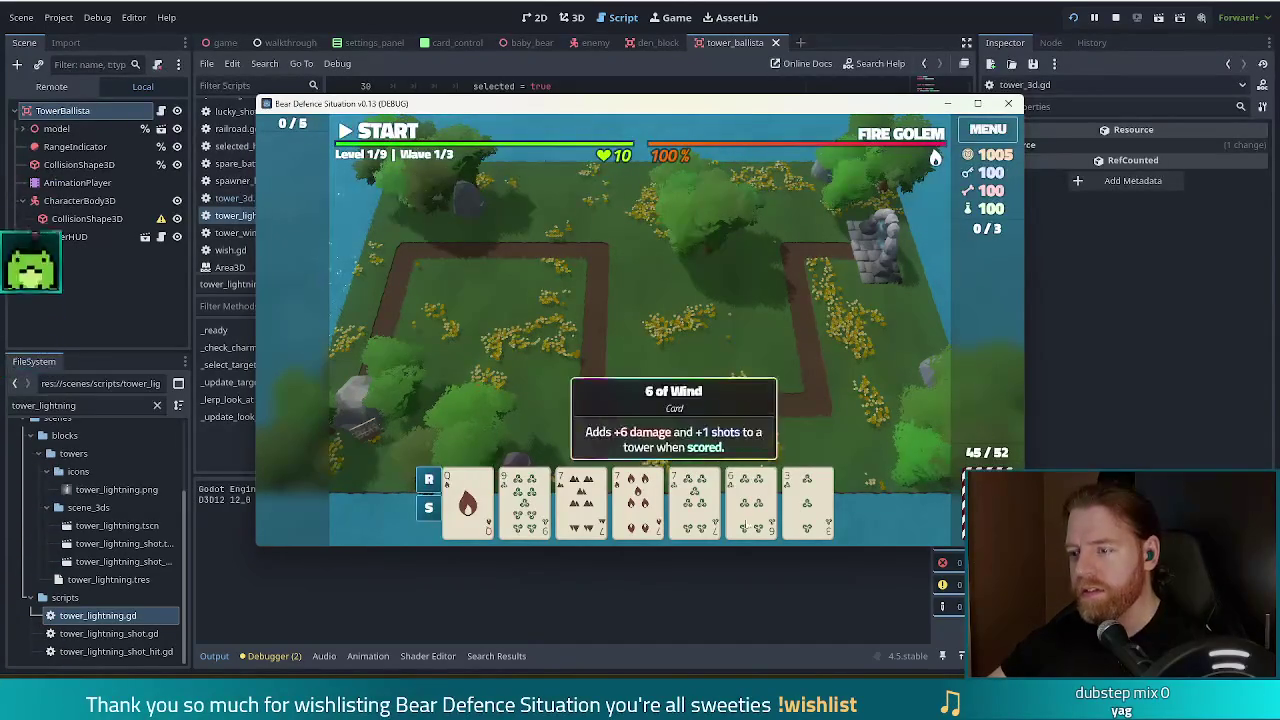
# - Play the wind card to build a tower inside the path loop
pyautogui.click(808, 500)
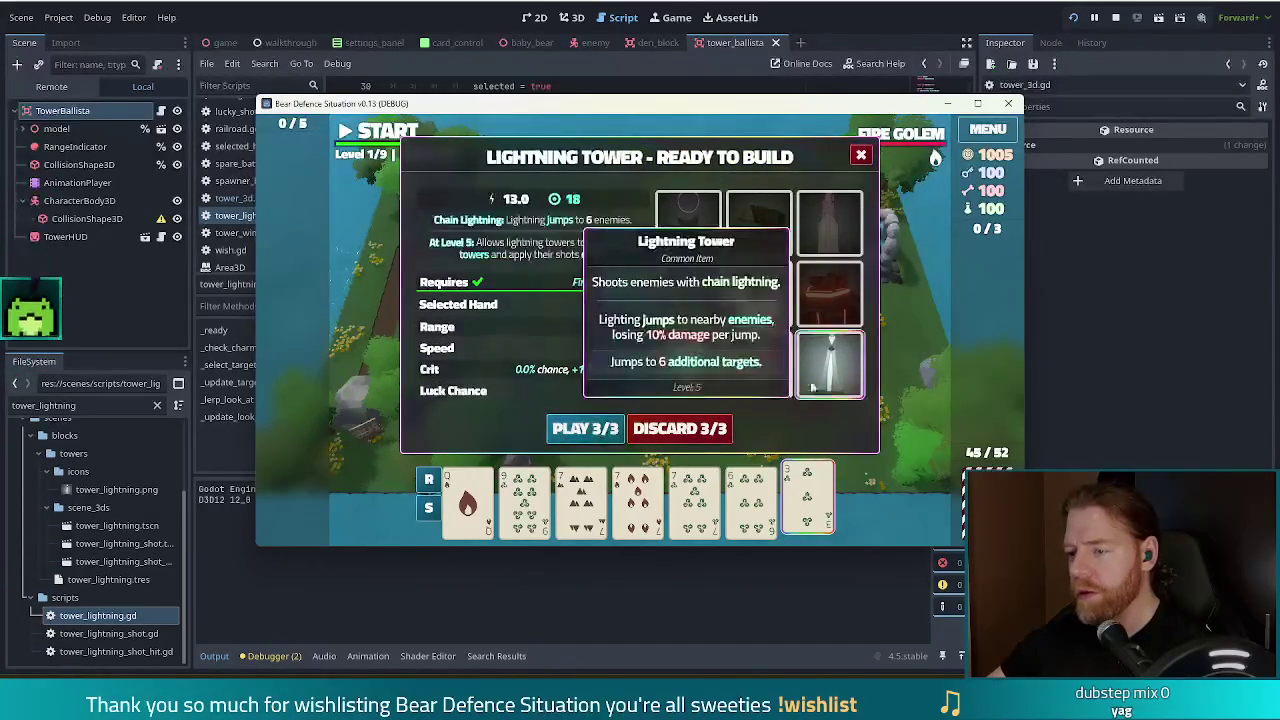
pyautogui.click(590, 432)
pyautogui.click(634, 355)
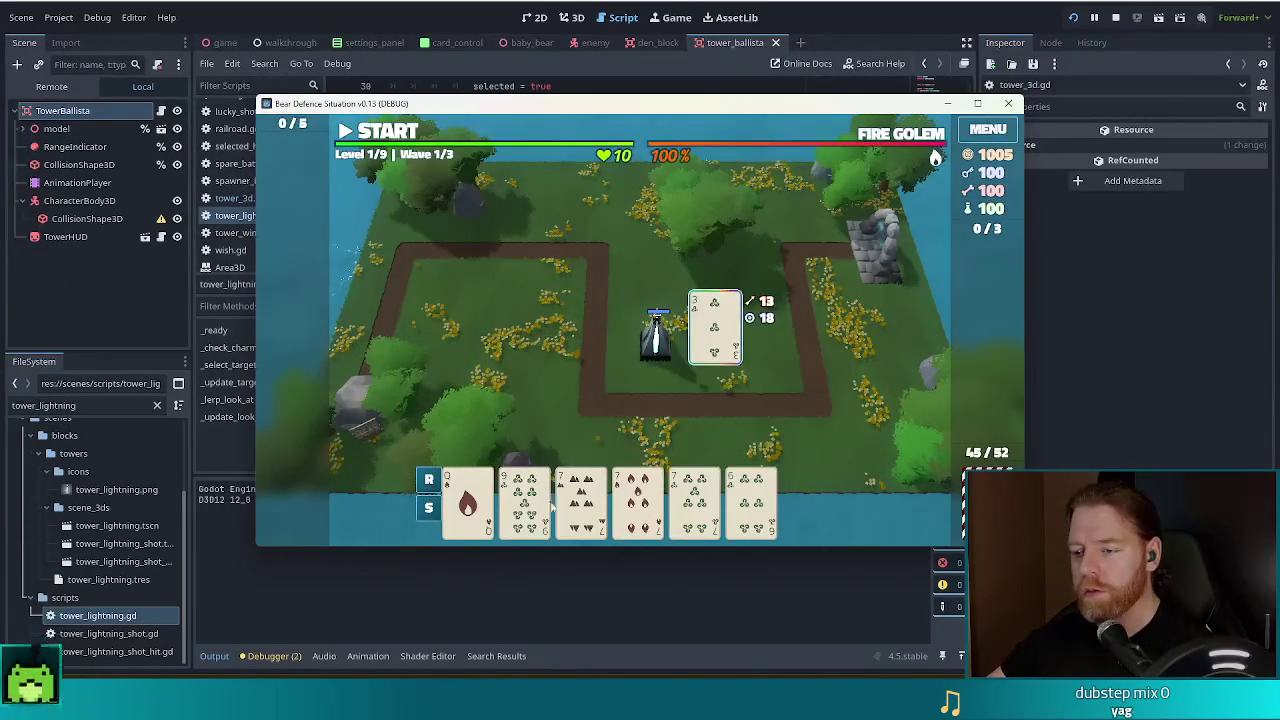
# - Discard the three 7s, then build an Ice Tower from the 4 of Water beside the ballista
pyautogui.click(625, 505)
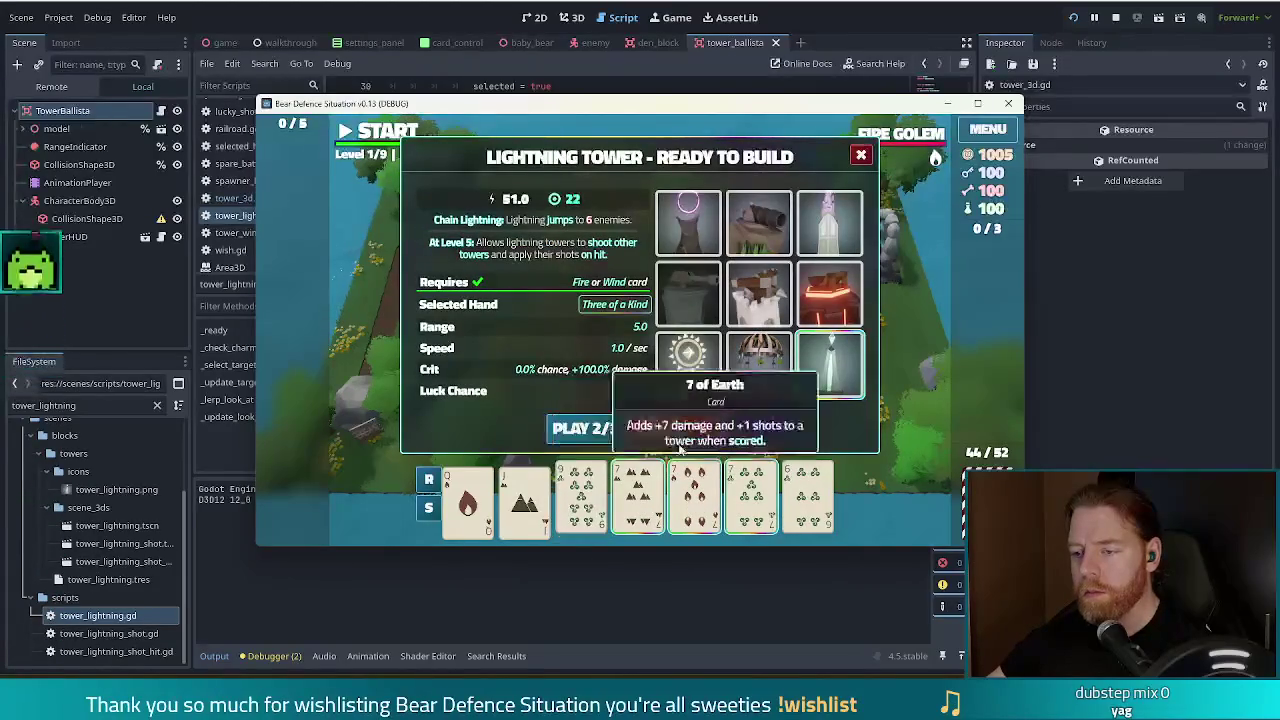
pyautogui.click(585, 428)
pyautogui.click(808, 500)
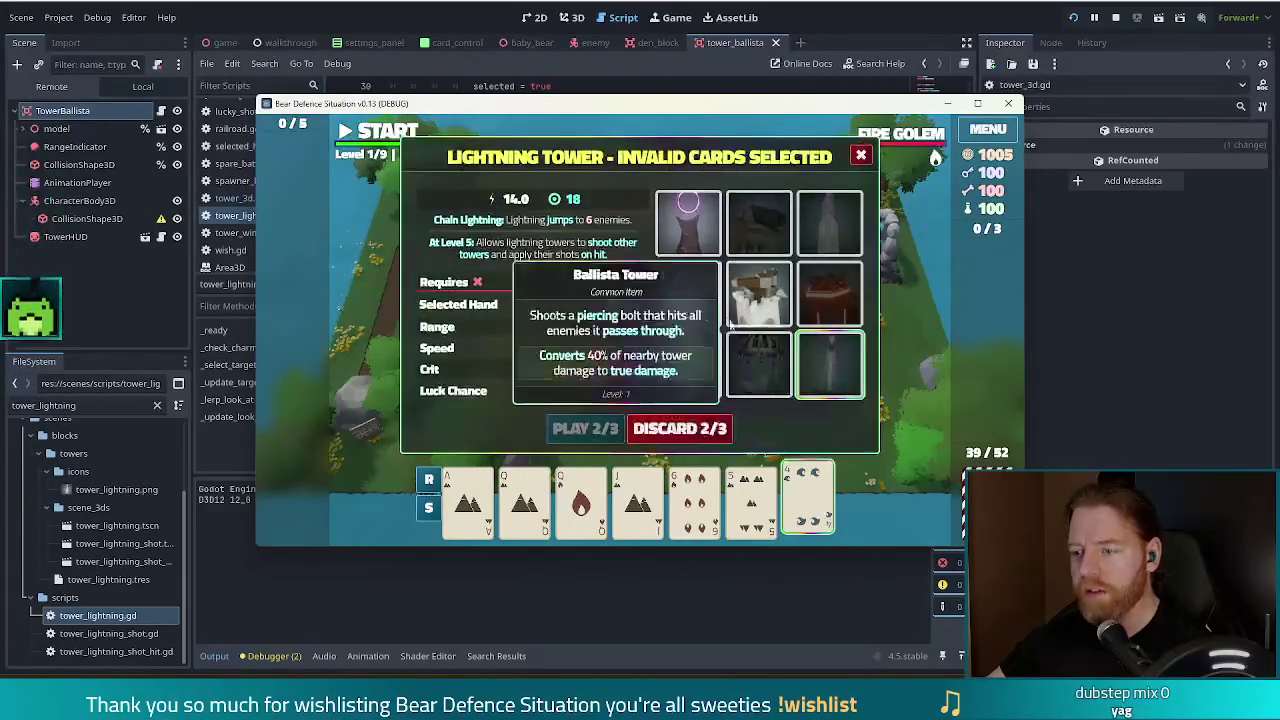
pyautogui.click(688, 295)
pyautogui.click(586, 429)
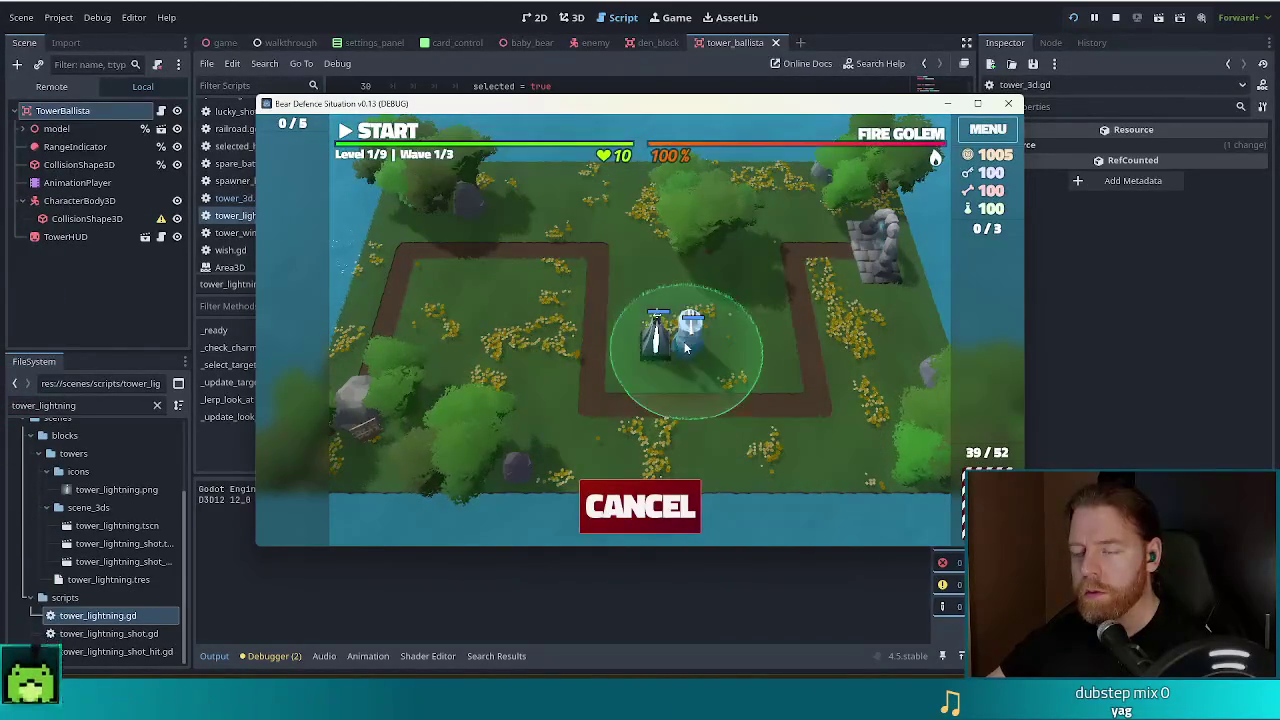
pyautogui.click(687, 348)
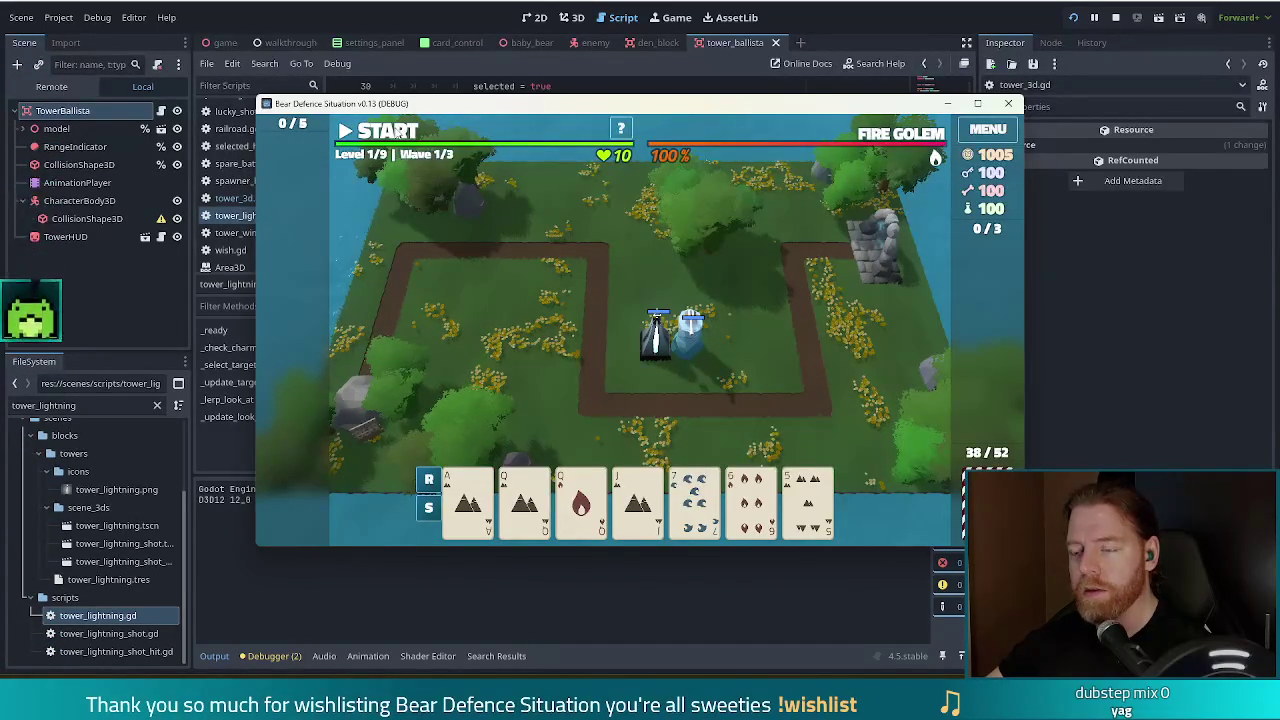
# - Start wave 1, pause and resume it, pause again, then switch back to the Godot editor
pyautogui.click(397, 136)
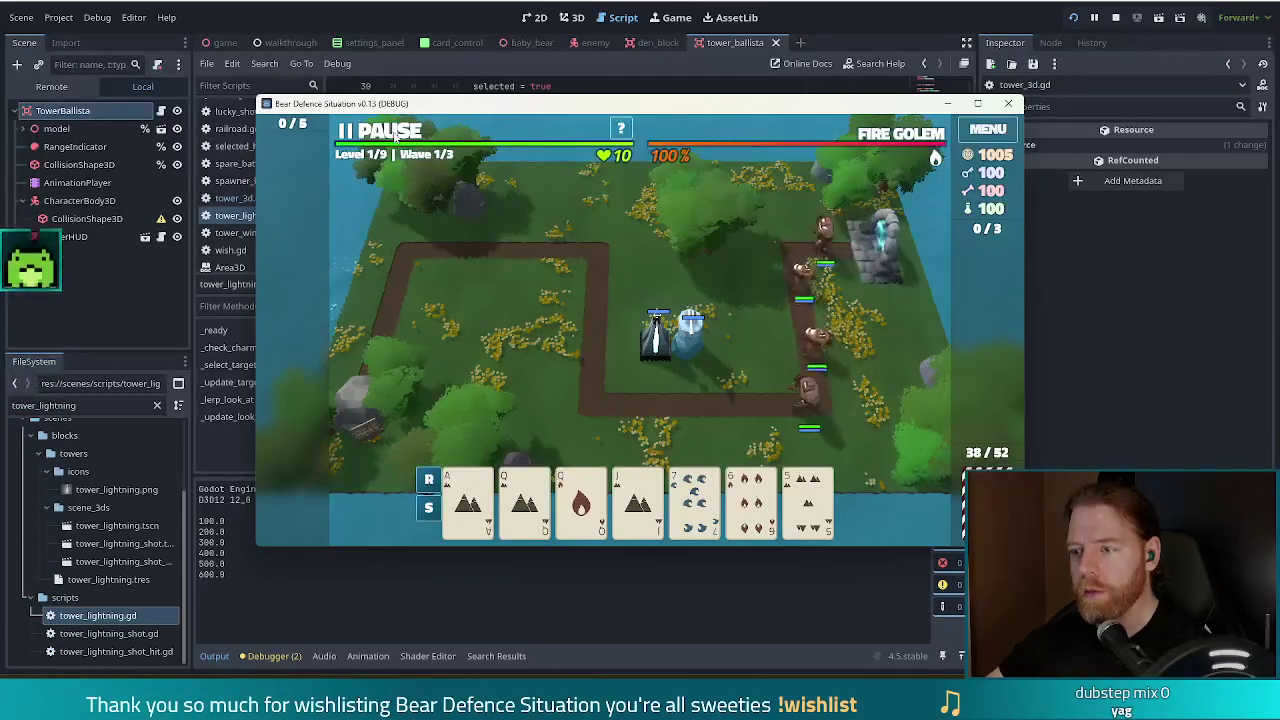
pyautogui.click(396, 138)
pyautogui.click(396, 138)
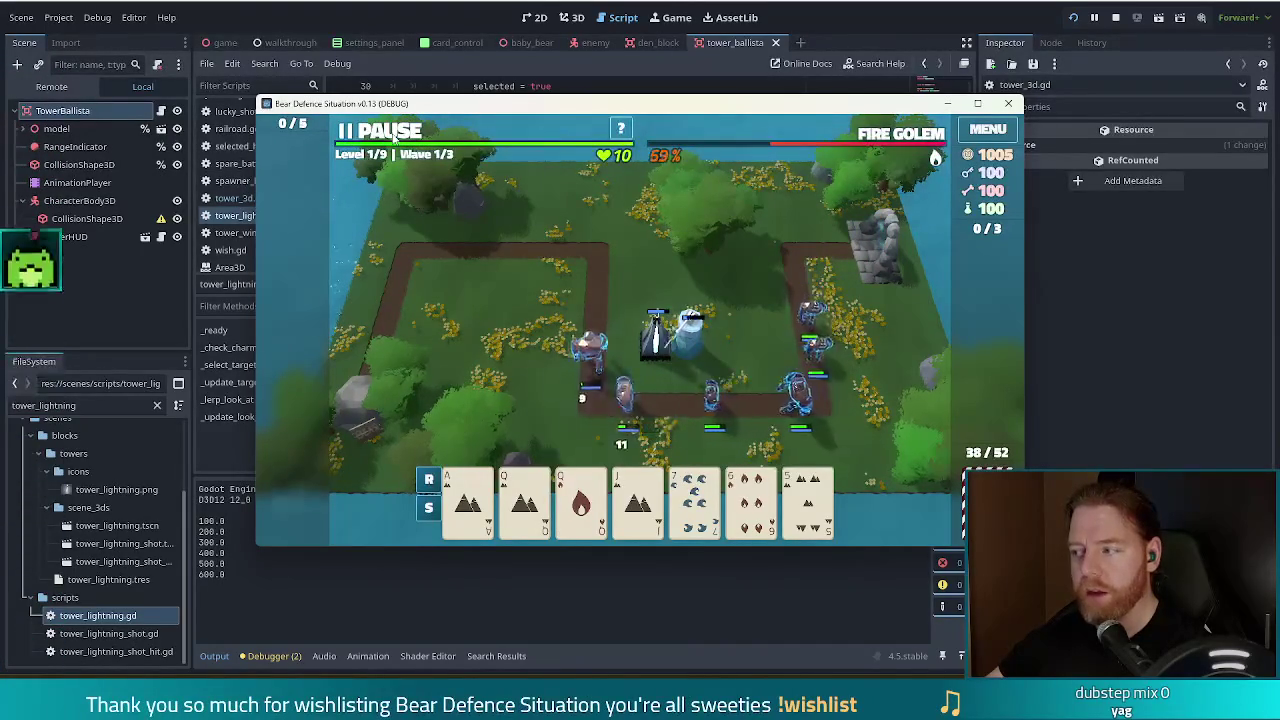
pyautogui.click(393, 138)
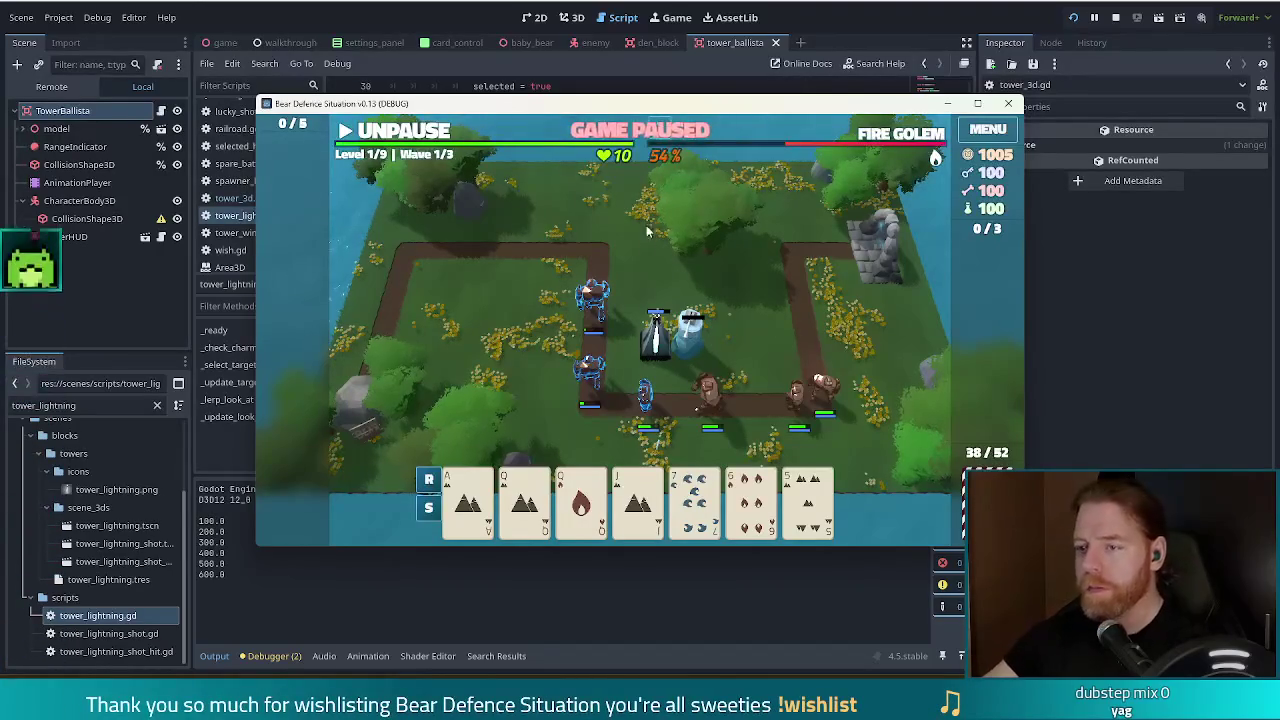
pyautogui.hotkey('alt', 'Tab')
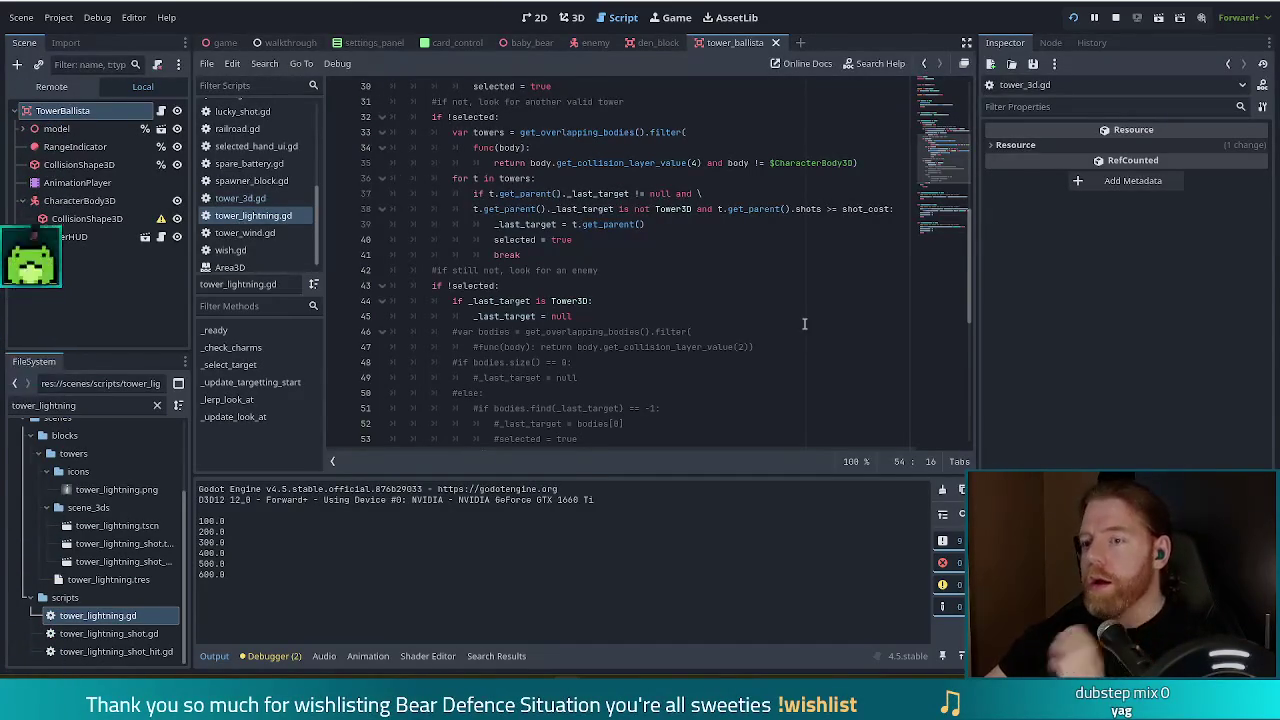
# - Read the is_instance_valid and shot_cost conditions on lines 27–29 of _select_target
pyautogui.click(572, 209)
pyautogui.scroll(3, 630, 245)
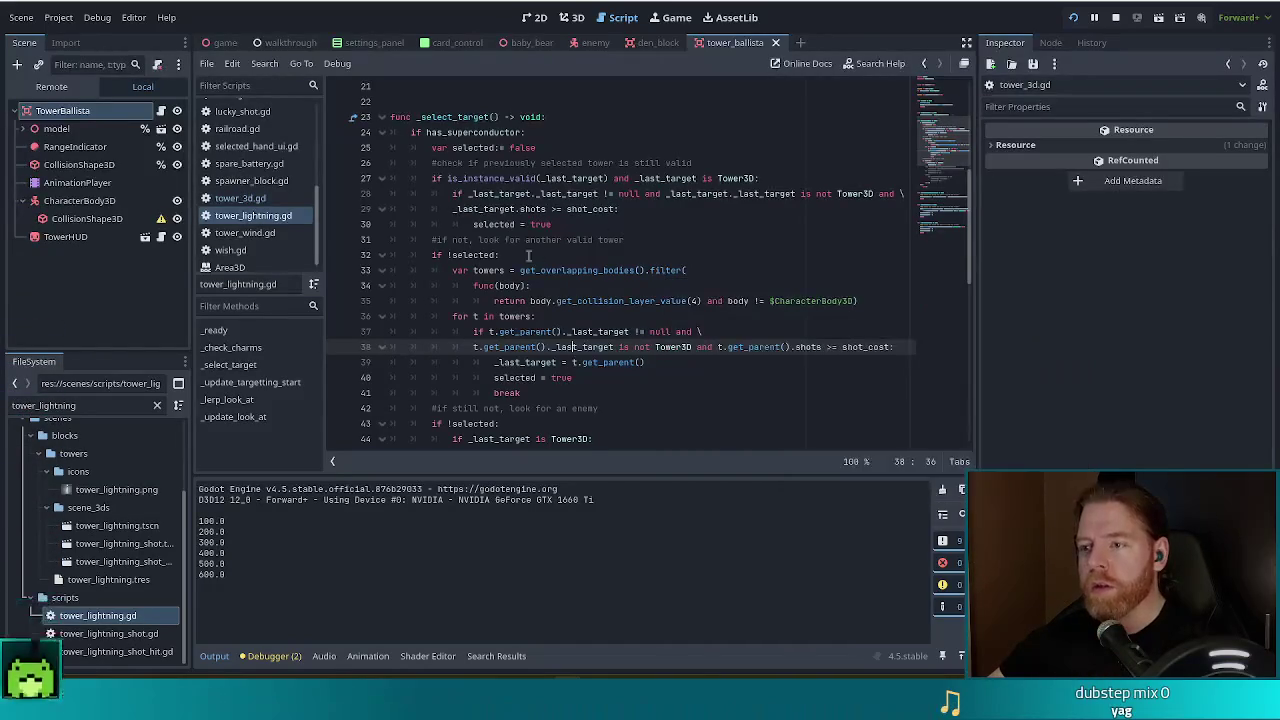
pyautogui.moveTo(447, 178); pyautogui.dragTo(605, 179)
pyautogui.click(448, 116)
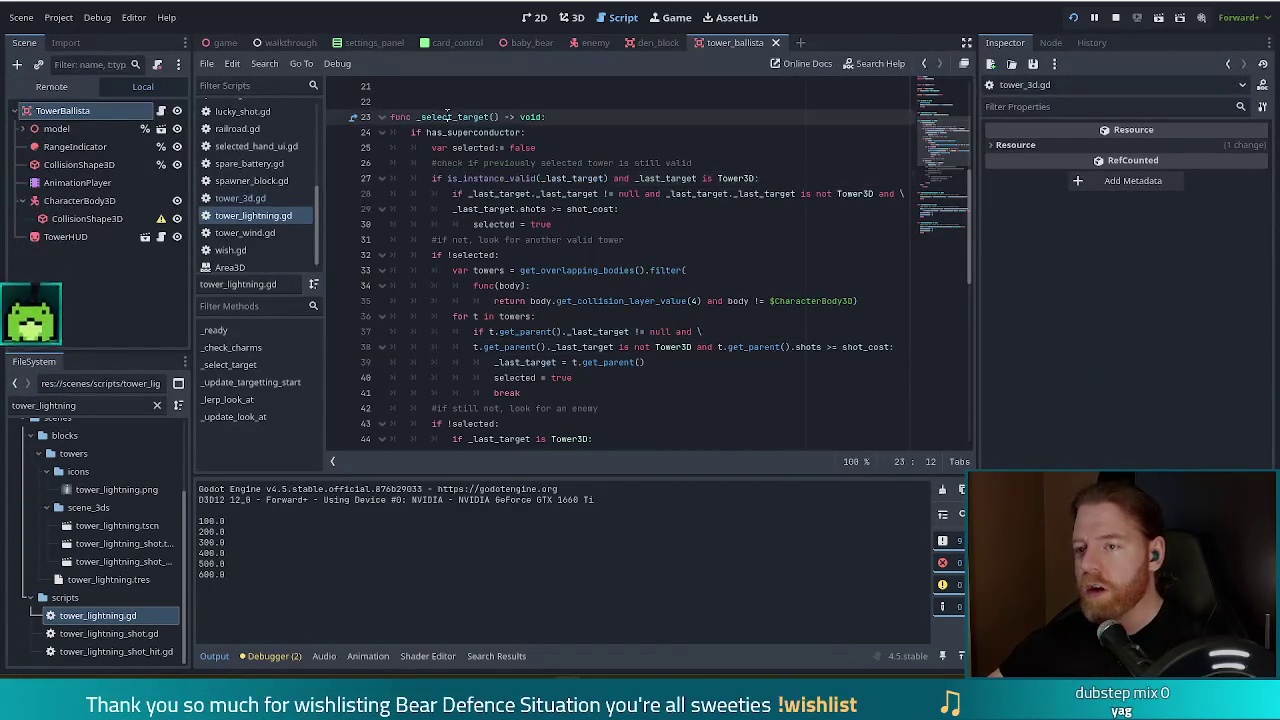
pyautogui.click(482, 178)
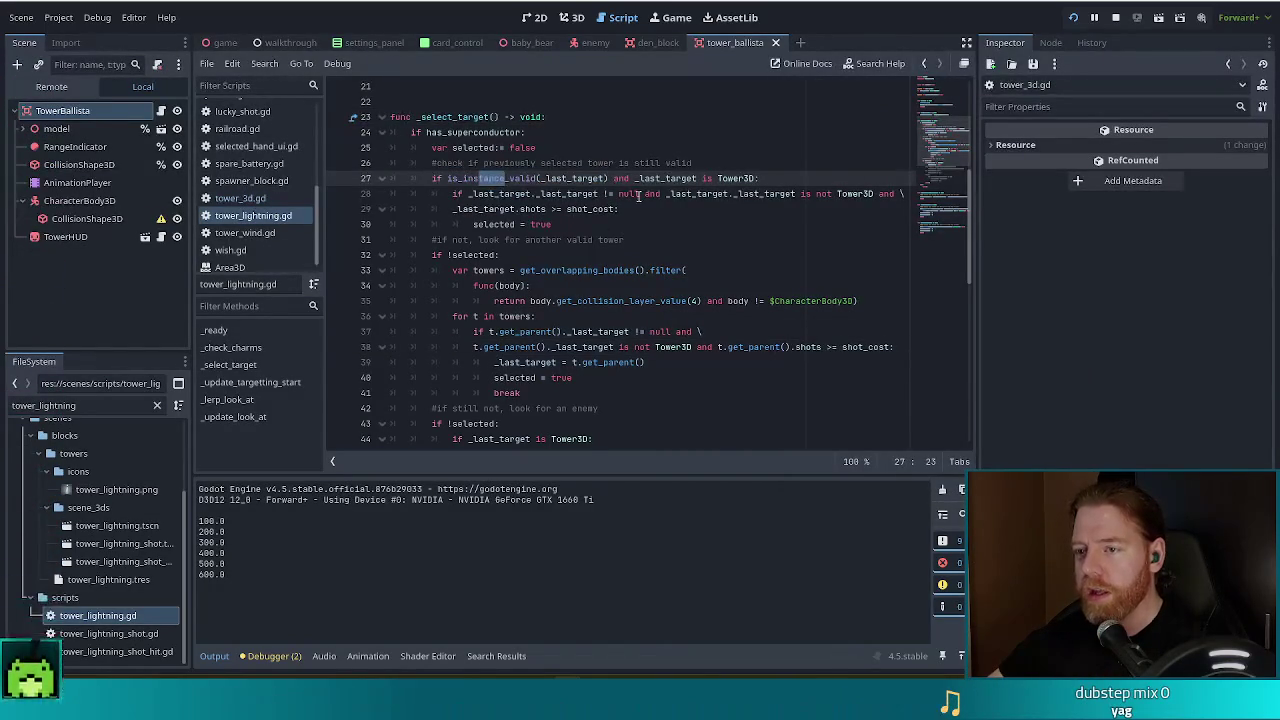
pyautogui.press('Down')
pyautogui.press('Down')
pyautogui.moveTo(458, 178)
pyautogui.mouseDown()
pyautogui.moveTo(636, 164)
pyautogui.moveTo(626, 178)
pyautogui.moveTo(647, 178)
pyautogui.mouseUp()
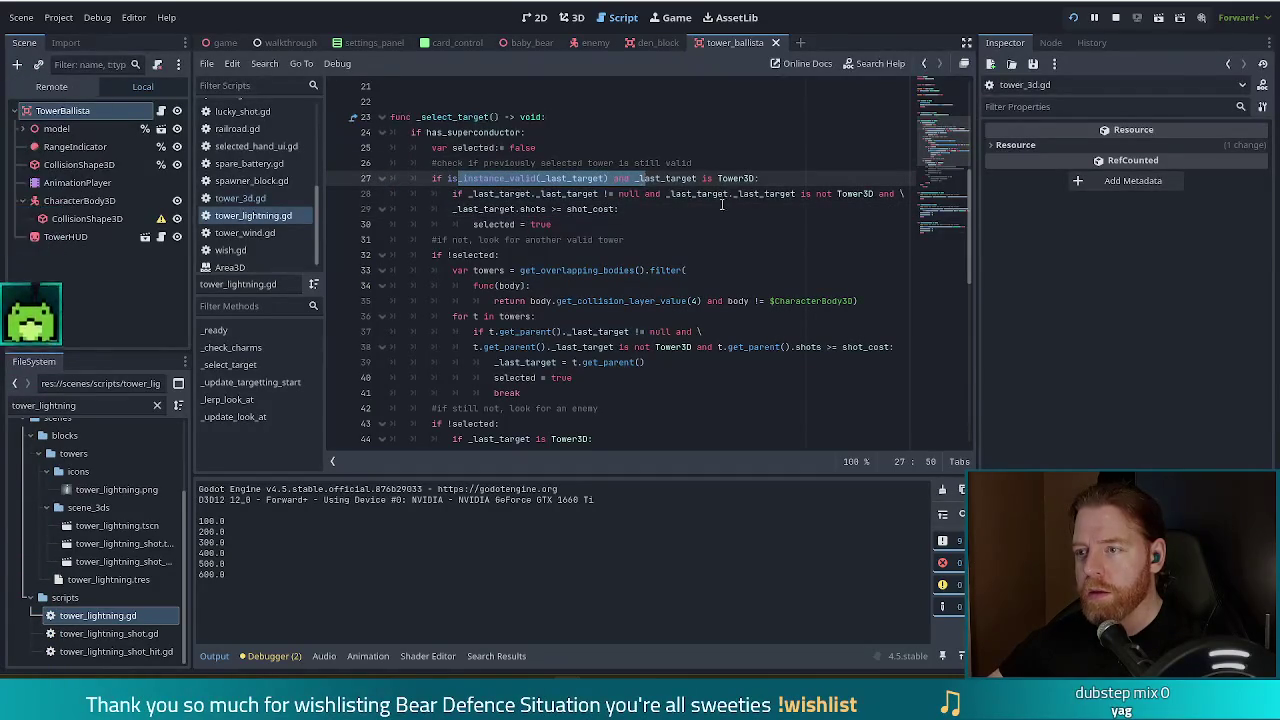
pyautogui.click(542, 178)
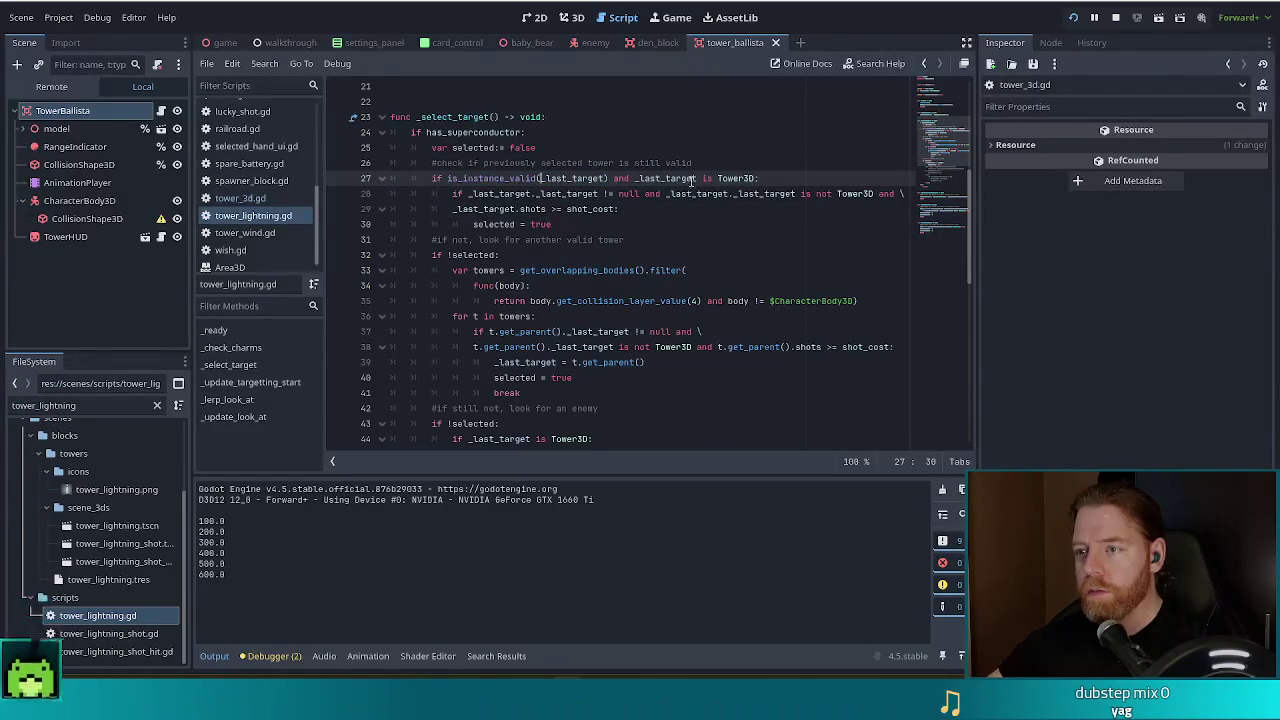
pyautogui.click(483, 193)
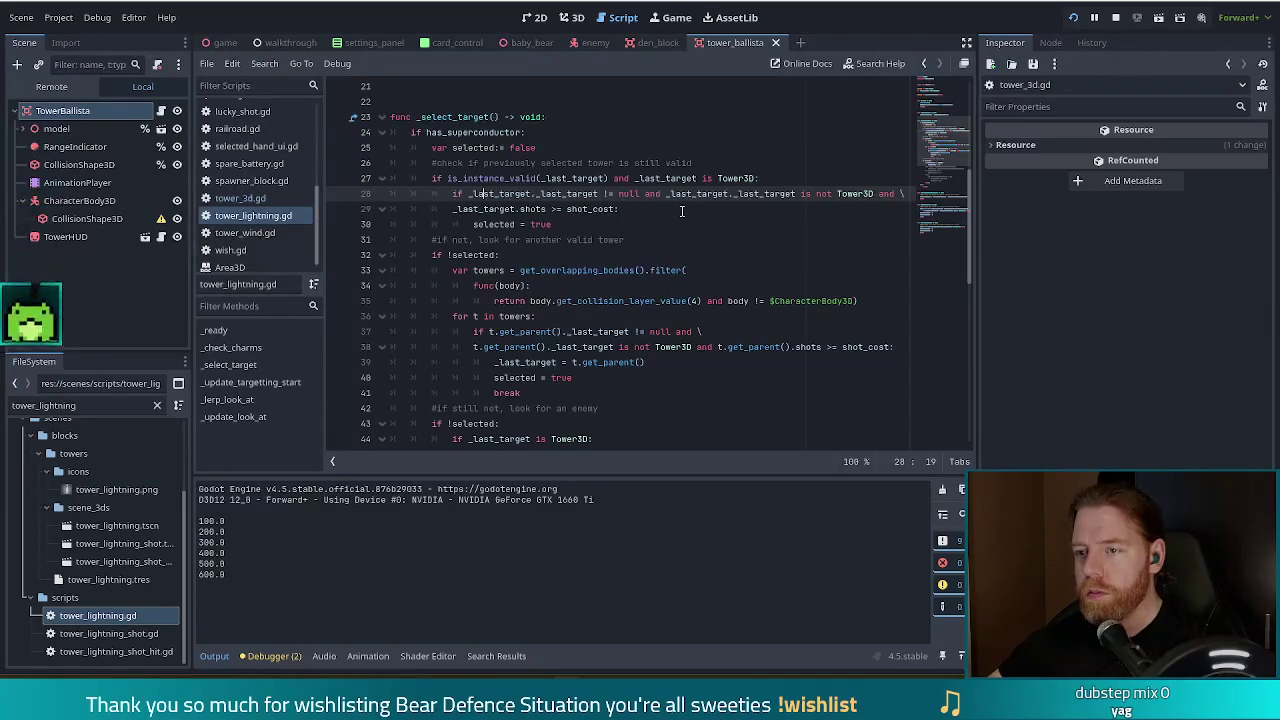
pyautogui.moveTo(616, 209); pyautogui.dragTo(450, 210)
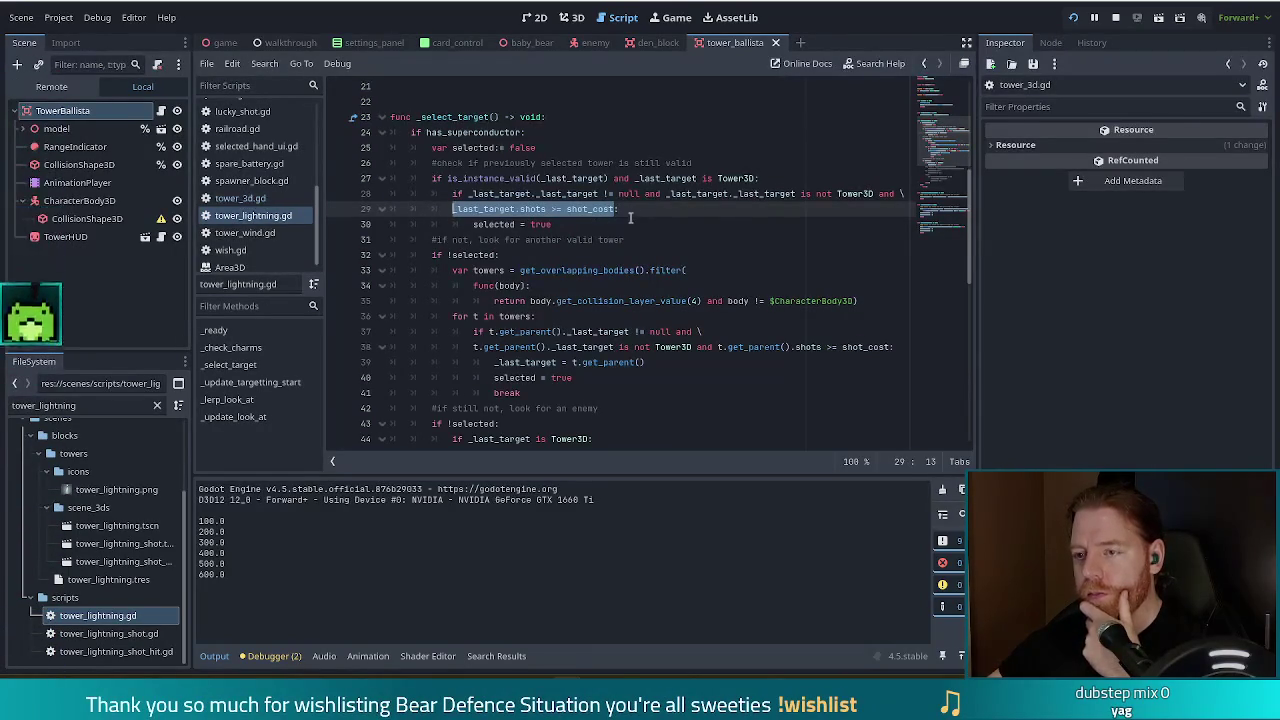
pyautogui.click(500, 239)
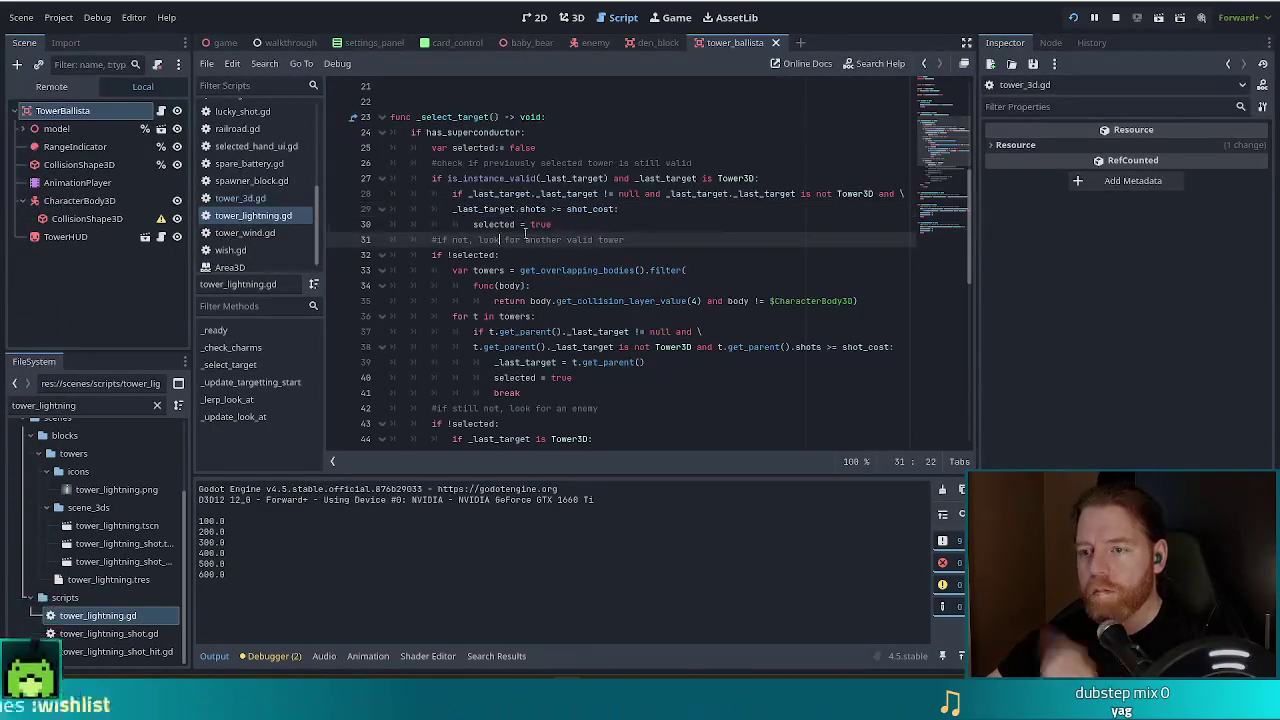
# - Scroll on to the line 38 shots check and place the caret after if !selected
pyautogui.scroll(-1, 521, 216)
pyautogui.scroll(-1, 521, 216)
pyautogui.moveTo(474, 178)
pyautogui.mouseDown()
pyautogui.moveTo(520, 185)
pyautogui.moveTo(594, 286)
pyautogui.mouseUp()
pyautogui.click(655, 271)
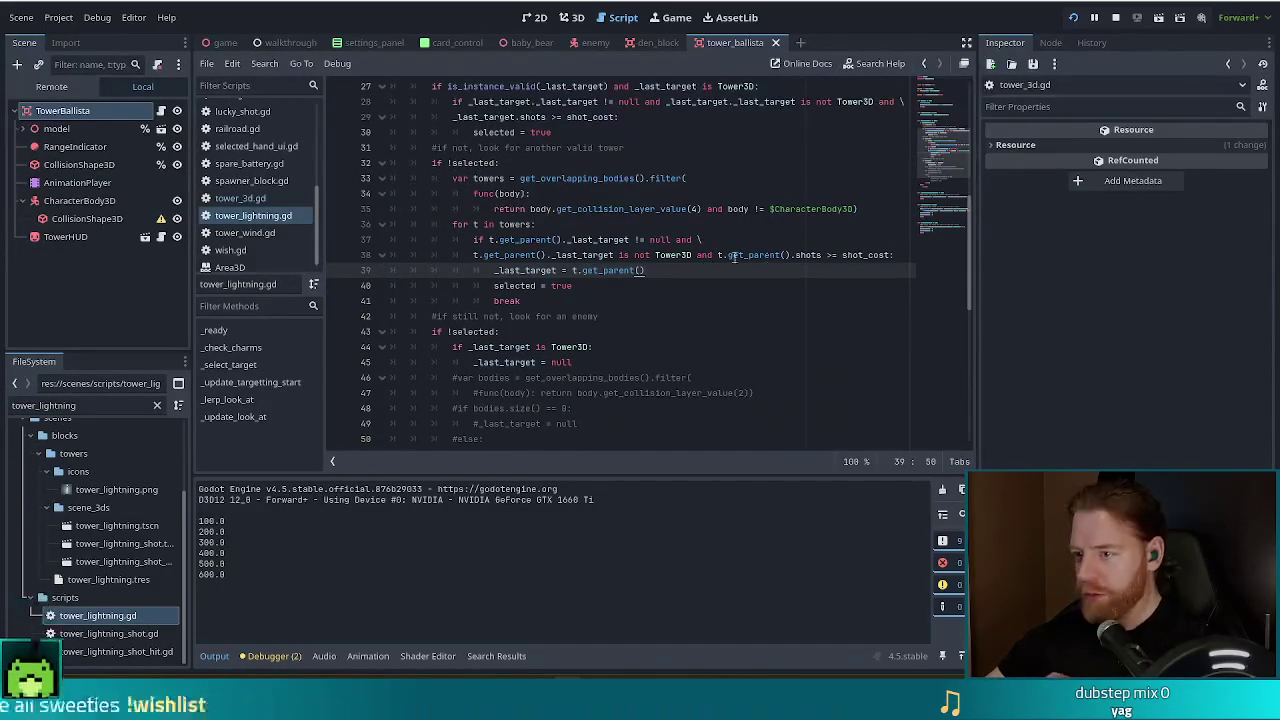
pyautogui.click(721, 254)
pyautogui.moveTo(721, 254); pyautogui.dragTo(890, 255)
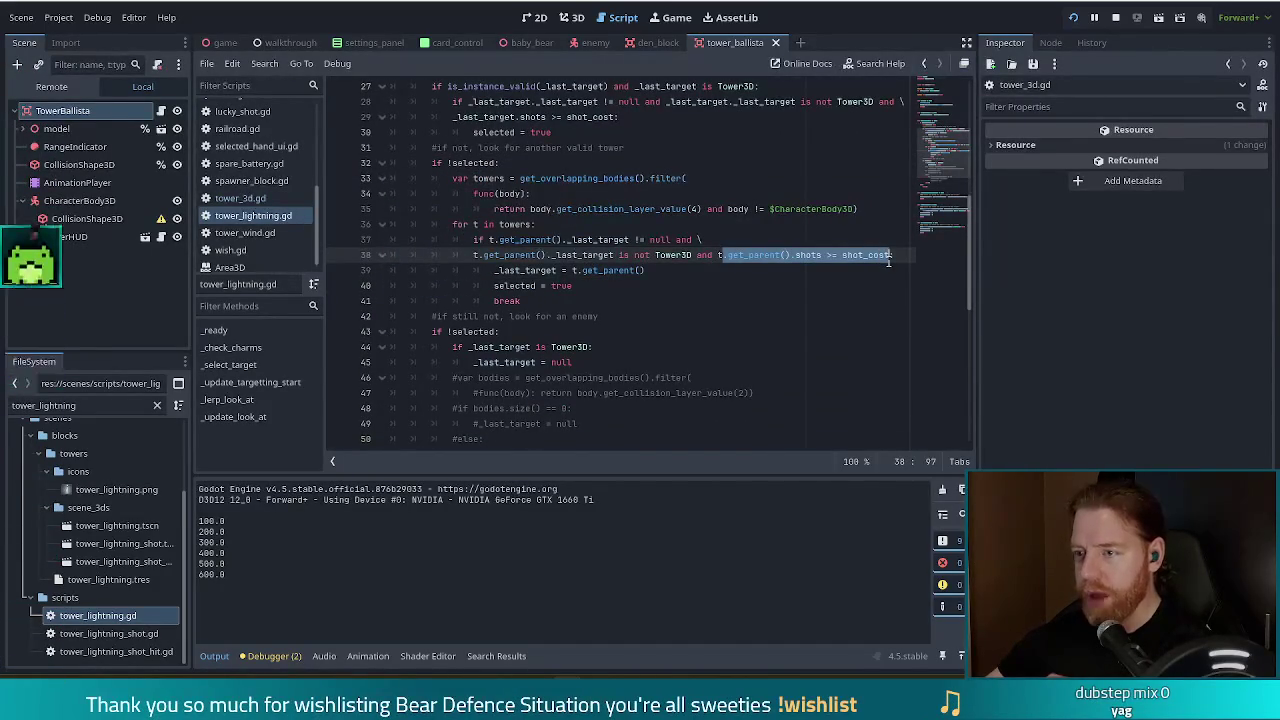
pyautogui.click(561, 270)
pyautogui.scroll(-1, 630, 299)
pyautogui.scroll(-2, 630, 299)
pyautogui.click(514, 194)
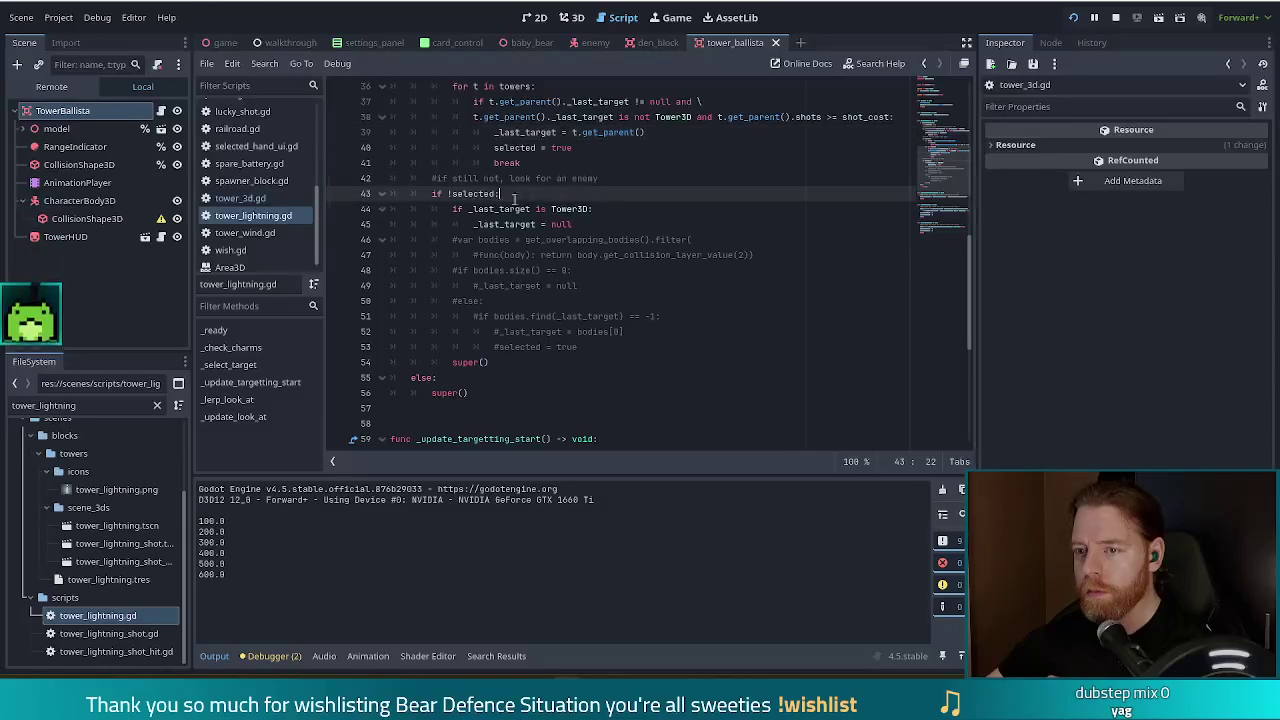
# - Insert a print(_last_target) line under if !selected: in tower_lightning.gd
pyautogui.press('Return')
pyautogui.write('p')
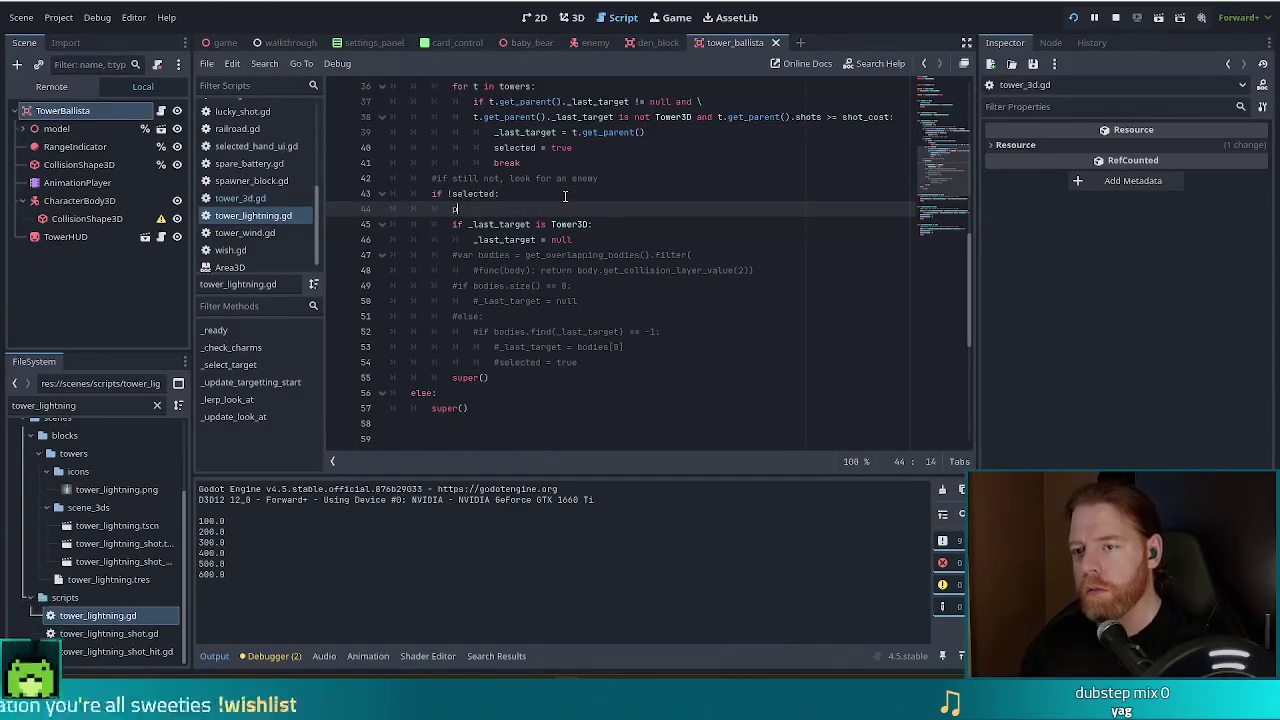
pyautogui.write('rint(_la')
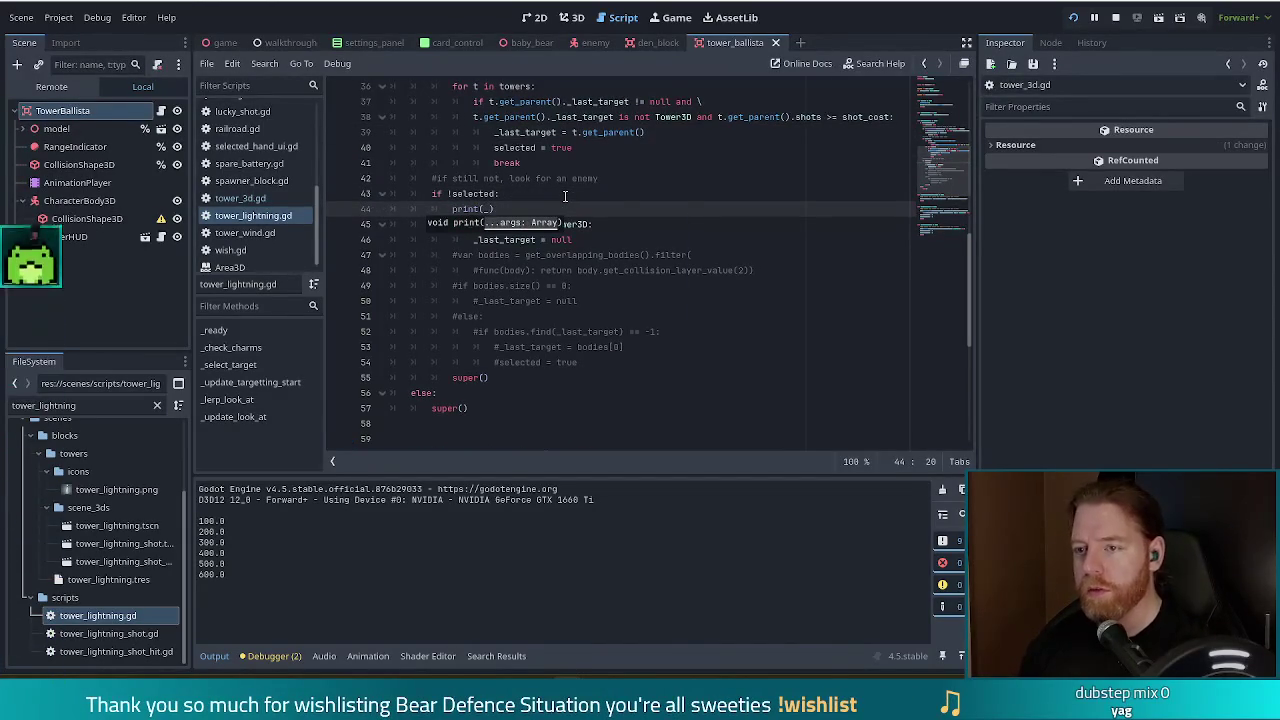
pyautogui.write('s')
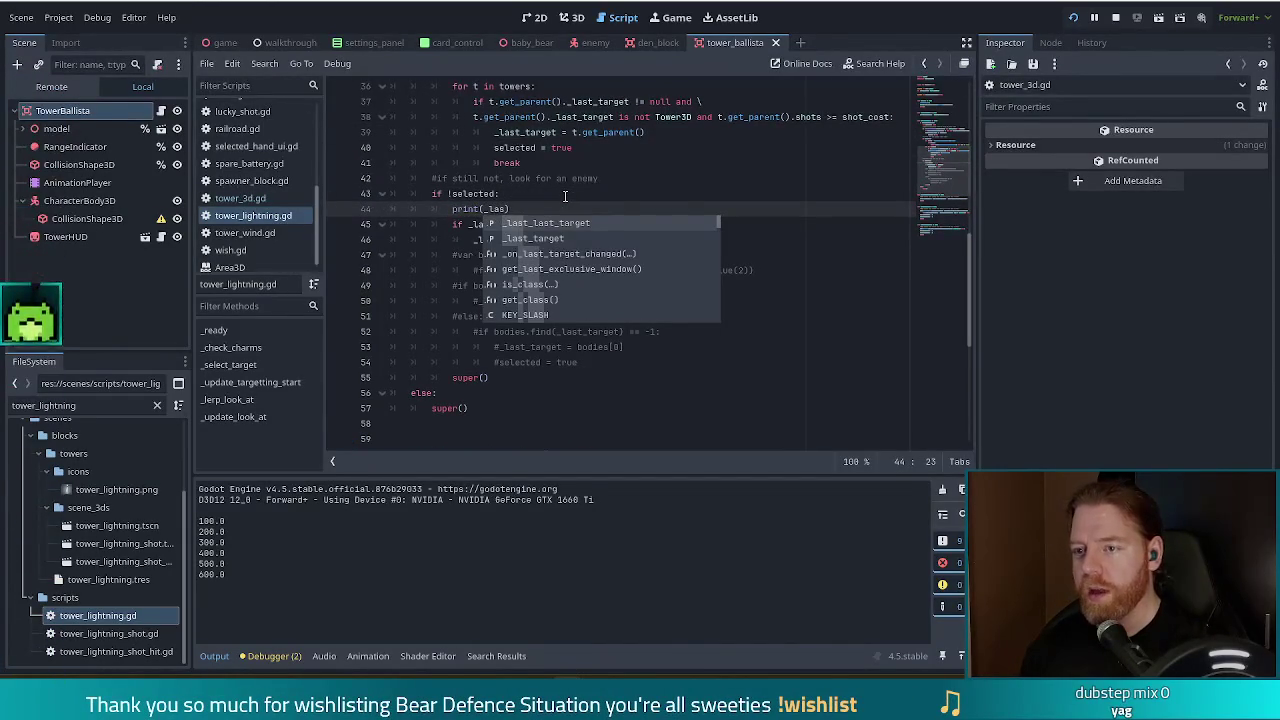
pyautogui.write('t_target')
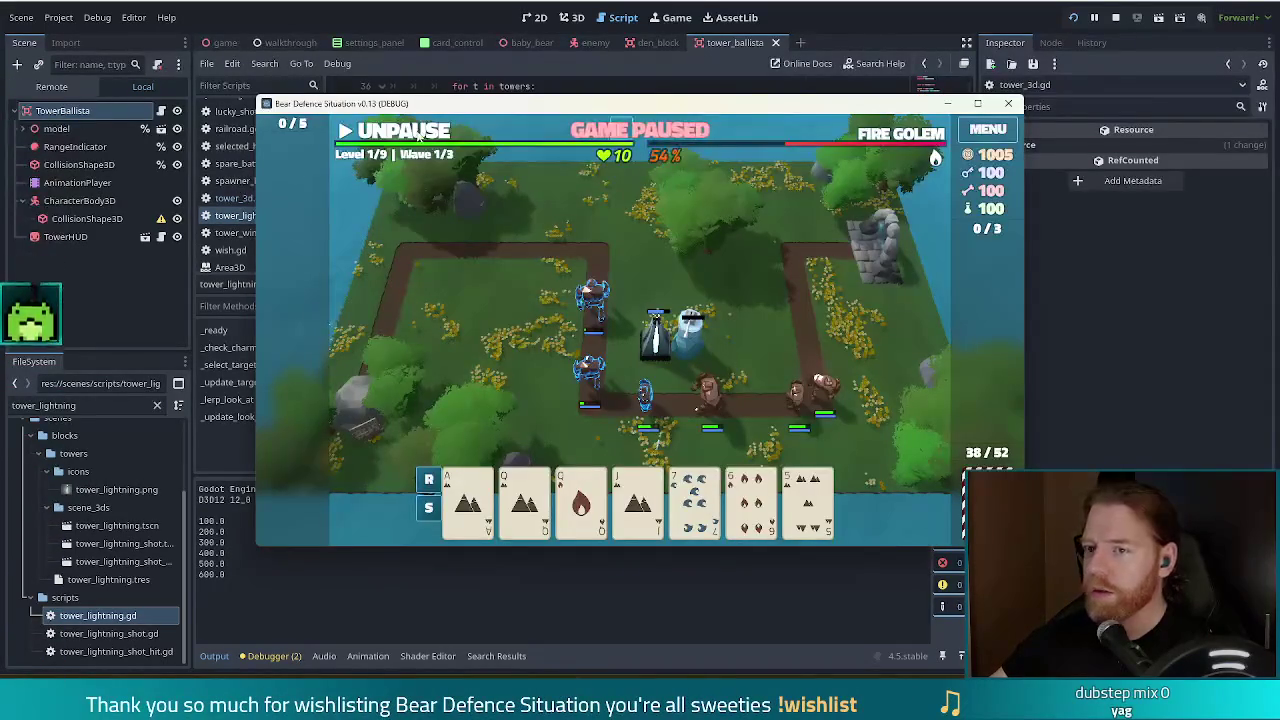
# - Pause the running game and return to the tower_lightning.gd script
pyautogui.click(418, 133)
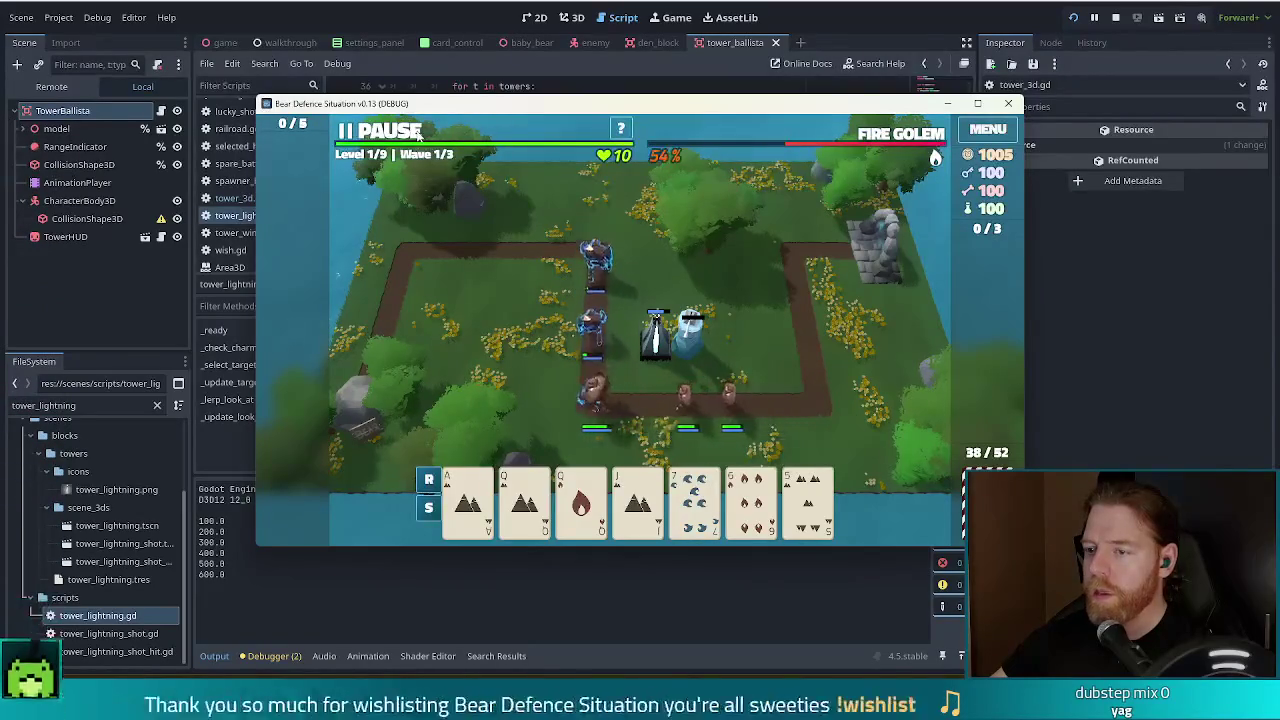
pyautogui.click(418, 133)
pyautogui.press('F8')
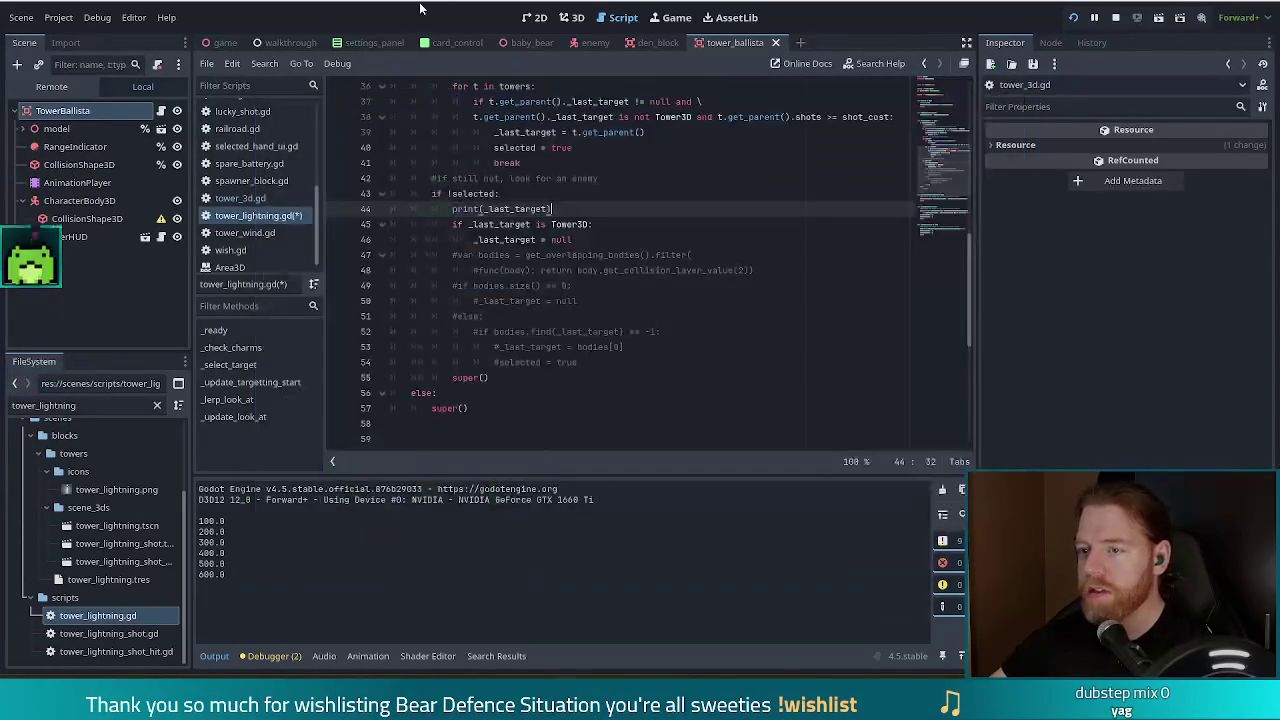
pyautogui.scroll(3, 627, 319)
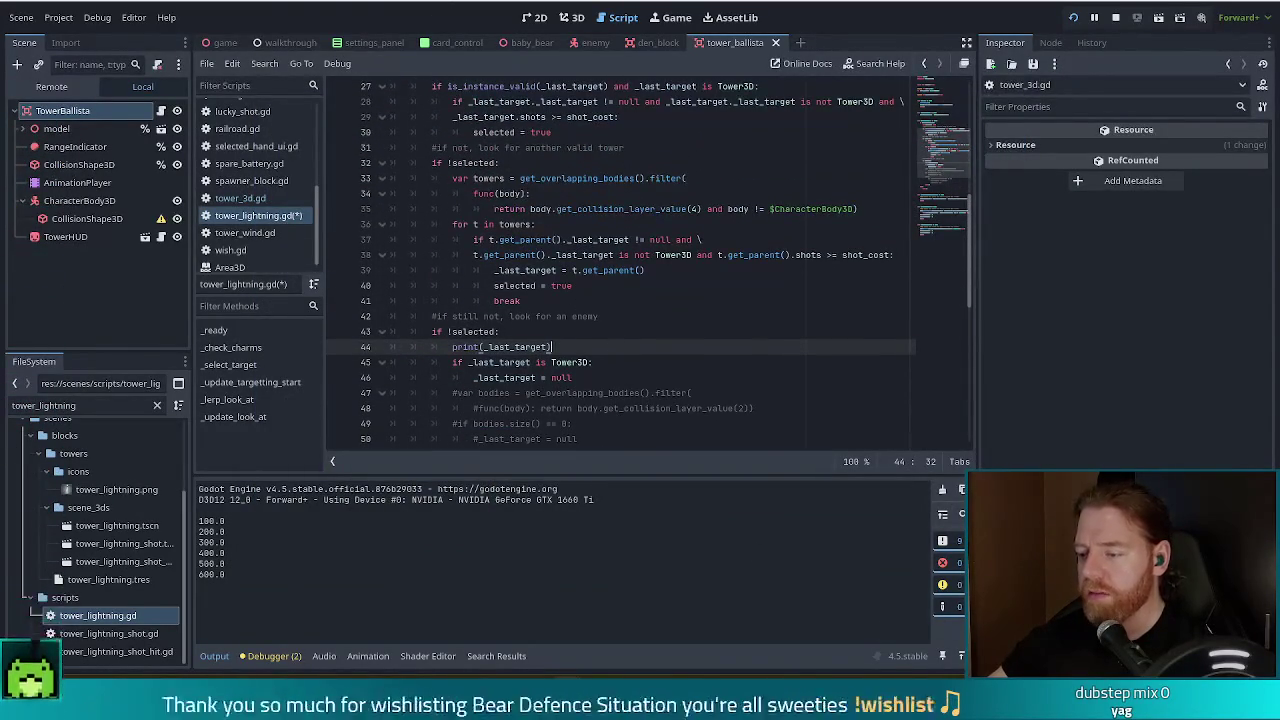
pyautogui.hotkey('alt', 'Tab')
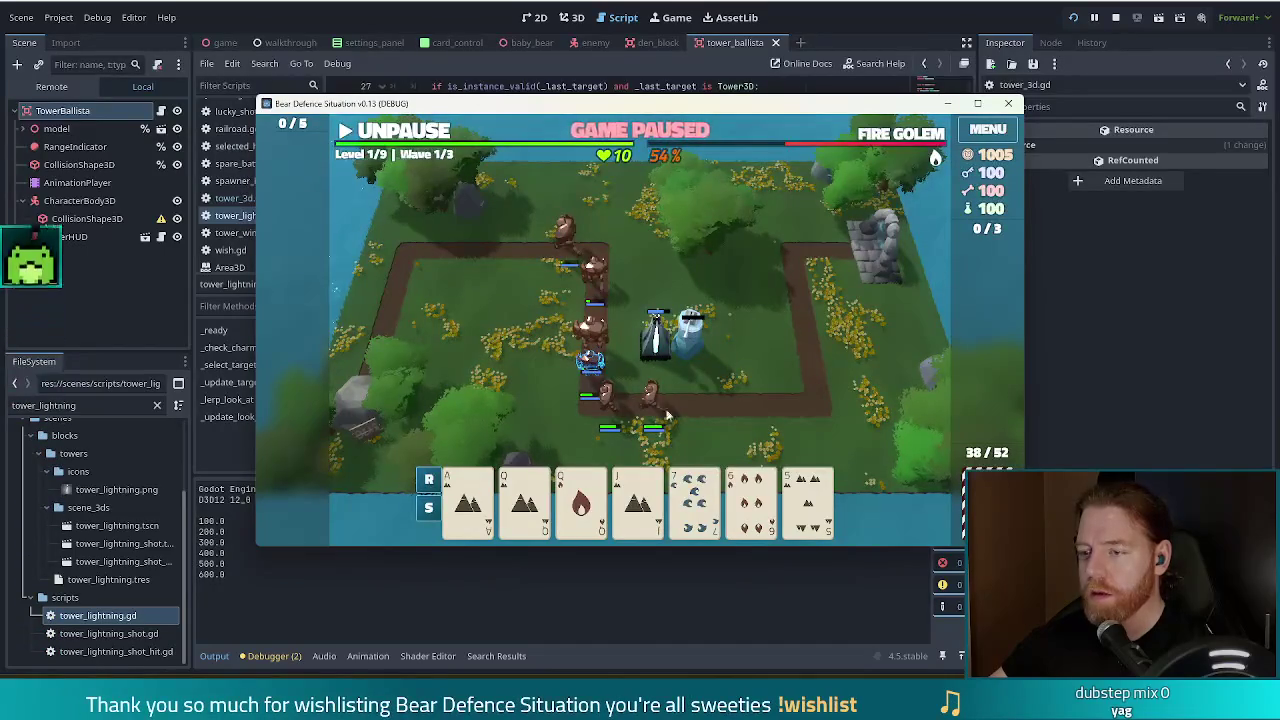
pyautogui.hotkey('alt', 'Tab')
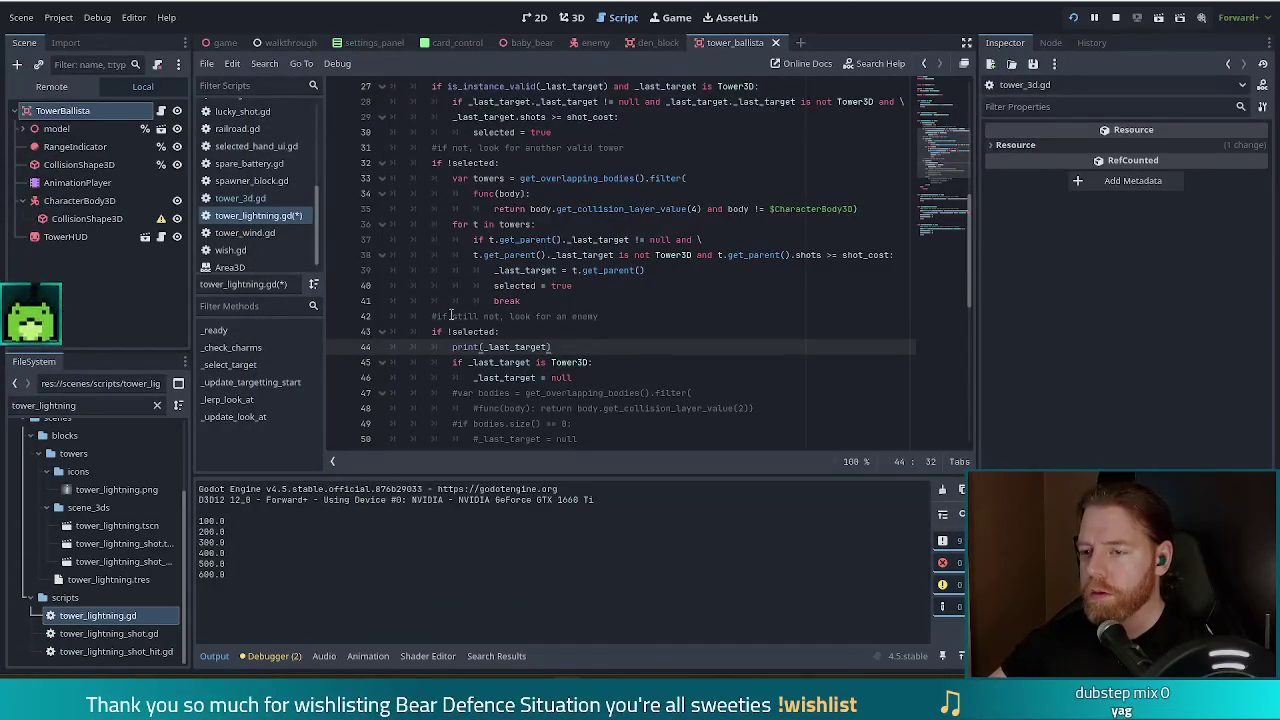
# - Delete the print(_last_target) line and add a greeting print under if !selected: on line 32
pyautogui.hotkey('shift', 'Up')
pyautogui.press('BackSpace')
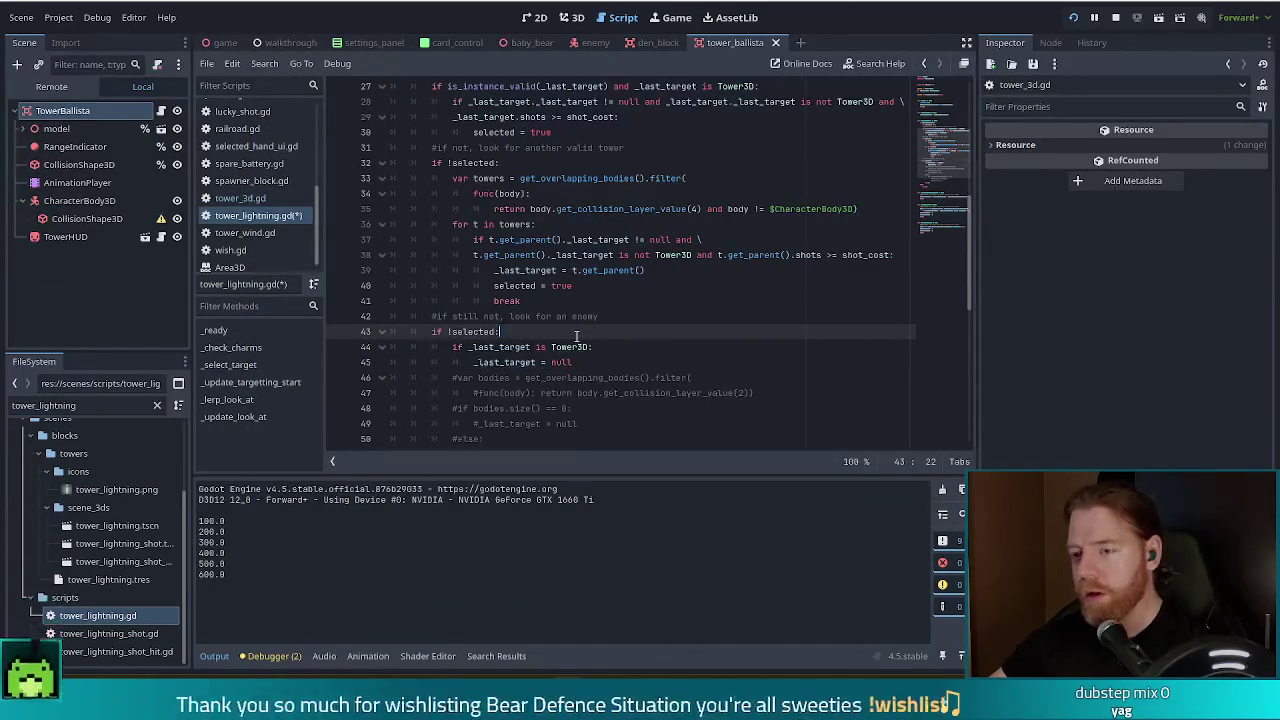
pyautogui.click(612, 318)
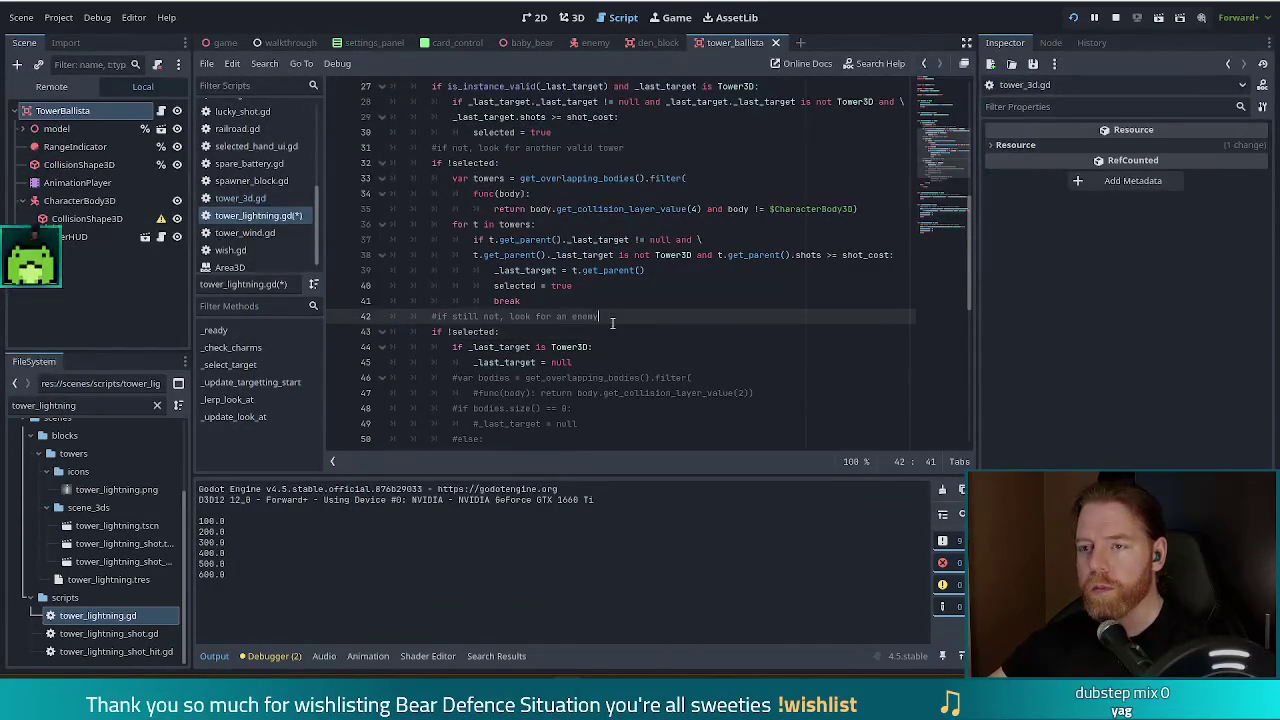
pyautogui.click(513, 162)
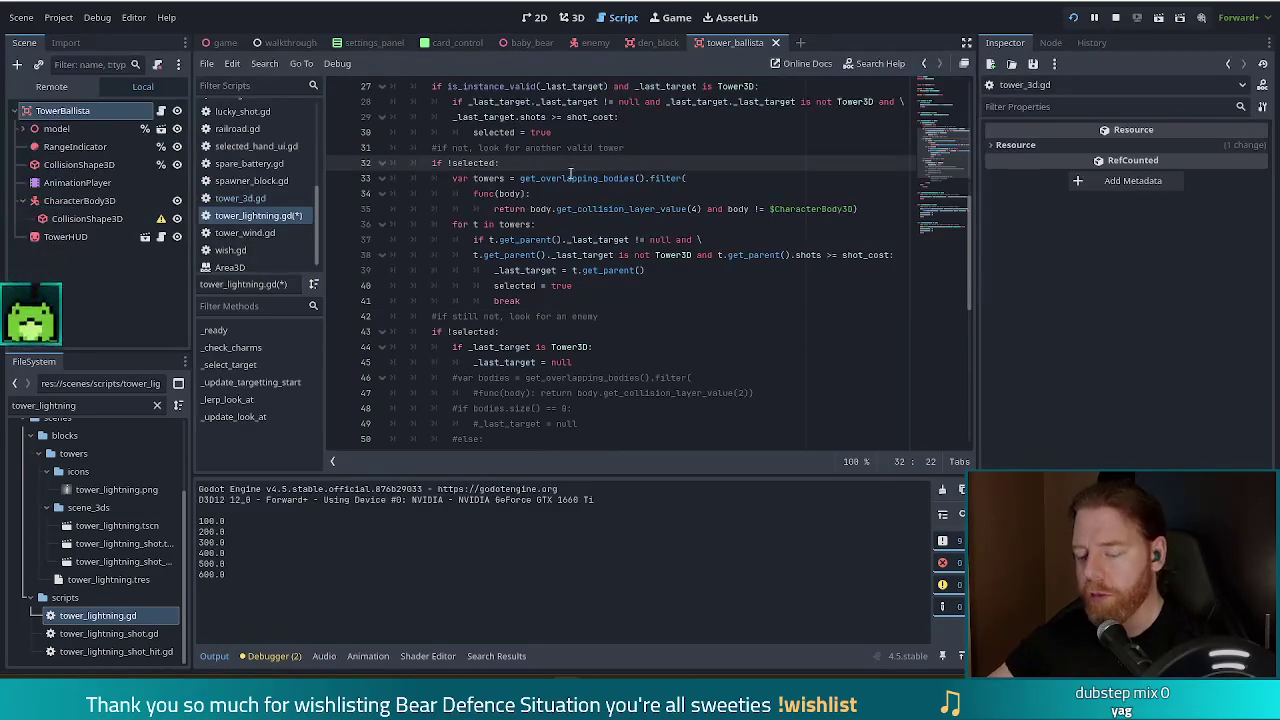
pyautogui.press('Return')
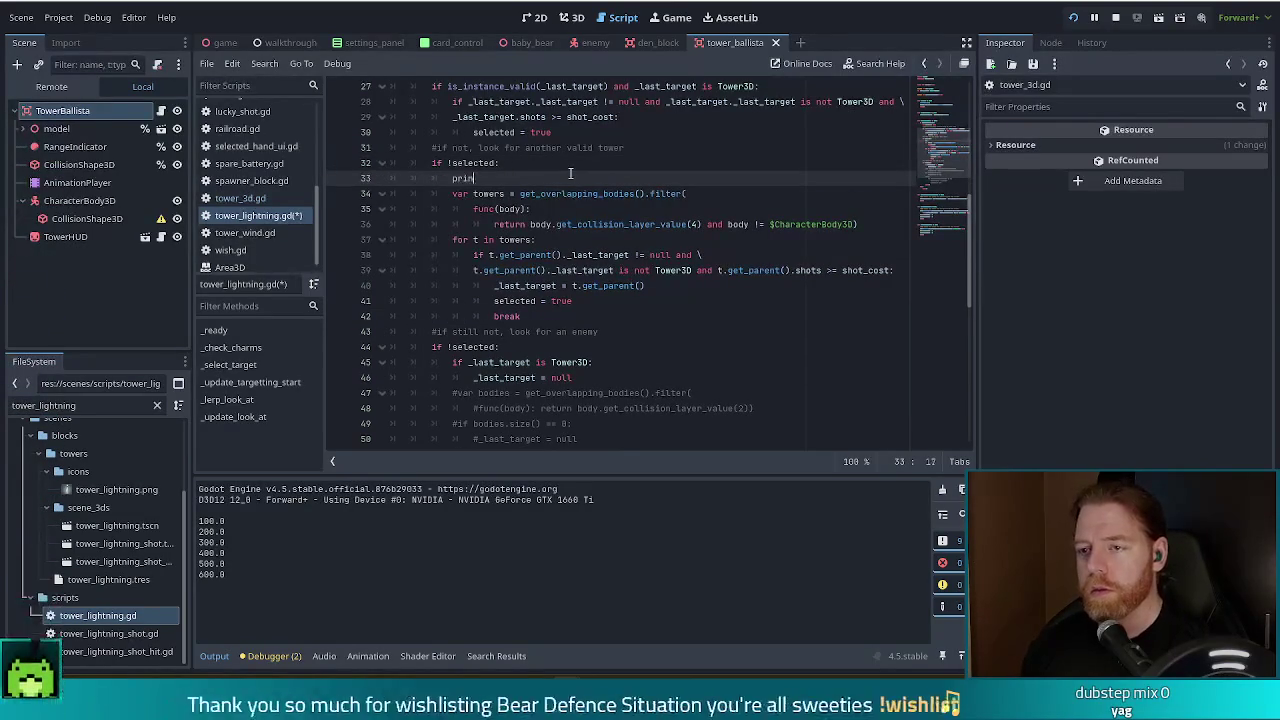
pyautogui.write('print("hi outfrost')
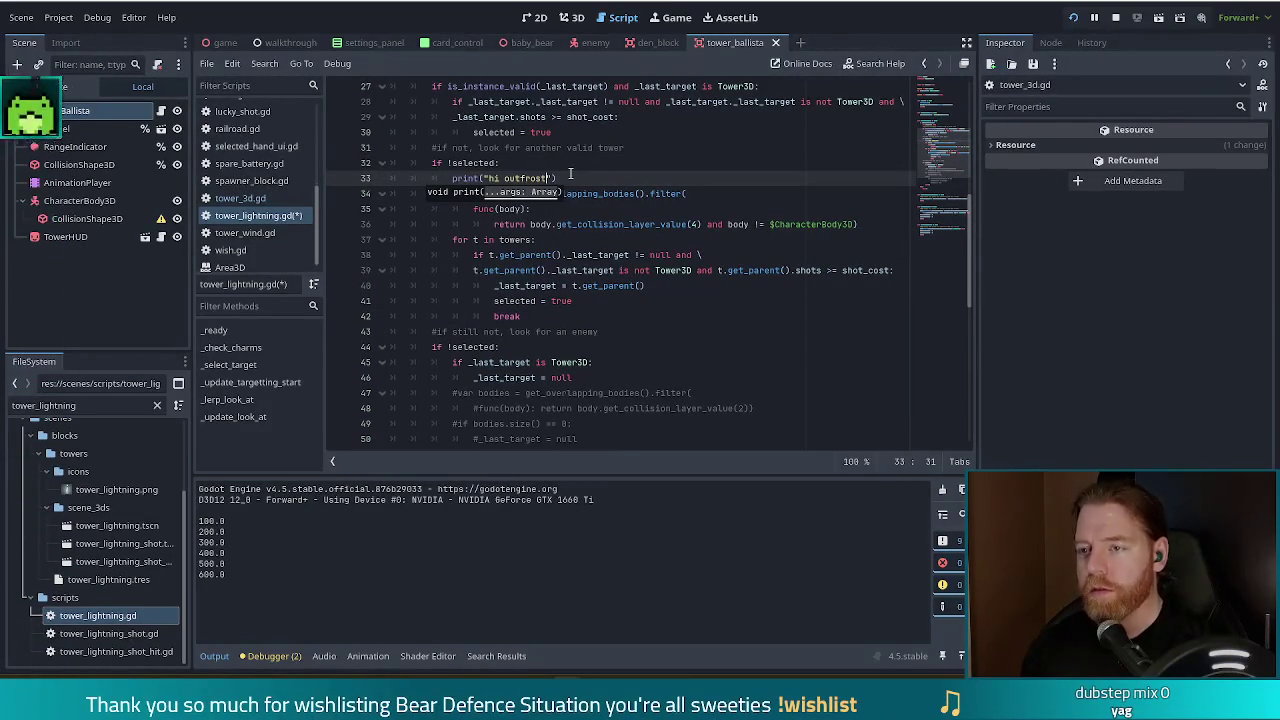
# - Unpause the game briefly to check the output, pause it, and move down the code
pyautogui.hotkey('alt', 'Tab')
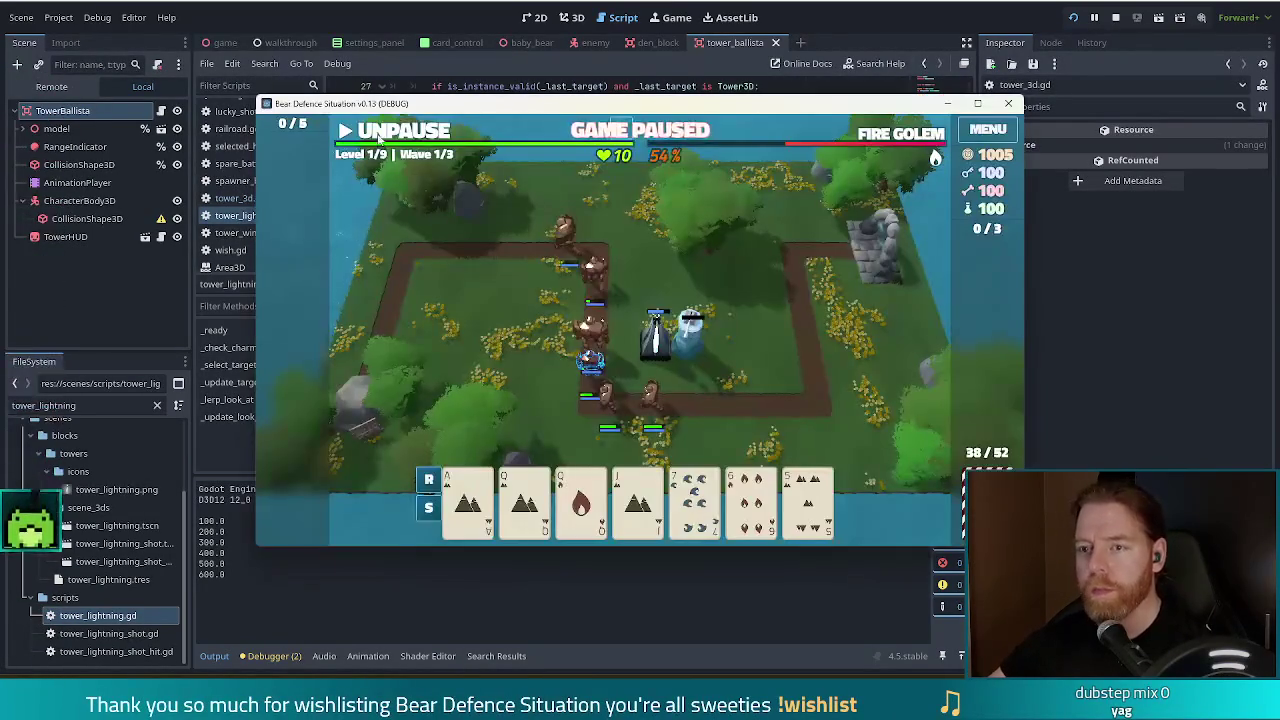
pyautogui.click(380, 140)
pyautogui.click(380, 140)
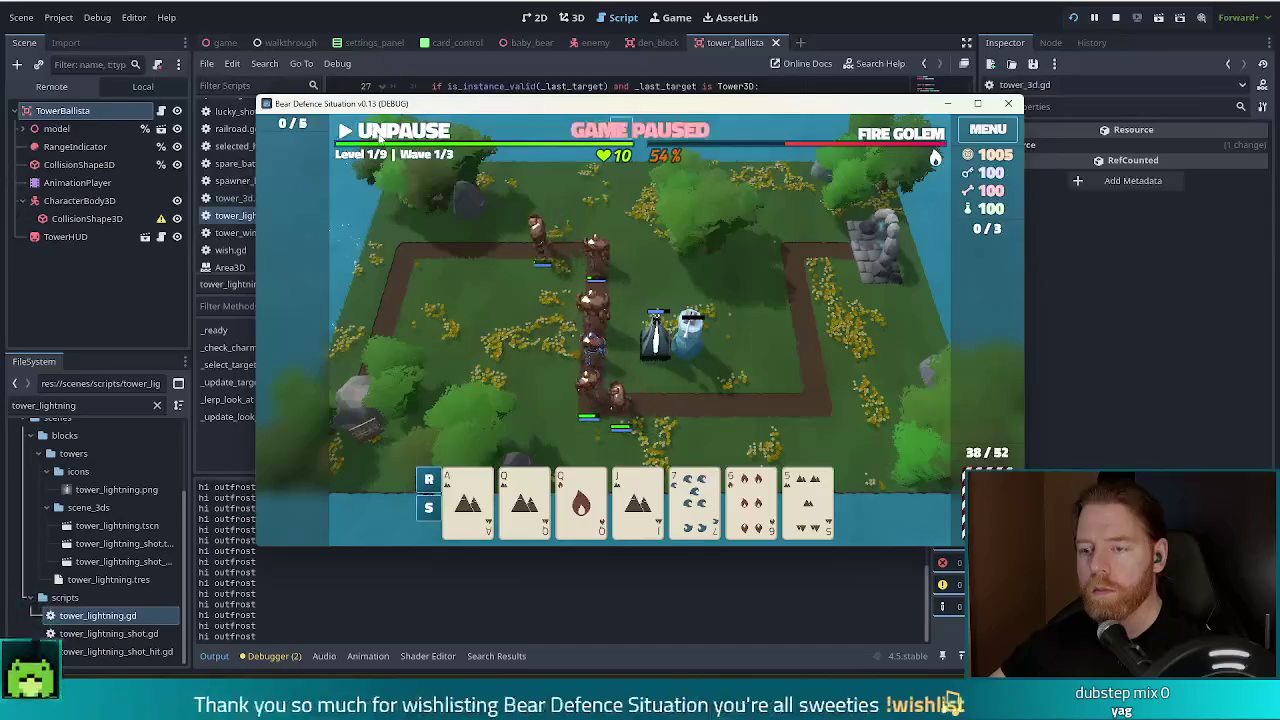
pyautogui.hotkey('alt', 'Tab')
pyautogui.press('Down')
pyautogui.press('Down')
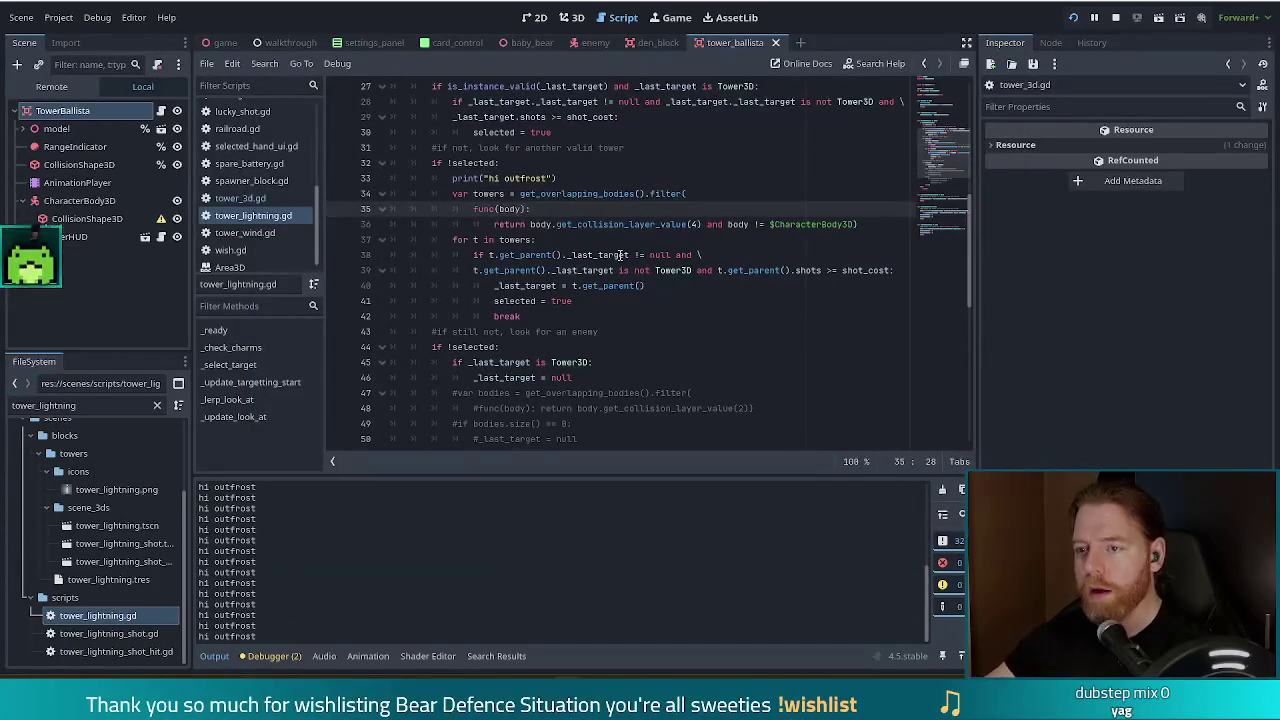
pyautogui.press('Down')
pyautogui.press('Down')
pyautogui.press('Down')
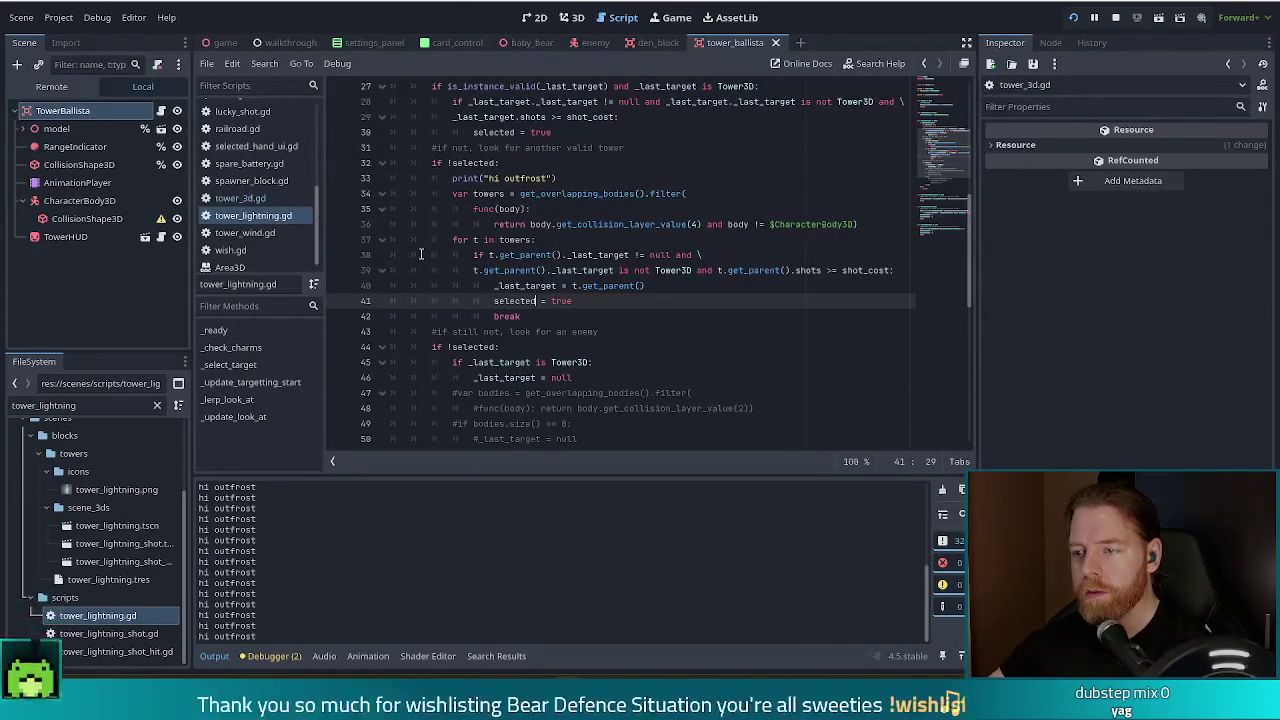
# - Inspect the _last_target check, the selected declaration, and the selected = true line in the loop
pyautogui.click(561, 255)
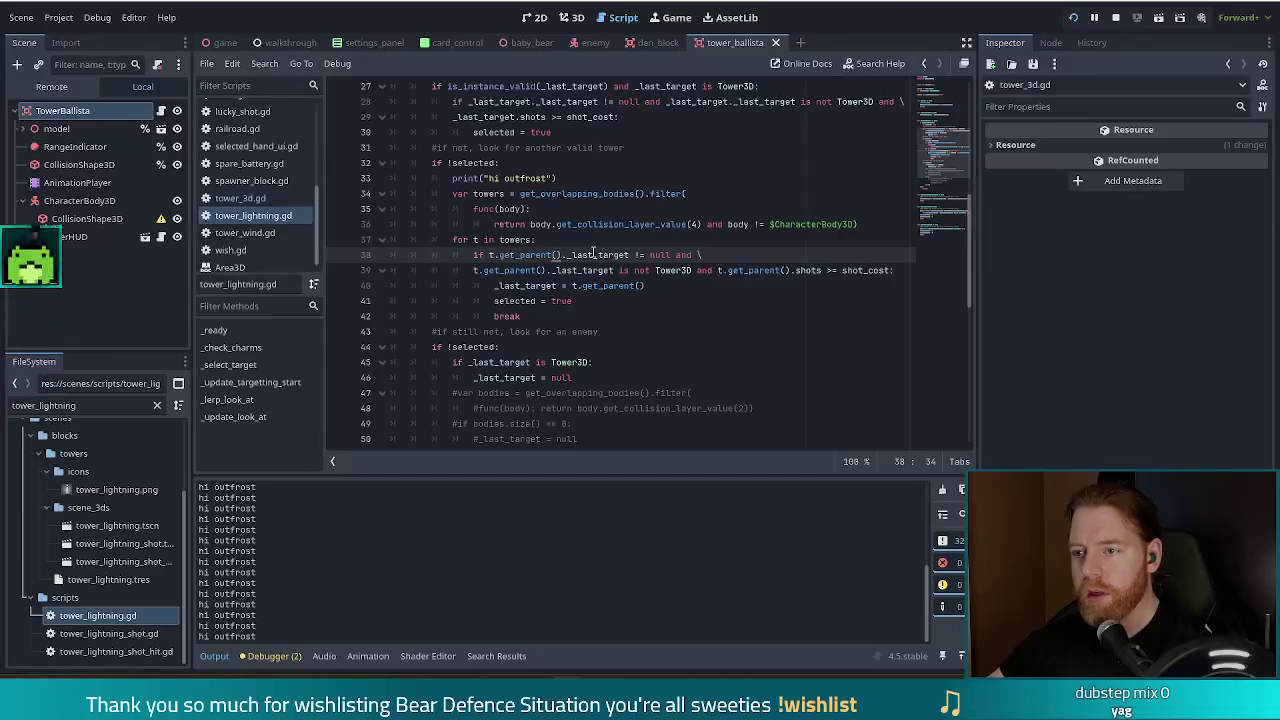
pyautogui.moveTo(606, 255); pyautogui.dragTo(647, 253)
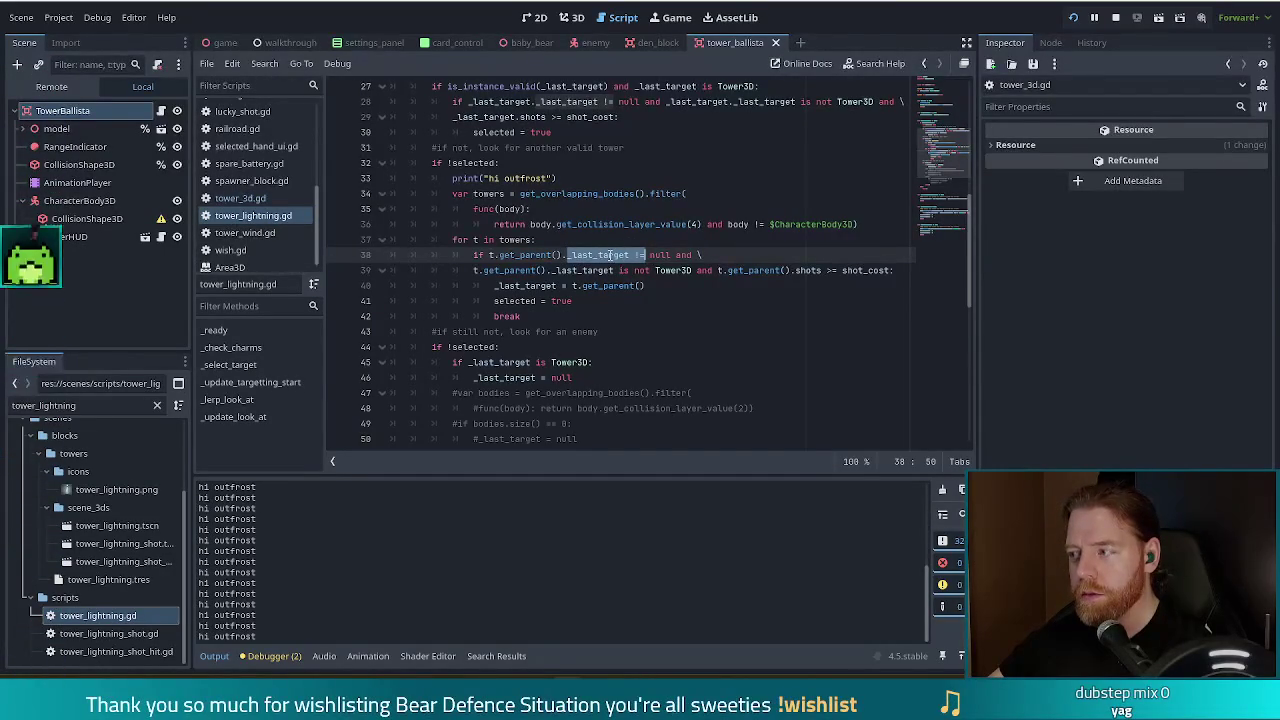
pyautogui.scroll(4, 606, 285)
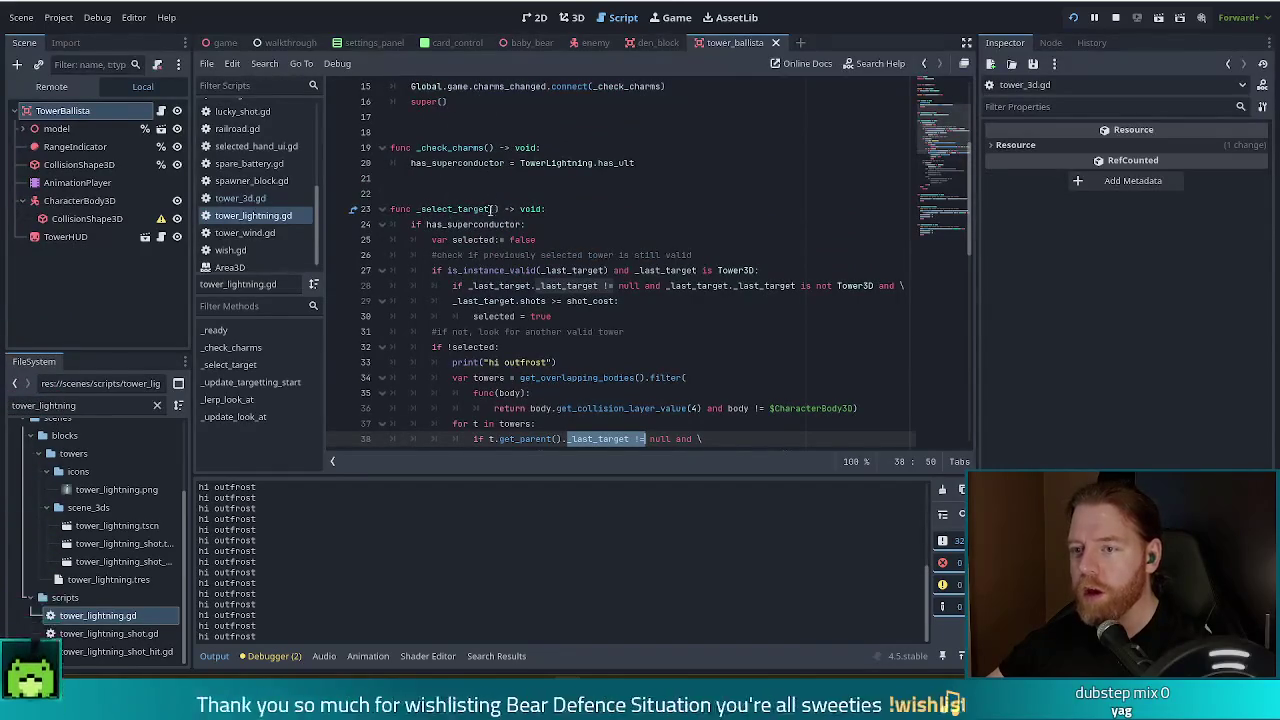
pyautogui.click(461, 209)
pyautogui.click(484, 240)
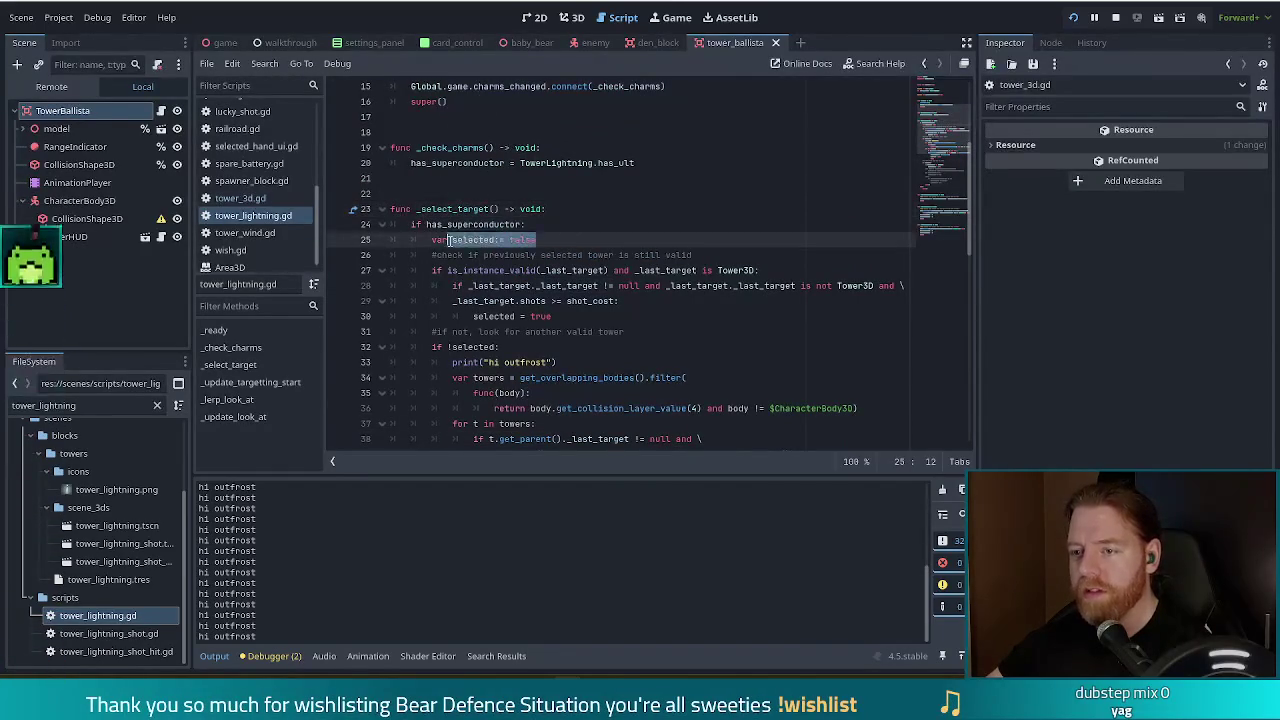
pyautogui.scroll(-6, 578, 262)
pyautogui.scroll(2, 578, 262)
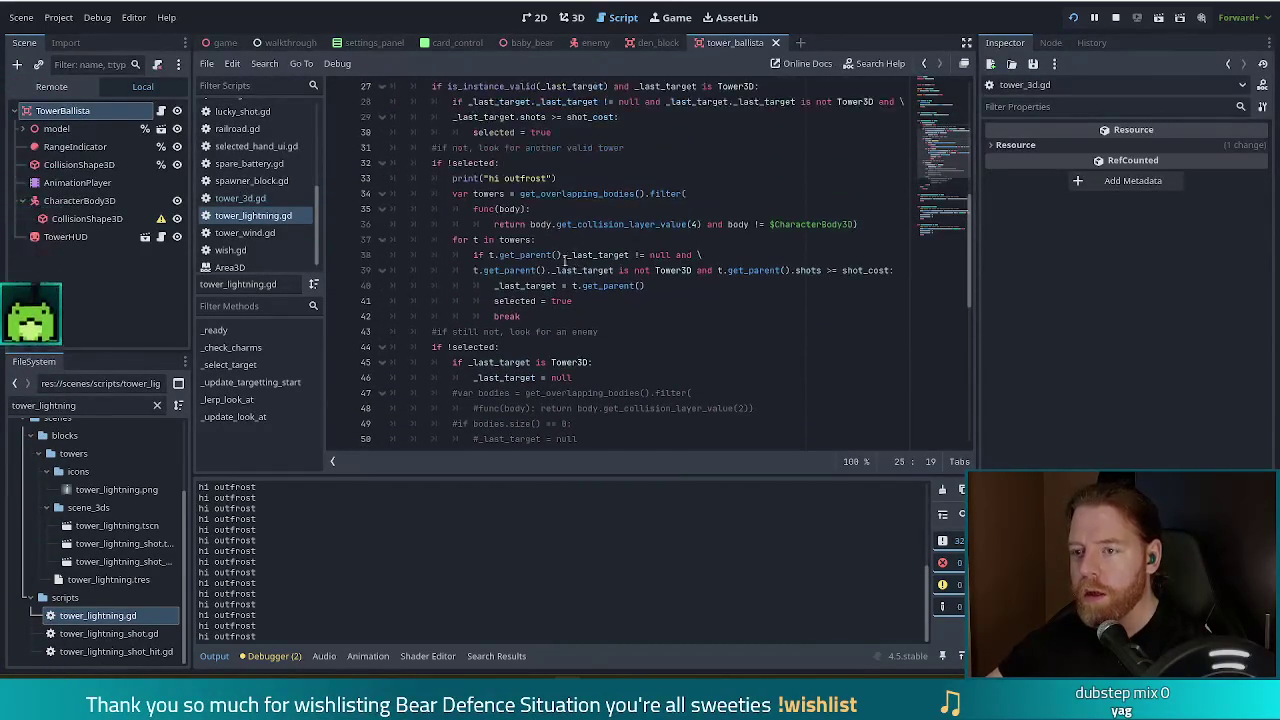
pyautogui.click(645, 287)
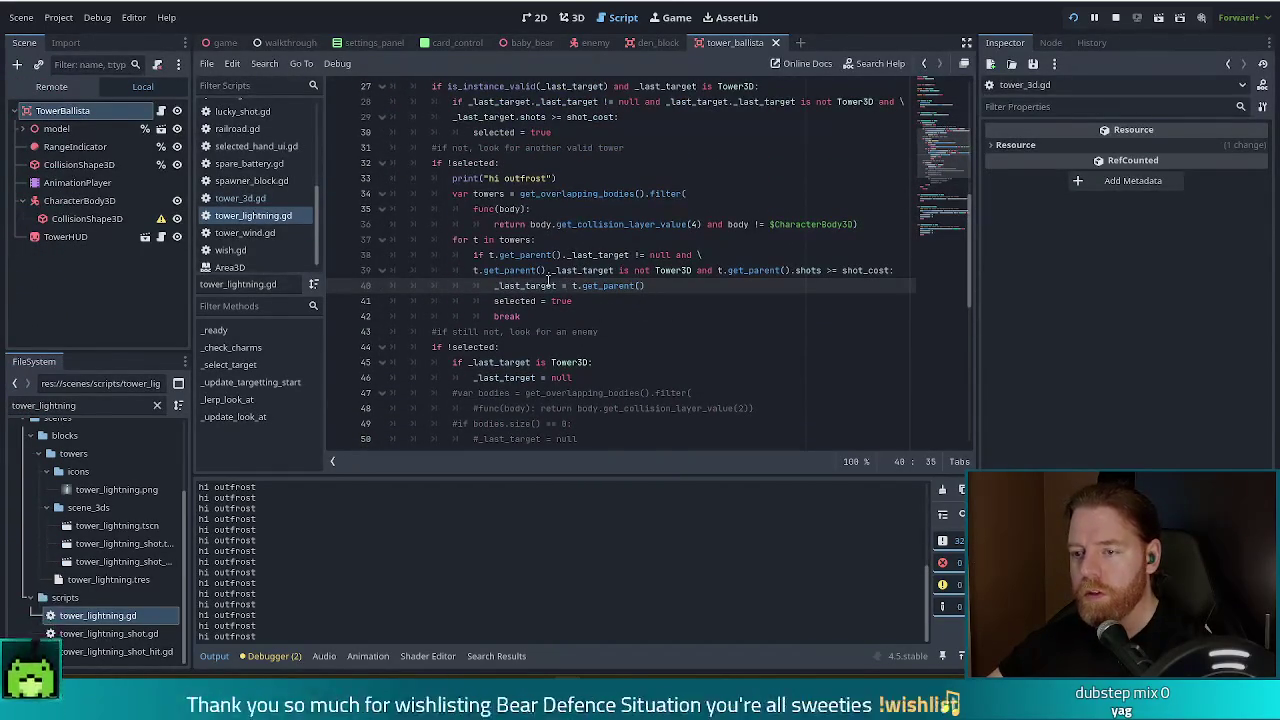
pyautogui.moveTo(600, 301)
pyautogui.mouseDown()
pyautogui.moveTo(508, 286)
pyautogui.moveTo(493, 300)
pyautogui.mouseUp()
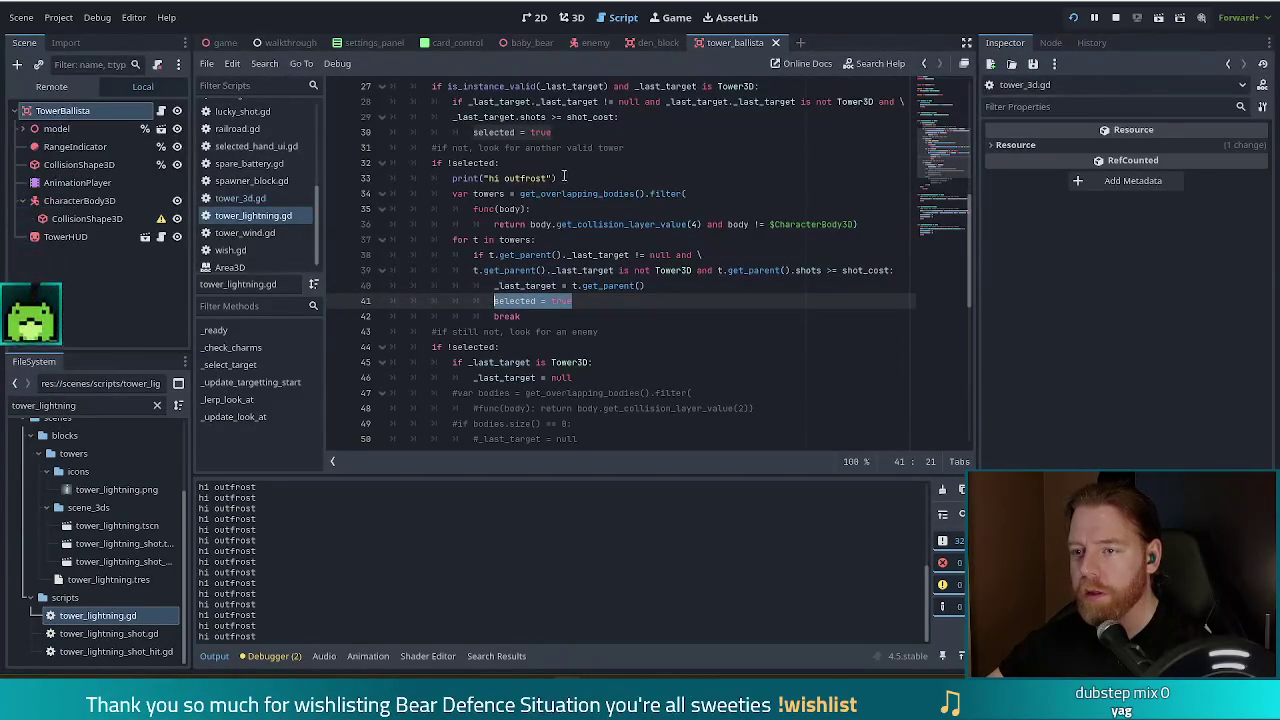
# - Cut the greeting print, paste it after selected = true, indent it, save, and switch to the game
pyautogui.moveTo(563, 176); pyautogui.dragTo(576, 166)
pyautogui.hotkey('ctrl', 'x')
pyautogui.press('Down')
pyautogui.press('Down')
pyautogui.press('Down')
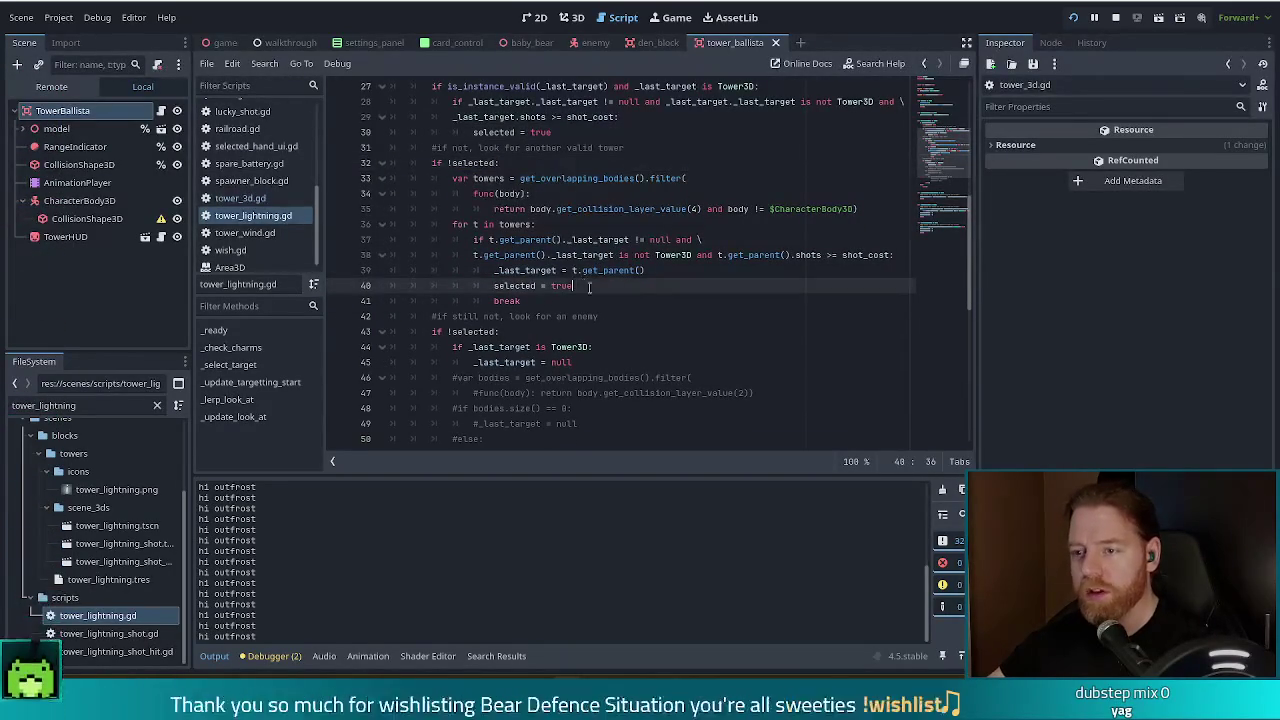
pyautogui.hotkey('ctrl', 'v')
pyautogui.hotkey('ctrl', 's')
pyautogui.press('Home')
pyautogui.press('Tab')
pyautogui.press('Tab')
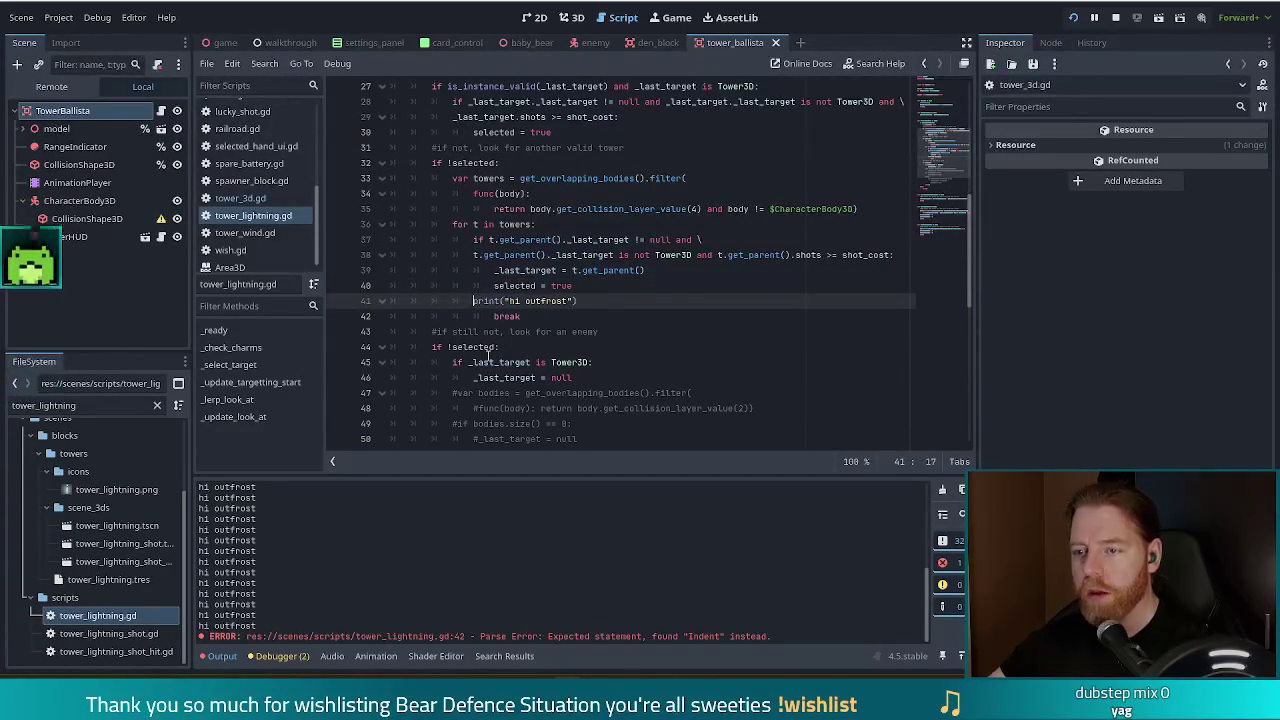
pyautogui.hotkey('ctrl', 's')
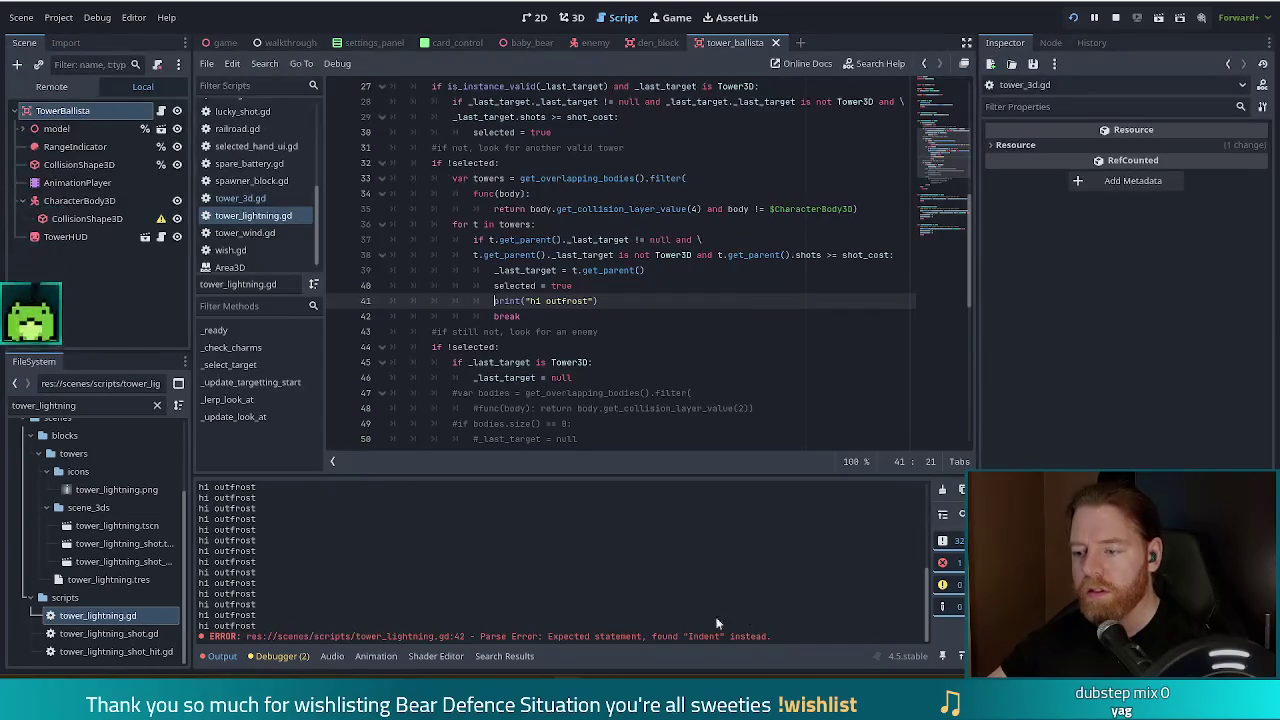
pyautogui.hotkey('alt', 'Tab')
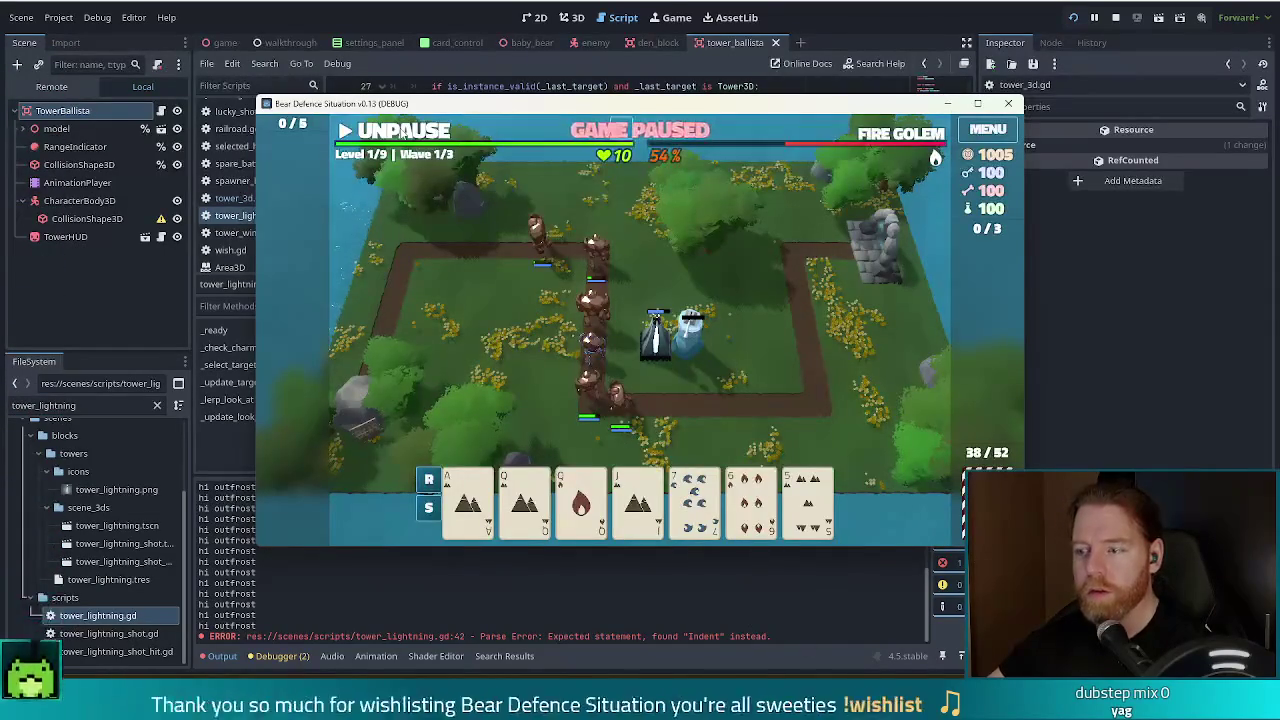
# - Move the game window up, run the wave briefly, pause it, and return to the editor
pyautogui.press('space')
pyautogui.press('space')
pyautogui.moveTo(578, 104); pyautogui.dragTo(558, 55)
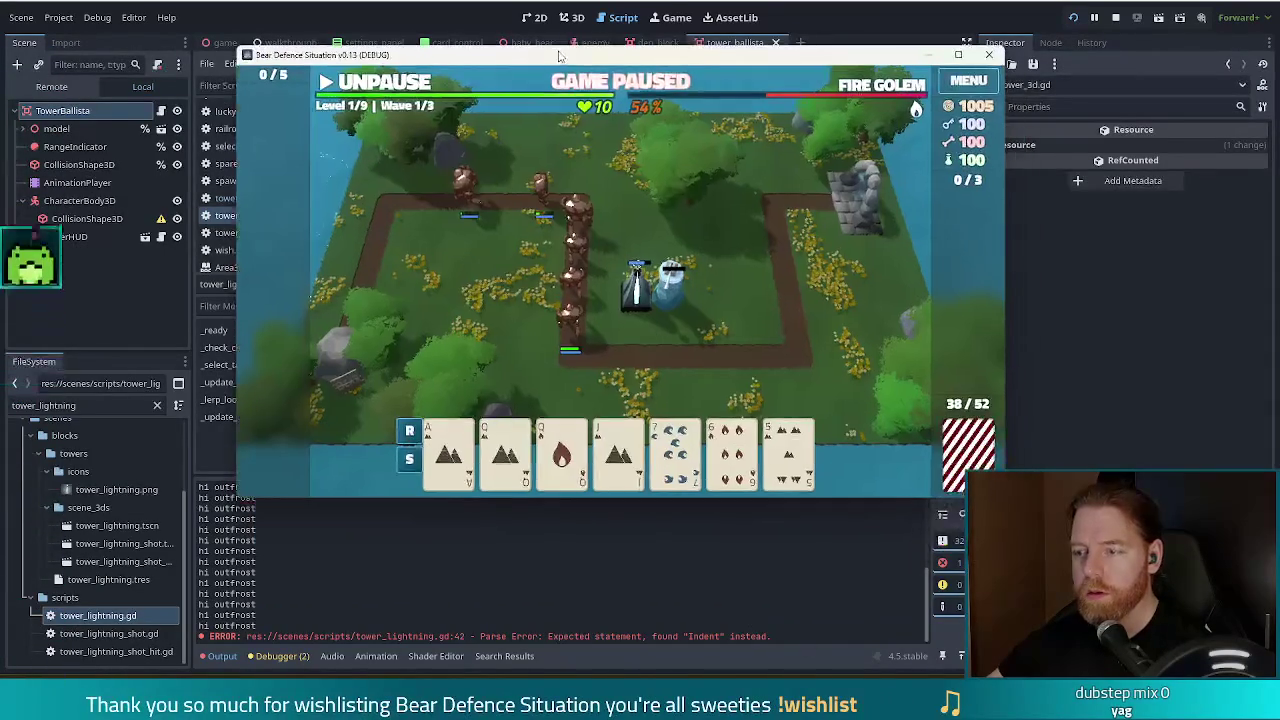
pyautogui.click(384, 88)
pyautogui.click(384, 88)
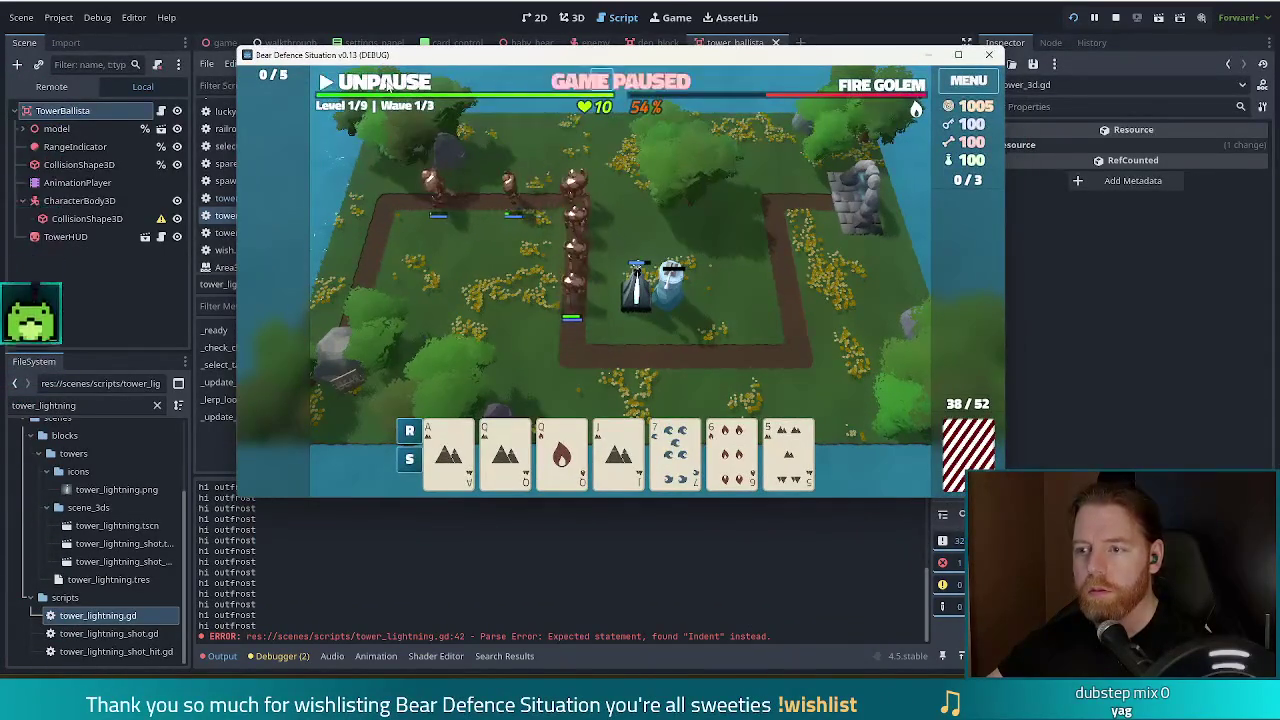
pyautogui.hotkey('alt', 'Tab')
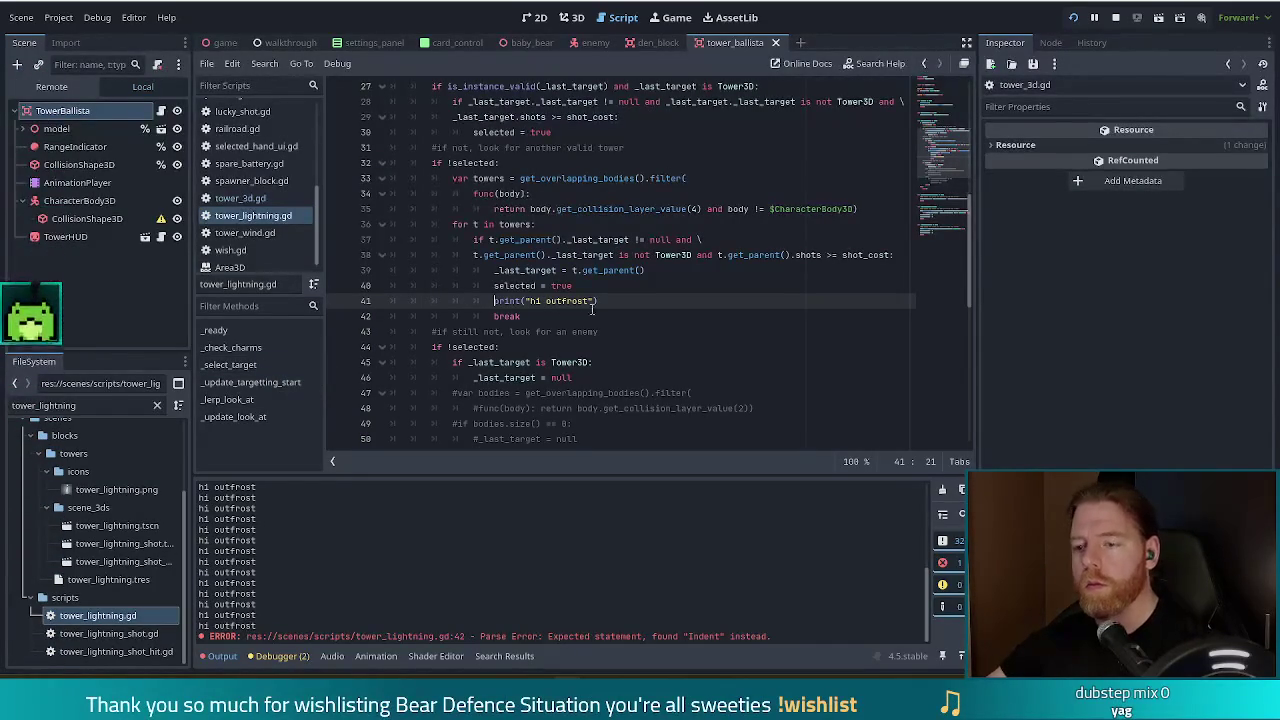
# - Move the greeting print back under if !selected:, outdent it, and save
pyautogui.hotkey('alt', 'Up')
pyautogui.hotkey('alt', 'Up')
pyautogui.hotkey('alt', 'Up')
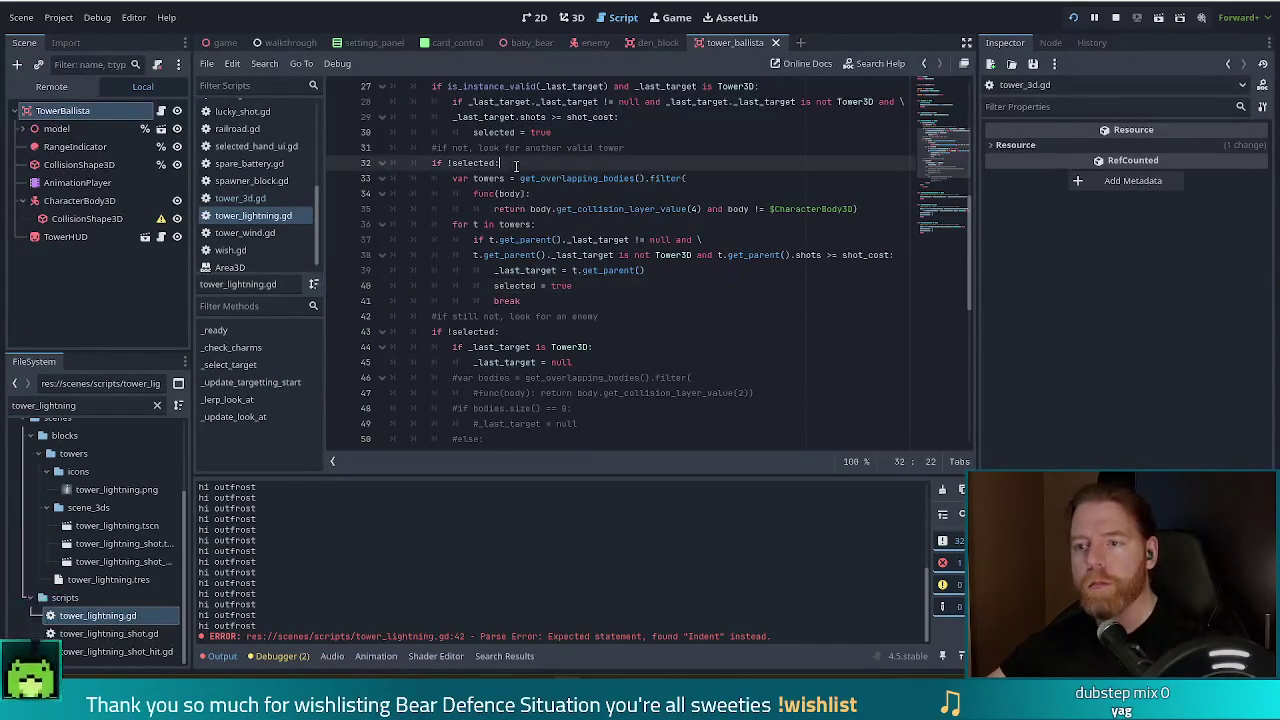
pyautogui.hotkey('ctrl', 's')
pyautogui.press('Home')
pyautogui.press('BackSpace')
pyautogui.press('BackSpace')
pyautogui.hotkey('ctrl', 's')
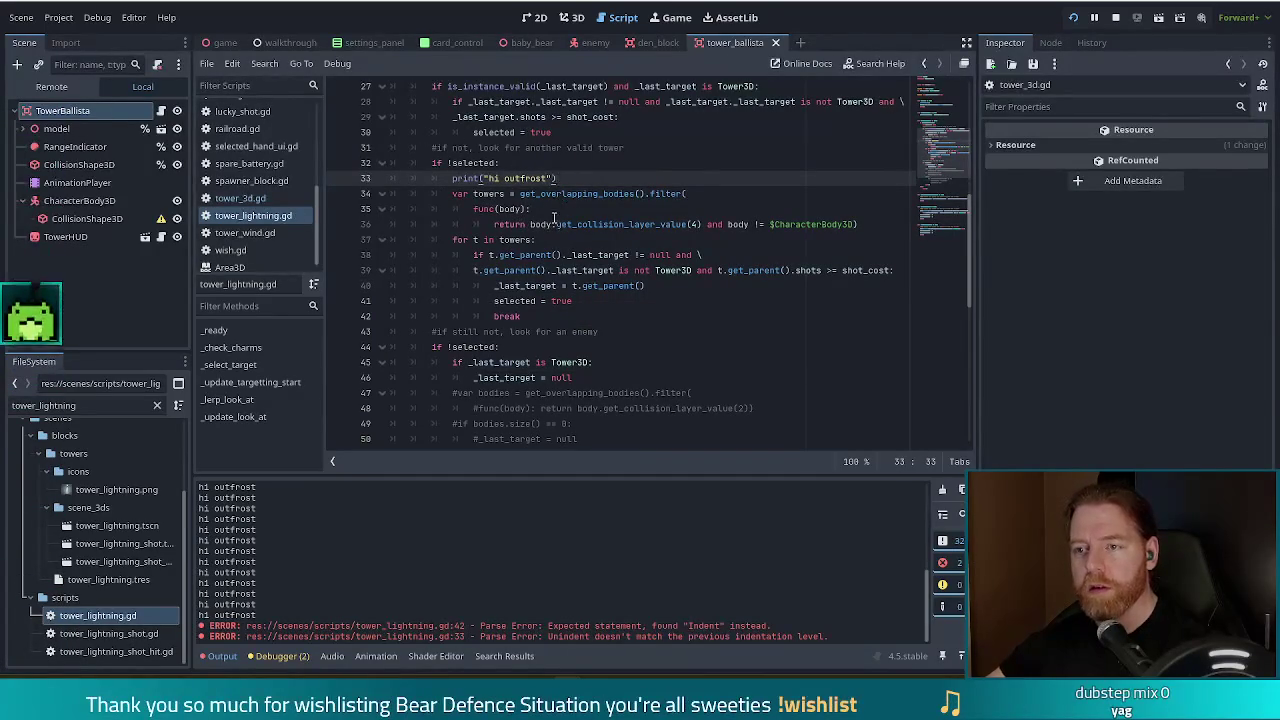
# - Resume the game briefly, pause it, and return to the script editor
pyautogui.hotkey('alt', 'Tab')
pyautogui.click(393, 88)
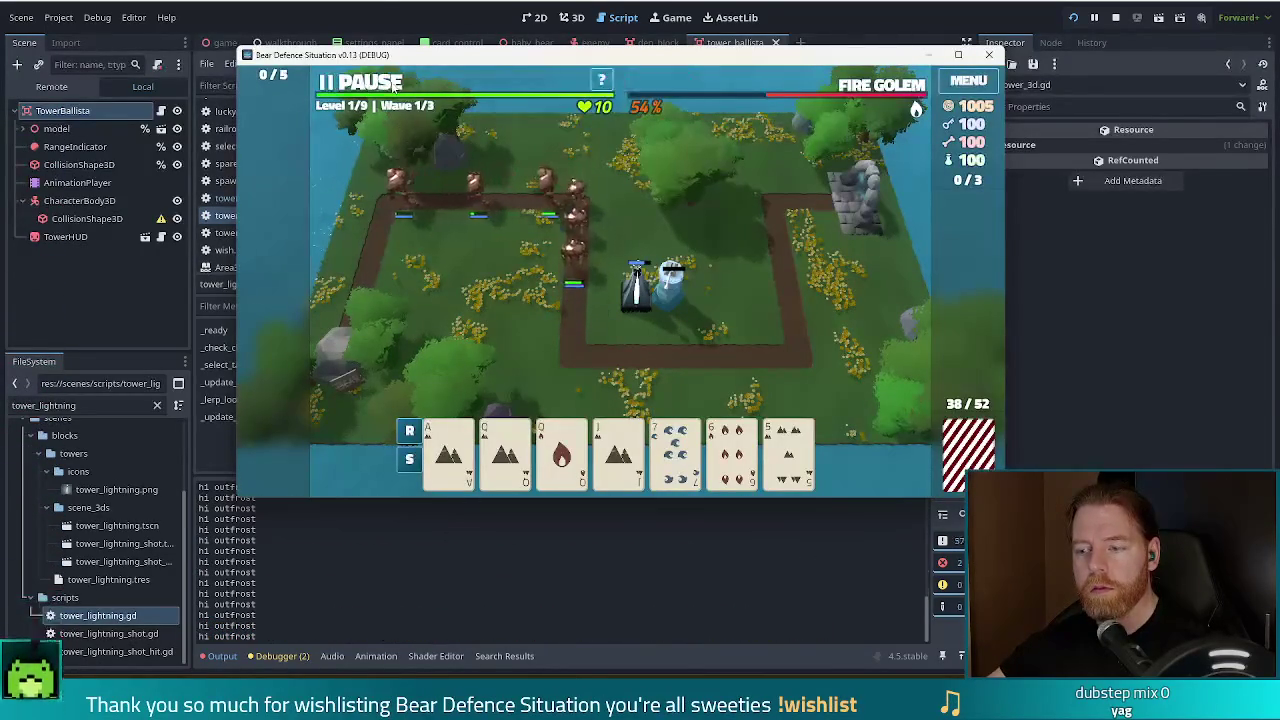
pyautogui.click(393, 88)
pyautogui.hotkey('alt', 'Tab')
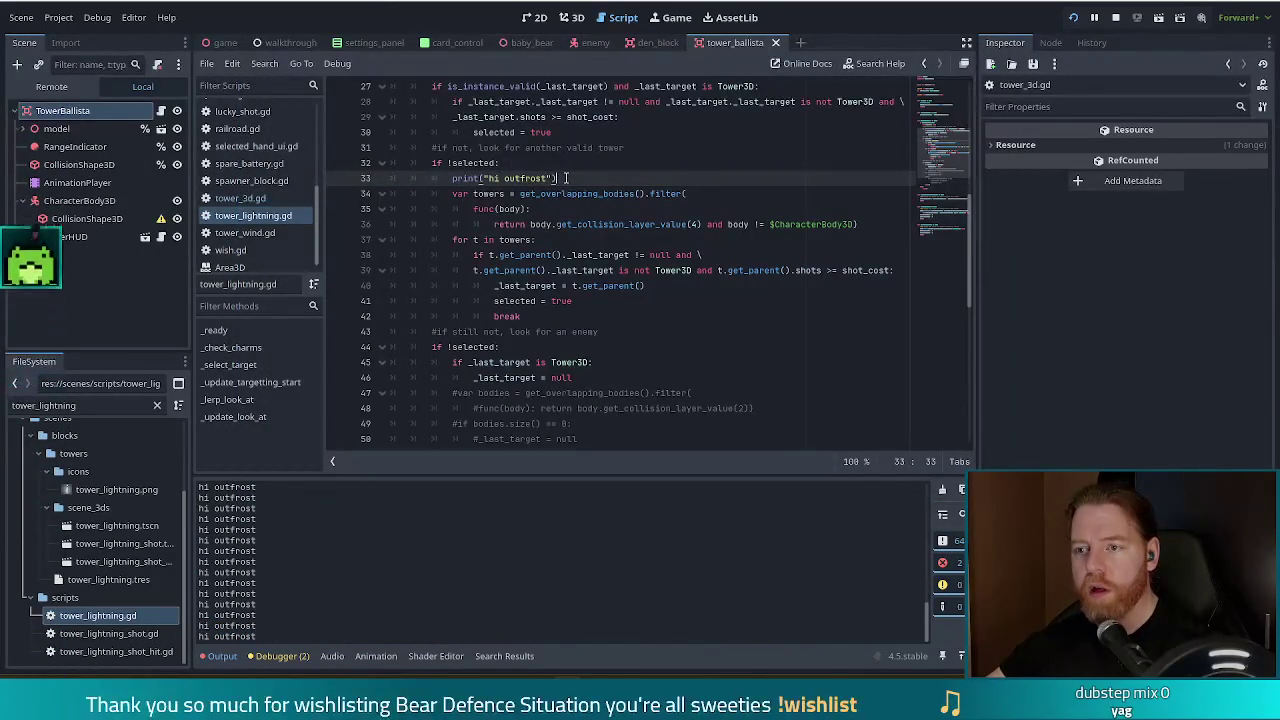
# - Cut the greeting print line and paste it indented down into the tower loop
pyautogui.moveTo(565, 173); pyautogui.dragTo(569, 167)
pyautogui.moveTo(543, 196)
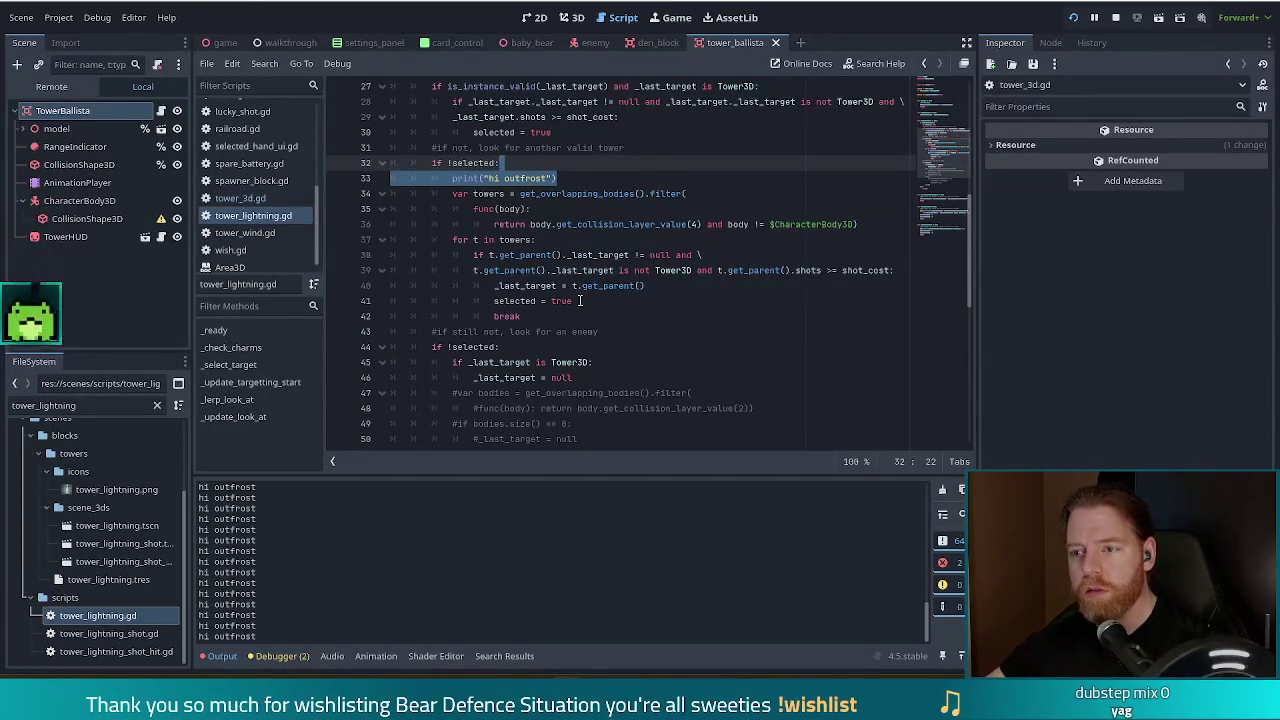
pyautogui.hotkey('ctrl', 'x')
pyautogui.click(535, 224)
pyautogui.hotkey('ctrl', 'v')
pyautogui.click(473, 240)
pyautogui.press('Tab')
# - Relaunch the game with F5, let it run briefly, pause, and return to the editor
pyautogui.press('F5')
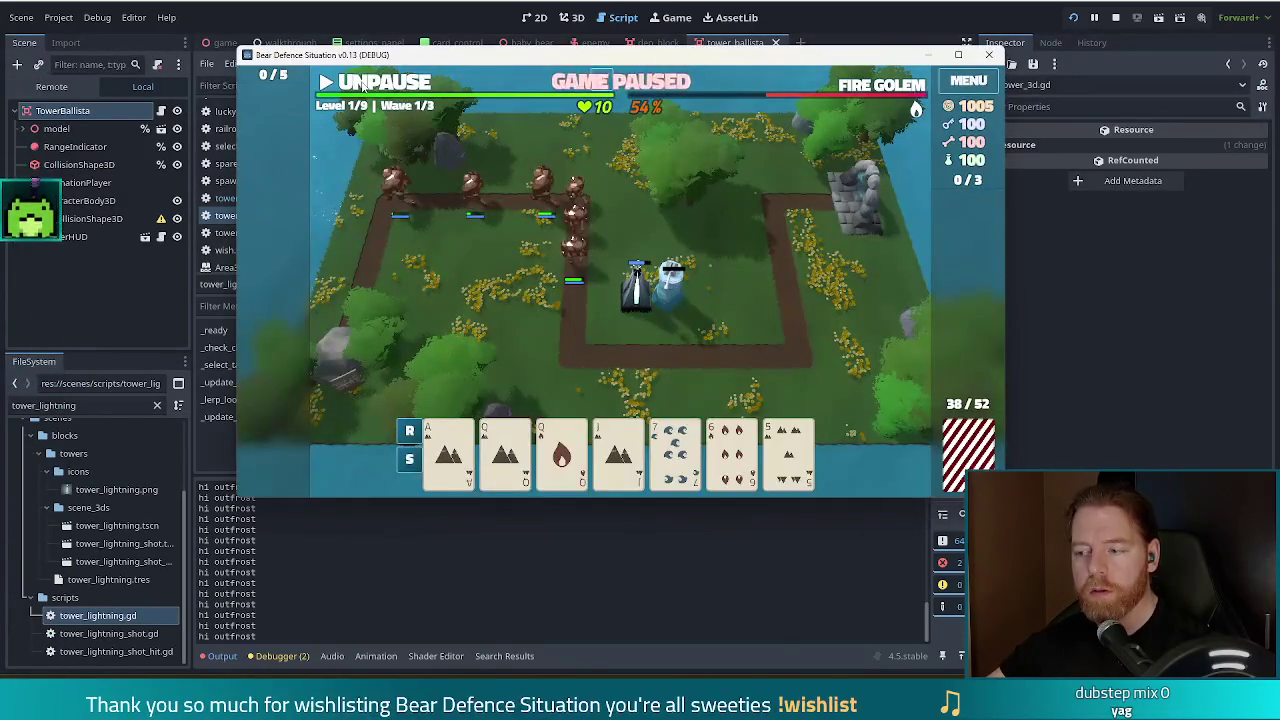
pyautogui.click(363, 85)
pyautogui.click(363, 85)
pyautogui.hotkey('alt', 'Tab')
# - Remove the misplaced print, paste it inside line 38's if block, delete the blank line, and rerun
pyautogui.hotkey('shift', 'Up')
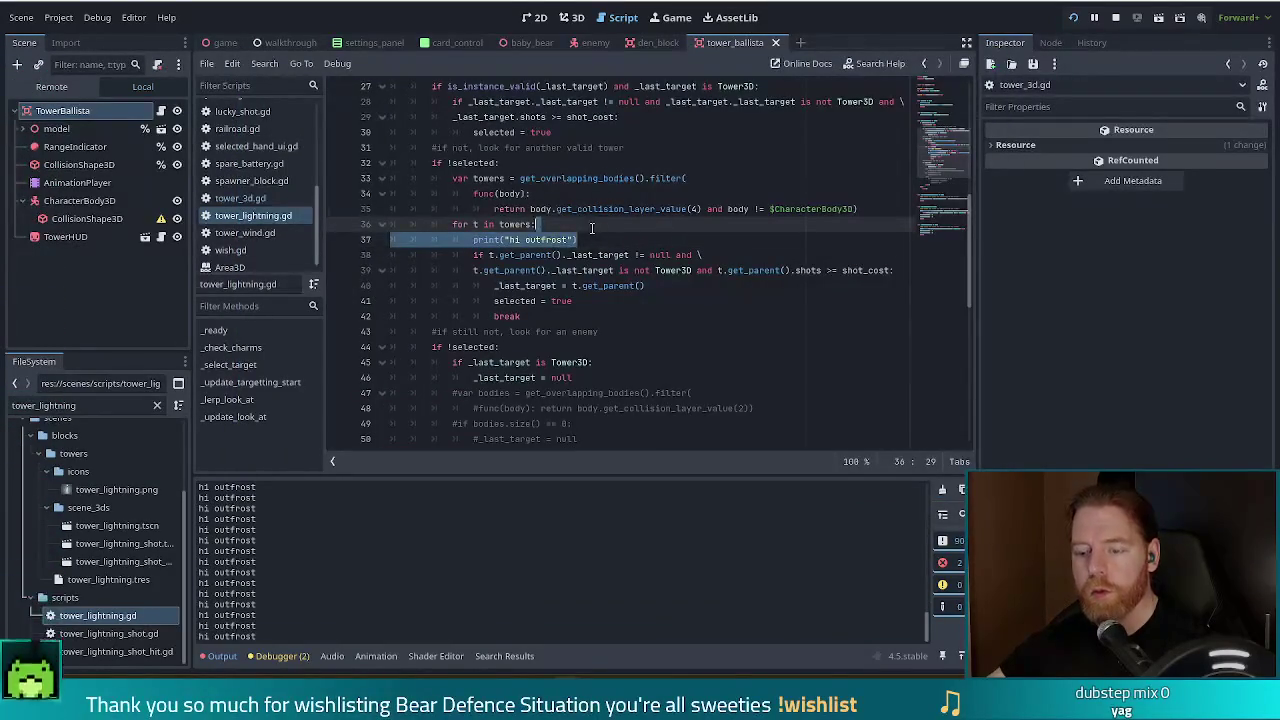
pyautogui.press('BackSpace')
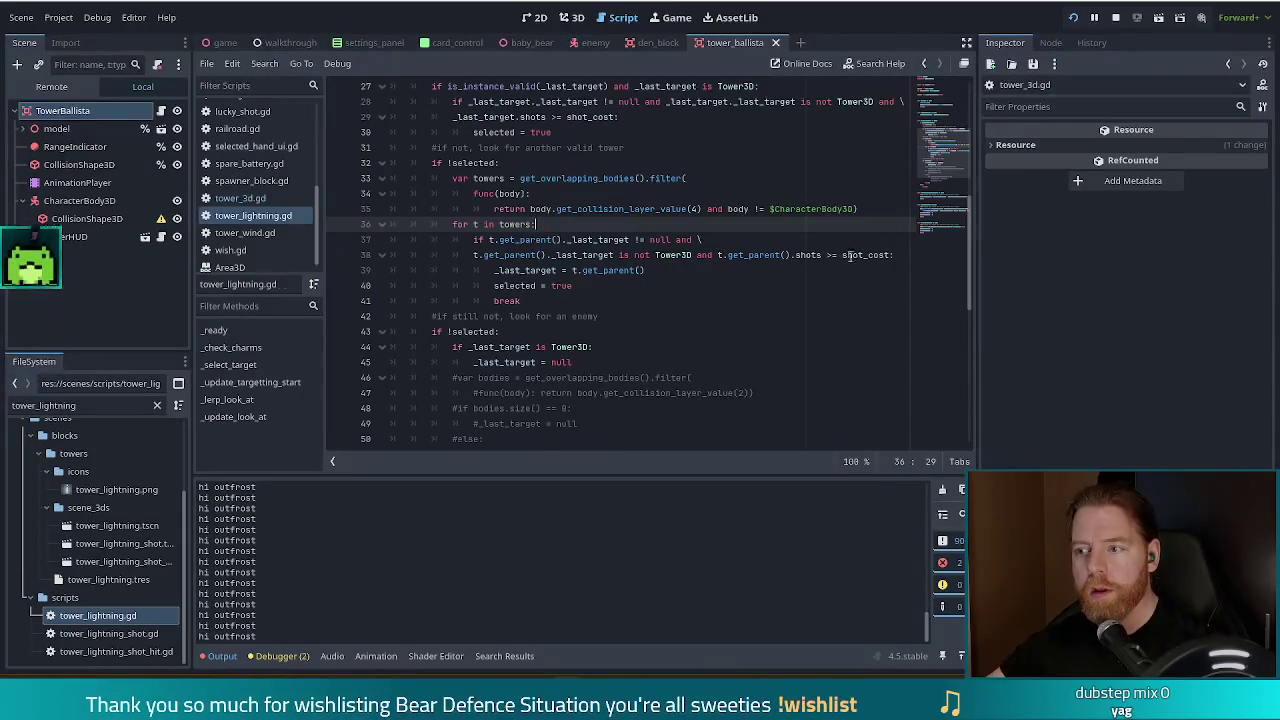
pyautogui.click(903, 254)
pyautogui.press('Return')
pyautogui.hotkey('ctrl', 'v')
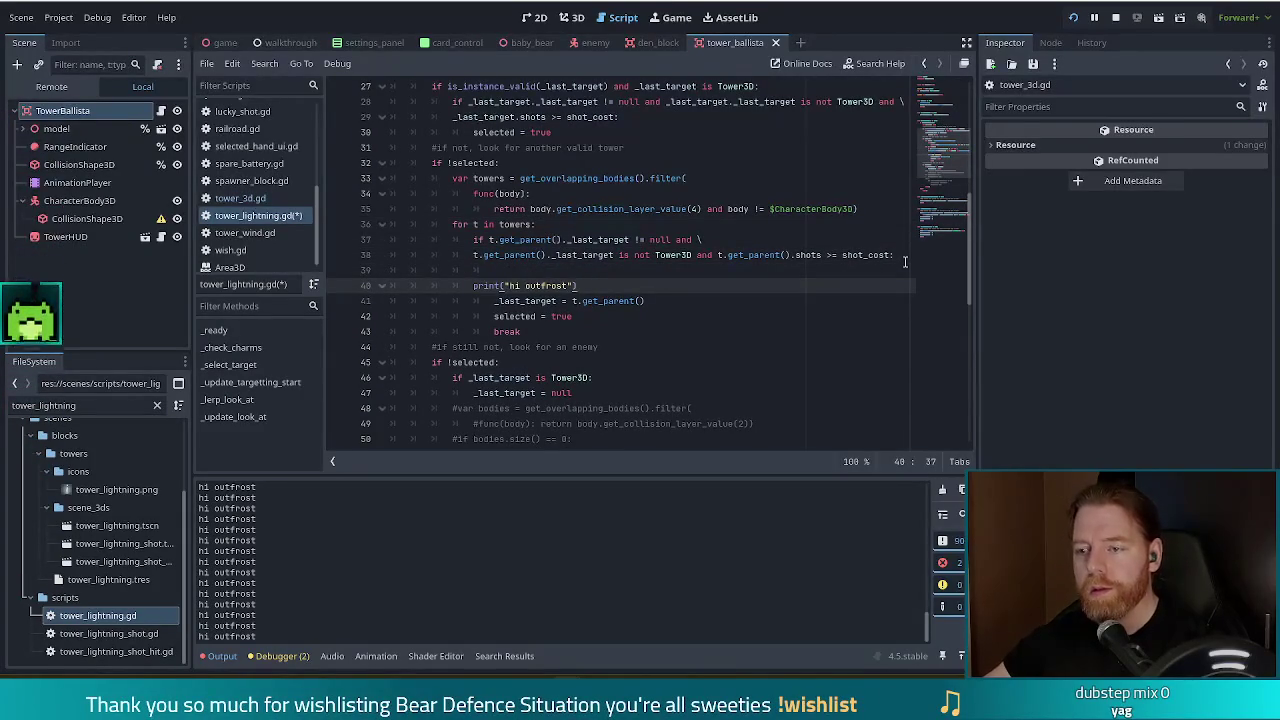
pyautogui.press('Home')
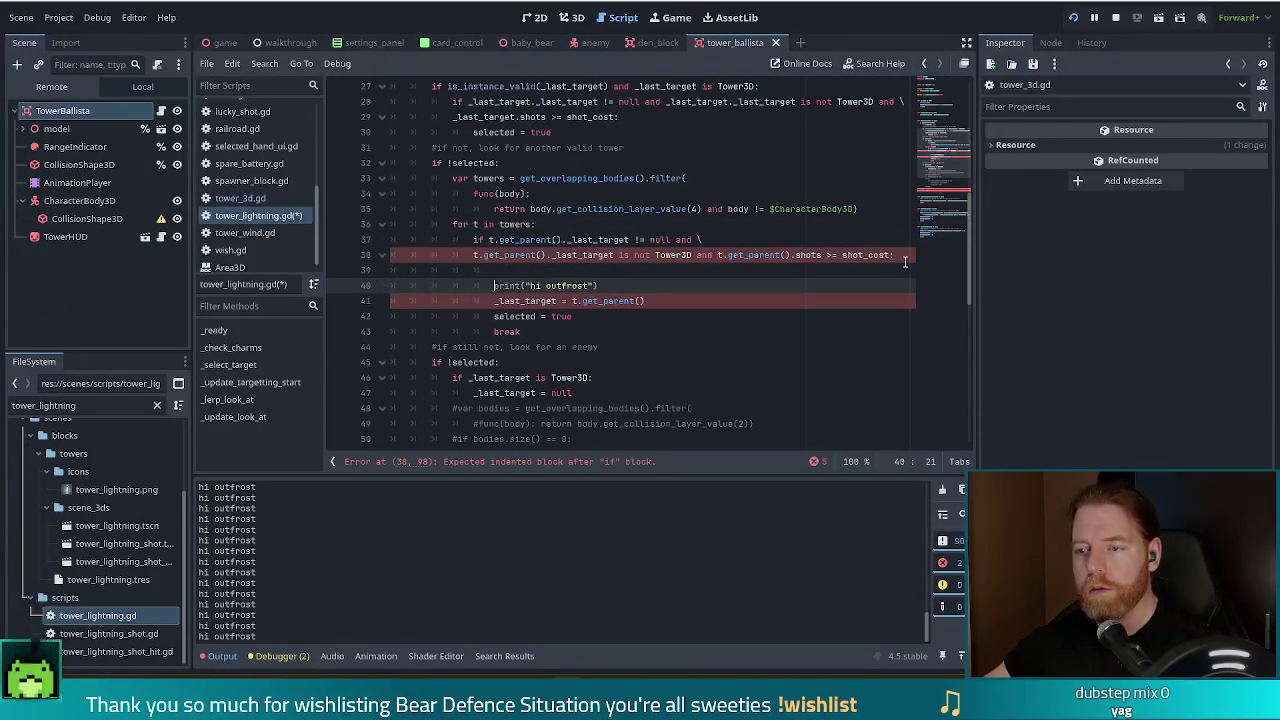
pyautogui.hotkey('shift', 'Up')
pyautogui.press('BackSpace')
pyautogui.press('F5')
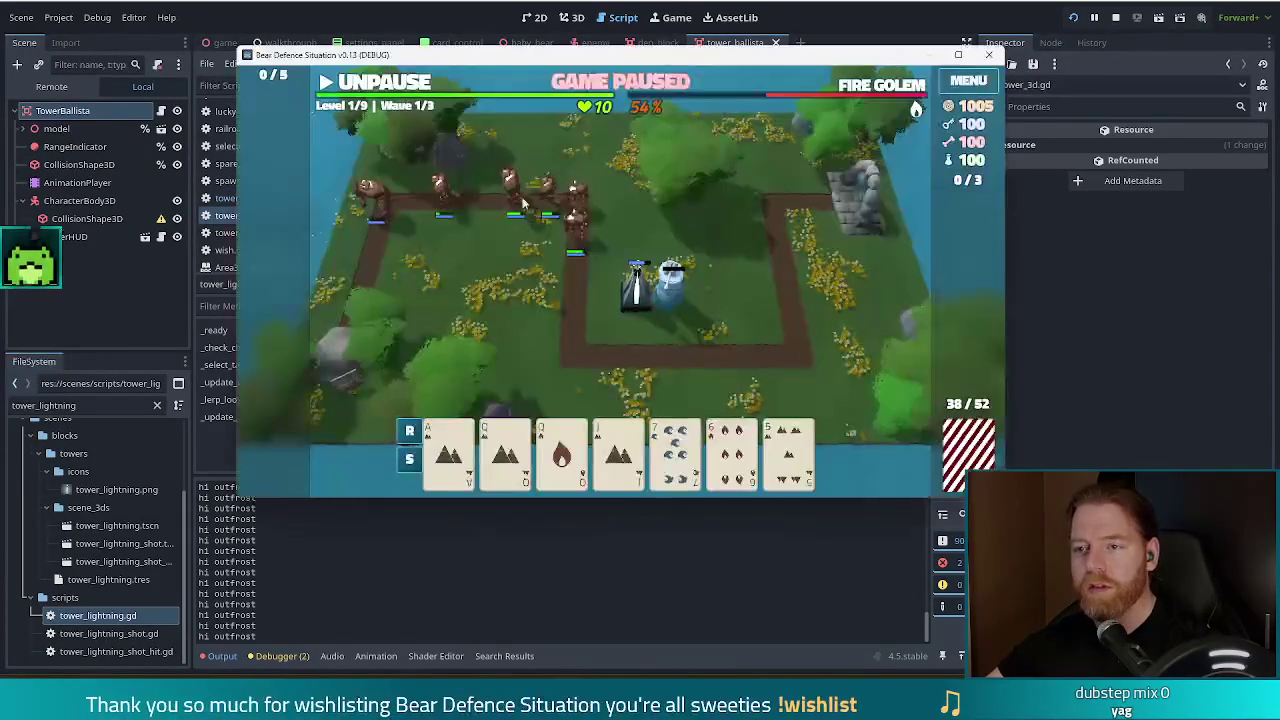
# - Finish wave 1, dismiss Wave Complete, and run set_lives 10 in the debug console
pyautogui.click(361, 84)
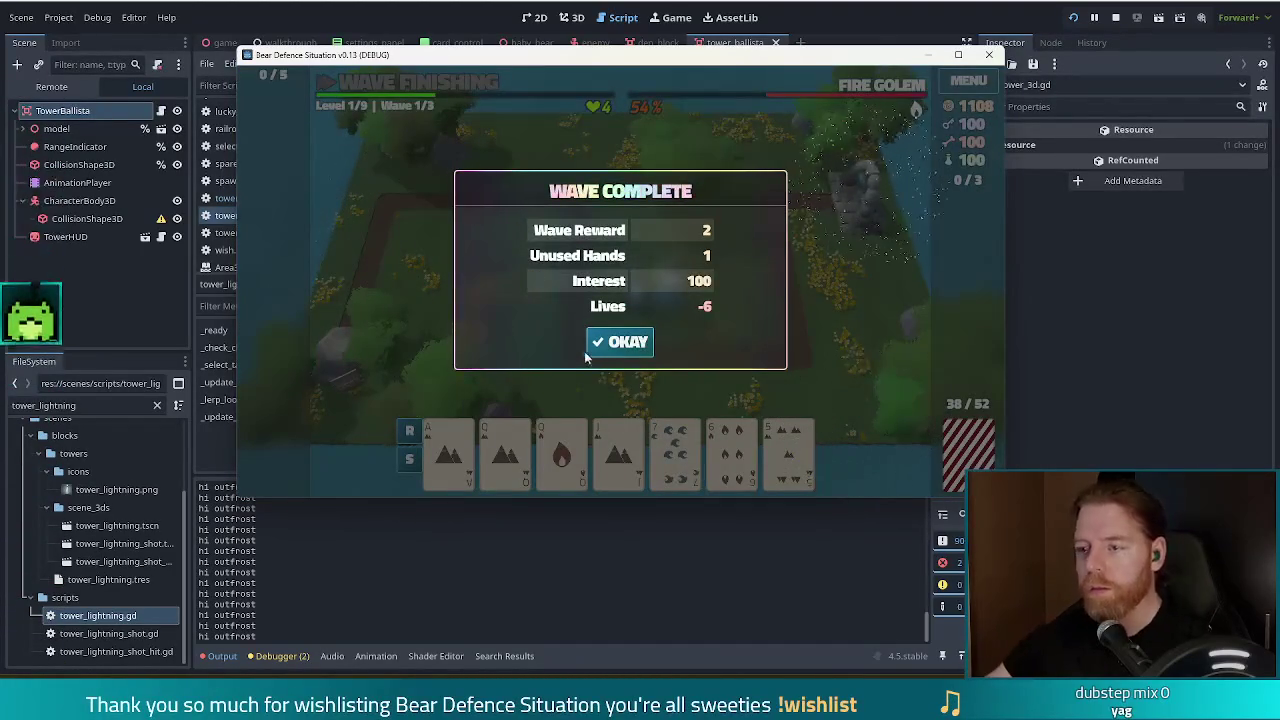
pyautogui.click(608, 341)
pyautogui.press('`')
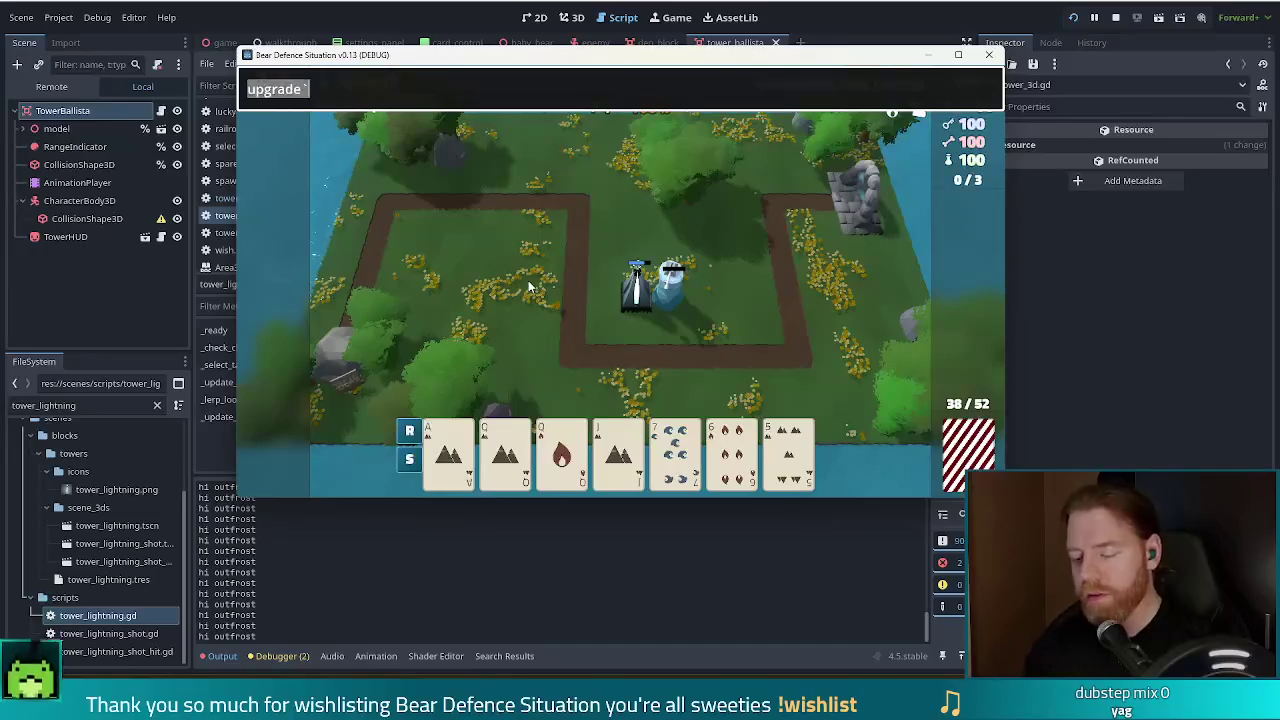
pyautogui.write('set_lives 10')
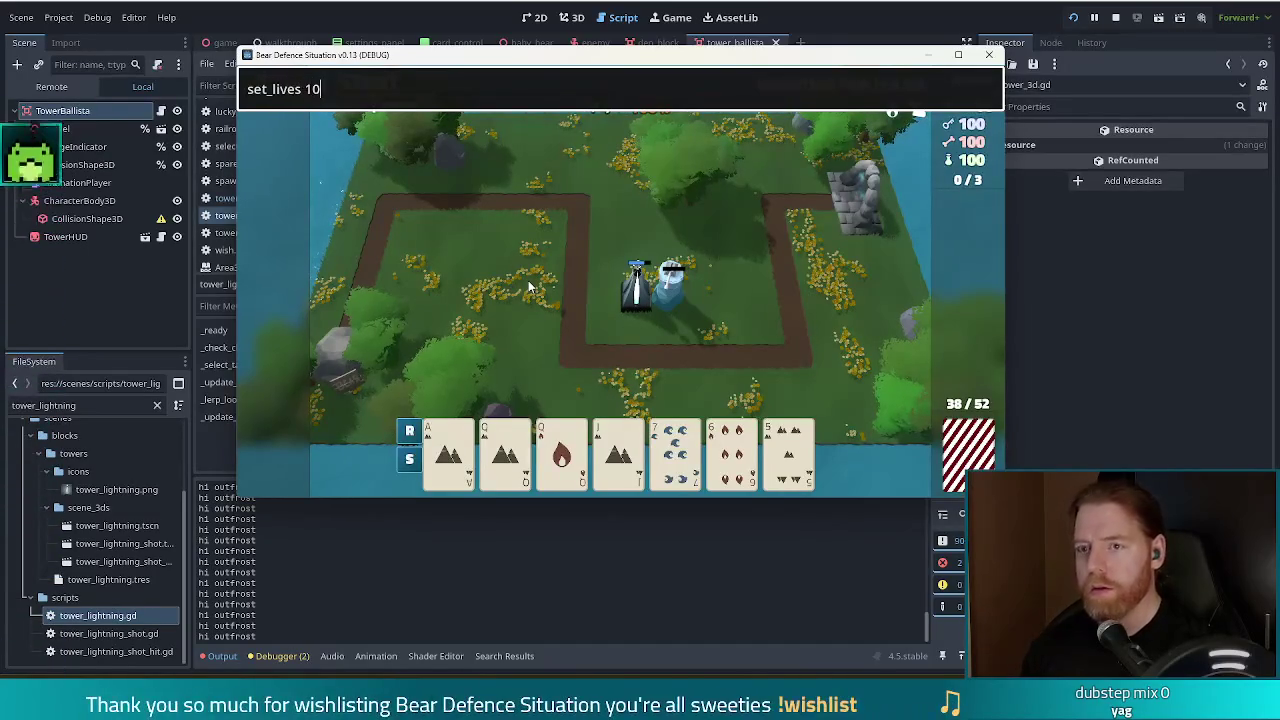
pyautogui.press('Return')
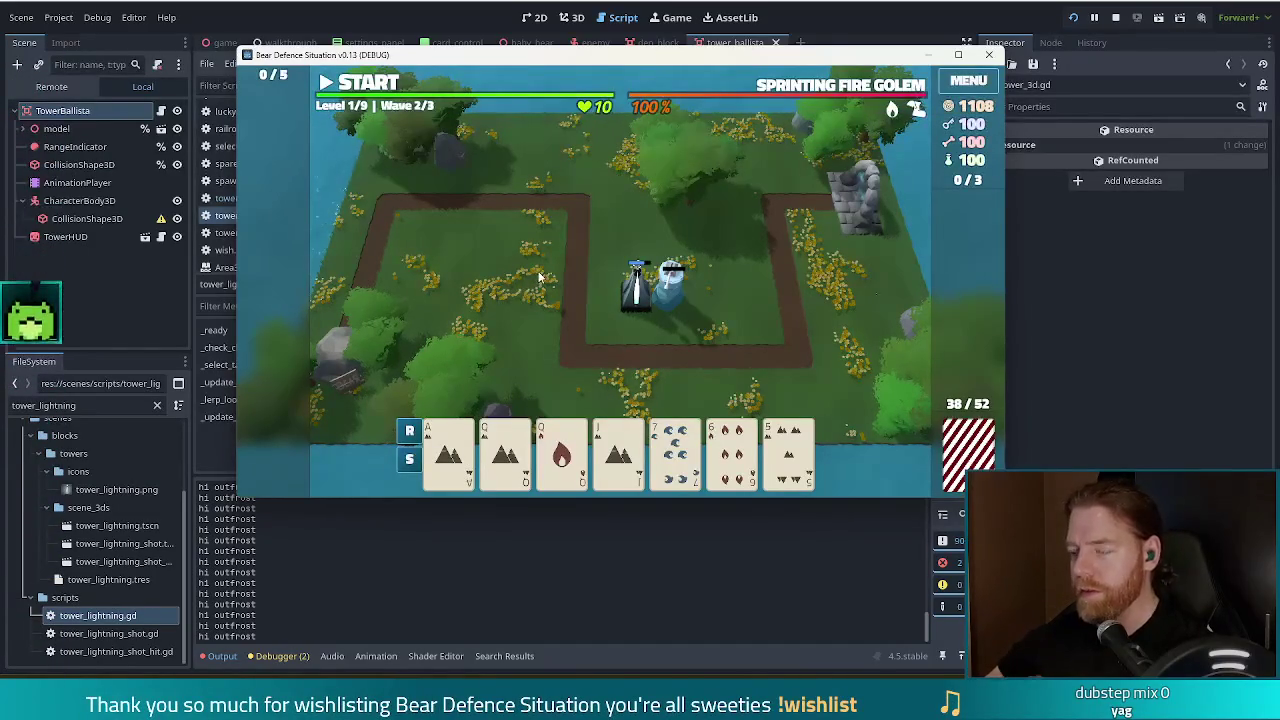
# - Start wave 2, pause it, and switch back to the script editor
pyautogui.click(368, 84)
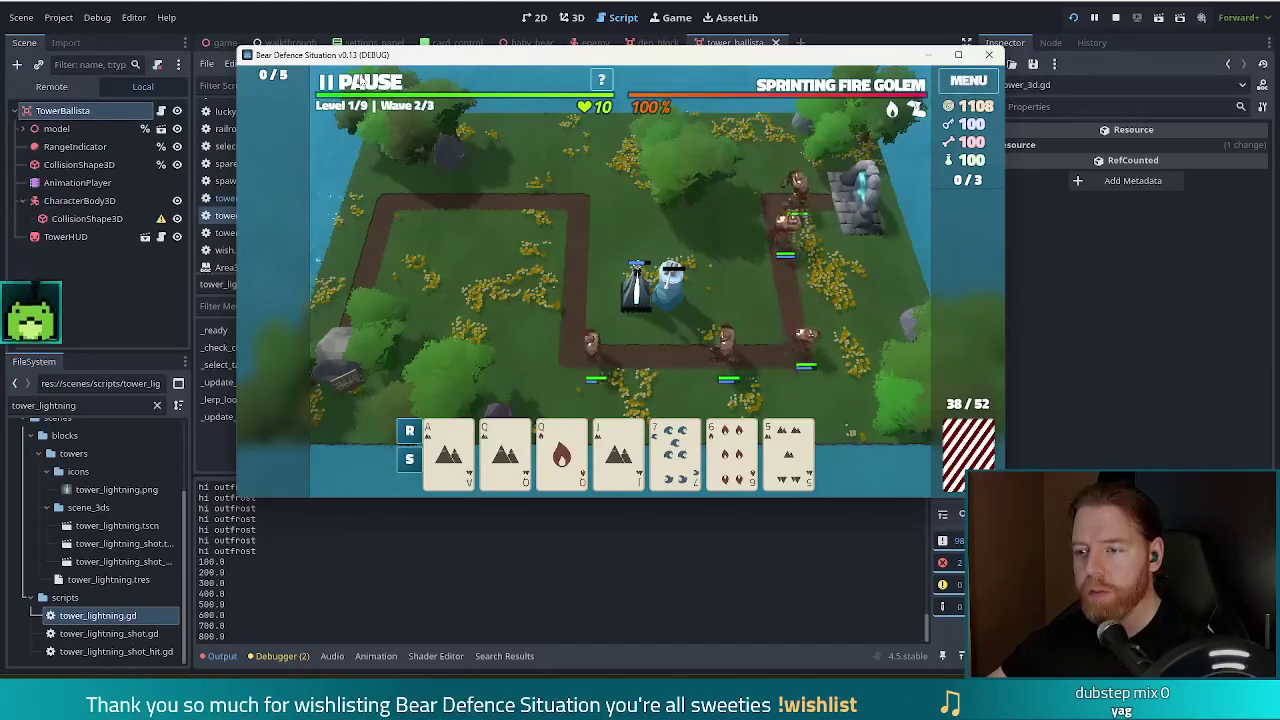
pyautogui.click(358, 82)
pyautogui.click(355, 82)
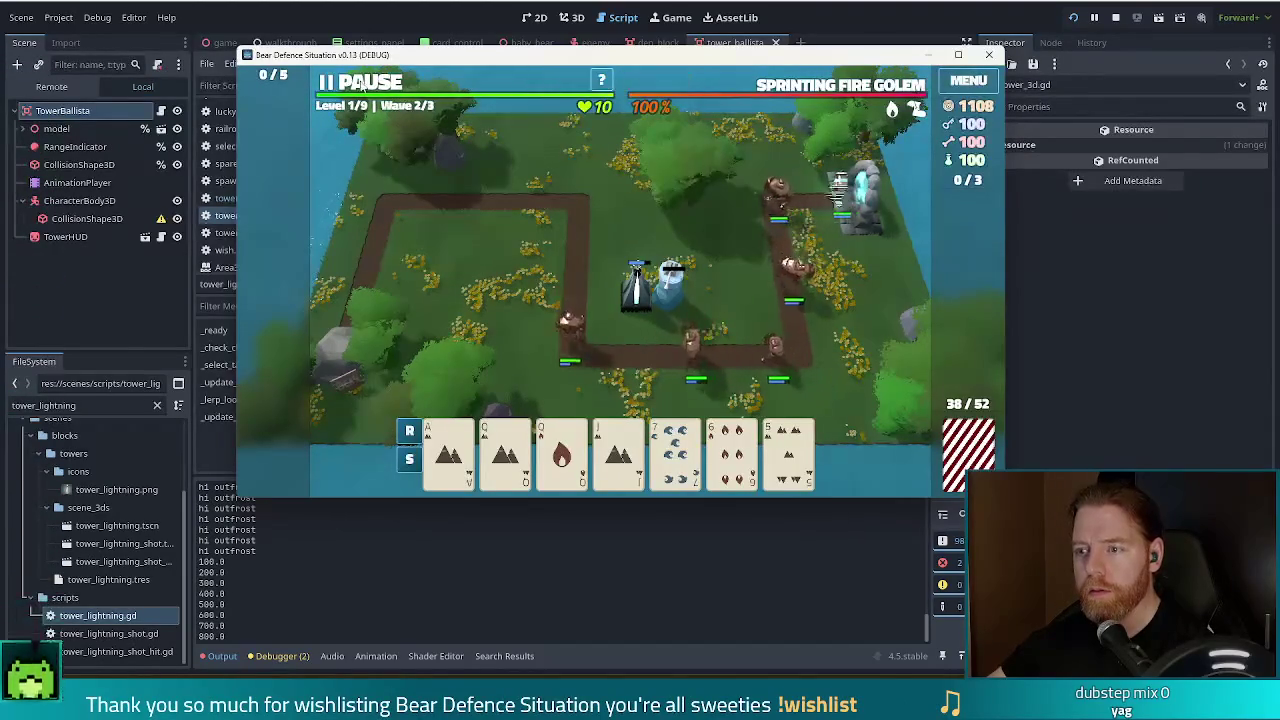
pyautogui.click(355, 82)
pyautogui.hotkey('alt', 'Tab')
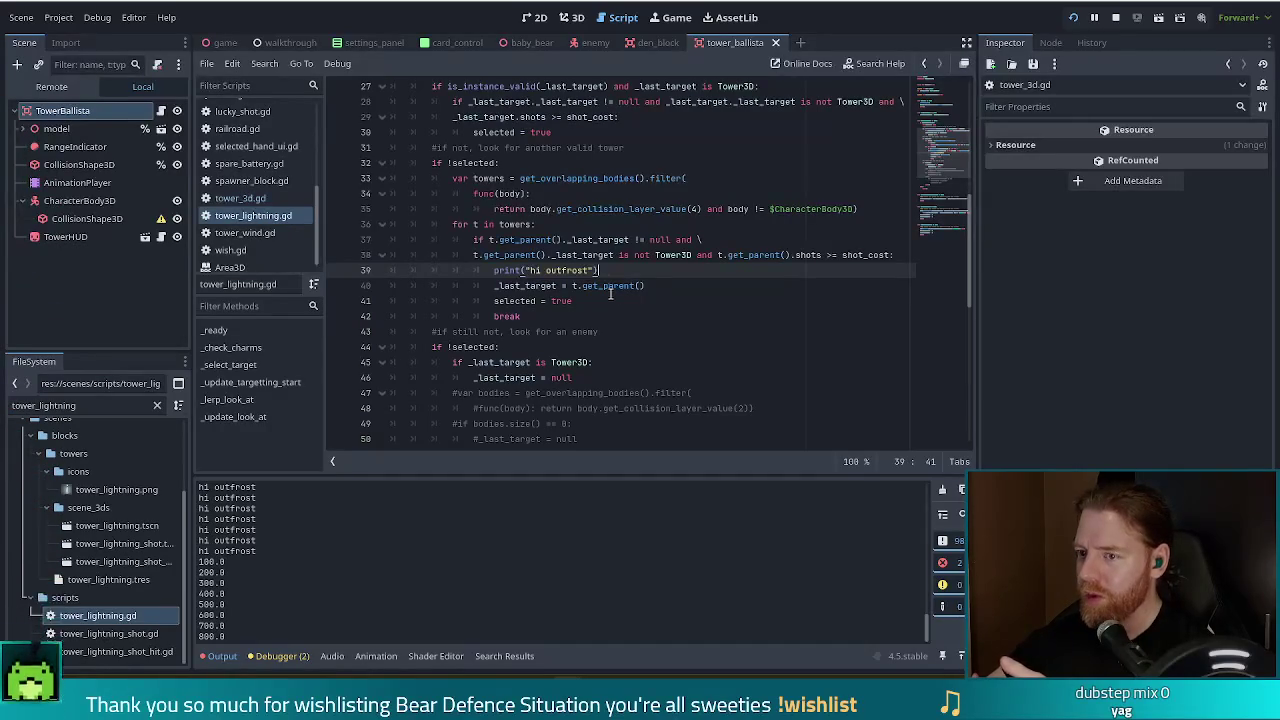
# - Move print(selected) to a new line after break, then run the wave briefly and close the game
pyautogui.moveTo(495, 287); pyautogui.dragTo(493, 272)
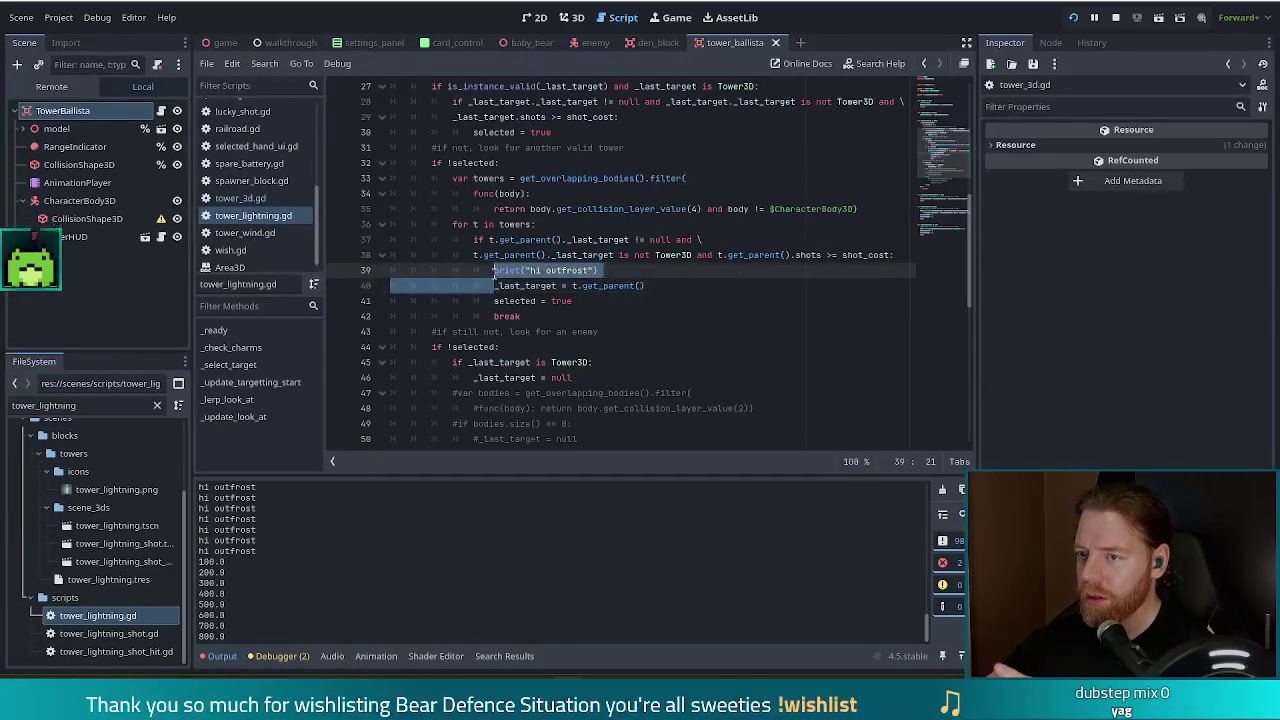
pyautogui.moveTo(498, 271)
pyautogui.hotkey('ctrl', 'z')
pyautogui.click(540, 302)
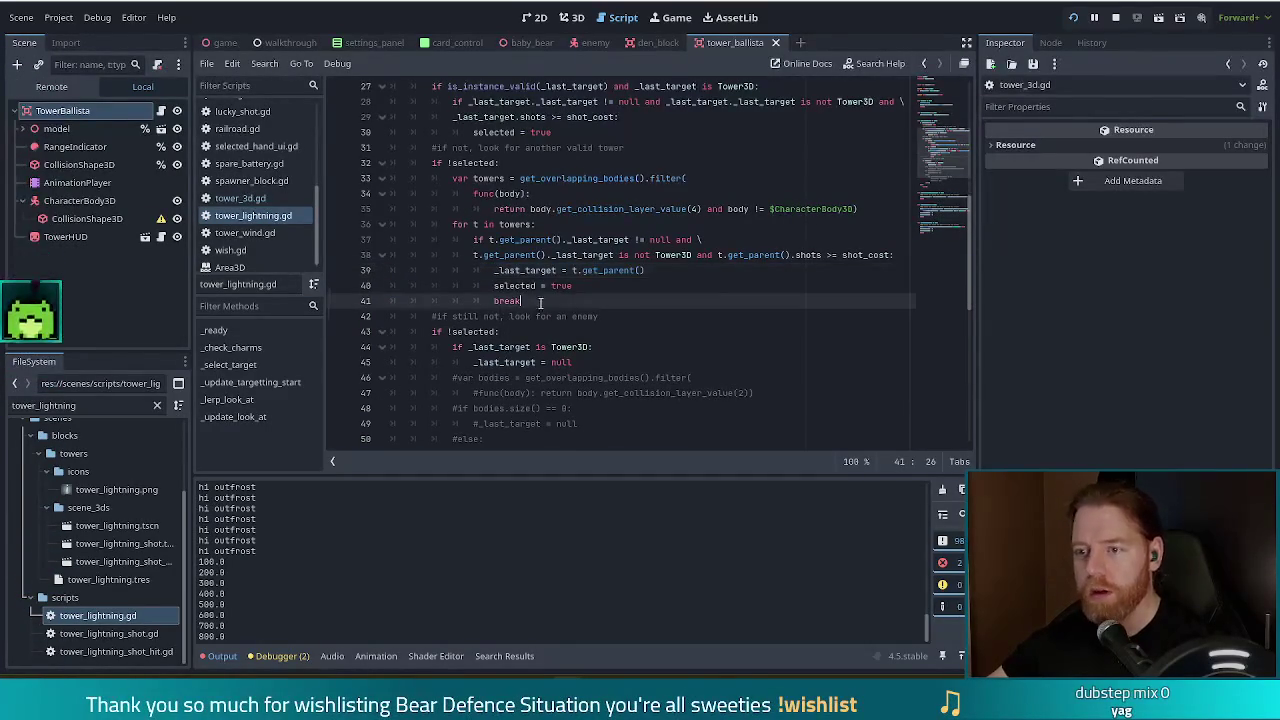
pyautogui.press('Return')
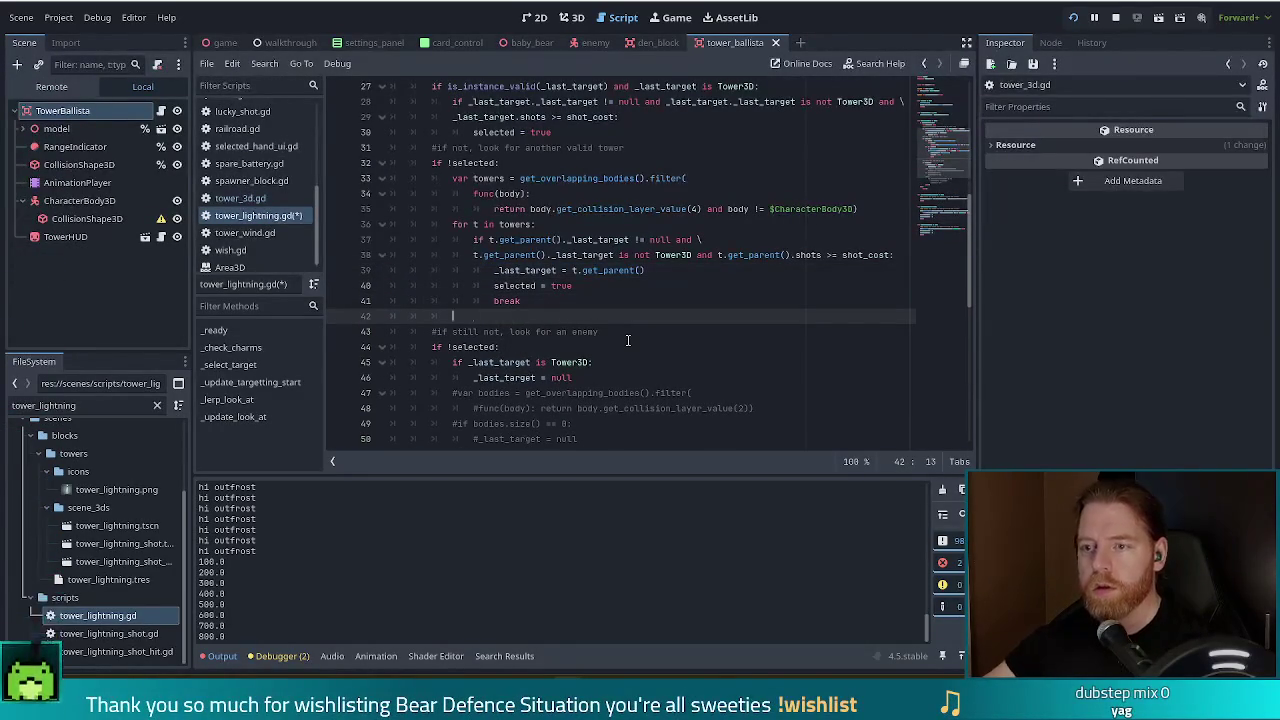
pyautogui.write('print')
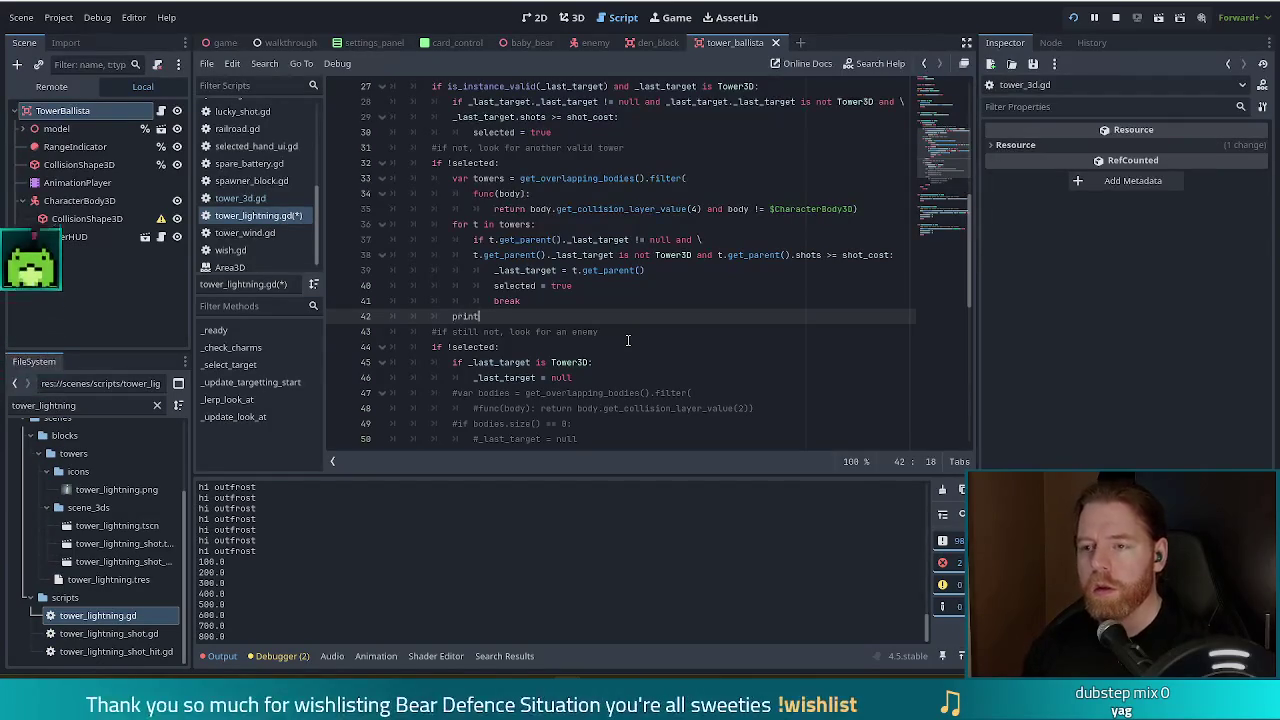
pyautogui.write('(sed')
pyautogui.press('F5')
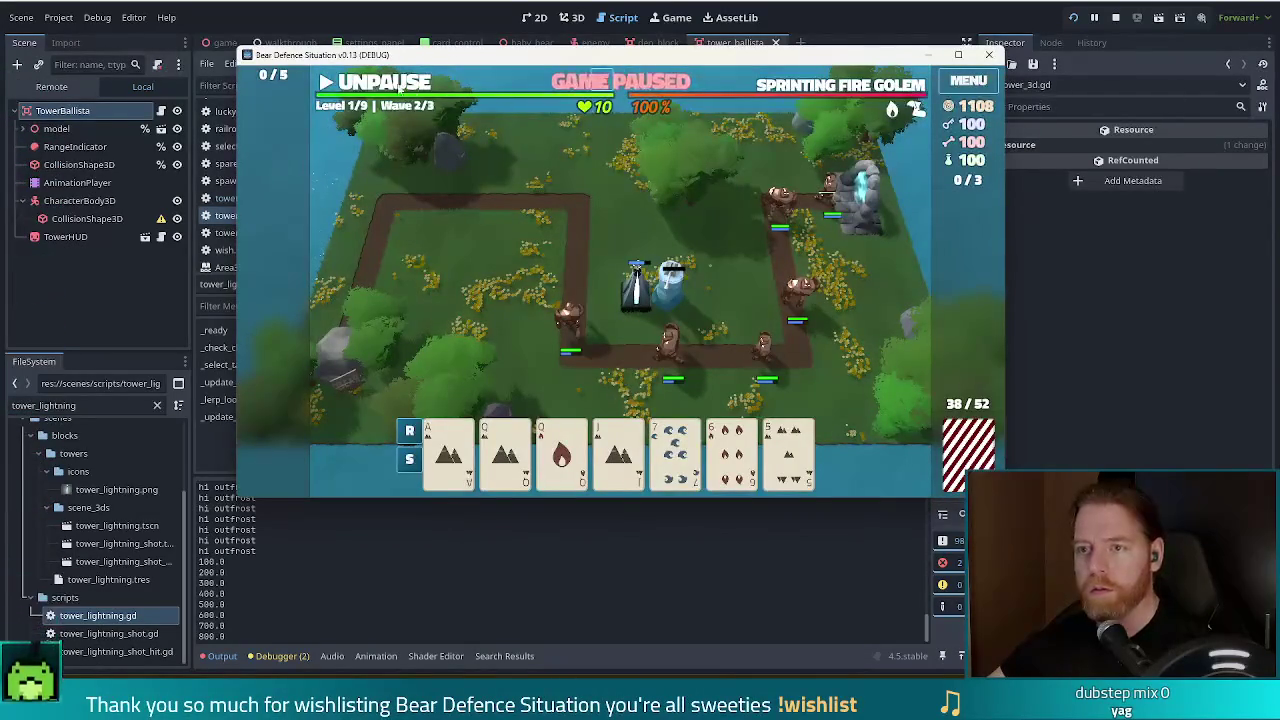
pyautogui.click(398, 87)
pyautogui.click(398, 87)
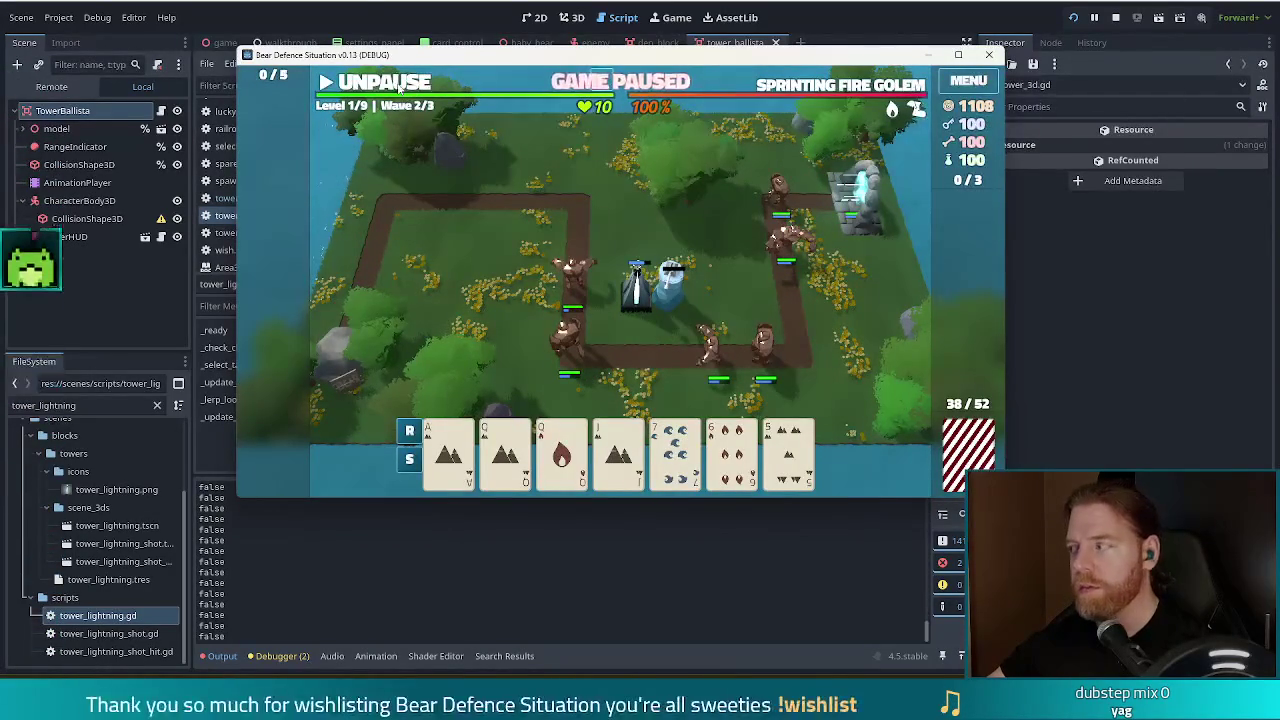
pyautogui.press('F8')
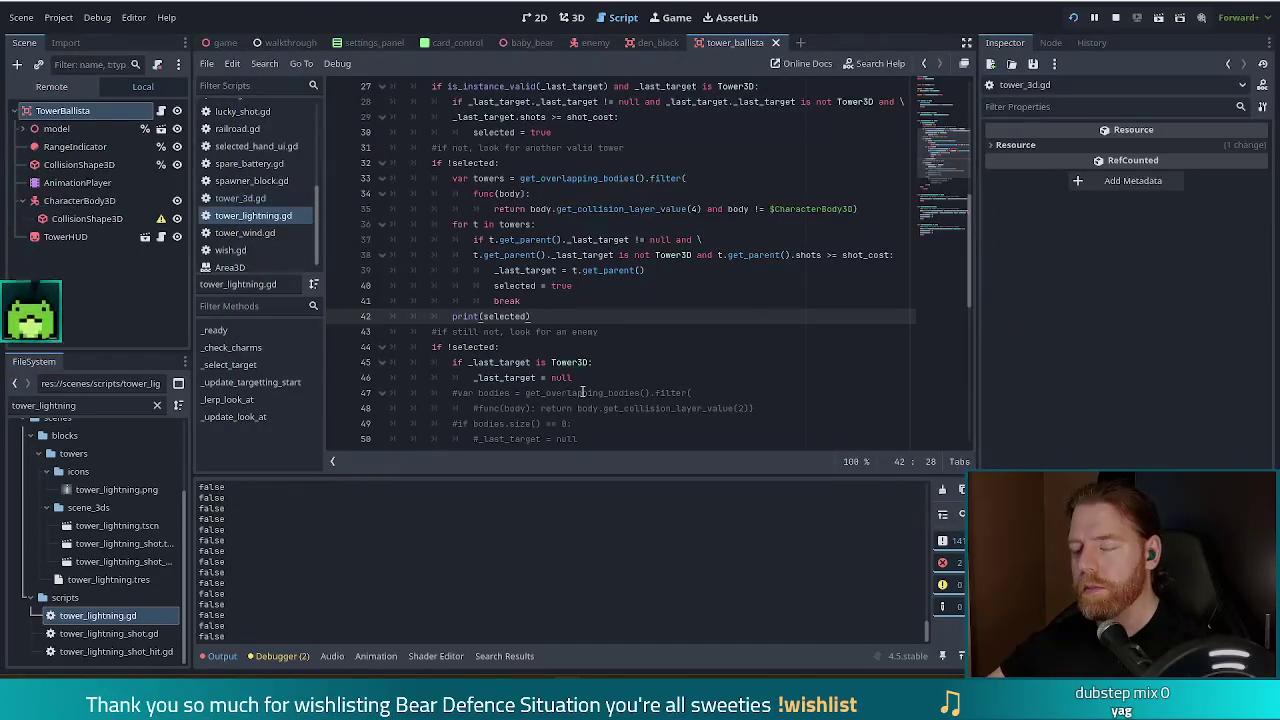
# - Move print(selected) under if !selected: and watch the output while the wave briefly runs
pyautogui.moveTo(562, 322); pyautogui.dragTo(568, 303)
pyautogui.hotkey('ctrl', 'c')
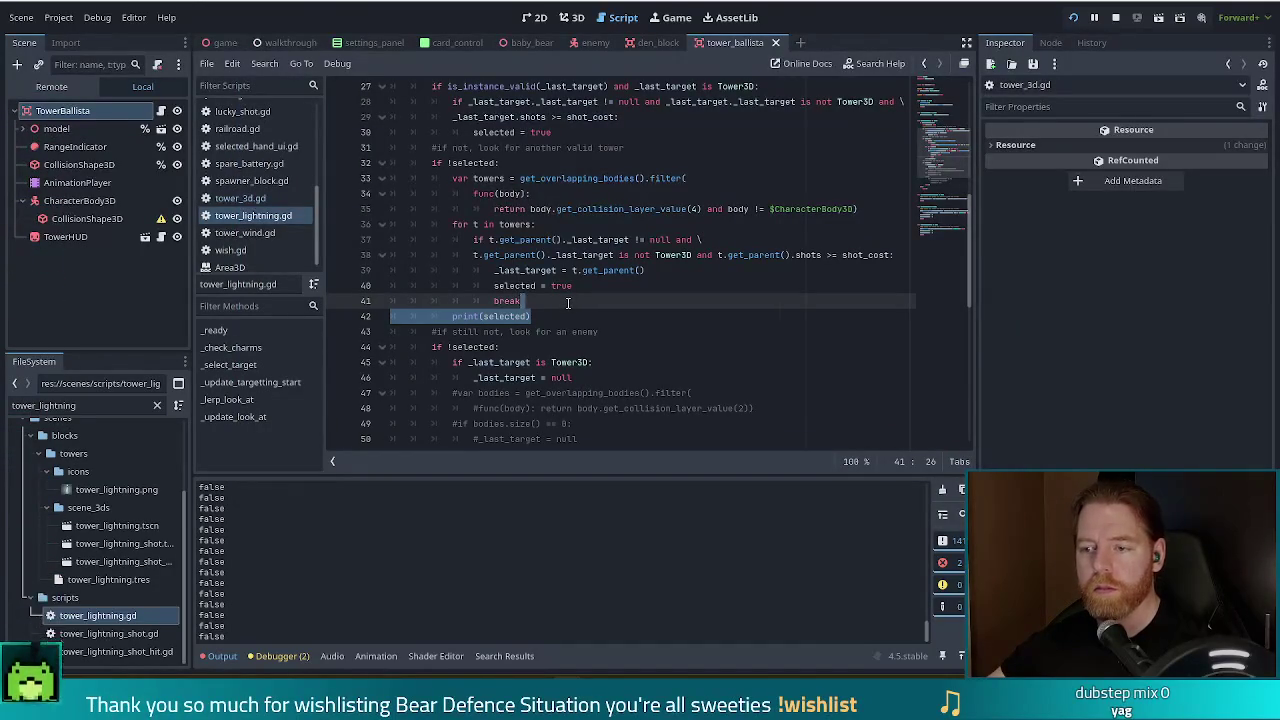
pyautogui.press('BackSpace')
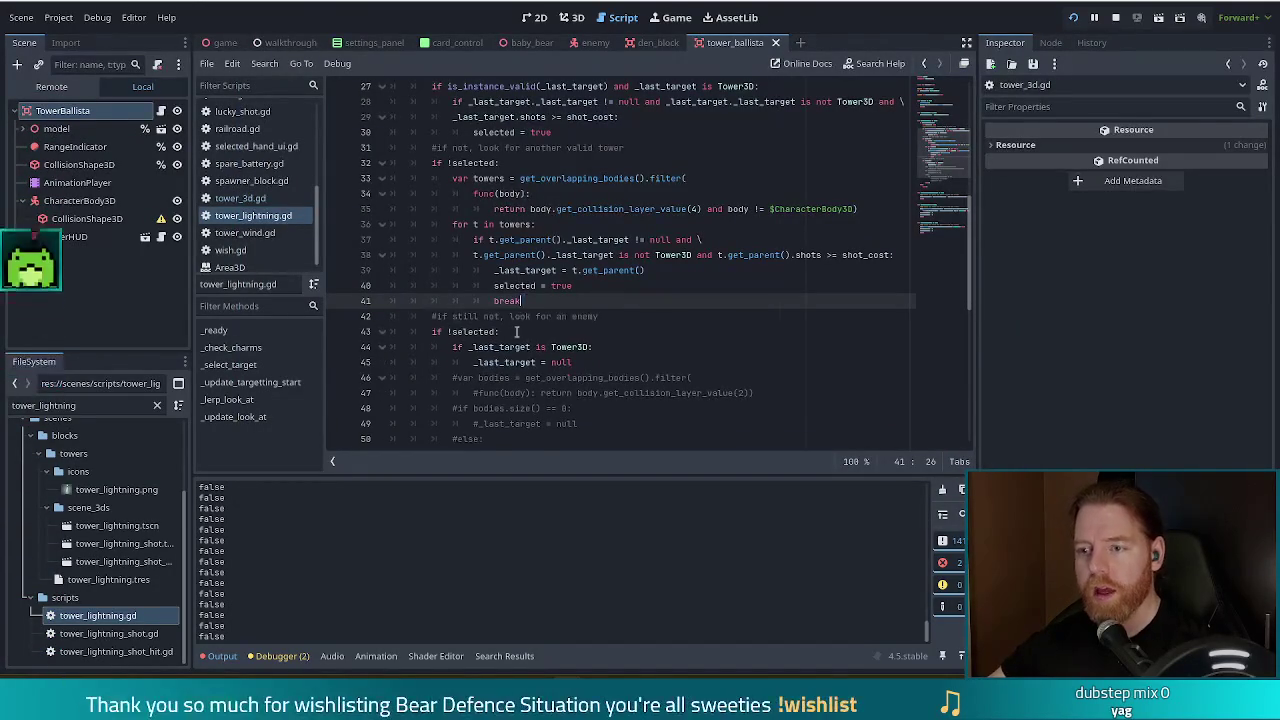
pyautogui.click(517, 331)
pyautogui.hotkey('ctrl', 'v')
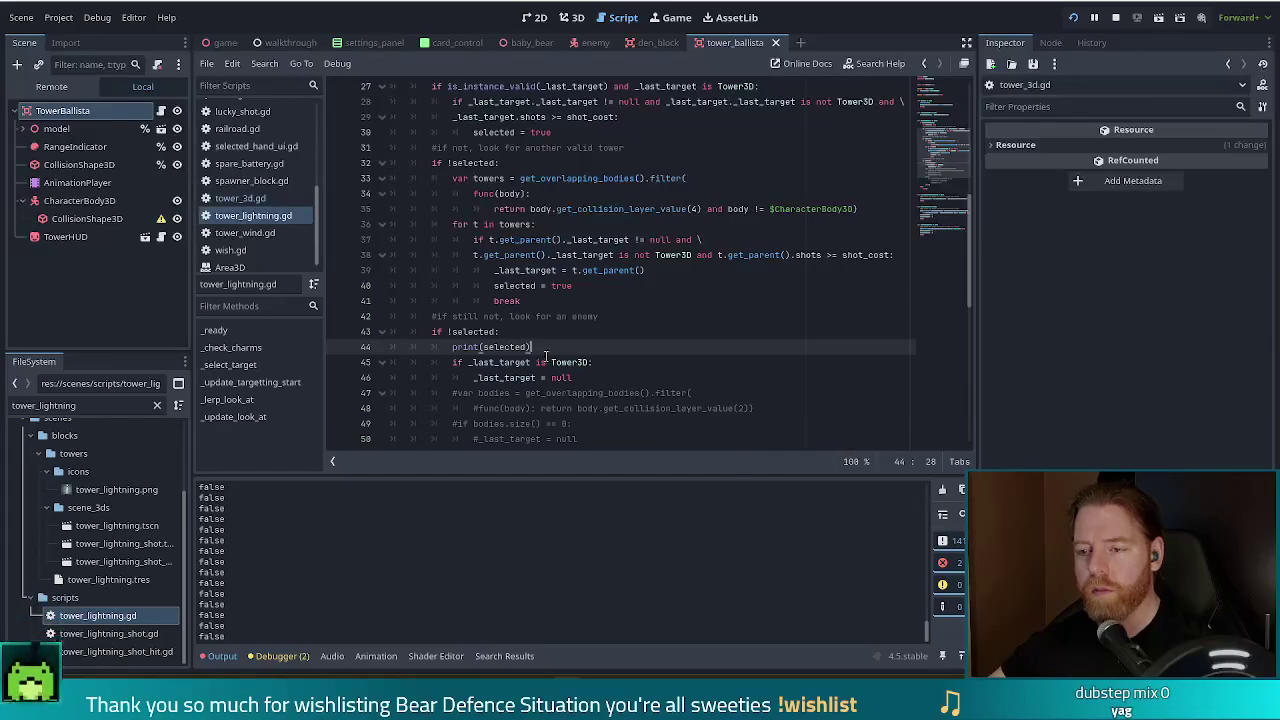
pyautogui.hotkey('alt', 'Tab')
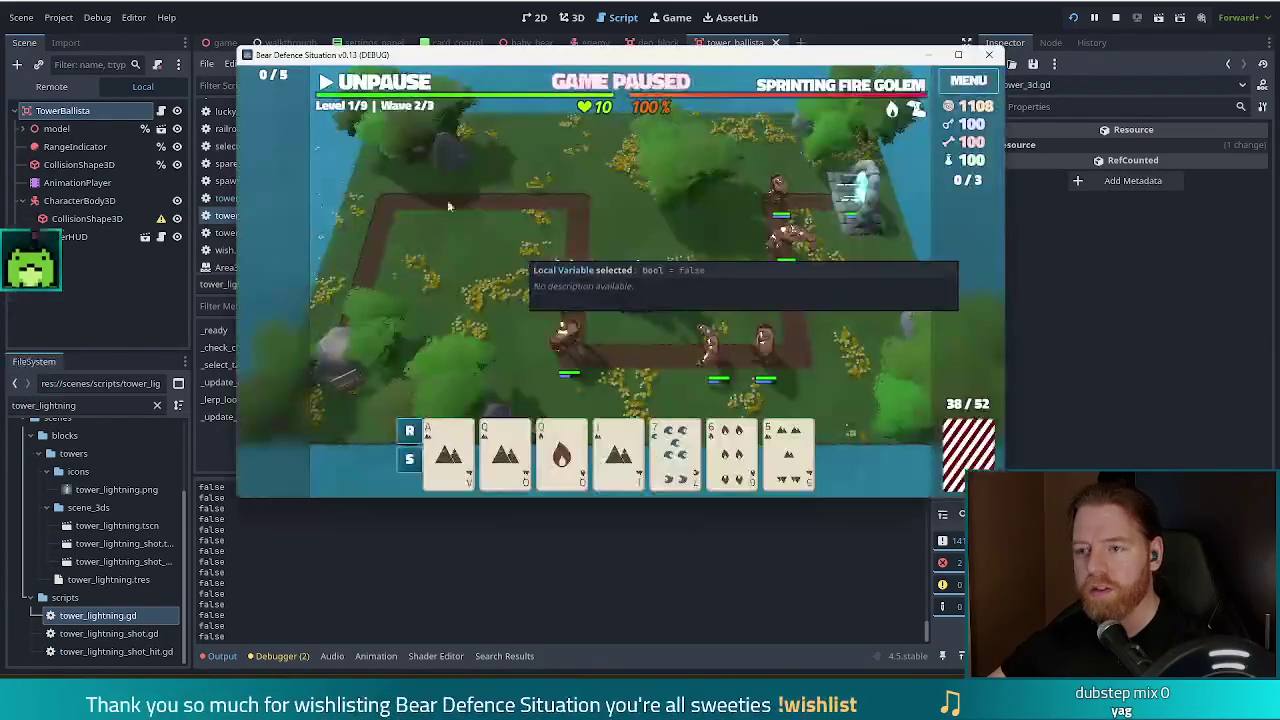
pyautogui.click(398, 81)
pyautogui.click(398, 81)
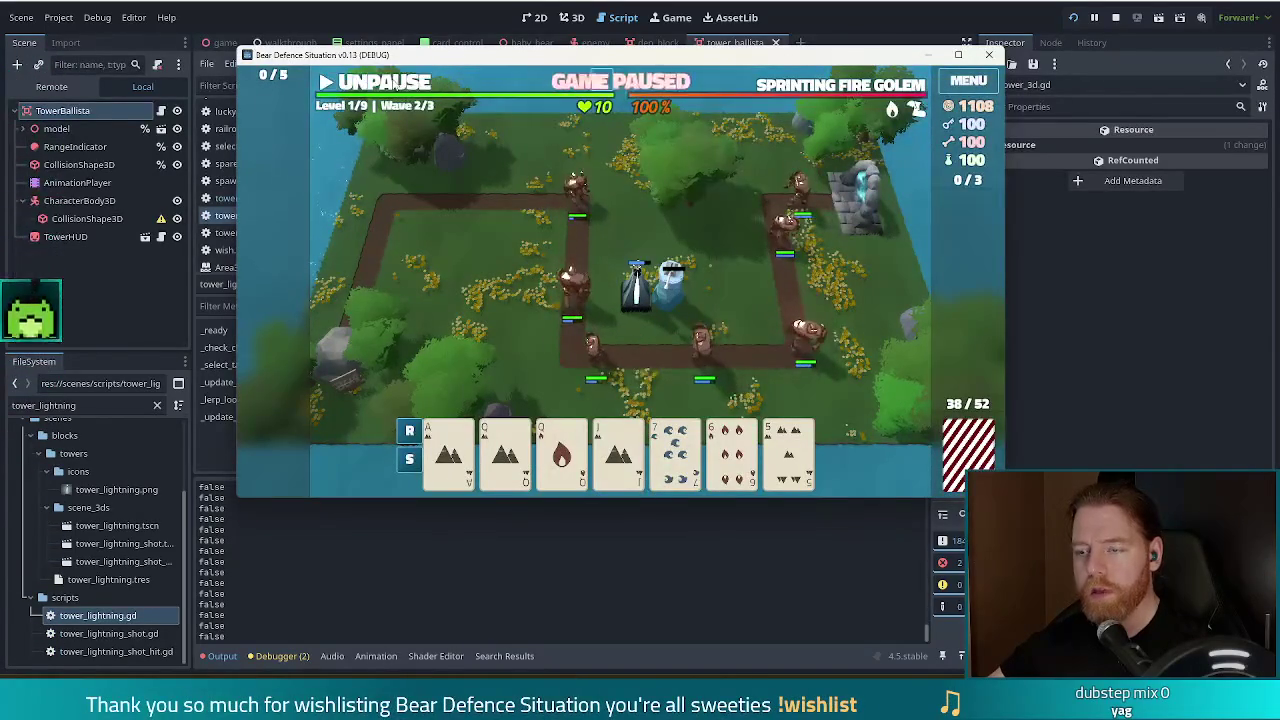
pyautogui.click(398, 81)
pyautogui.click(398, 82)
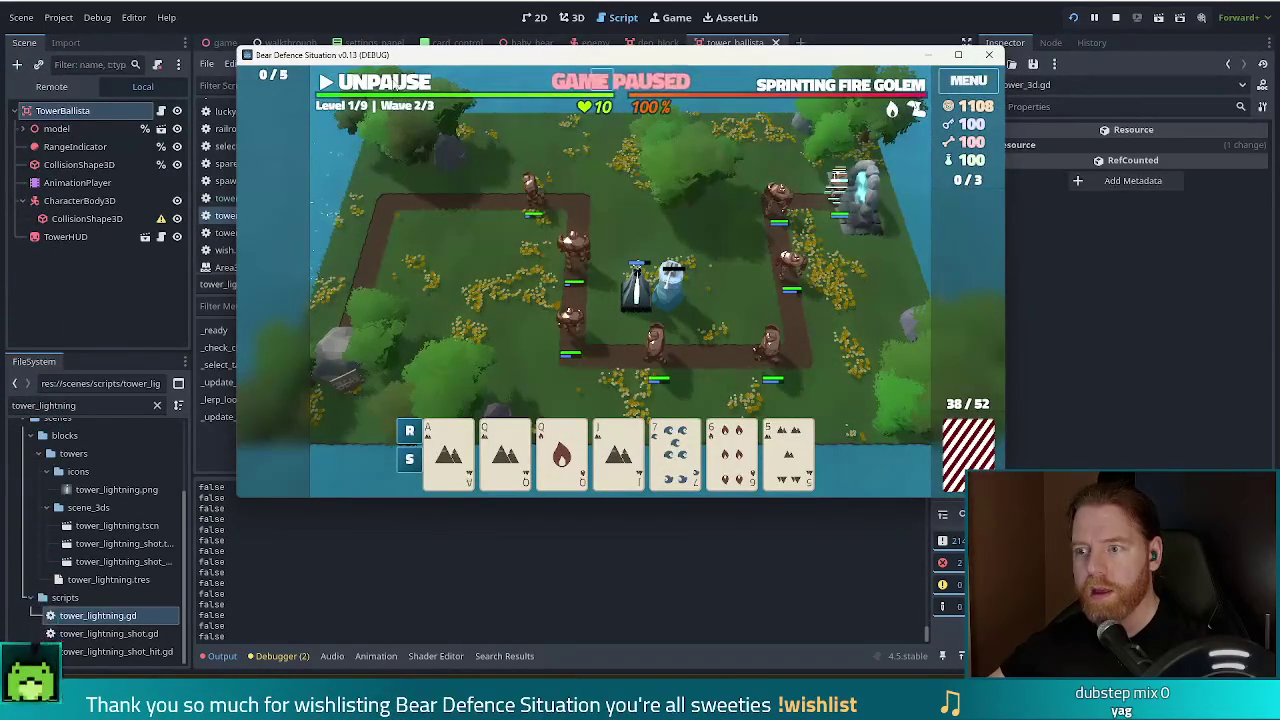
pyautogui.hotkey('alt', 'Tab')
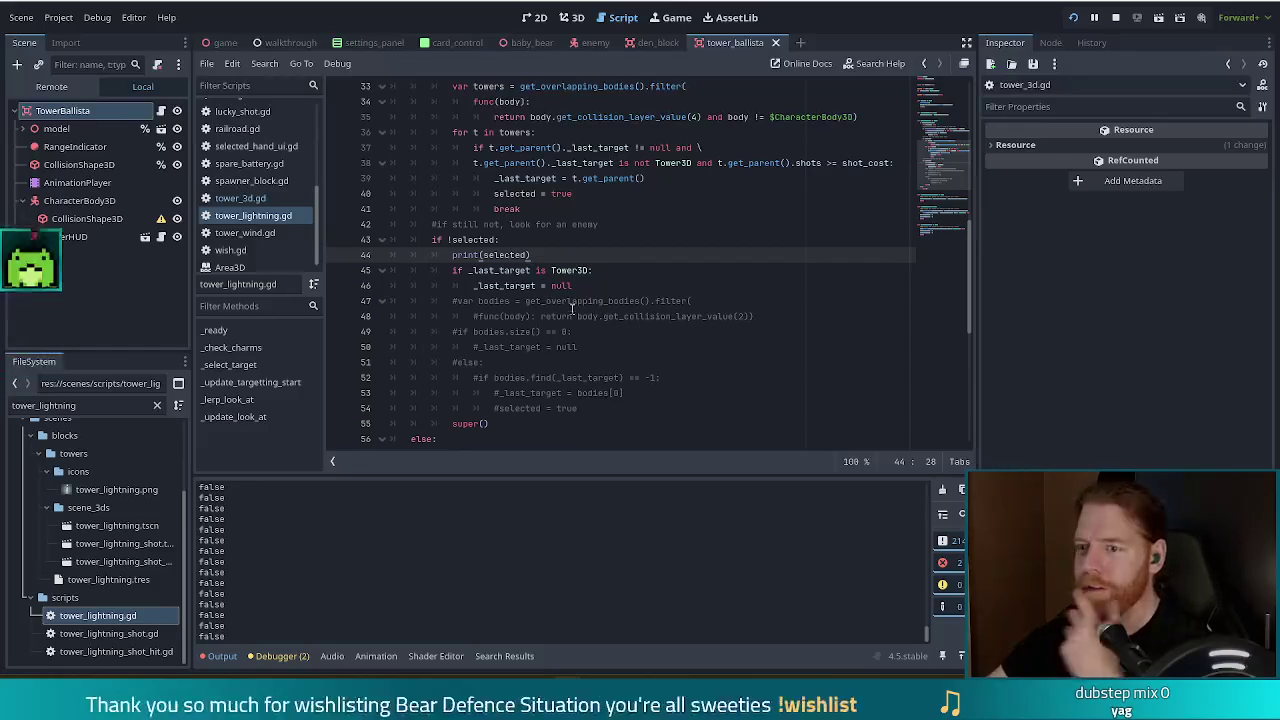
# - Put print(selected) on a dedented line directly after _last_target = null
pyautogui.click(604, 289)
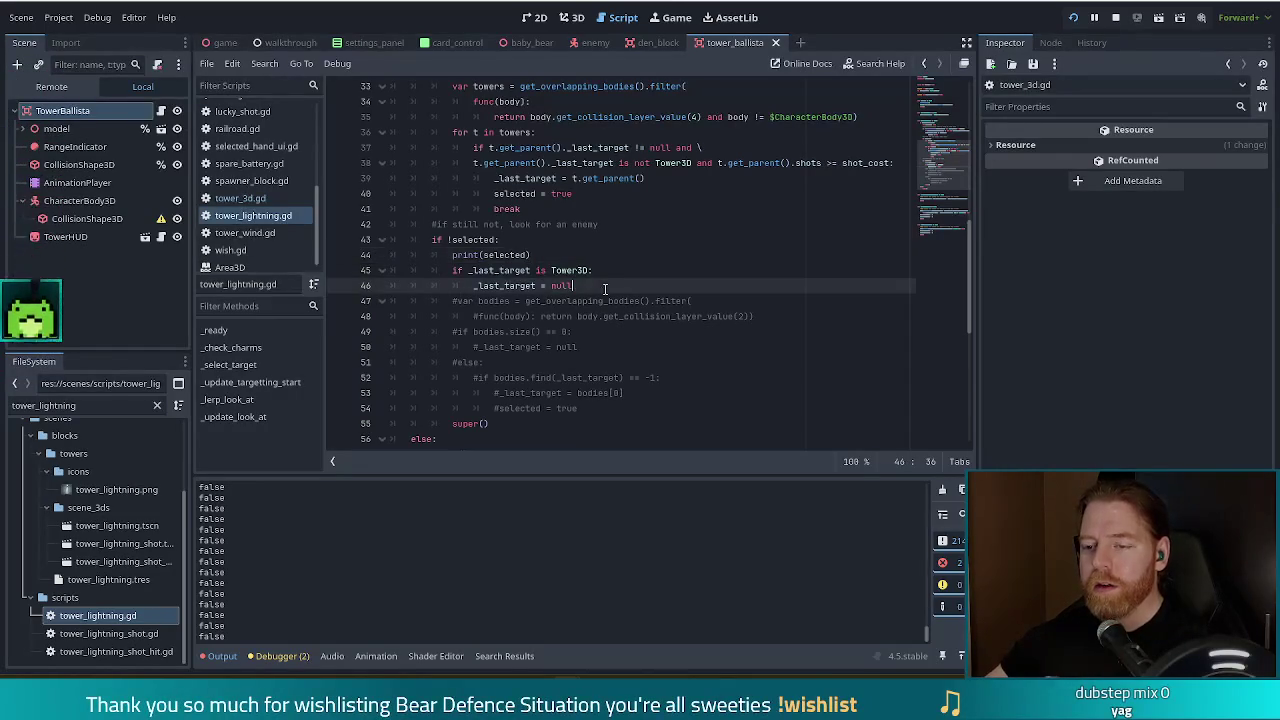
pyautogui.moveTo(563, 257); pyautogui.dragTo(570, 240)
pyautogui.press('BackSpace')
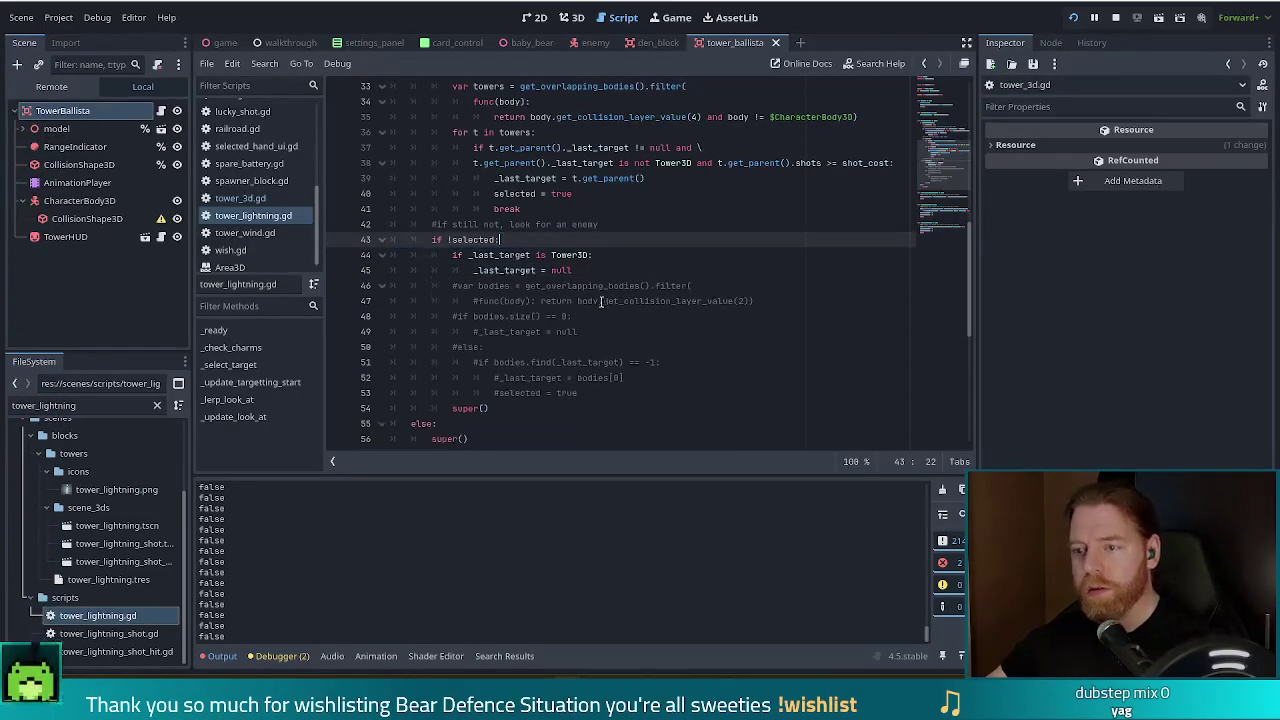
pyautogui.click(598, 263)
pyautogui.press('Return')
pyautogui.press('BackSpace')
pyautogui.write('print(selected)')
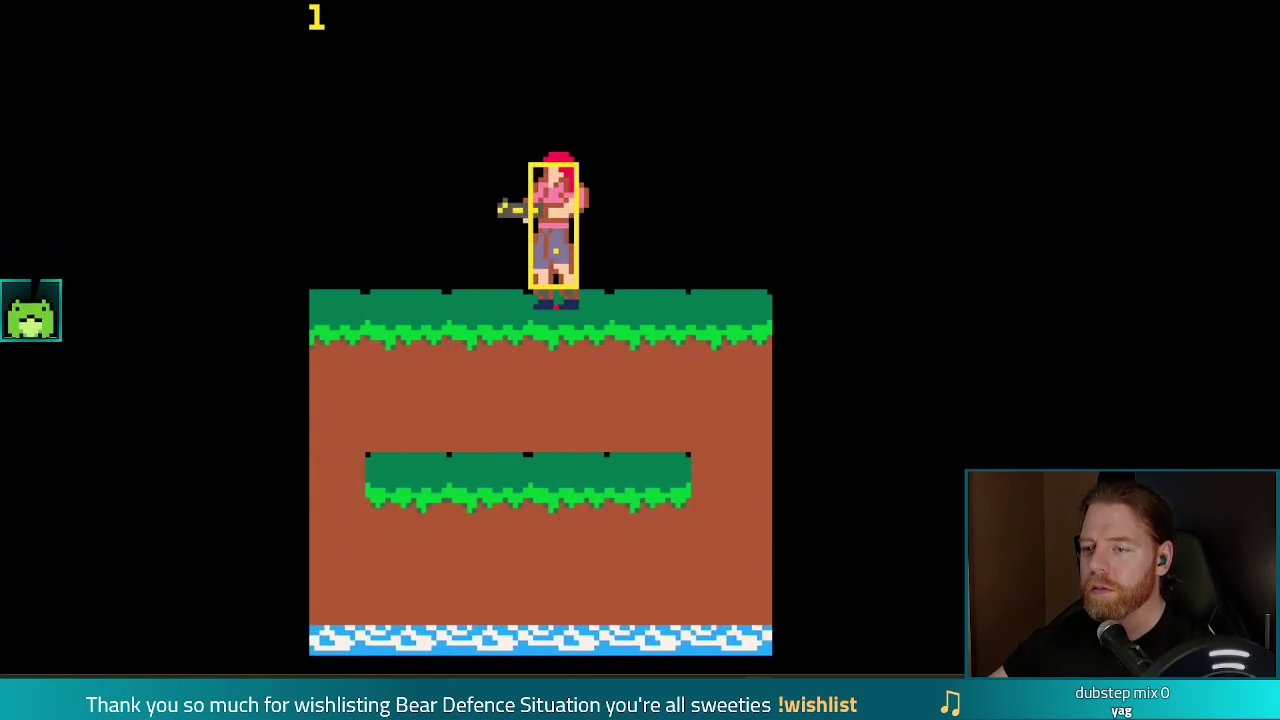
# - Resume playing the paused game recording in the media player
pyautogui.moveTo(392, 661)
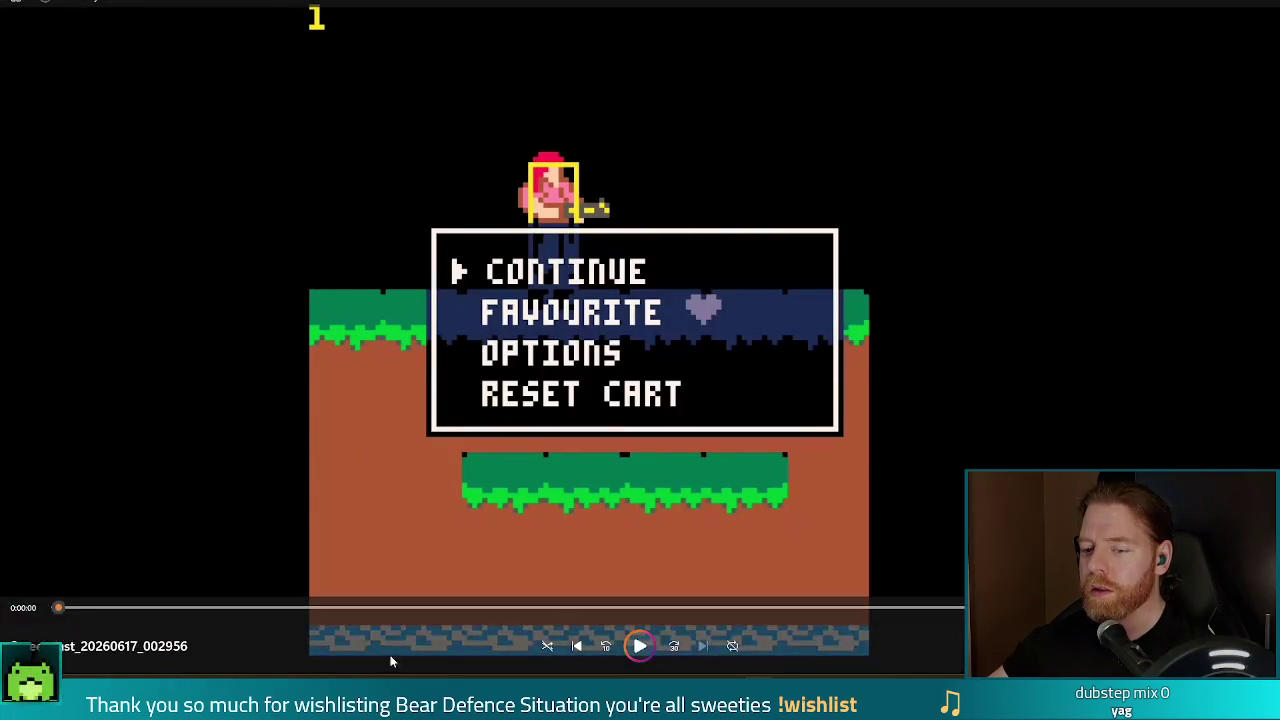
pyautogui.press('space')
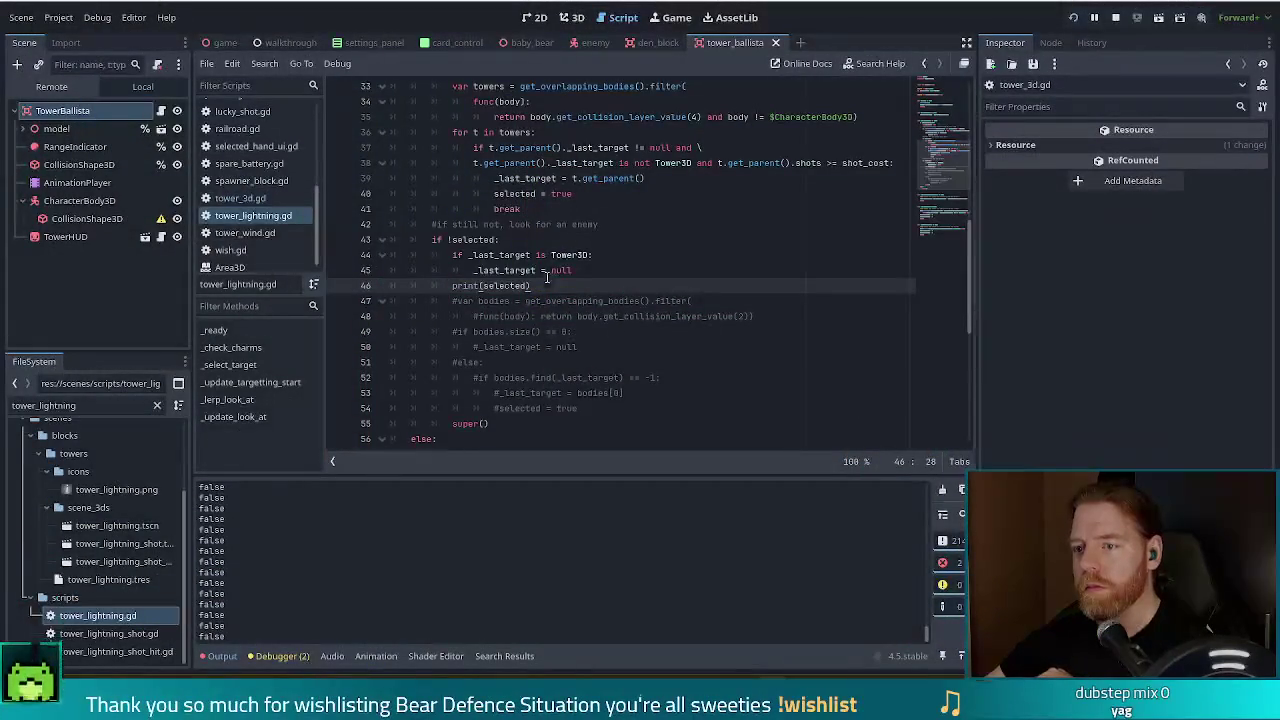
# - Let the wave run briefly, then change the debug line to print(_last_target)
pyautogui.hotkey('alt', 'Tab')
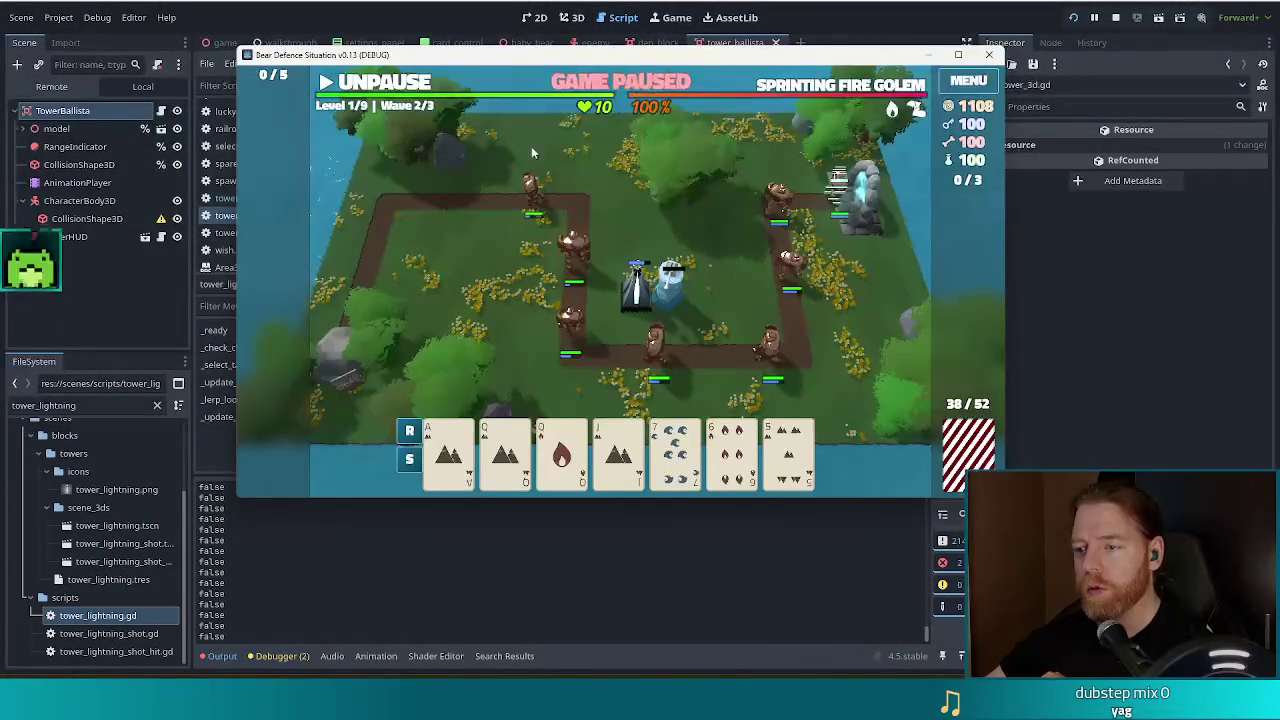
pyautogui.click(385, 86)
pyautogui.click(385, 86)
pyautogui.click(463, 12)
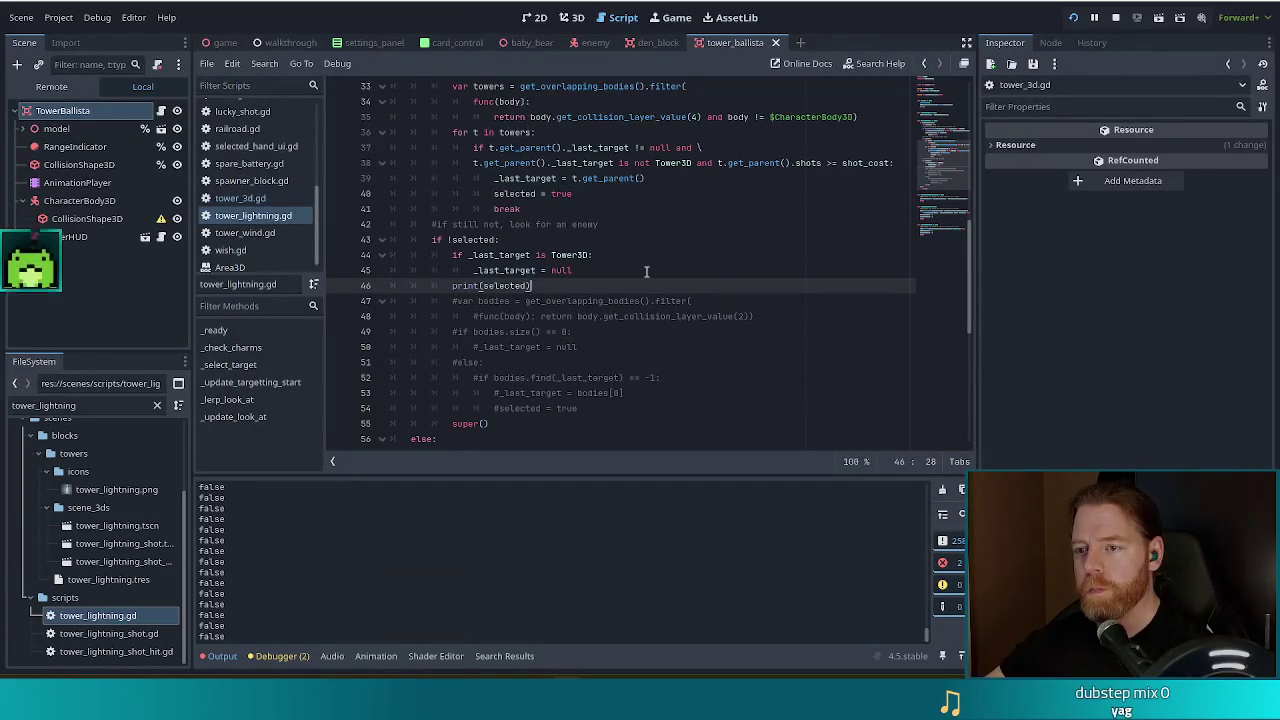
pyautogui.write('_las')
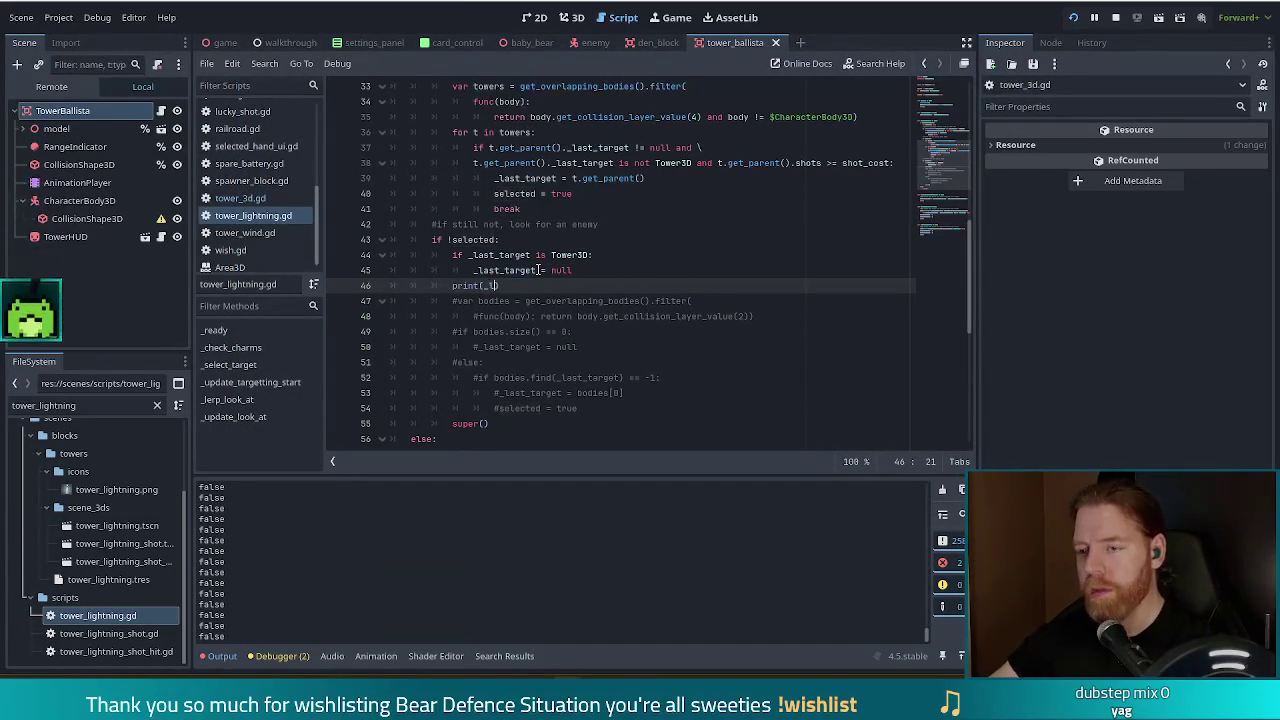
pyautogui.write('t_target')
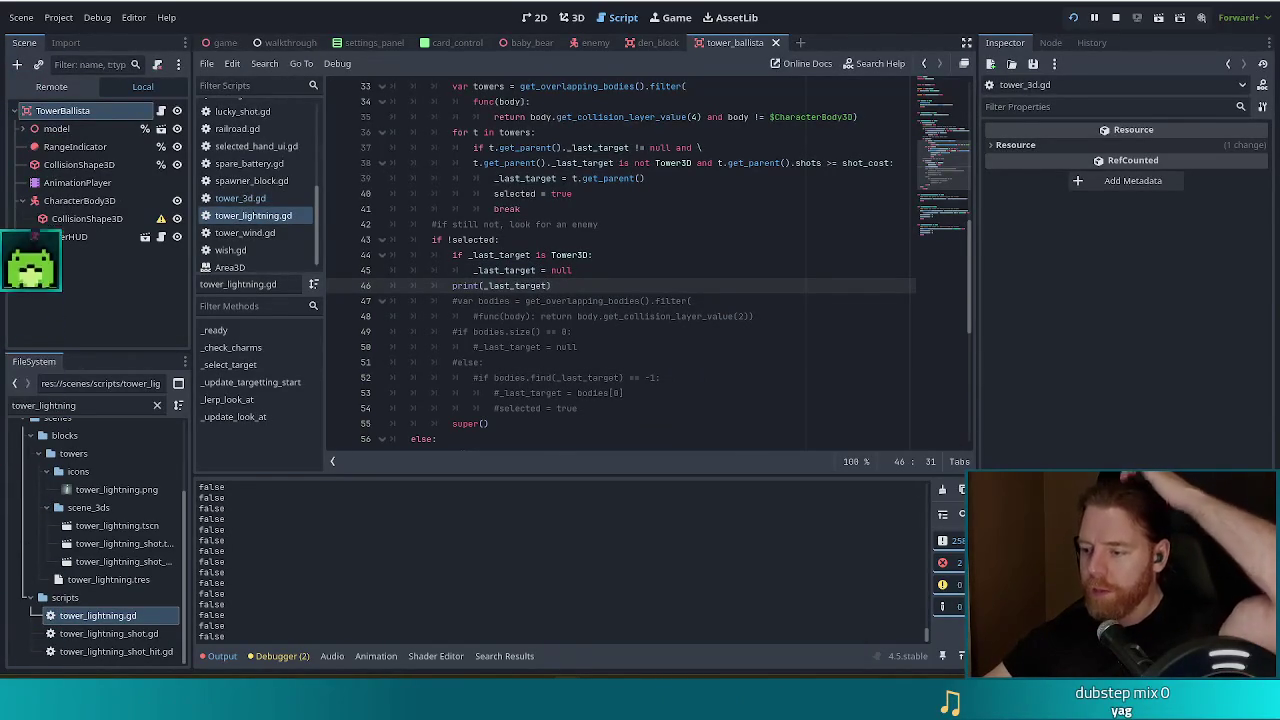
# - Run the wave briefly to confirm _last_target logs <null>, then delete that debug print
pyautogui.hotkey('alt', 'Tab')
pyautogui.press('space')
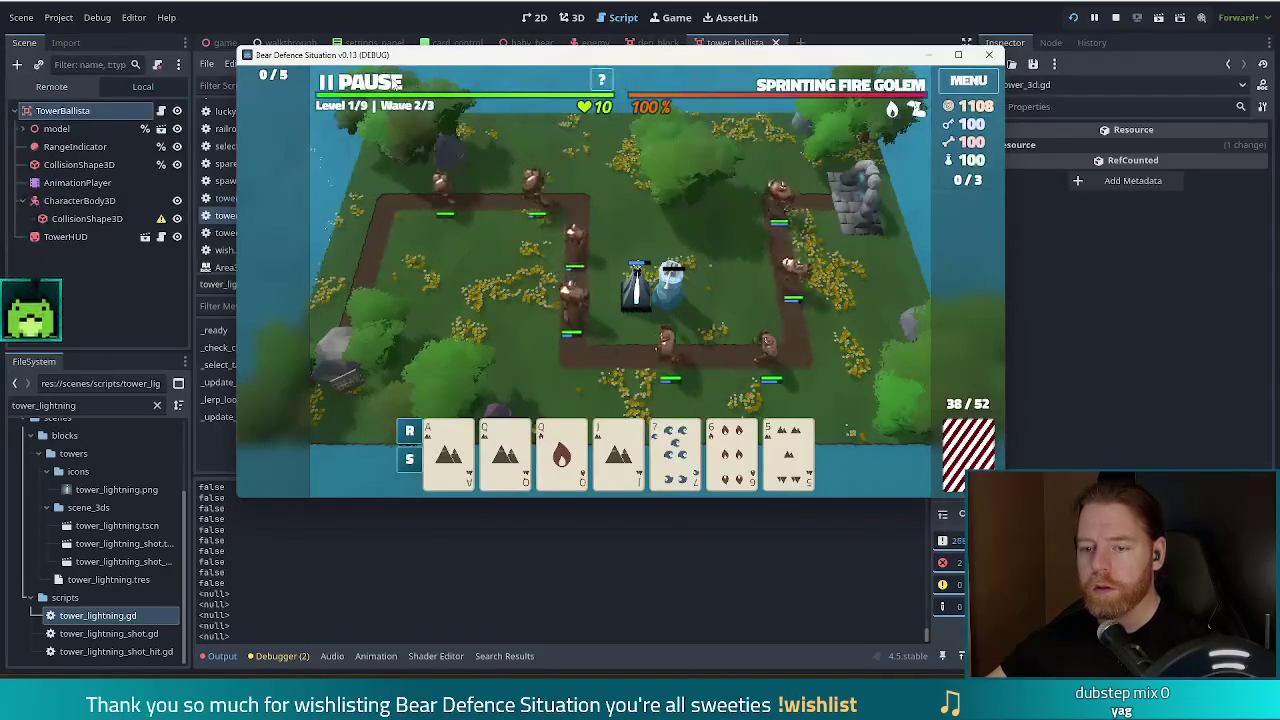
pyautogui.press('space')
pyautogui.hotkey('alt', 'Tab')
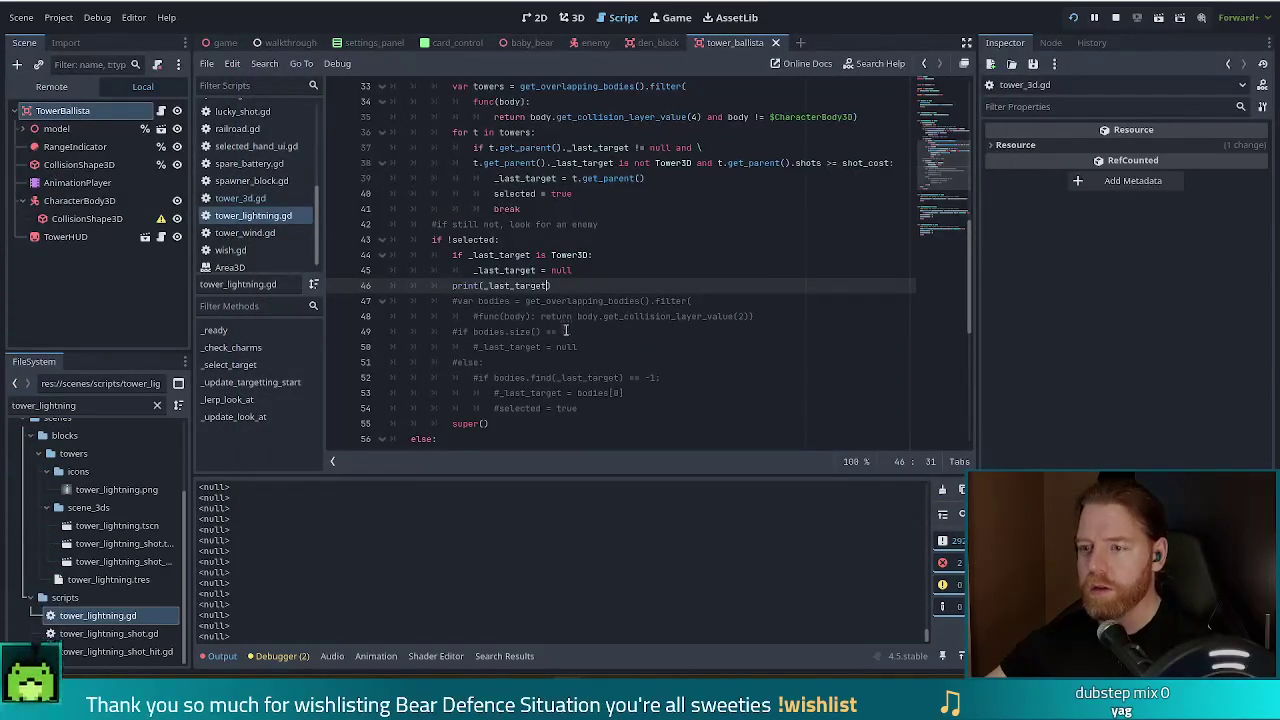
pyautogui.hotkey('shift', 'Home')
pyautogui.press('BackSpace')
pyautogui.press('BackSpace')
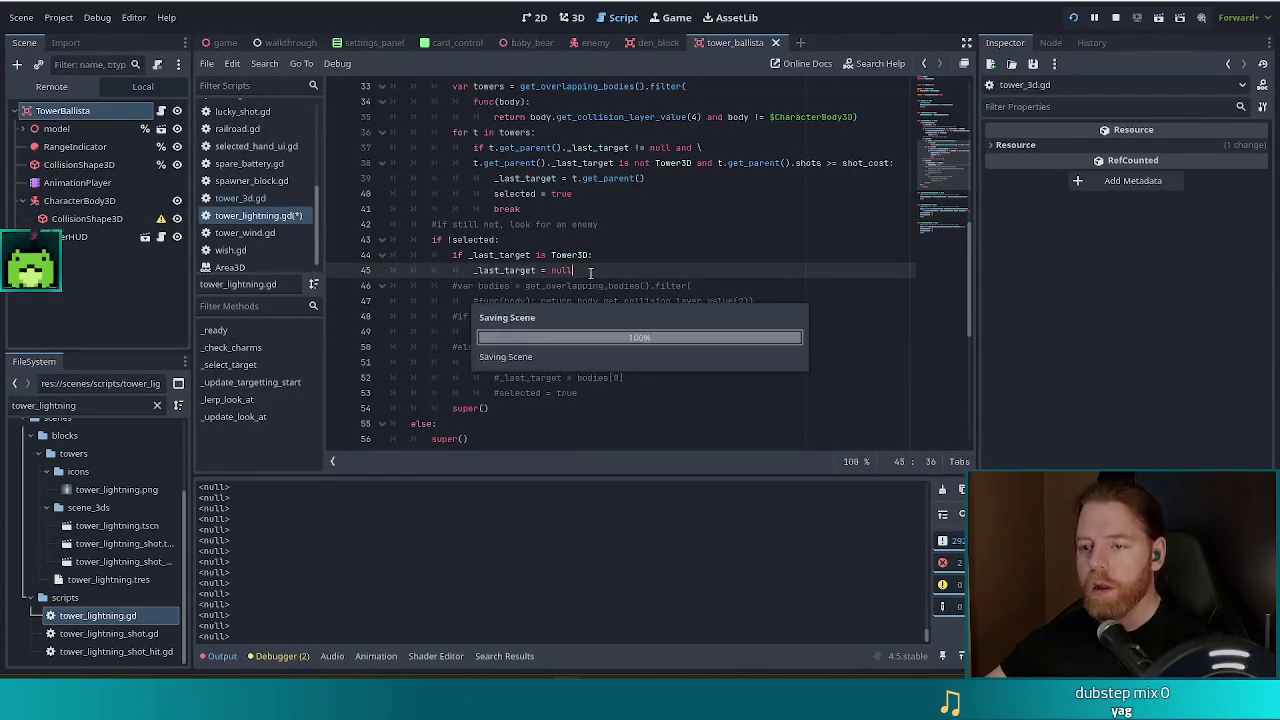
# - Jump to the base _select_target in tower_3d.gd and add print(is_shooting) as its first line
pyautogui.press('Escape')
pyautogui.keyDown('ctrl'); pyautogui.click(466, 407); pyautogui.keyUp('ctrl')
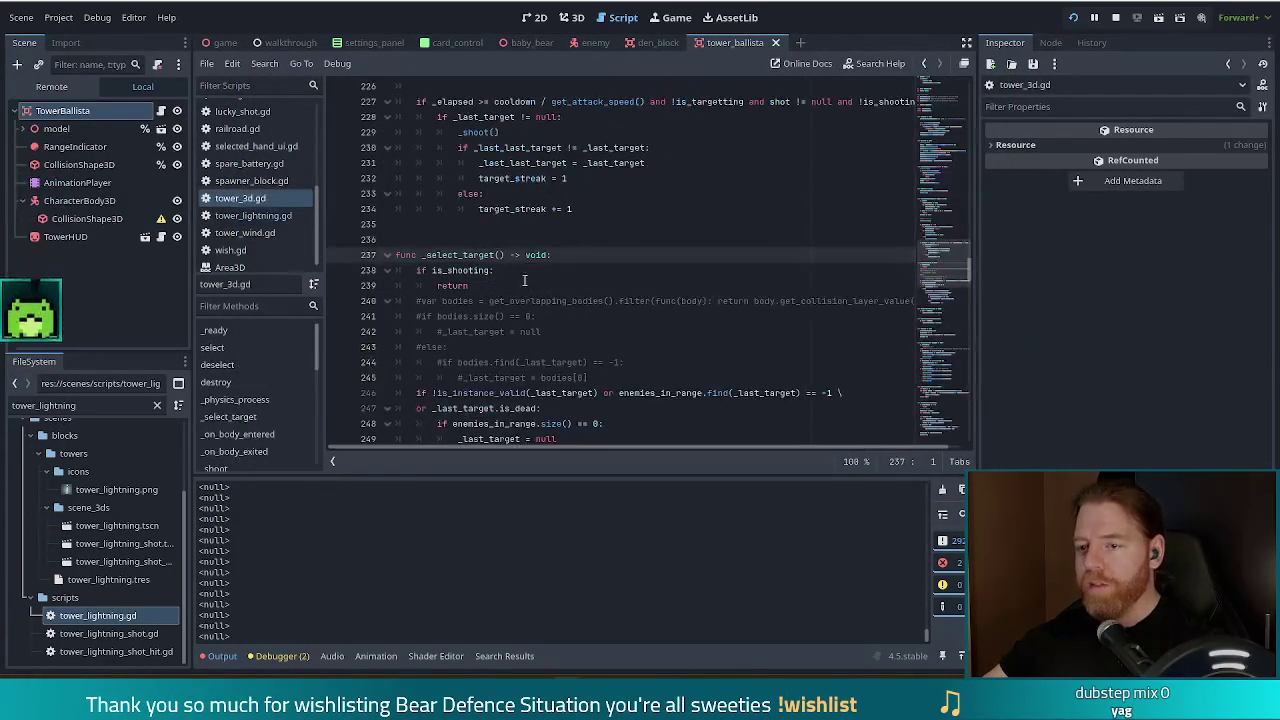
pyautogui.scroll(-2, 578, 323)
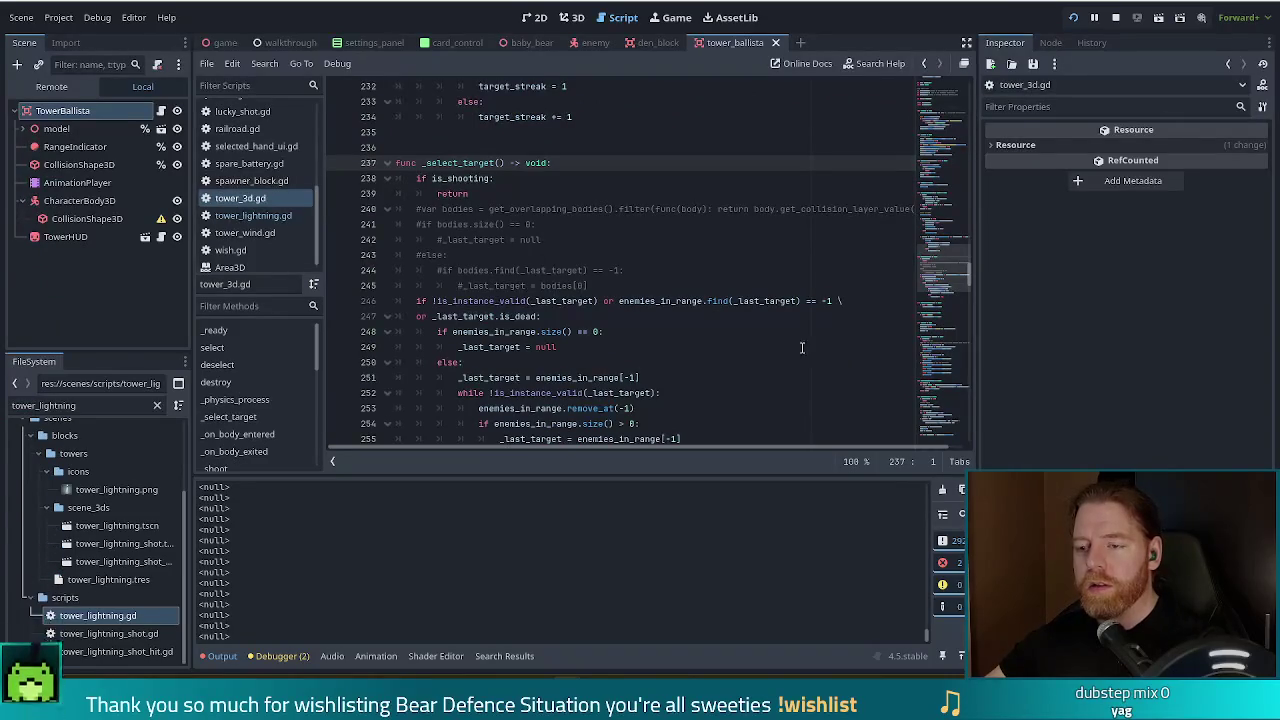
pyautogui.click(467, 193)
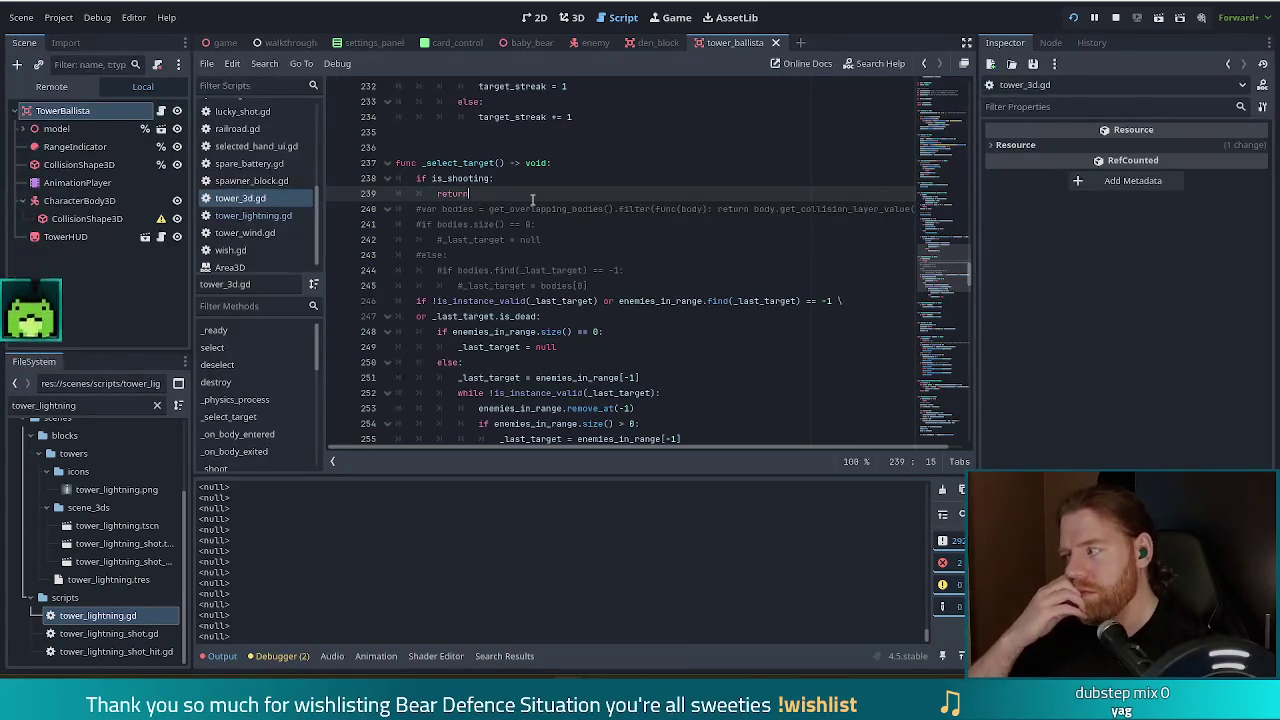
pyautogui.click(598, 155)
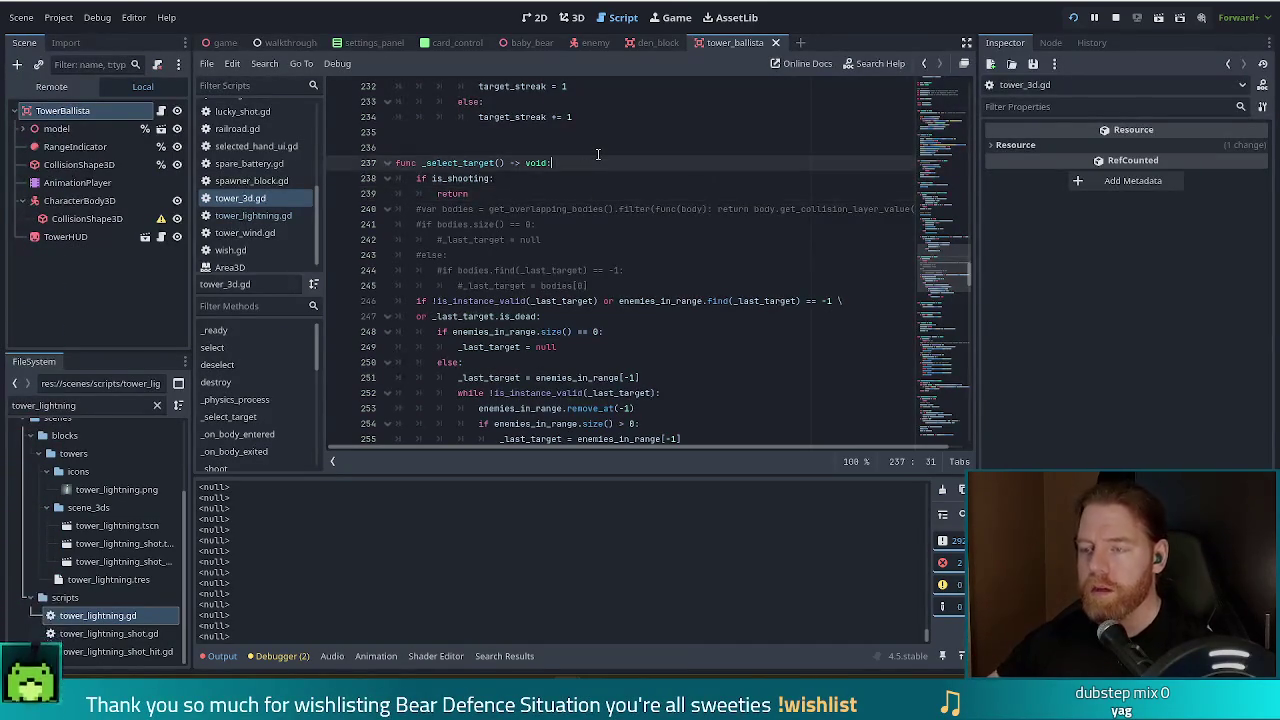
pyautogui.press('Return')
pyautogui.write('pr')
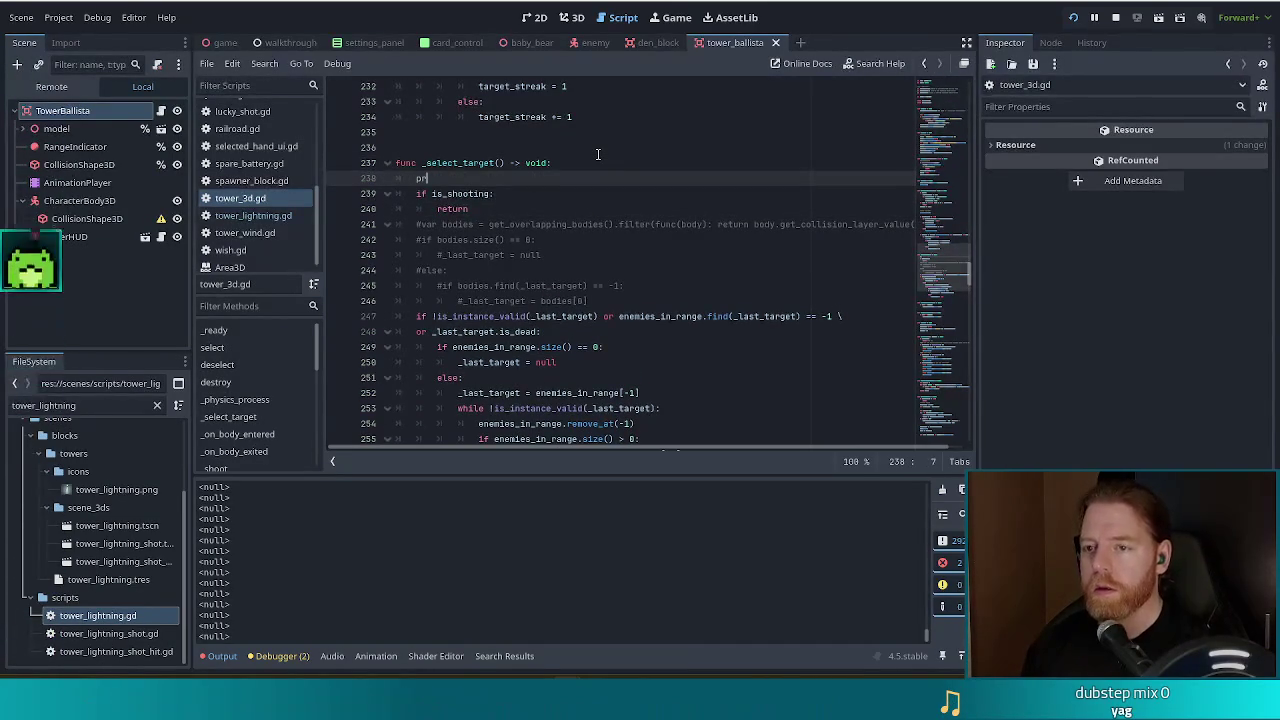
pyautogui.write('int(is_shoo')
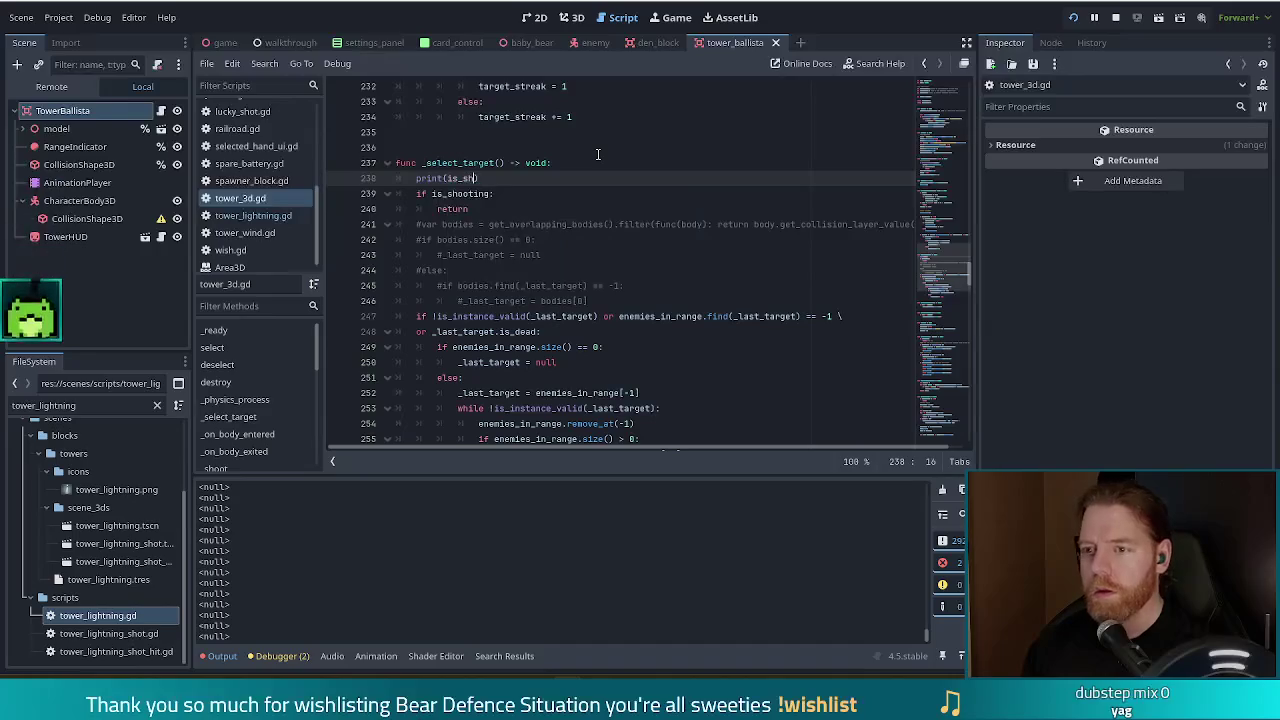
pyautogui.write('ting')
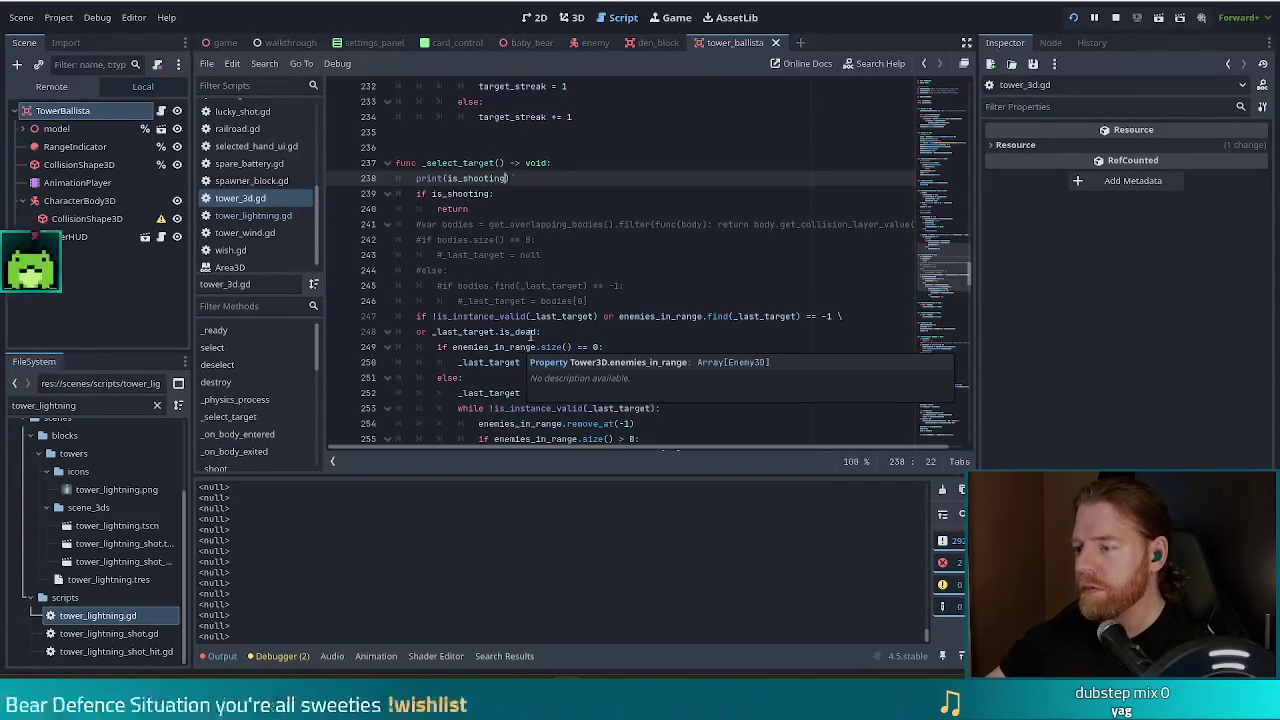
pyautogui.hotkey('alt', 'Tab')
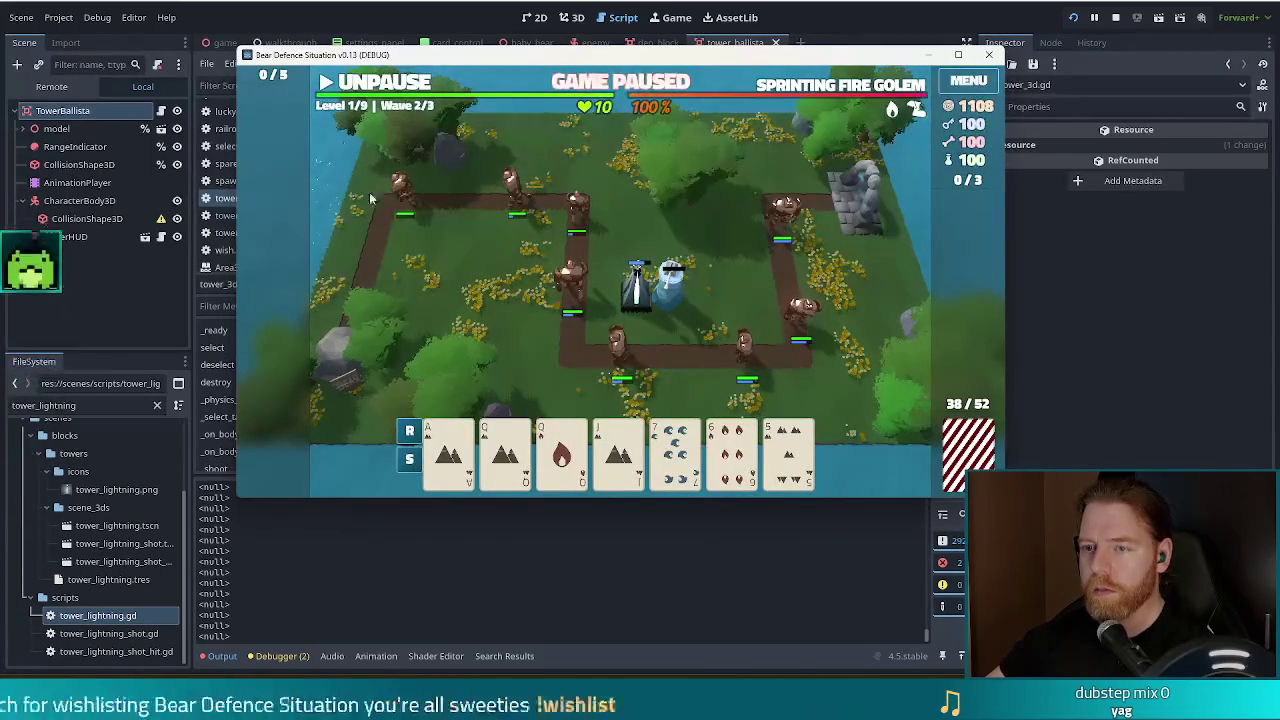
# - Unpause the wave briefly so the output logs true, then return to the script editor
pyautogui.click(380, 86)
pyautogui.click(380, 86)
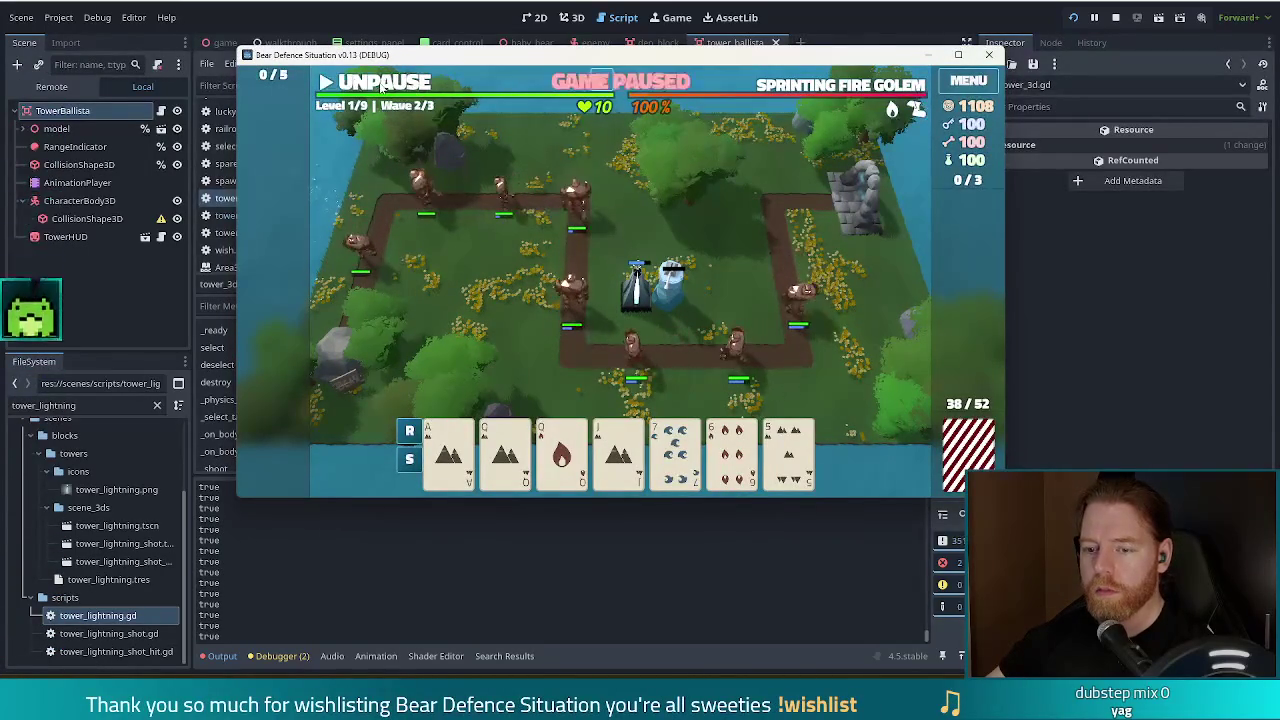
pyautogui.press('F8')
pyautogui.write('print(is_shooting)')
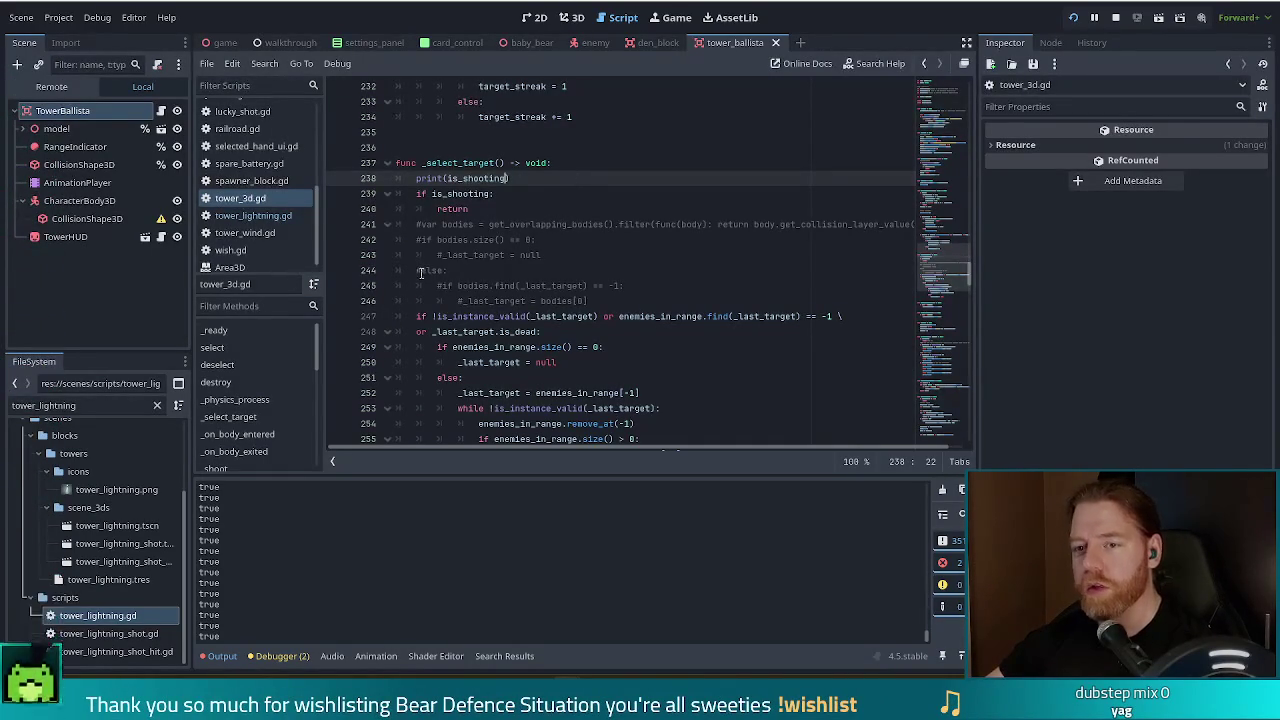
# - Search tower_3d.gd for 'is_shooting =' to find its true and false assignments, then open tower_lightning.gd
pyautogui.hotkey('ctrl', 'f')
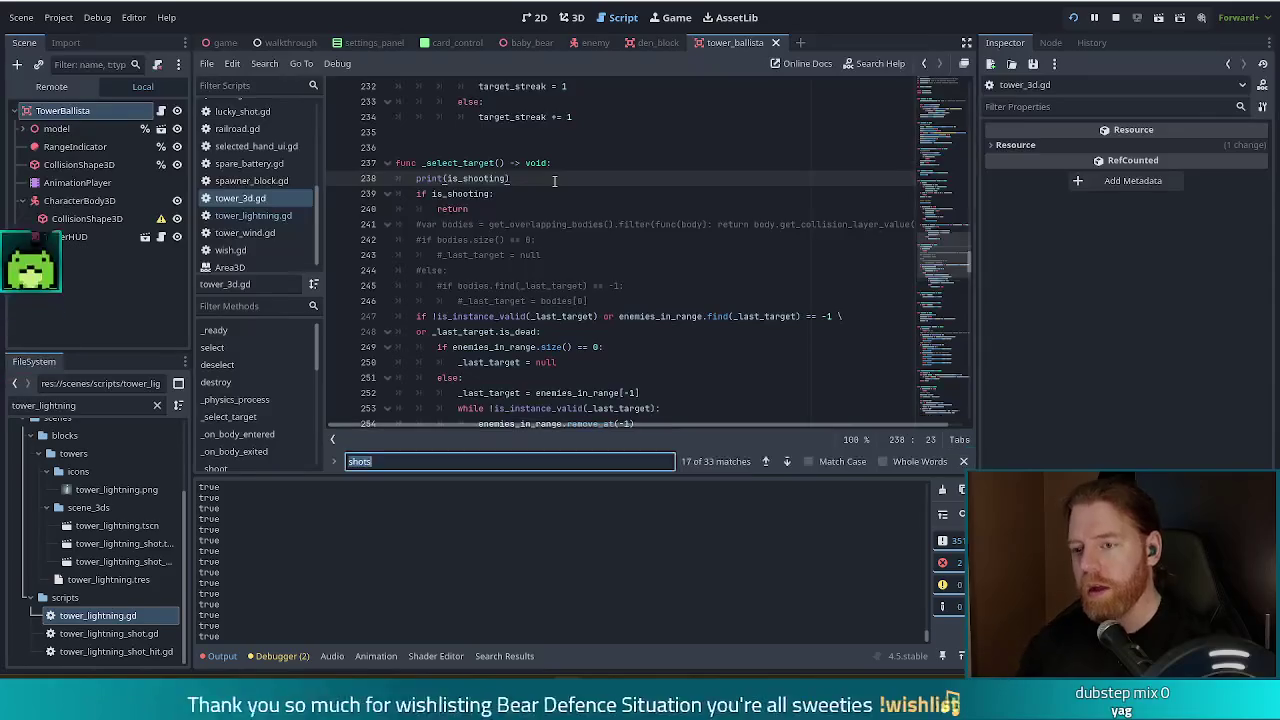
pyautogui.write('is_shooting')
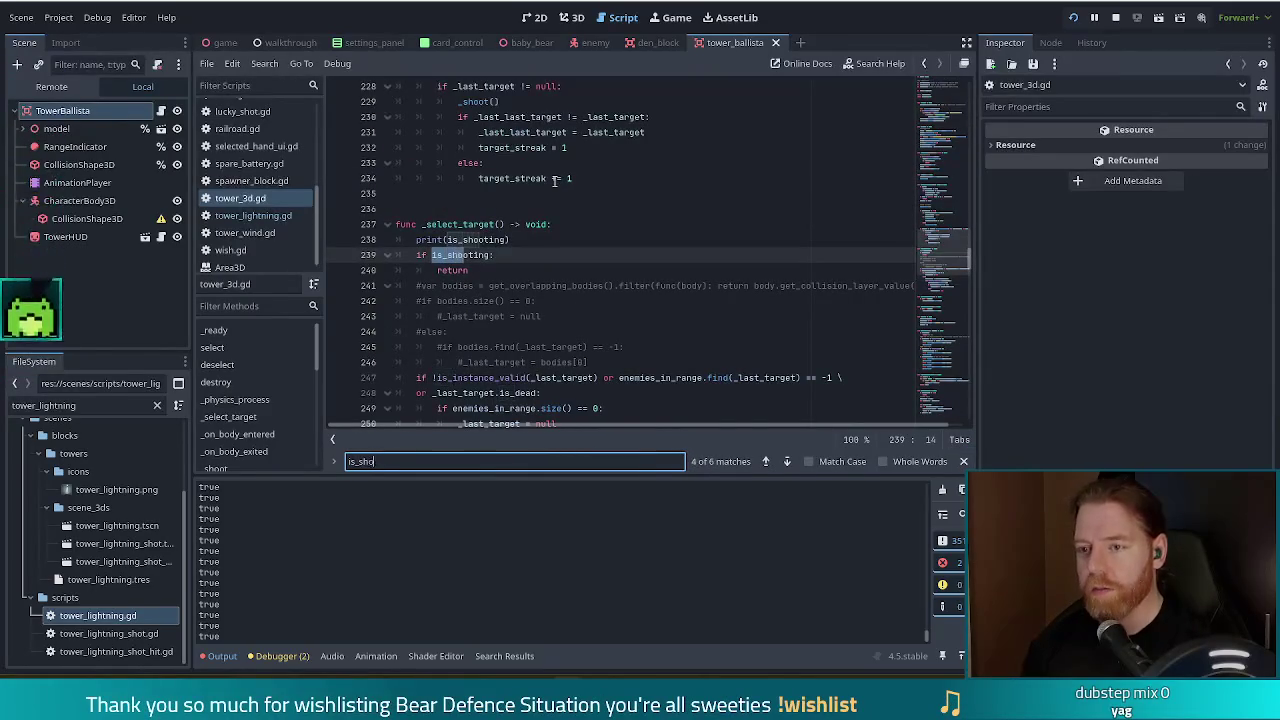
pyautogui.write(' =')
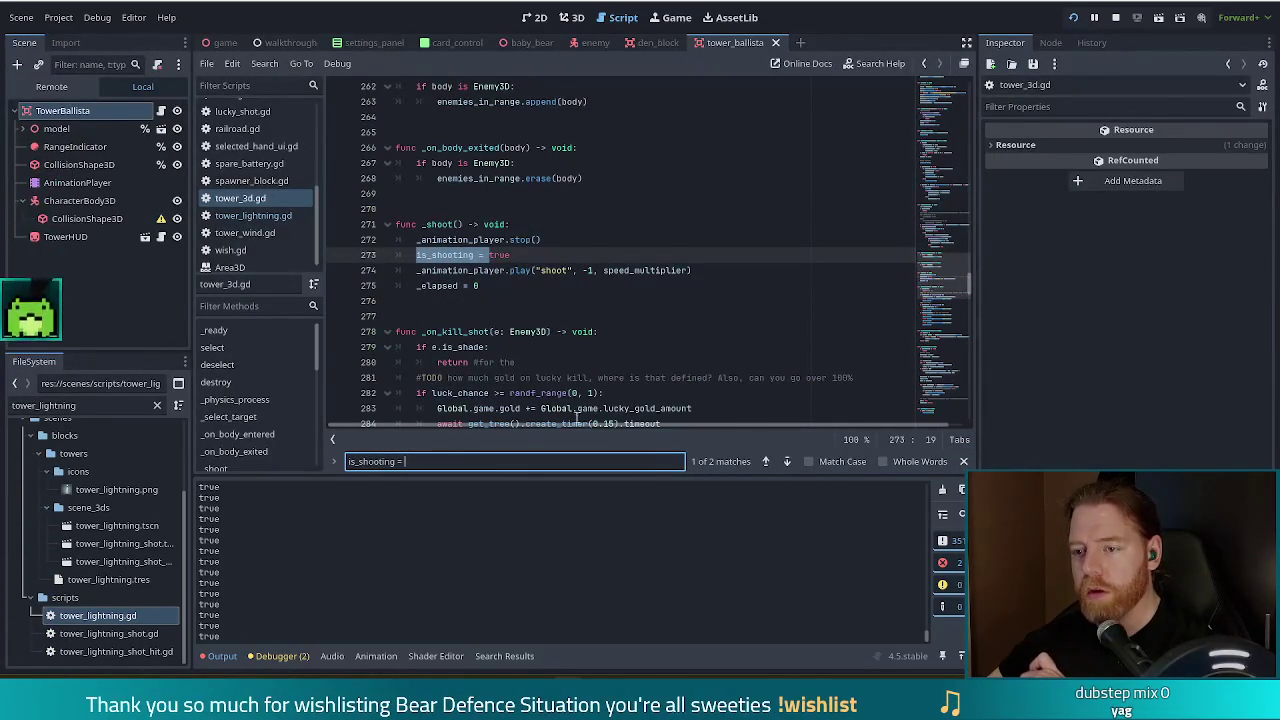
pyautogui.scroll(-2, 570, 278)
pyautogui.click(786, 461)
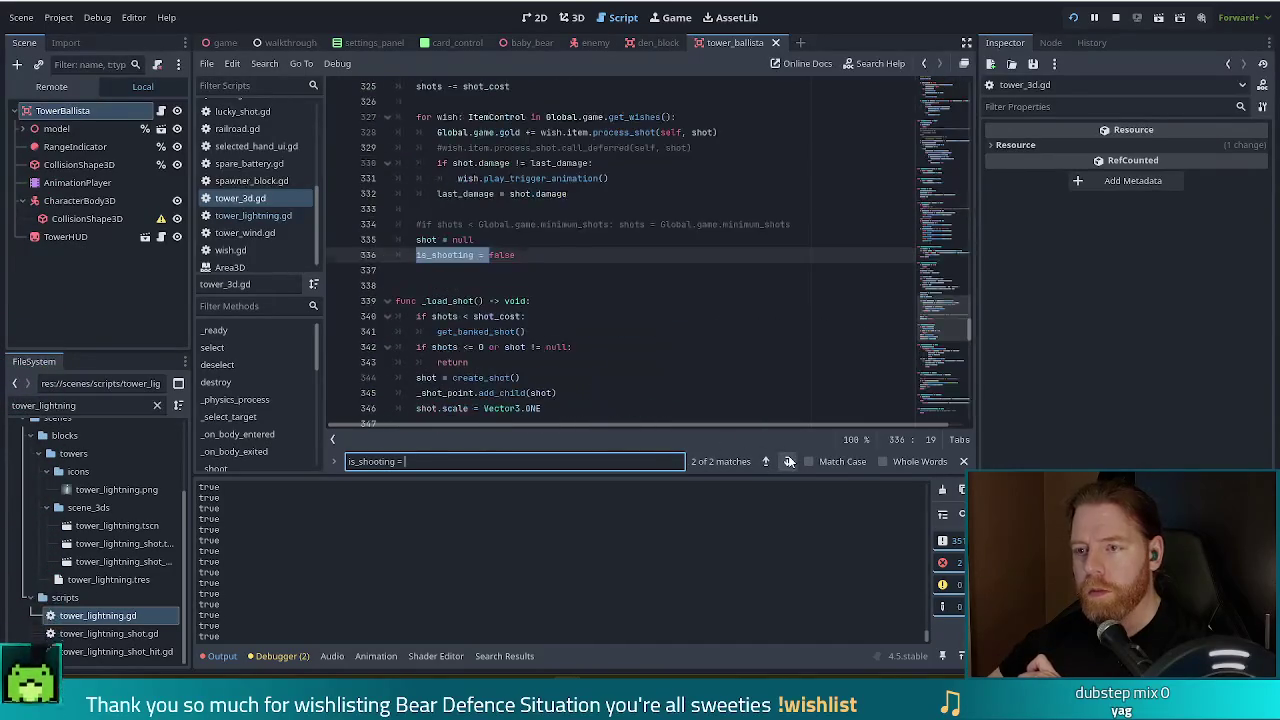
pyautogui.scroll(3, 672, 292)
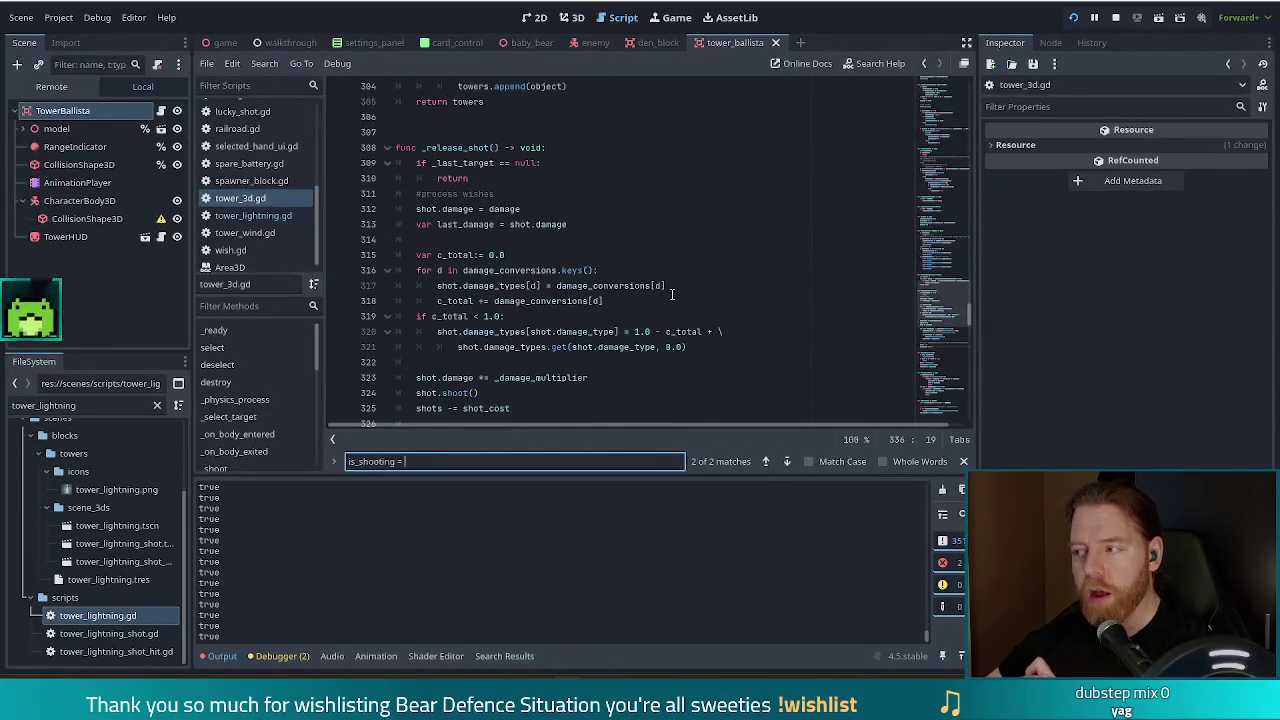
pyautogui.click(766, 461)
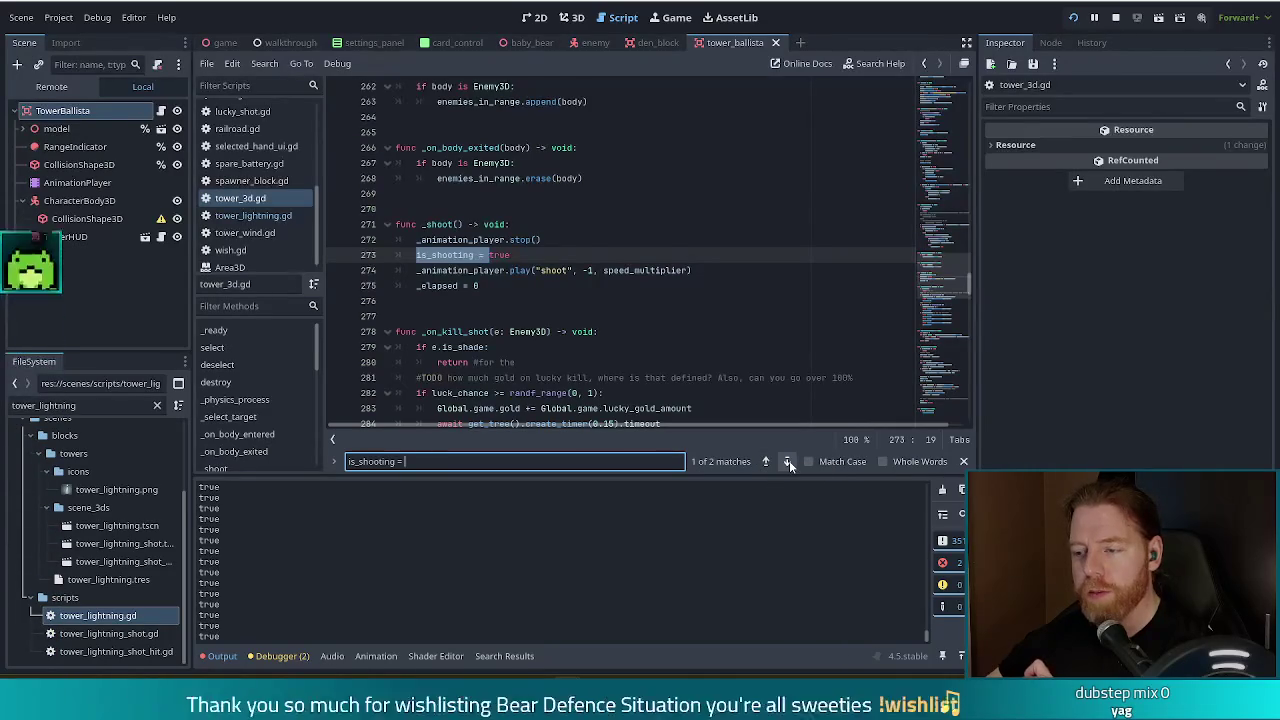
pyautogui.click(789, 460)
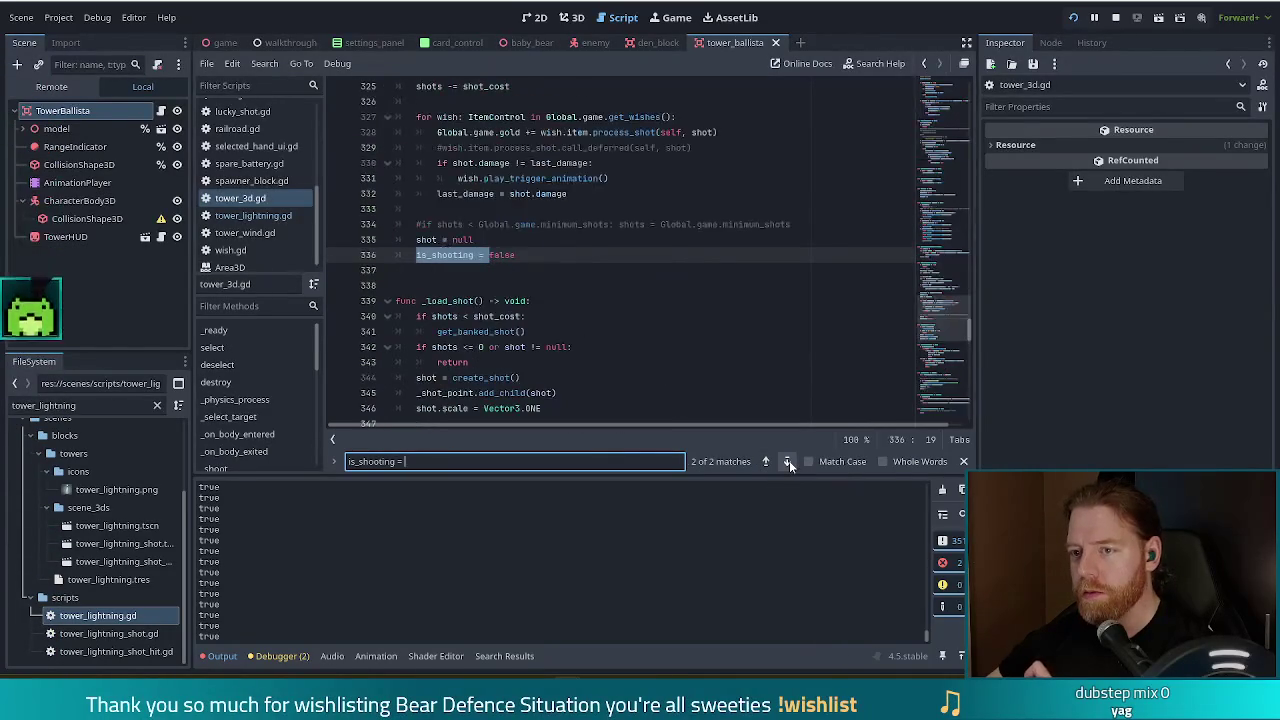
pyautogui.scroll(4, 666, 283)
pyautogui.scroll(4, 666, 283)
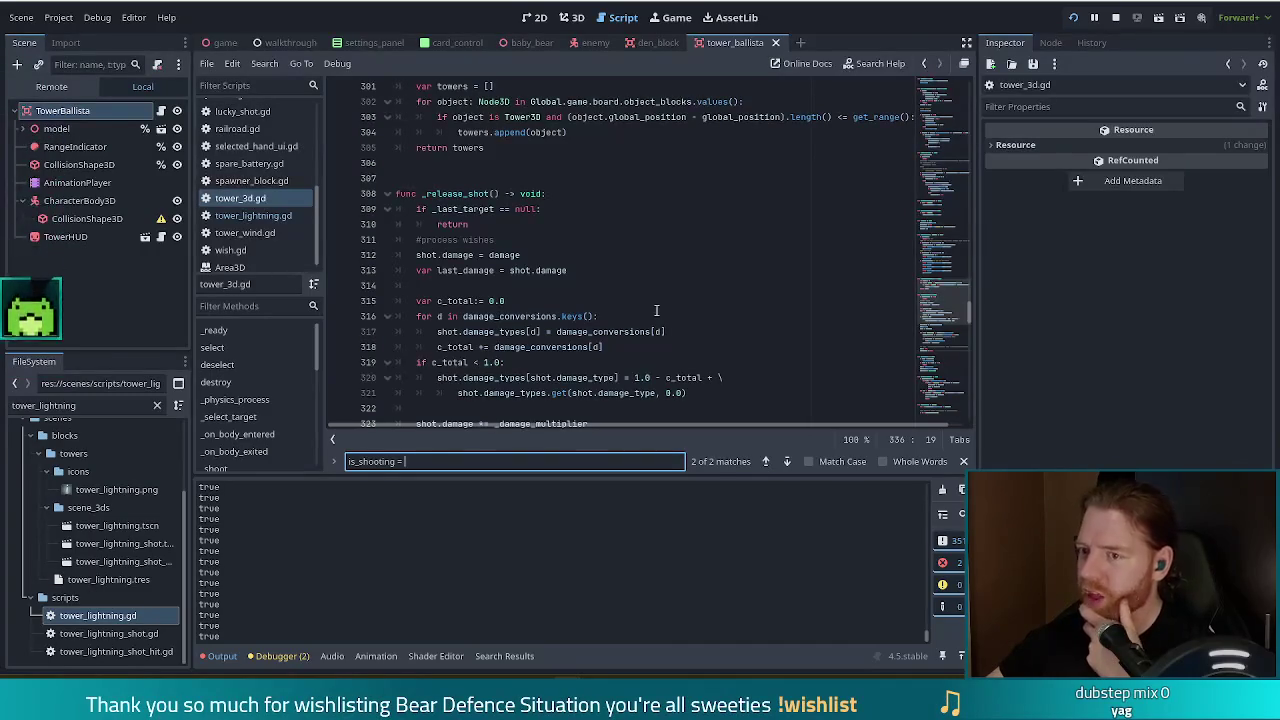
pyautogui.click(255, 216)
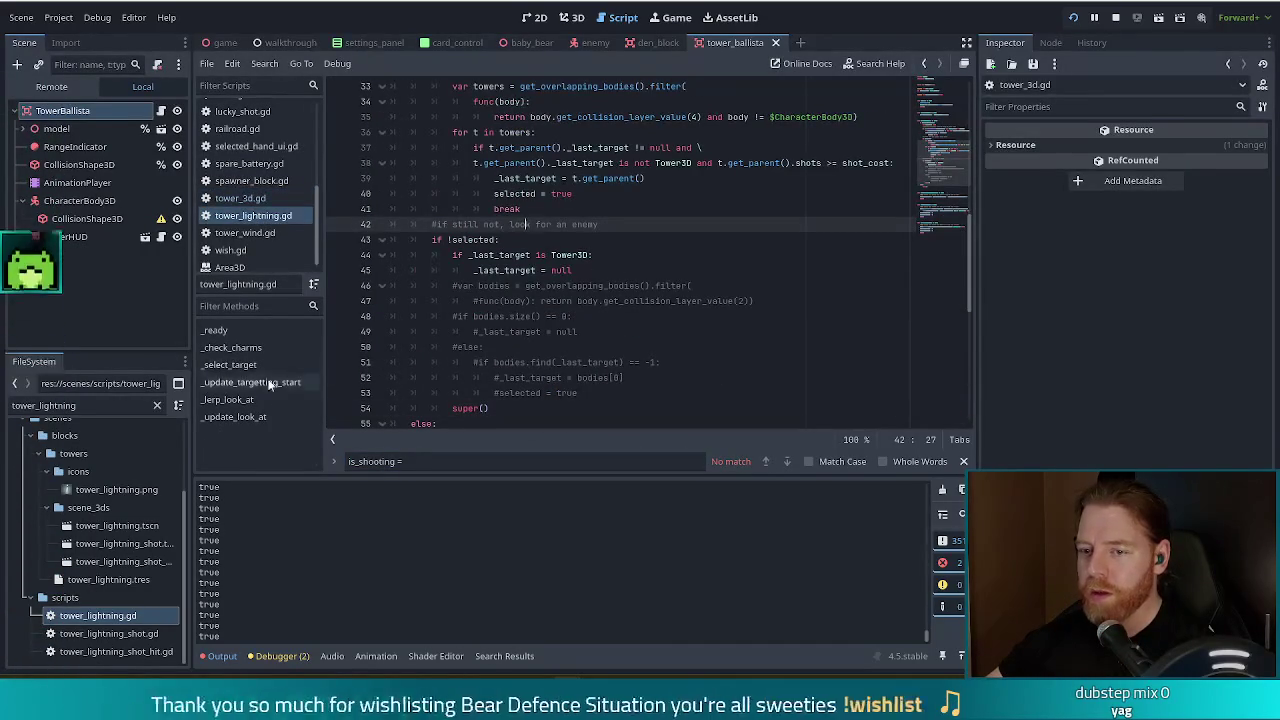
# - Search the lightning script for 'shoot' and 'rele', then go back to tower_3d.gd
pyautogui.scroll(8, 591, 338)
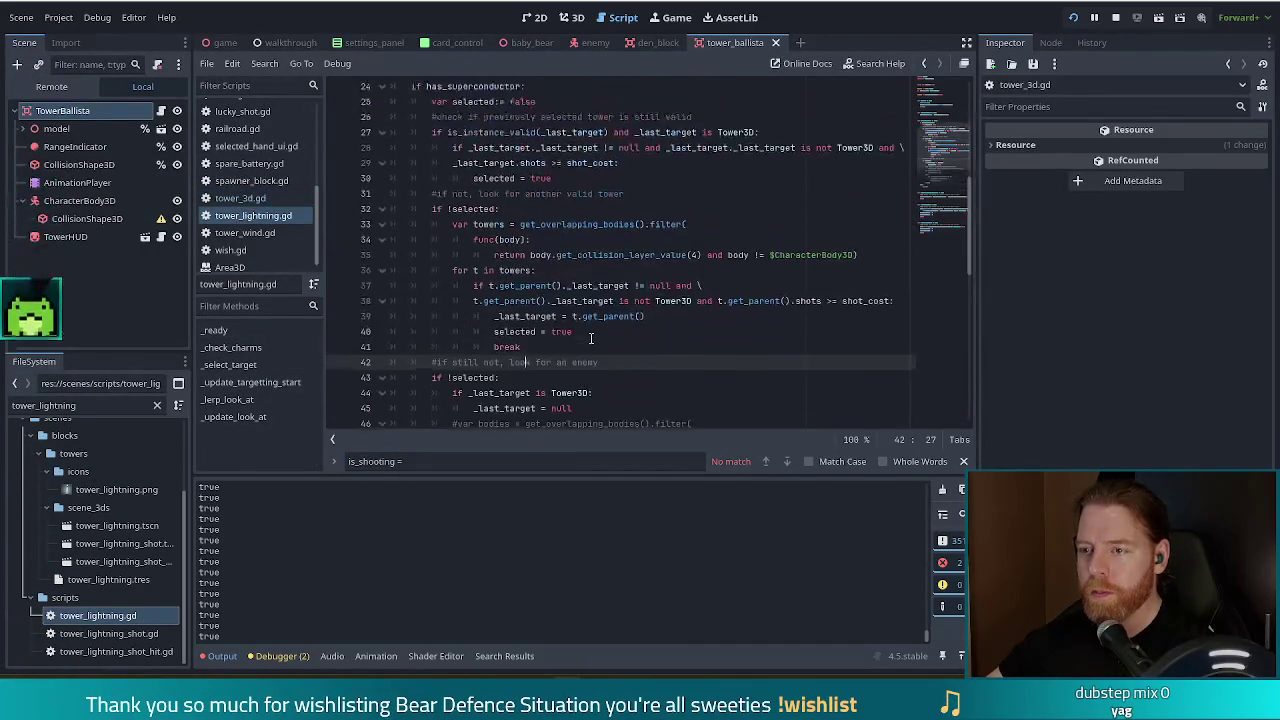
pyautogui.scroll(-7, 594, 340)
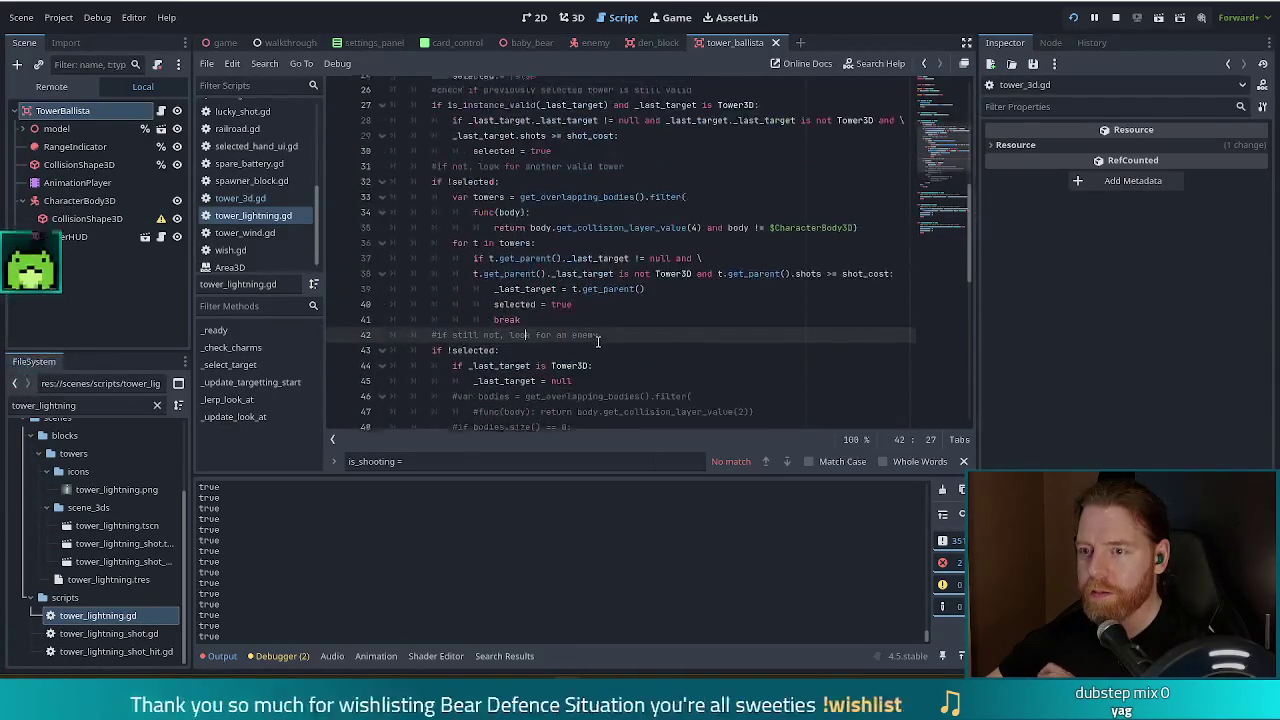
pyautogui.scroll(9, 598, 342)
pyautogui.click(600, 281)
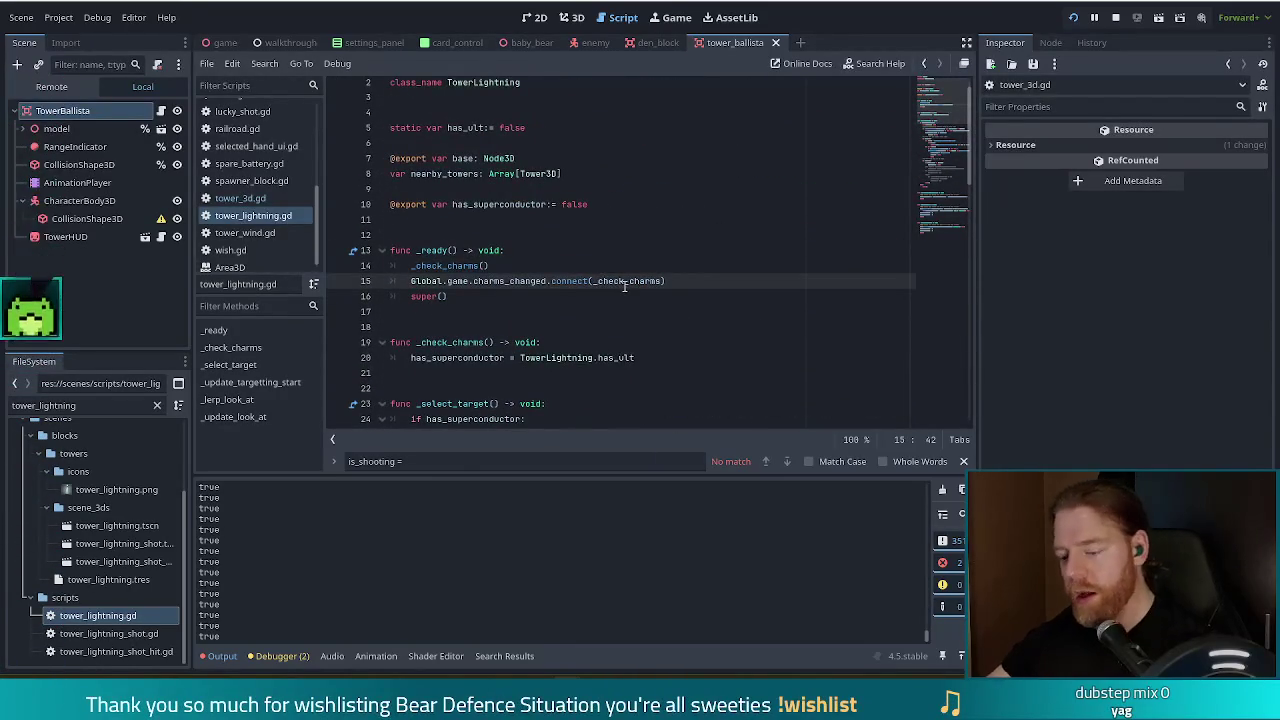
pyautogui.hotkey('ctrl', 'f')
pyautogui.write('shoo')
pyautogui.press('BackSpace')
pyautogui.press('BackSpace')
pyautogui.press('BackSpace')
pyautogui.write('rele')
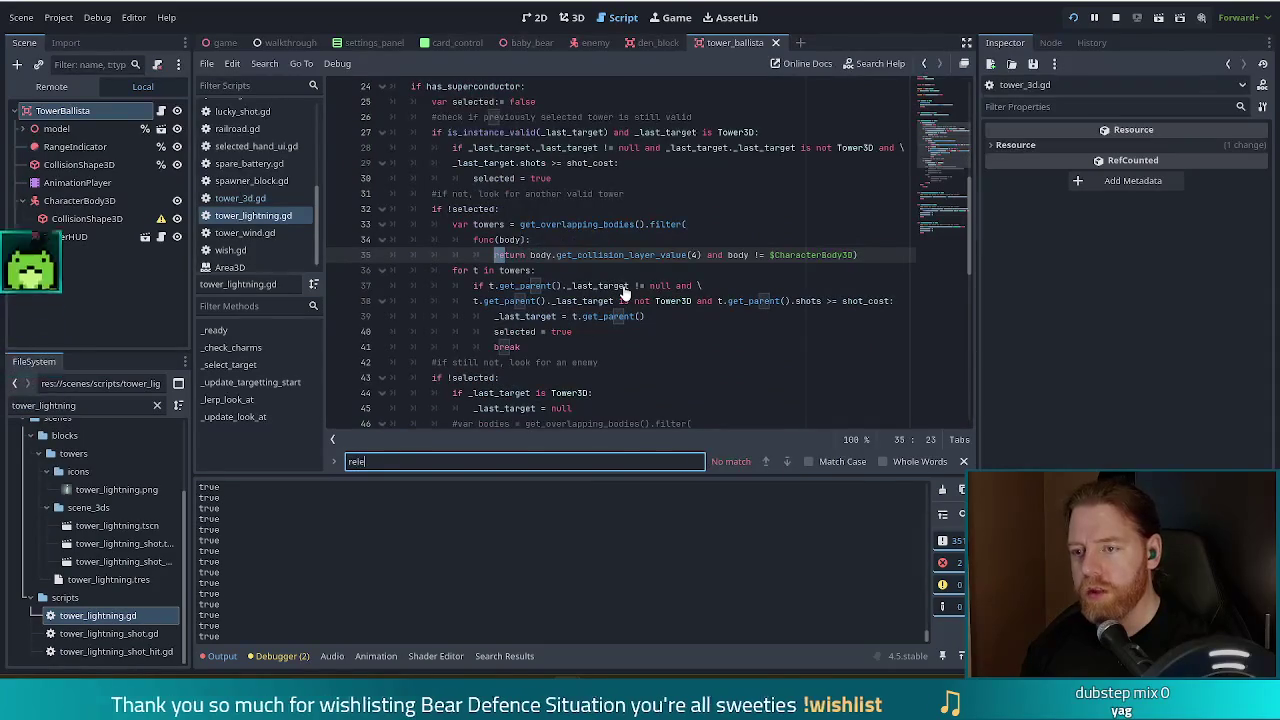
pyautogui.press('BackSpace')
pyautogui.press('BackSpace')
pyautogui.press('BackSpace')
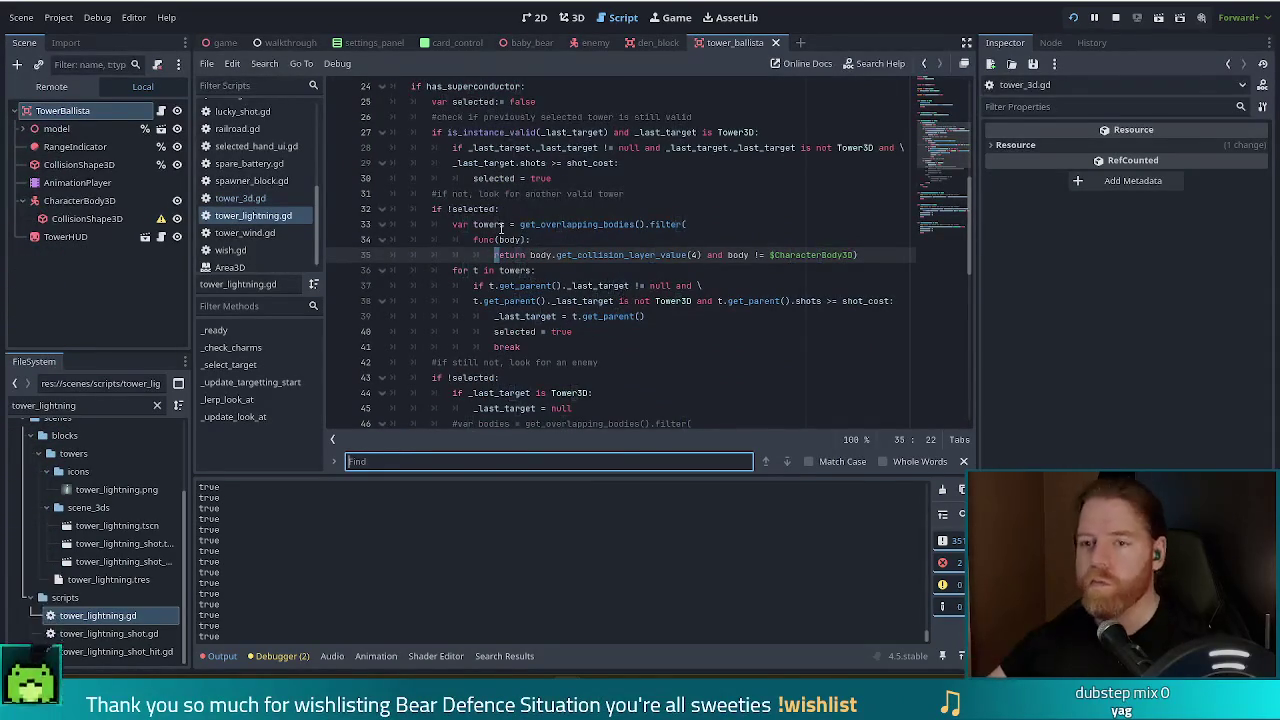
pyautogui.hotkey('alt', 'Left')
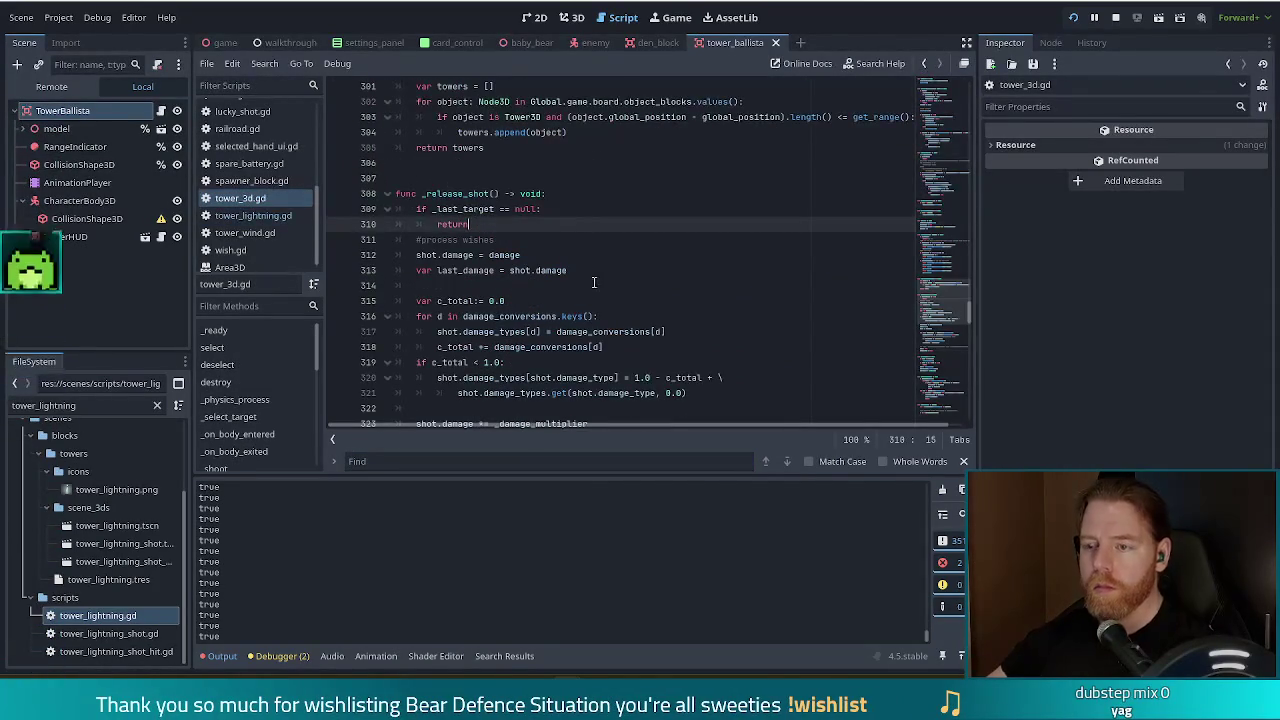
# - Search tower_3d.gd for 'shoot', stepping through matches to the _shoot function definition
pyautogui.hotkey('ctrl', 'f')
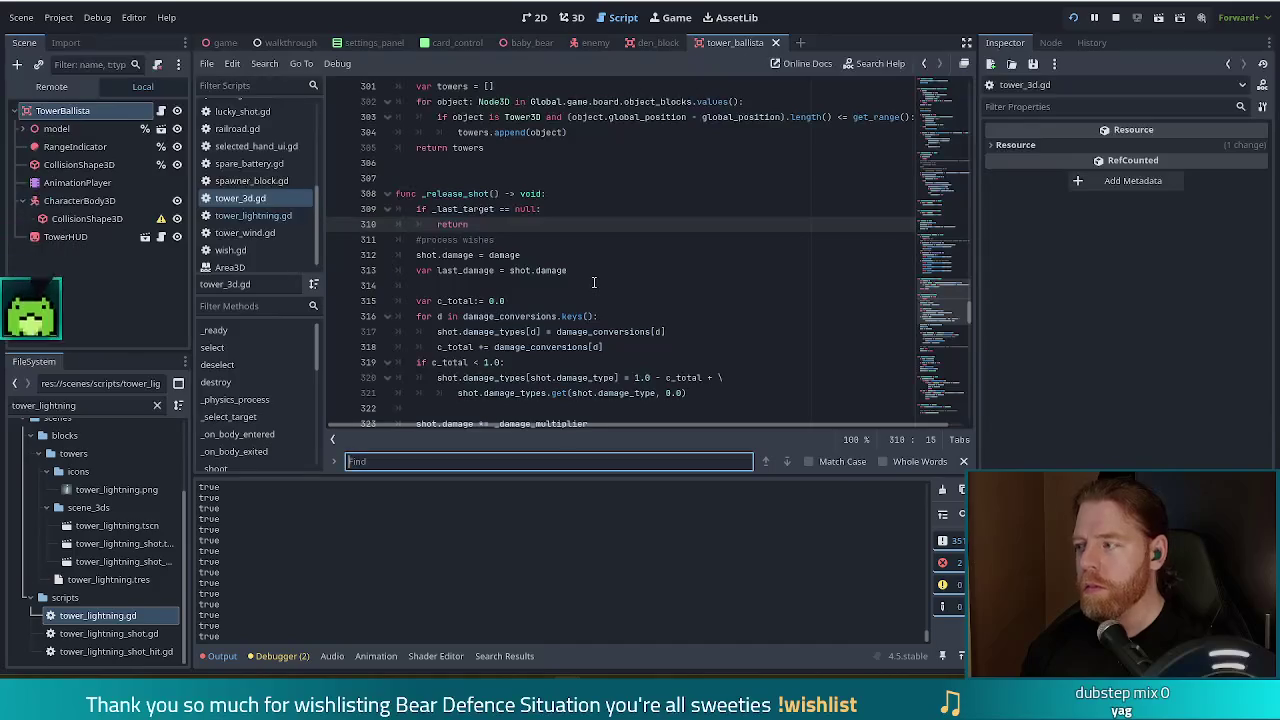
pyautogui.write('shoot')
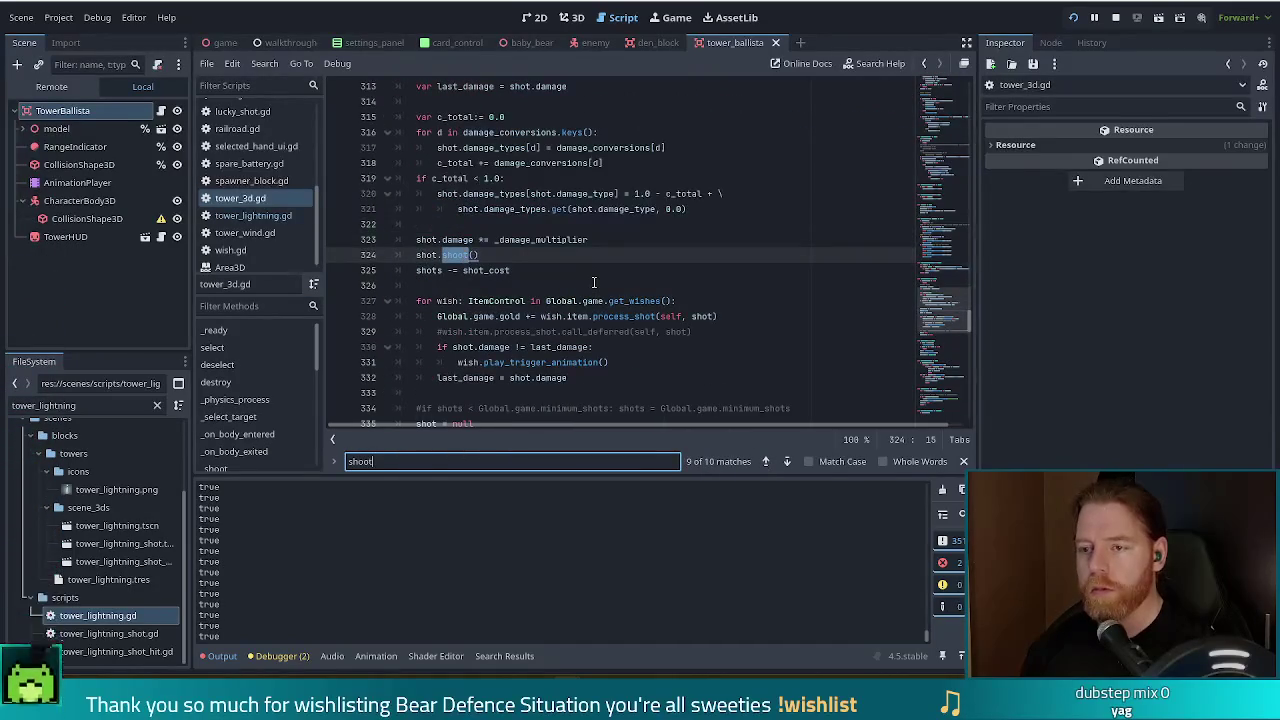
pyautogui.scroll(1, 676, 283)
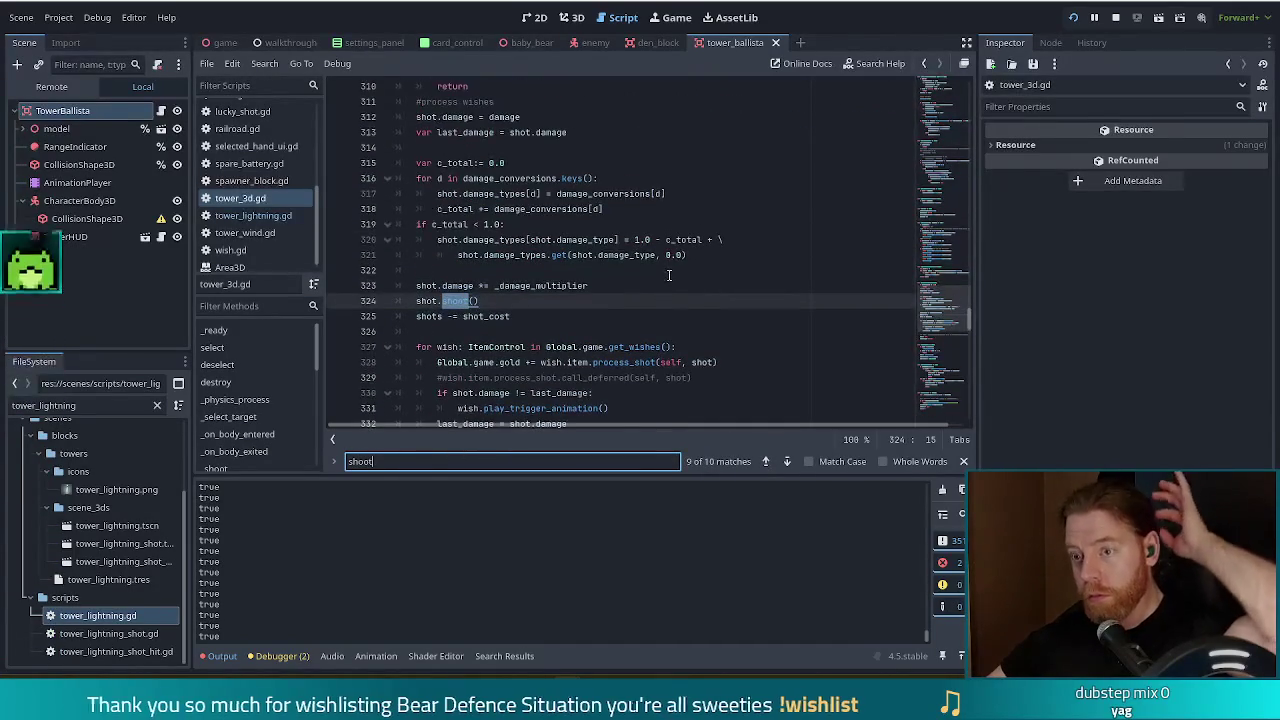
pyautogui.click(787, 463)
pyautogui.click(787, 463)
pyautogui.click(787, 463)
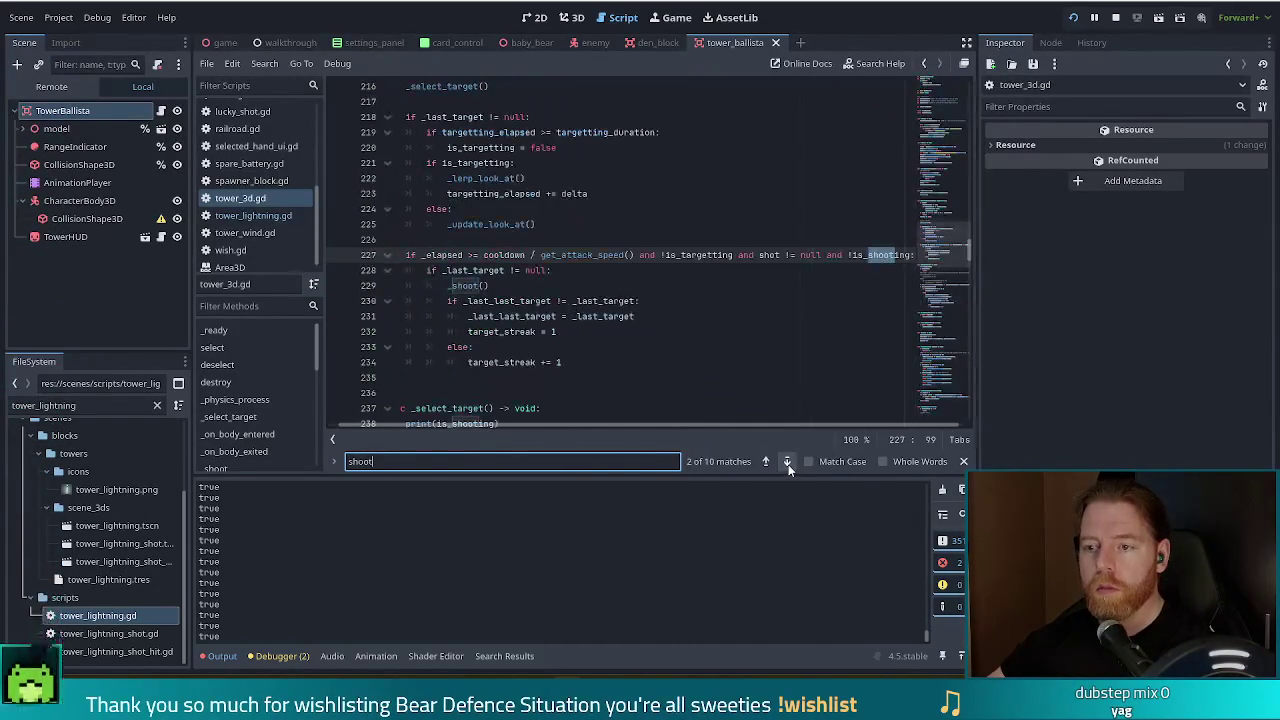
pyautogui.click(787, 463)
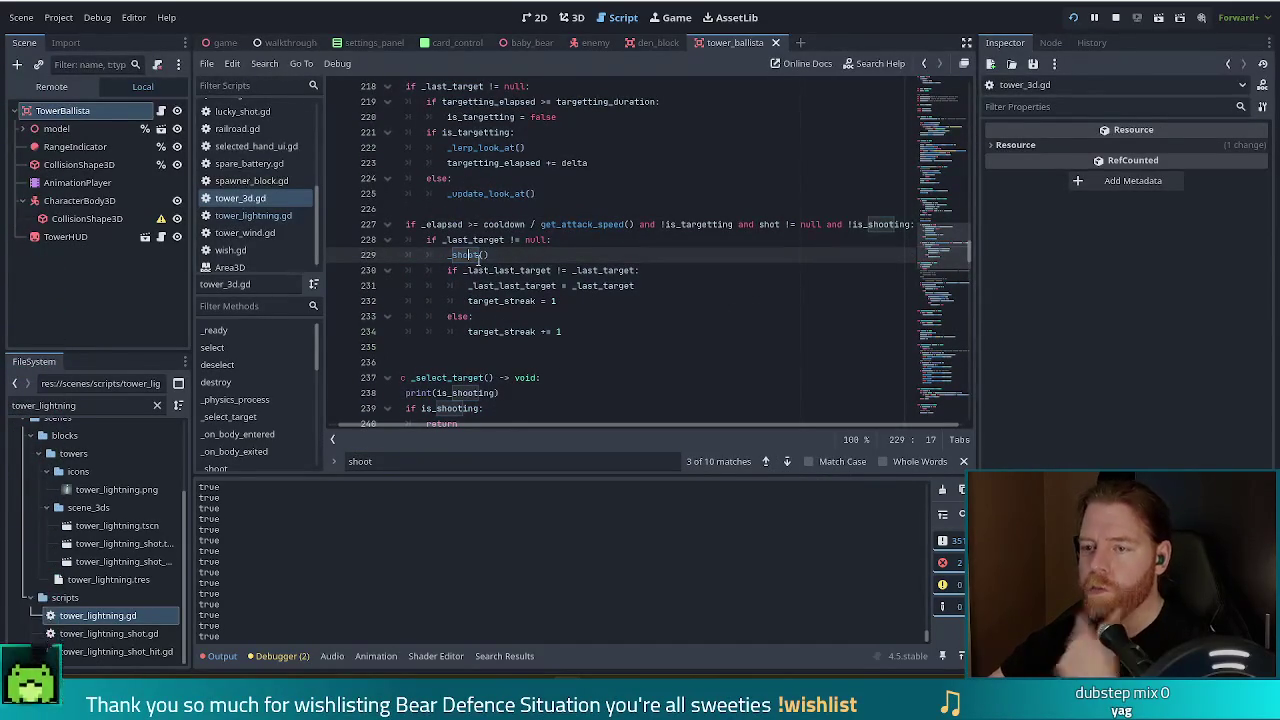
pyautogui.keyDown('ctrl'); pyautogui.click(465, 255); pyautogui.keyUp('ctrl')
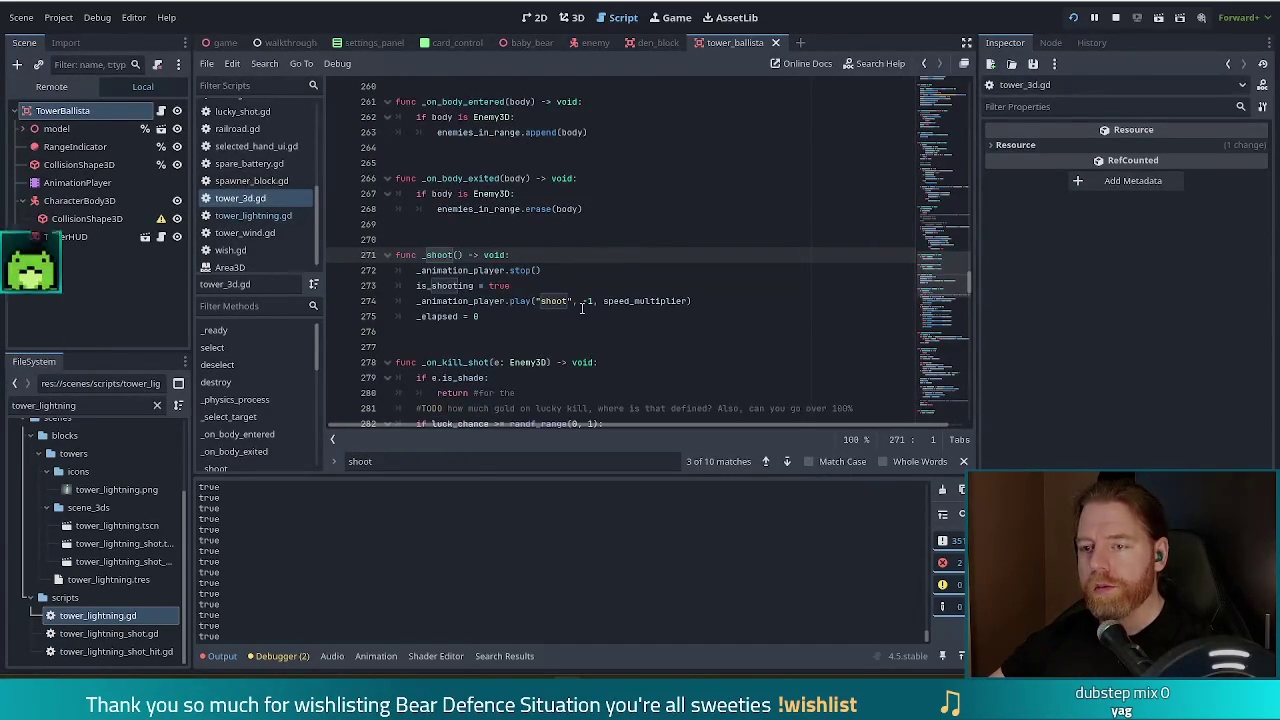
# - Search tower_3d.gd for 'release_s' and place the caret inside _release_shot at line 308
pyautogui.hotkey('ctrl', 'f')
pyautogui.write('relea')
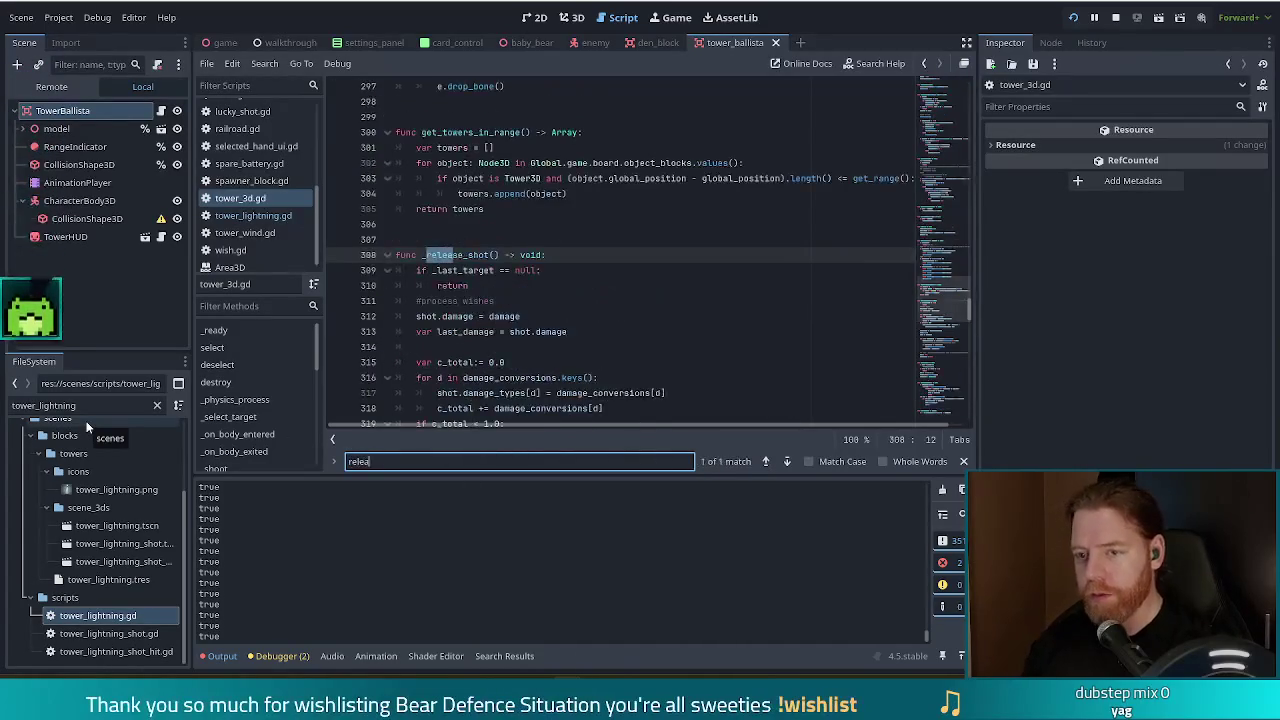
pyautogui.write('se_shot')
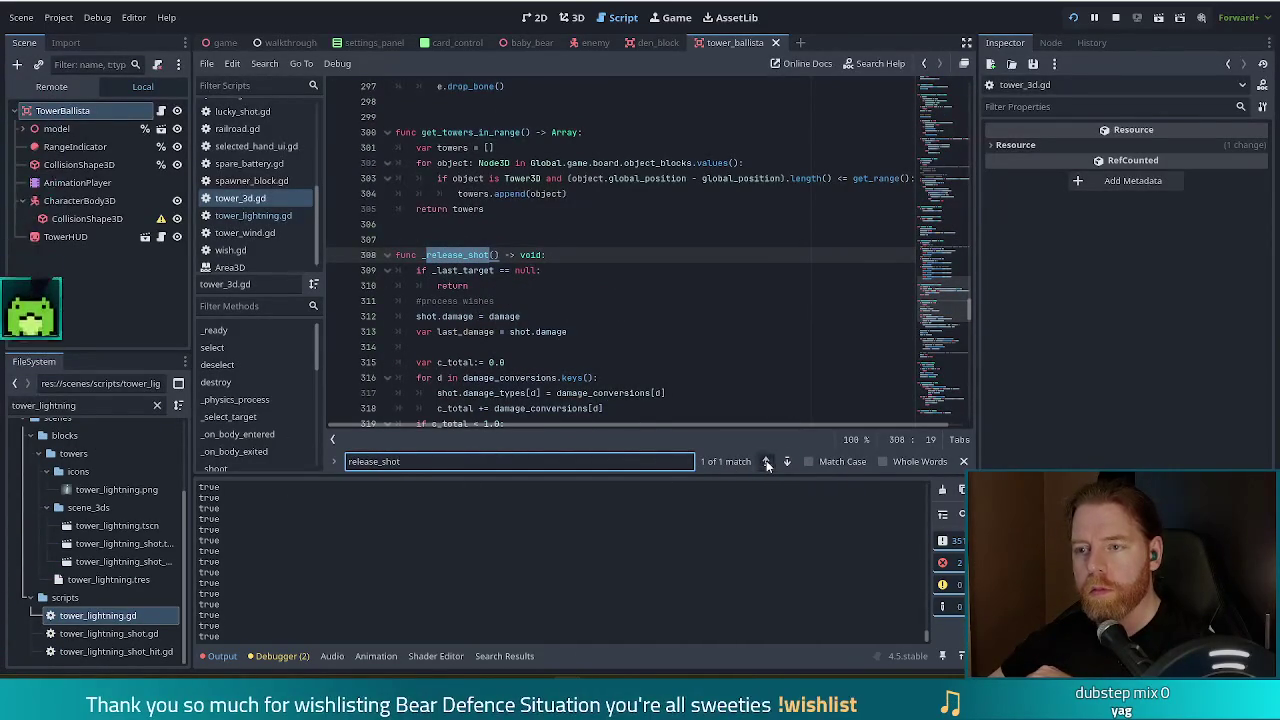
pyautogui.click(518, 236)
pyautogui.click(569, 254)
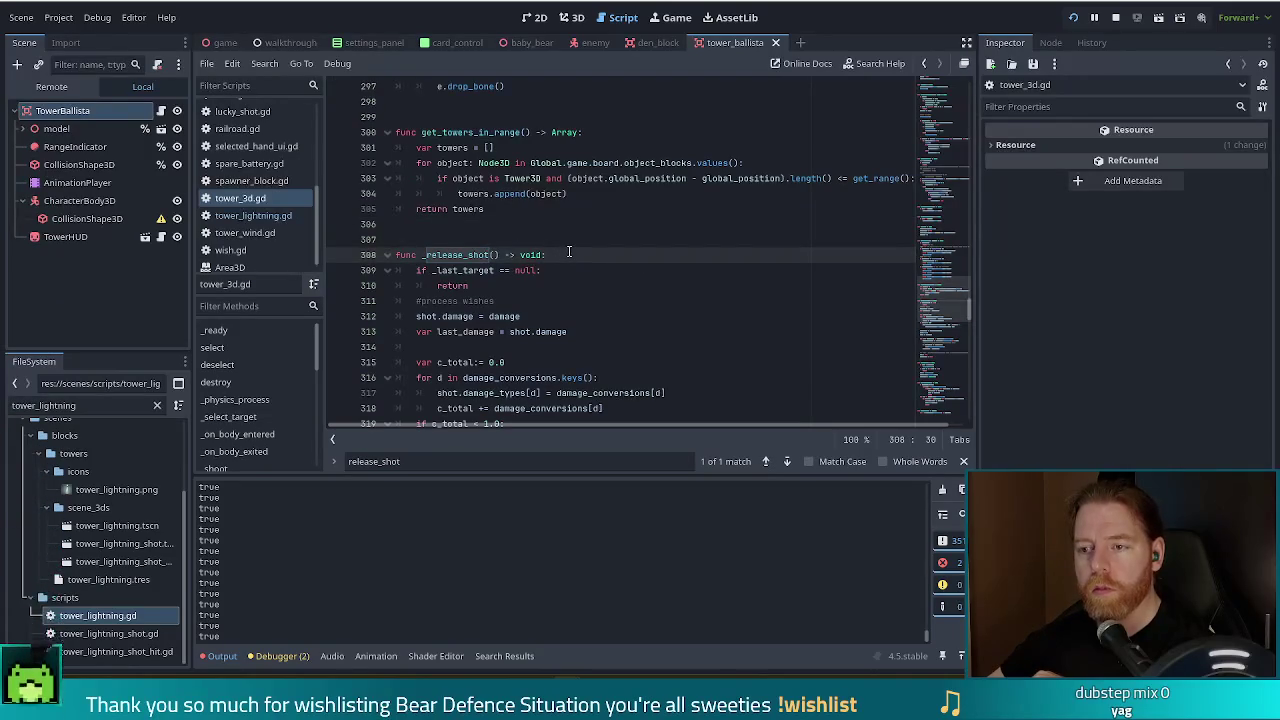
pyautogui.scroll(-2, 573, 254)
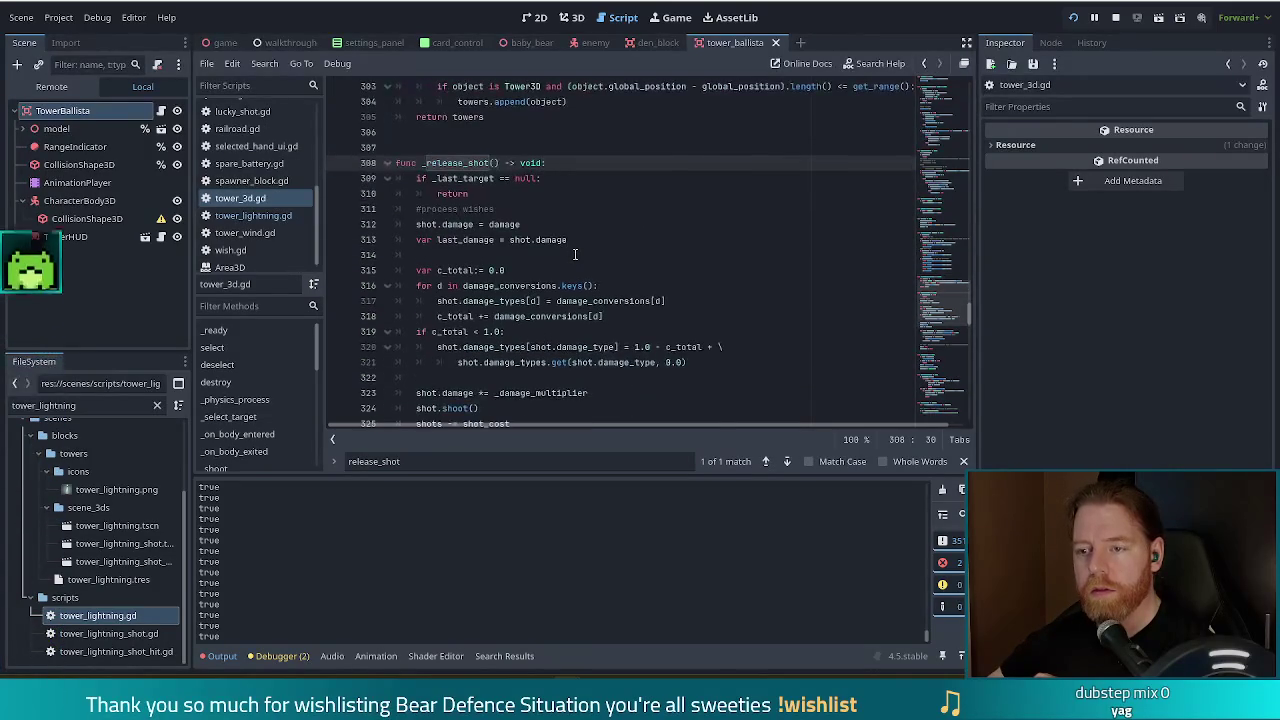
pyautogui.click(575, 270)
pyautogui.hotkey('ctrl', 'shift', 'f')
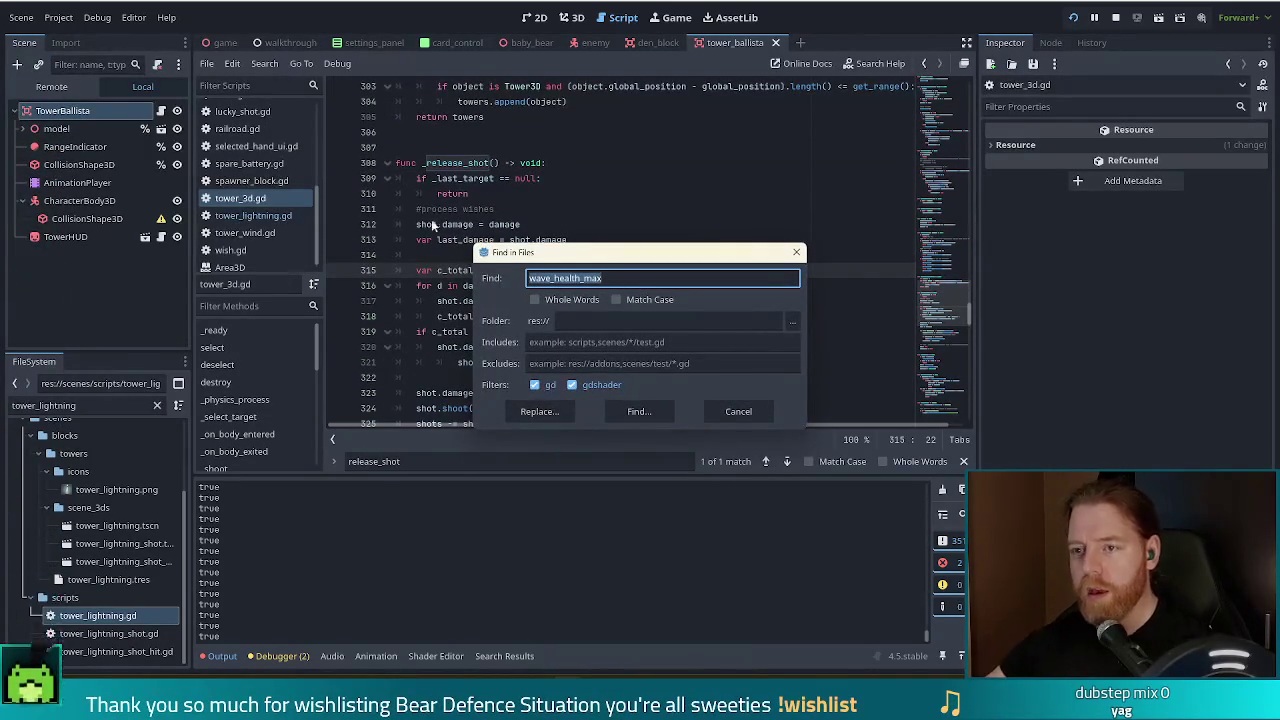
# - Search the whole project for 'release_shot' and open the super._release_shot() result in tower_light.gd
pyautogui.click(796, 252)
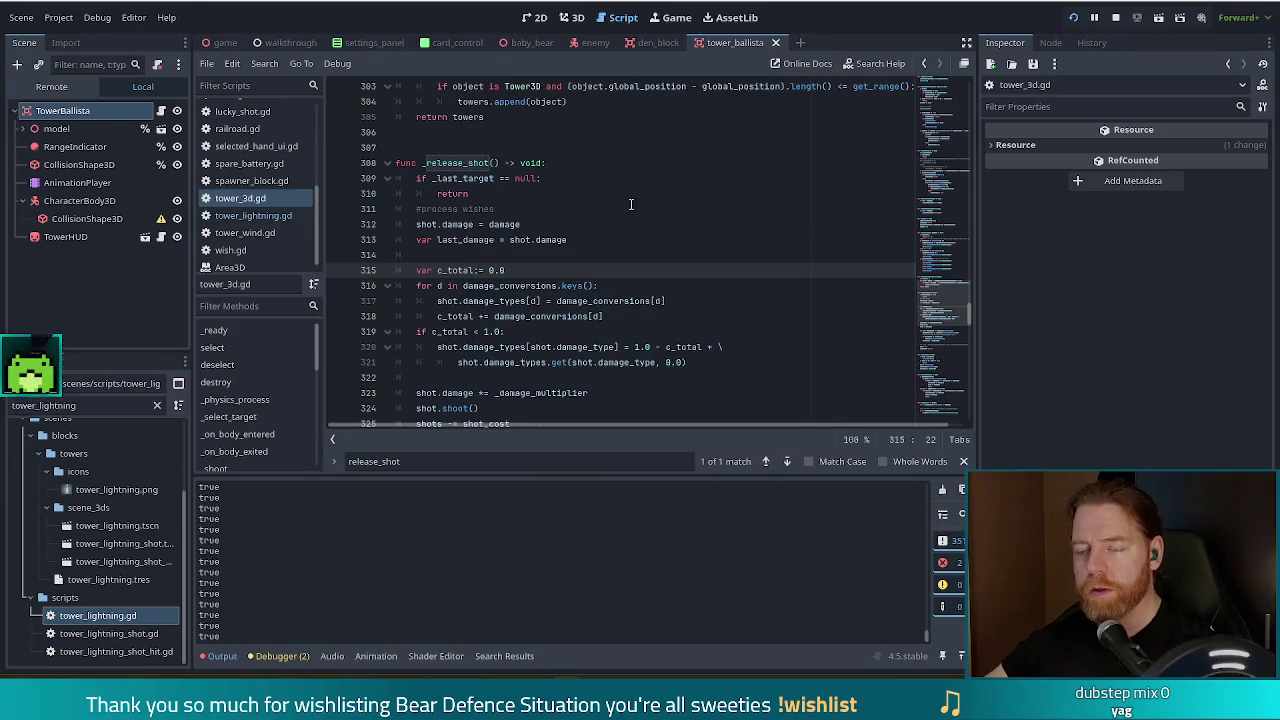
pyautogui.scroll(-6, 748, 271)
pyautogui.click(748, 270)
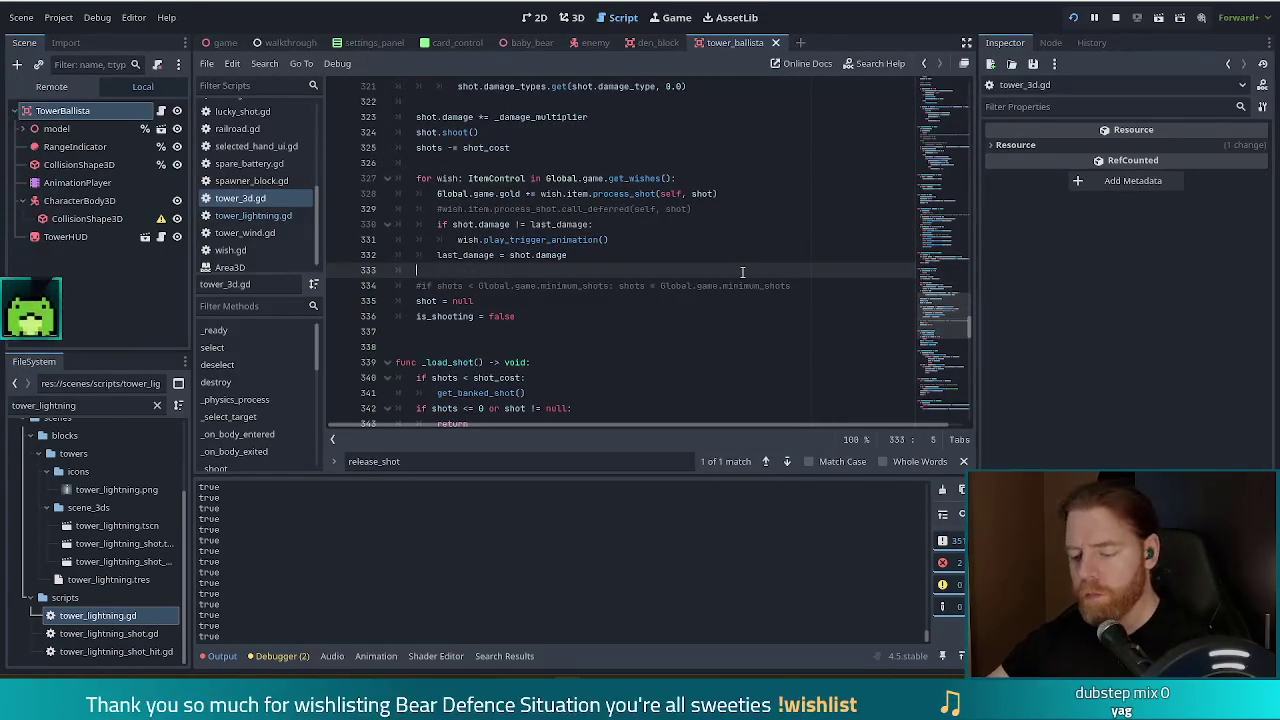
pyautogui.hotkey('ctrl', 'shift', 'f')
pyautogui.write('release_shot')
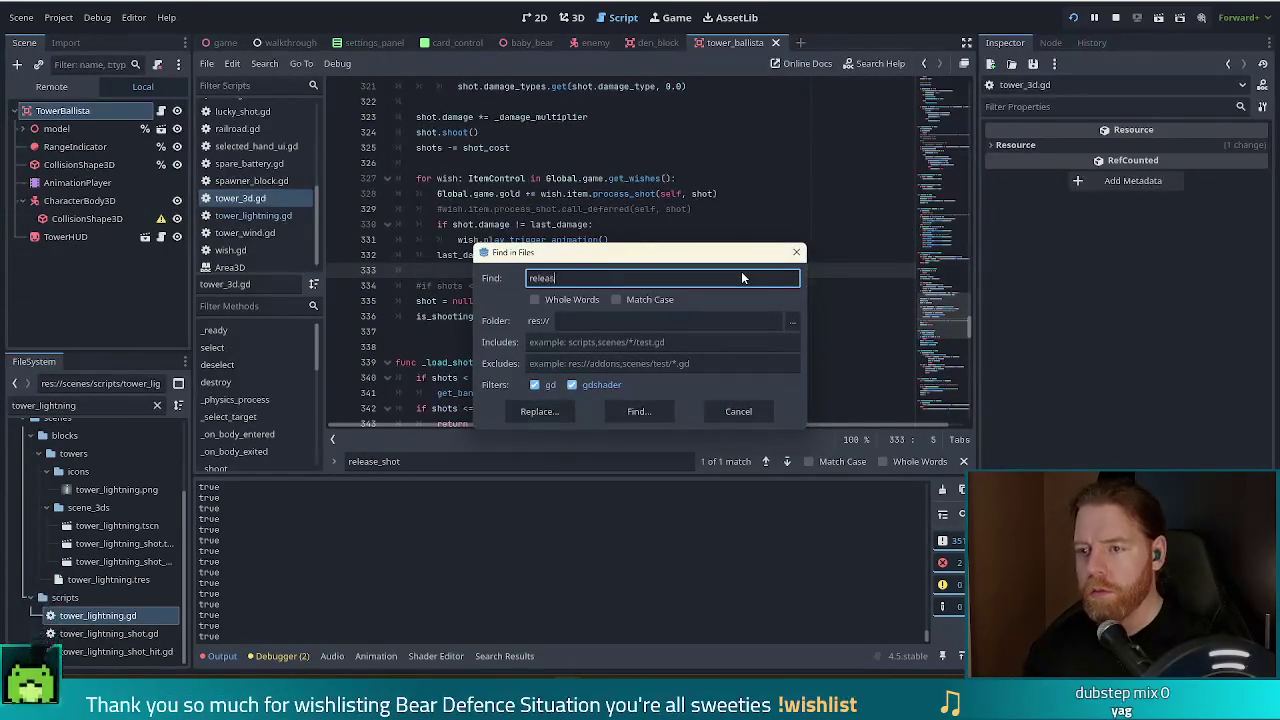
pyautogui.press('Return')
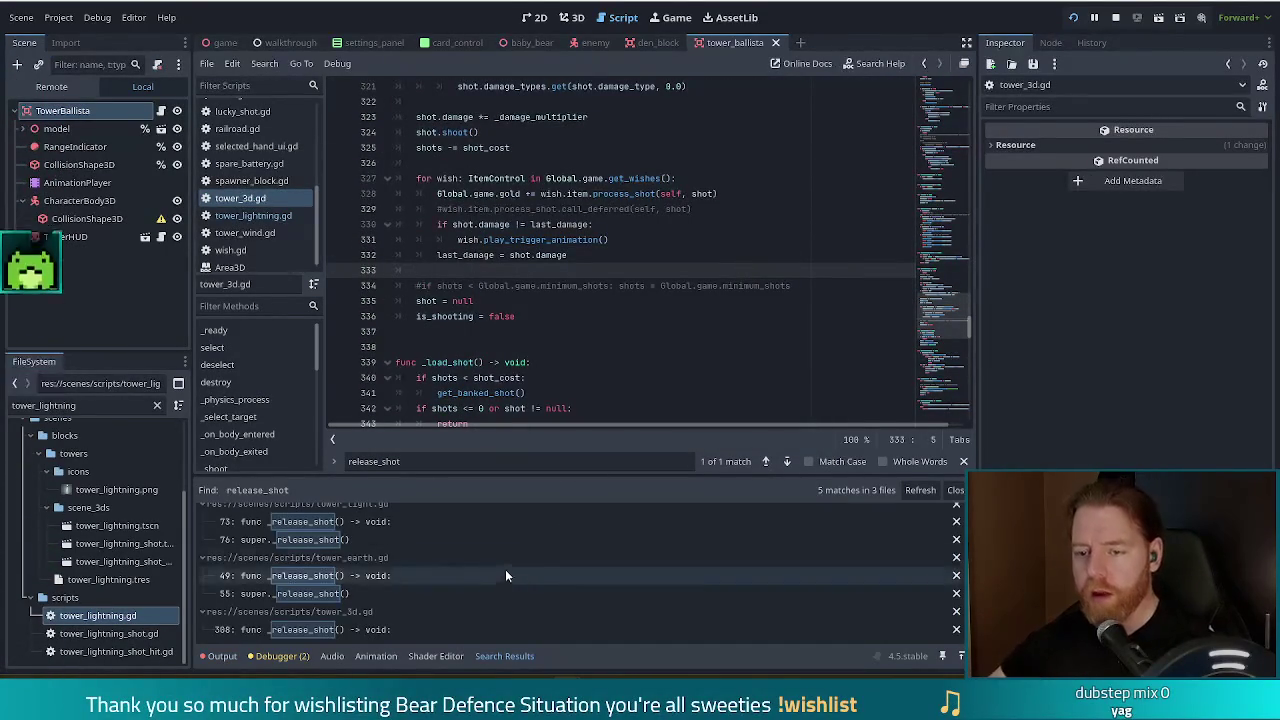
pyautogui.scroll(1, 398, 543)
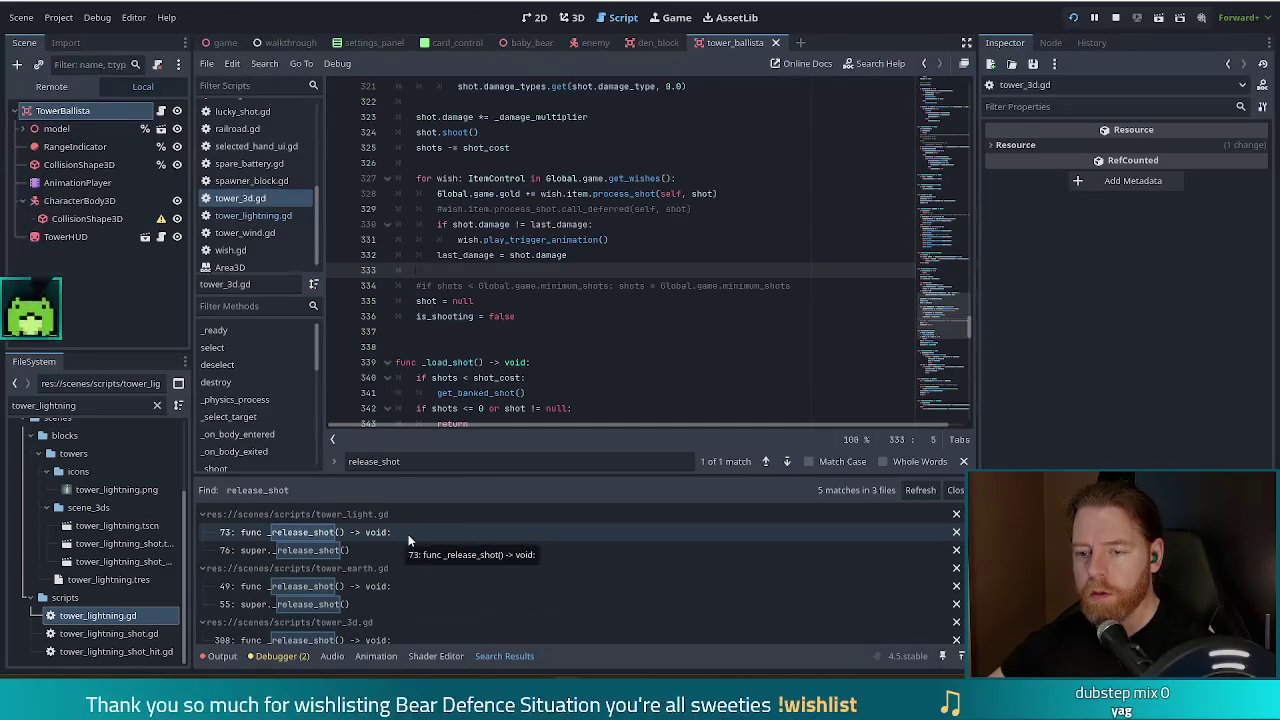
pyautogui.scroll(-1, 408, 540)
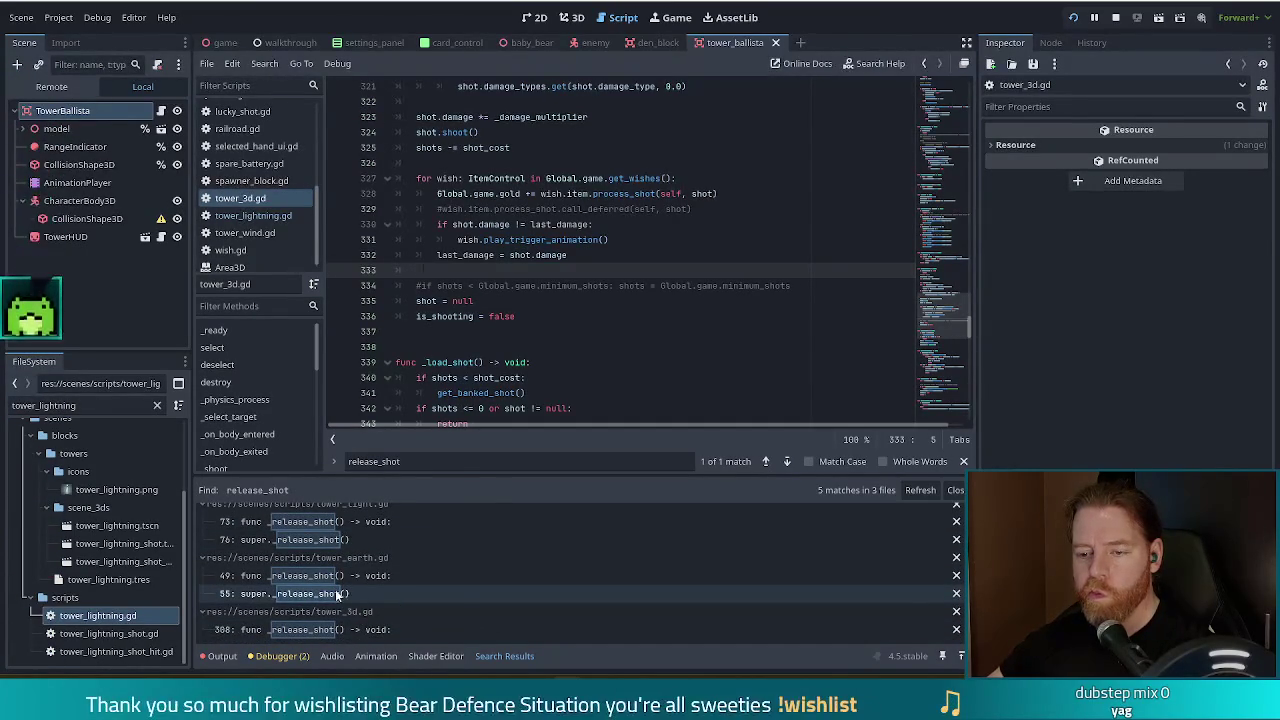
pyautogui.click(319, 541)
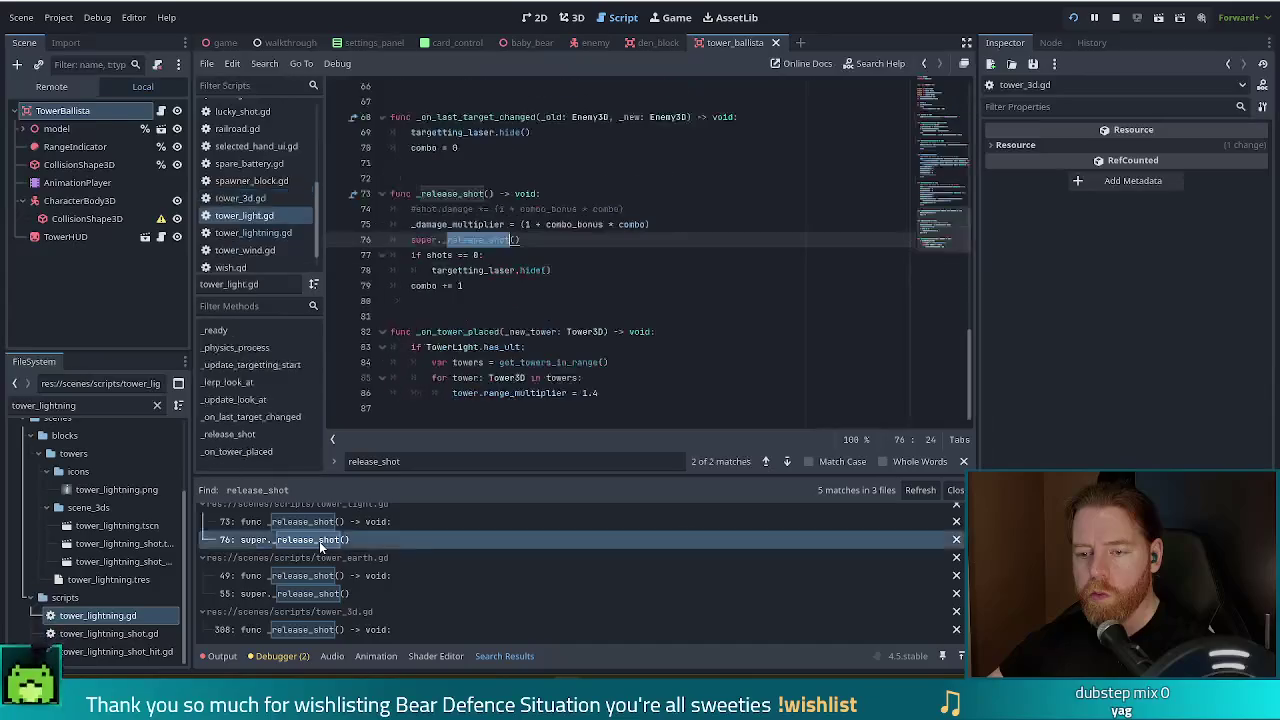
# - Open the tower_lightning scene and scrub its shoot animation's function track to about 0.05
pyautogui.click(80, 405)
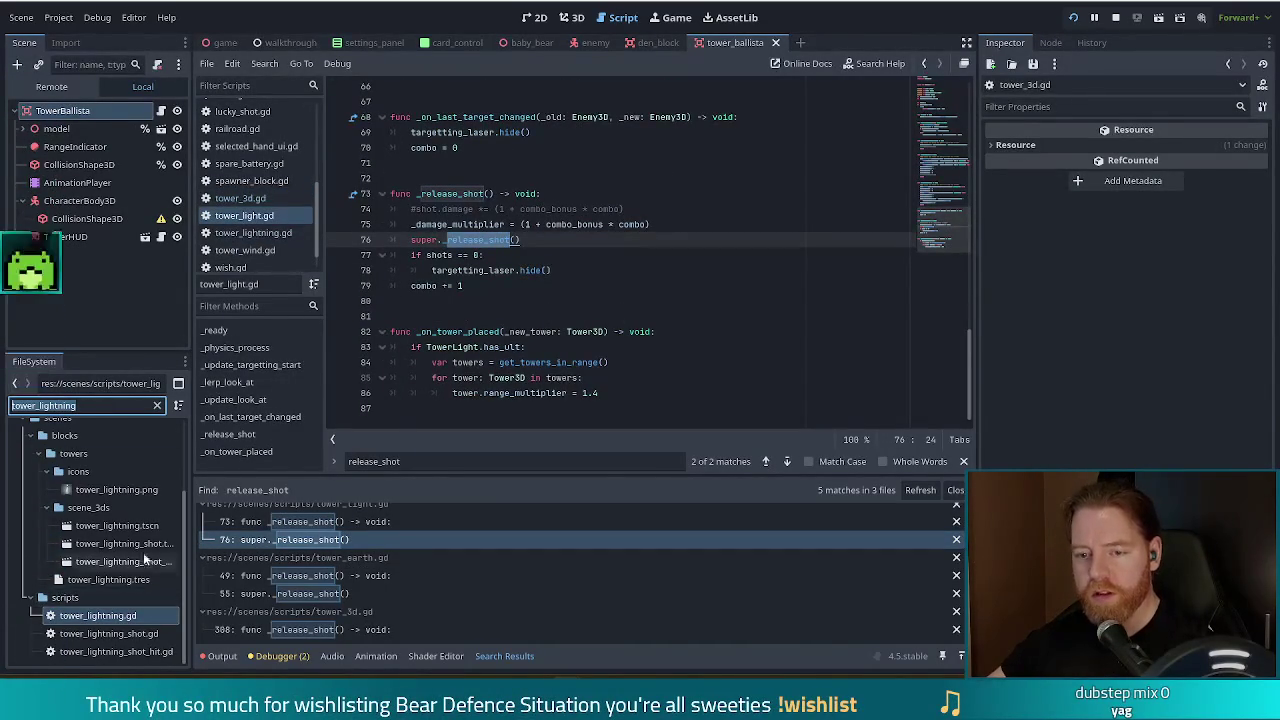
pyautogui.doubleClick(137, 526)
pyautogui.click(94, 166)
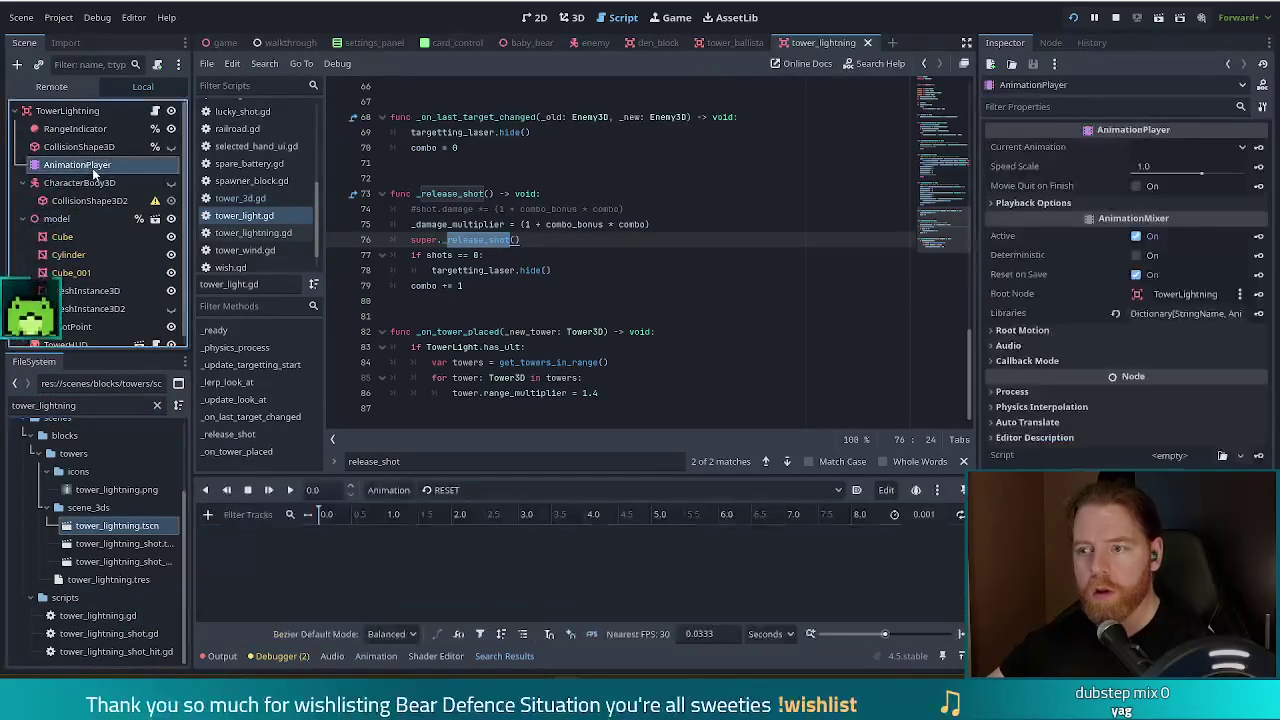
pyautogui.click(465, 490)
pyautogui.click(473, 528)
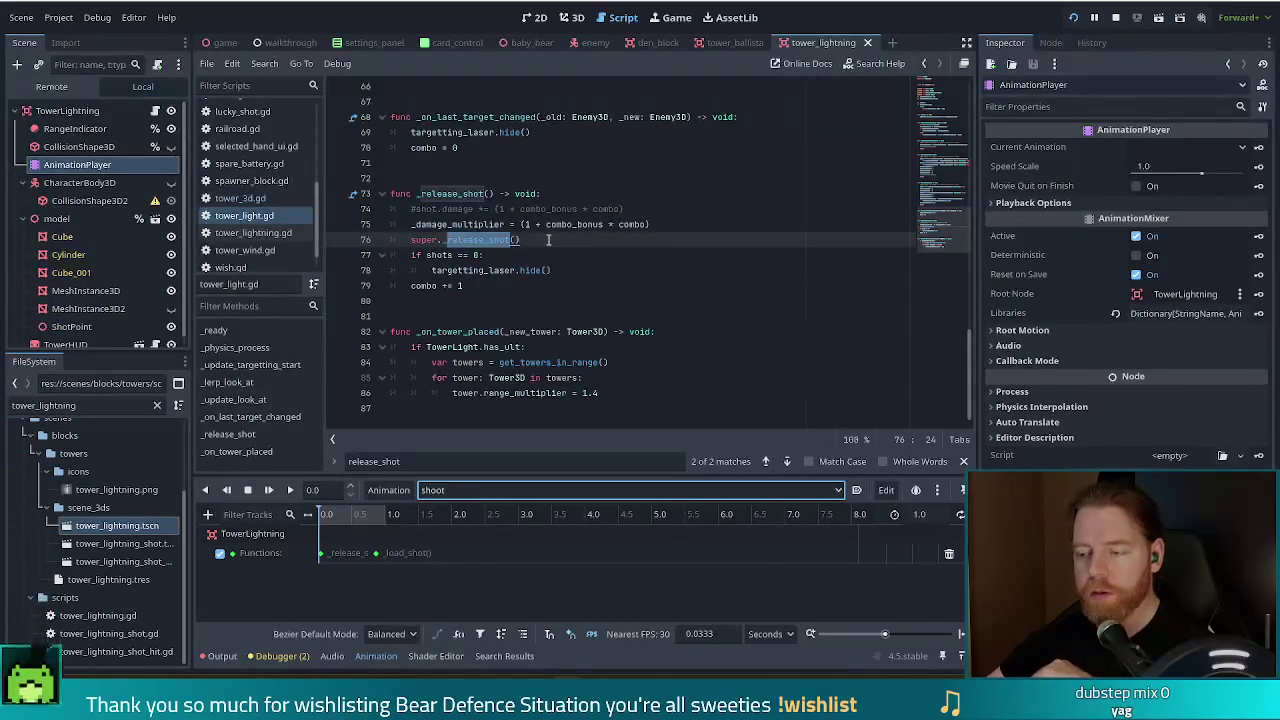
pyautogui.click(325, 516)
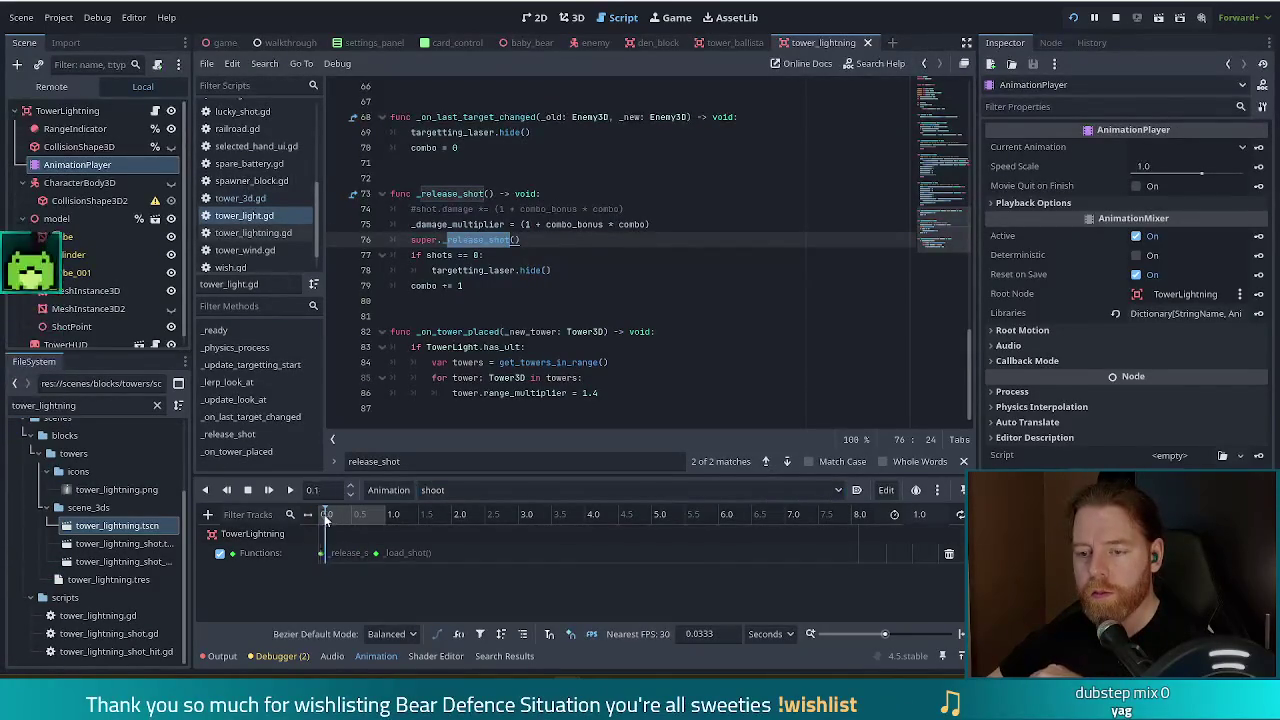
pyautogui.click(322, 516)
pyautogui.click(323, 518)
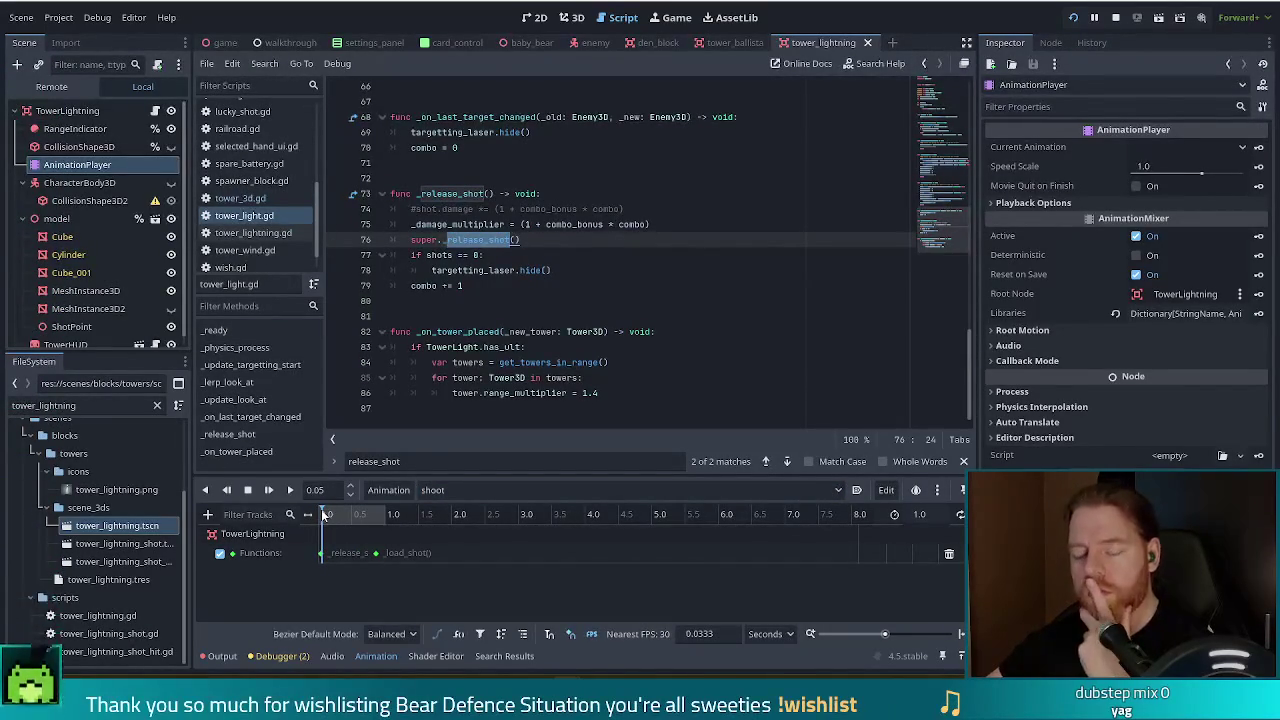
# - Go back to the scripts and open tower_3d.gd
pyautogui.click(431, 270)
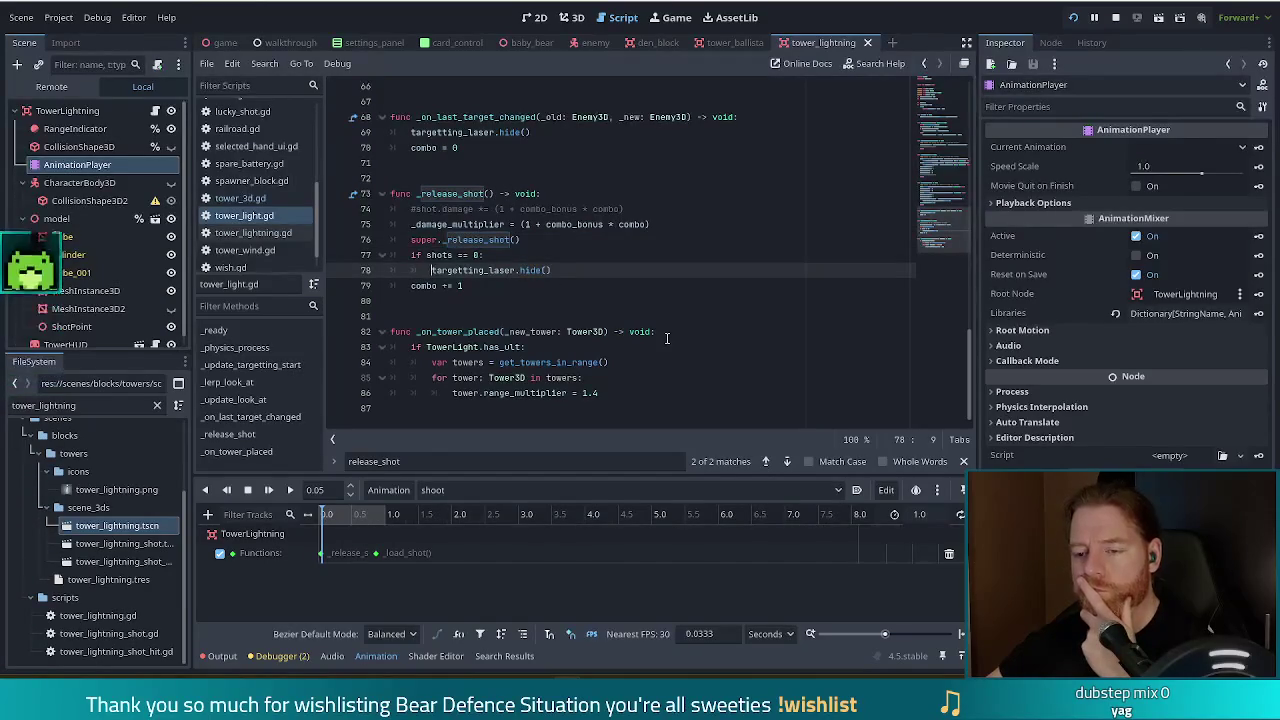
pyautogui.scroll(2, 600, 332)
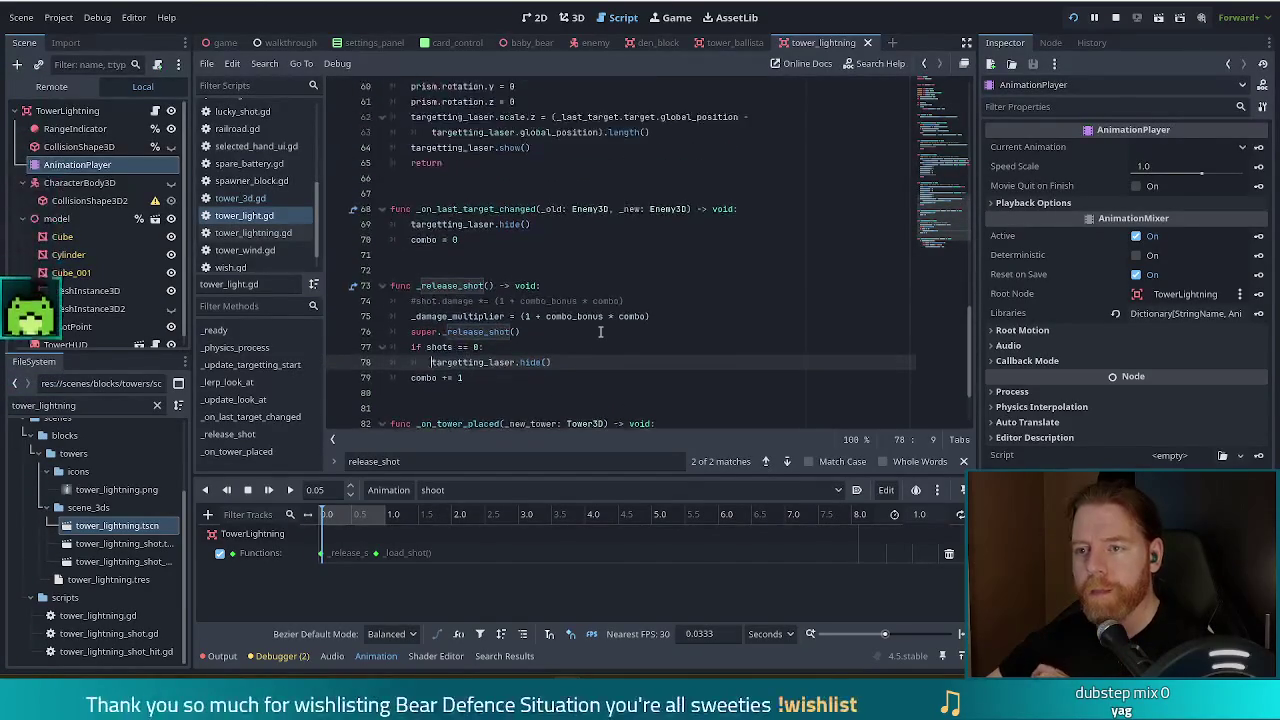
pyautogui.scroll(7, 600, 332)
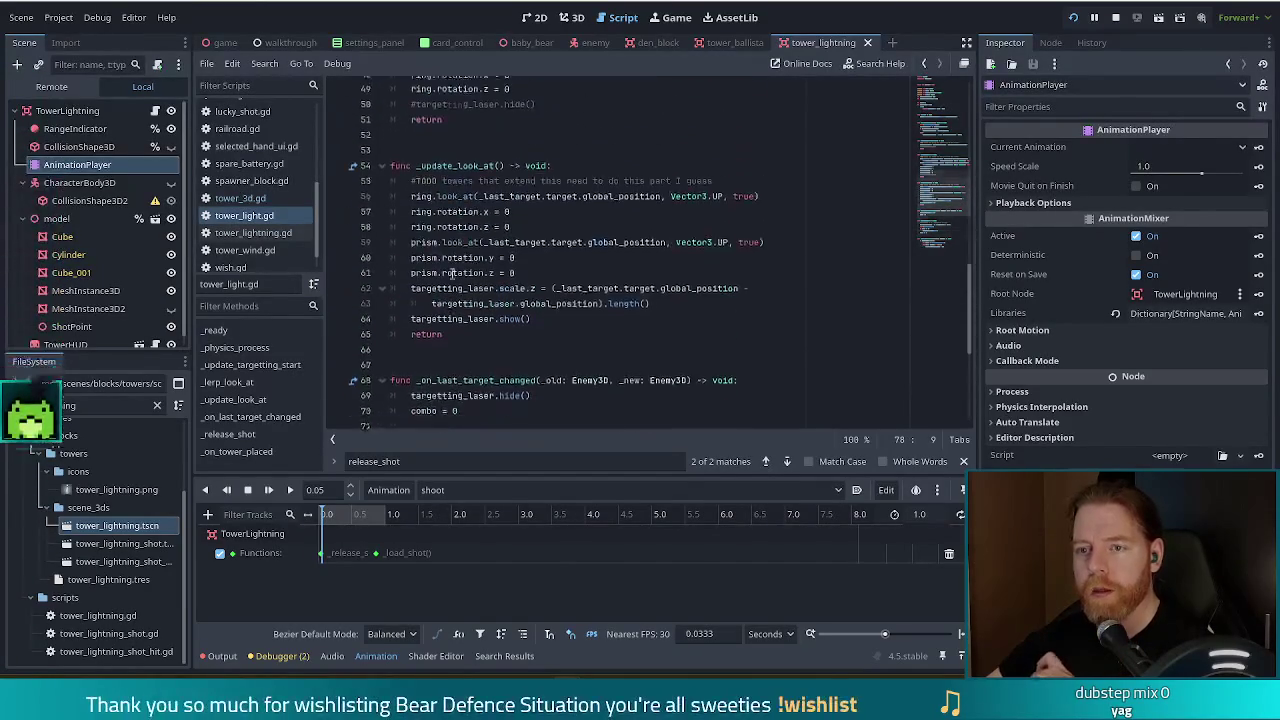
pyautogui.click(241, 198)
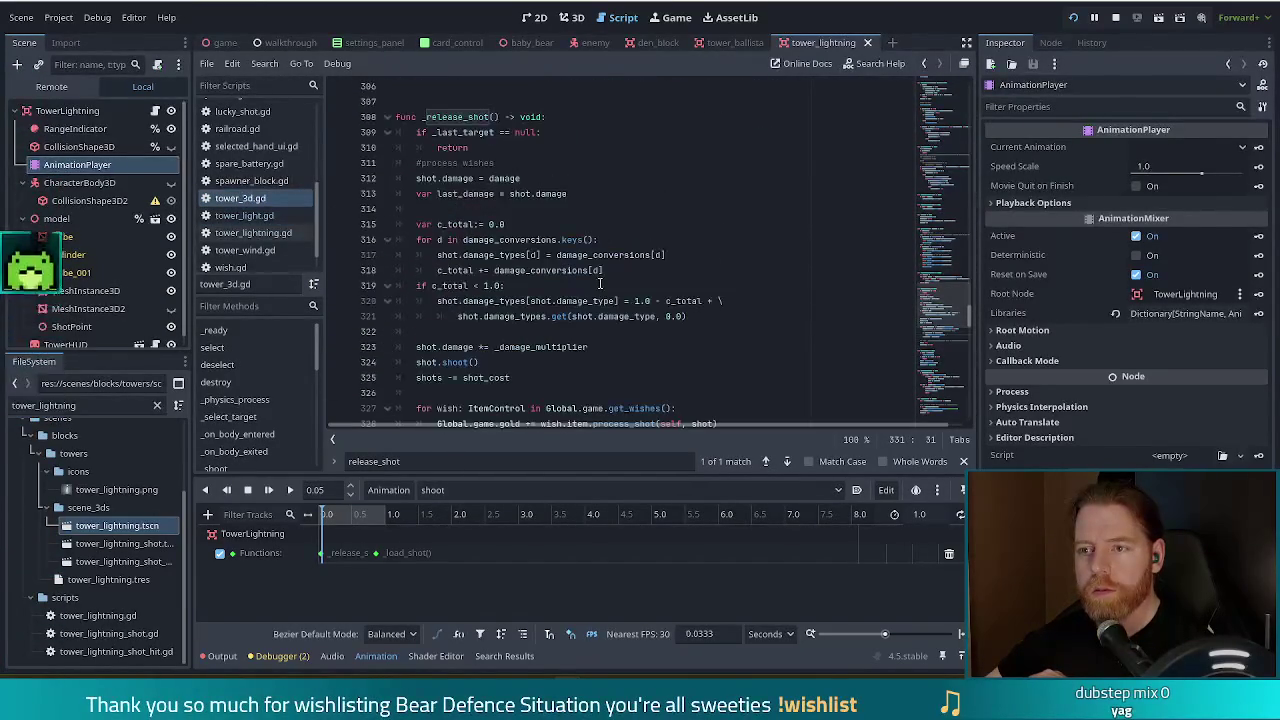
# - Jump to tower_3d.gd's _shoot function and inspect where is_shooting is set true
pyautogui.scroll(-1, 229, 416)
pyautogui.click(229, 414)
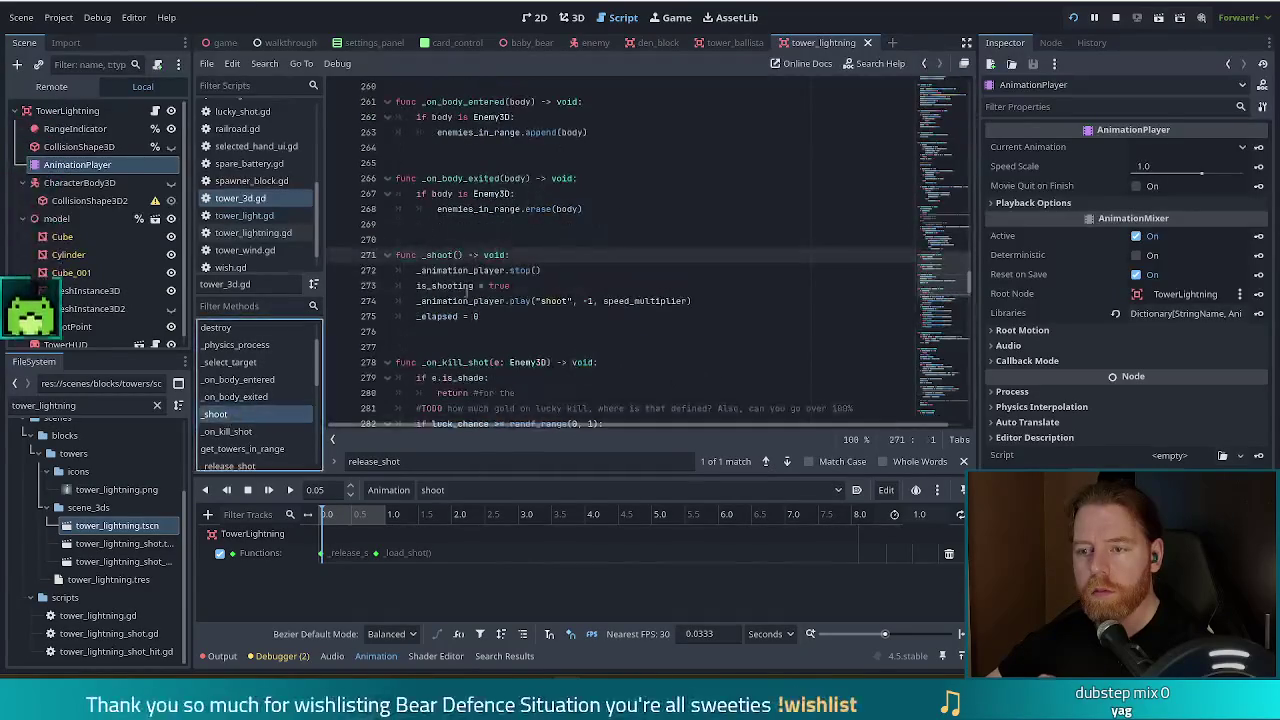
pyautogui.click(573, 289)
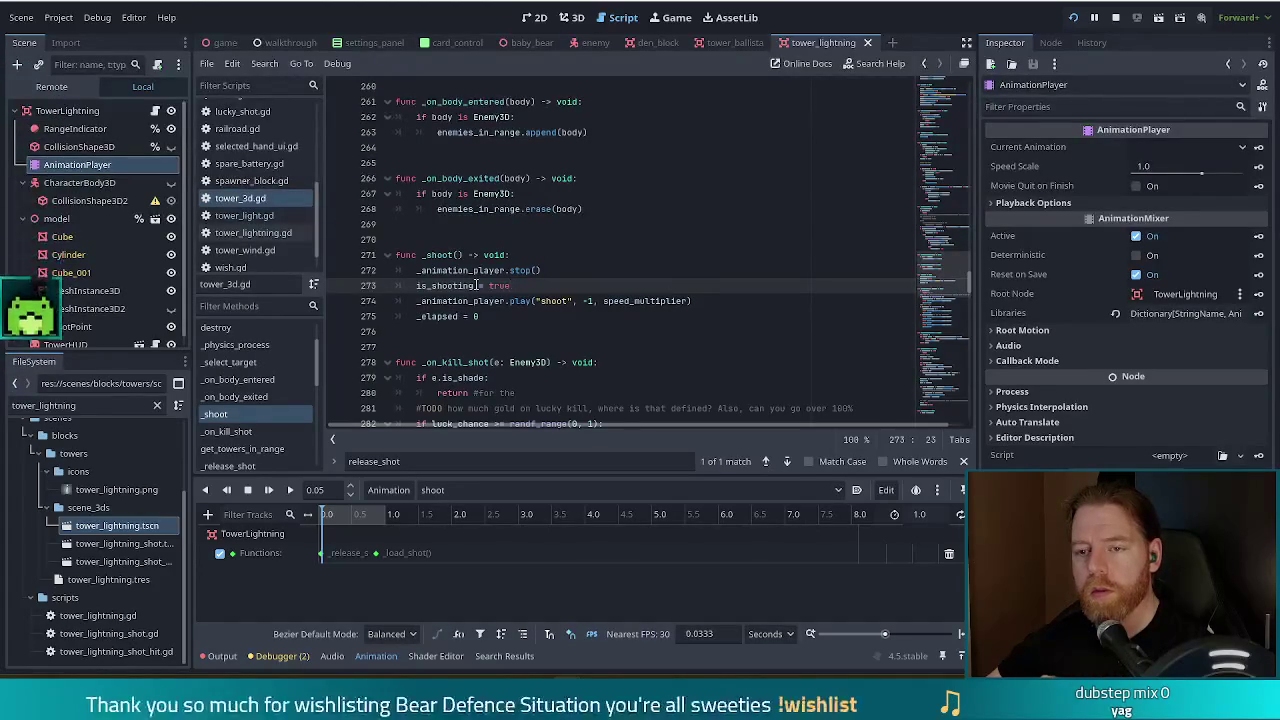
pyautogui.scroll(-1, 478, 285)
pyautogui.scroll(-1, 252, 209)
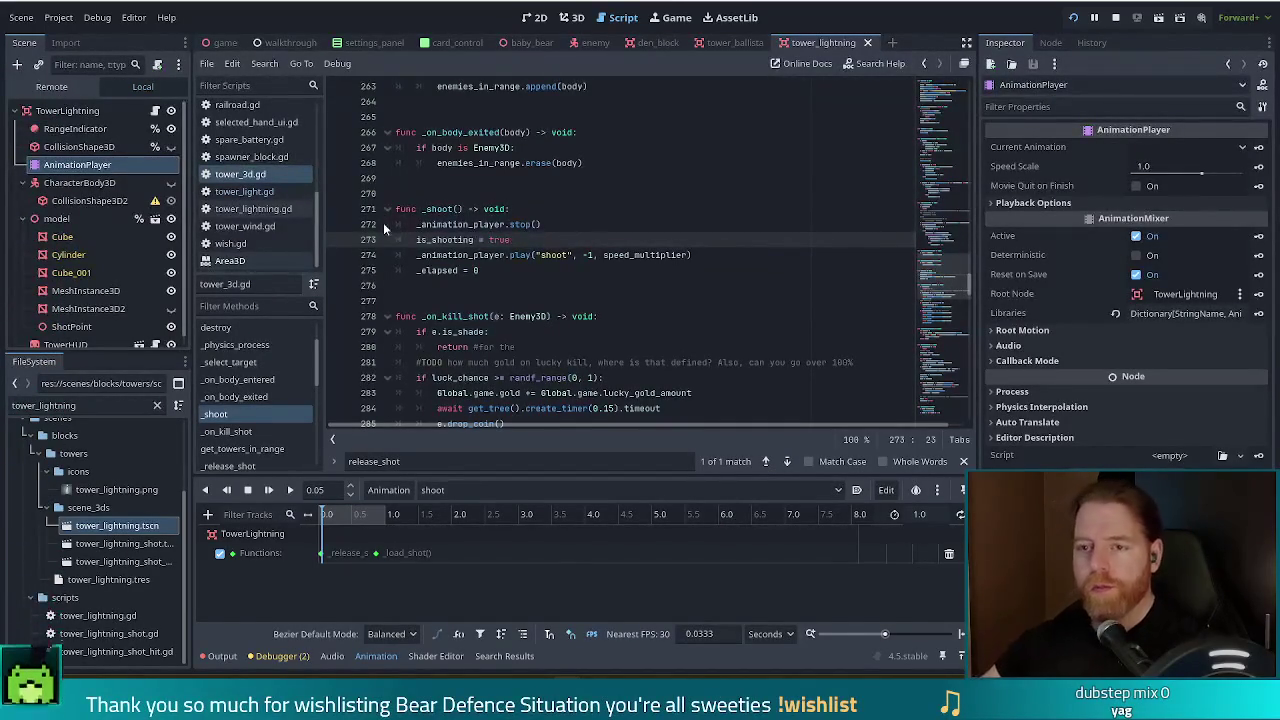
pyautogui.moveTo(463, 242)
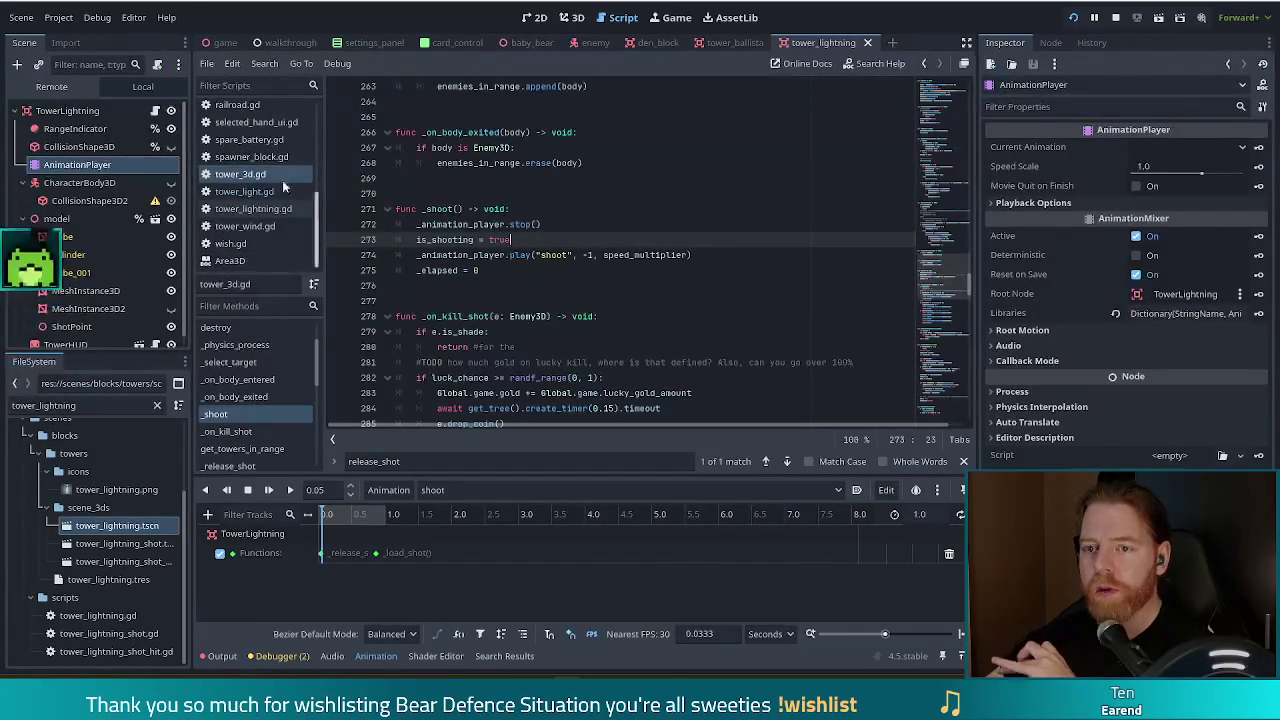
pyautogui.click(254, 209)
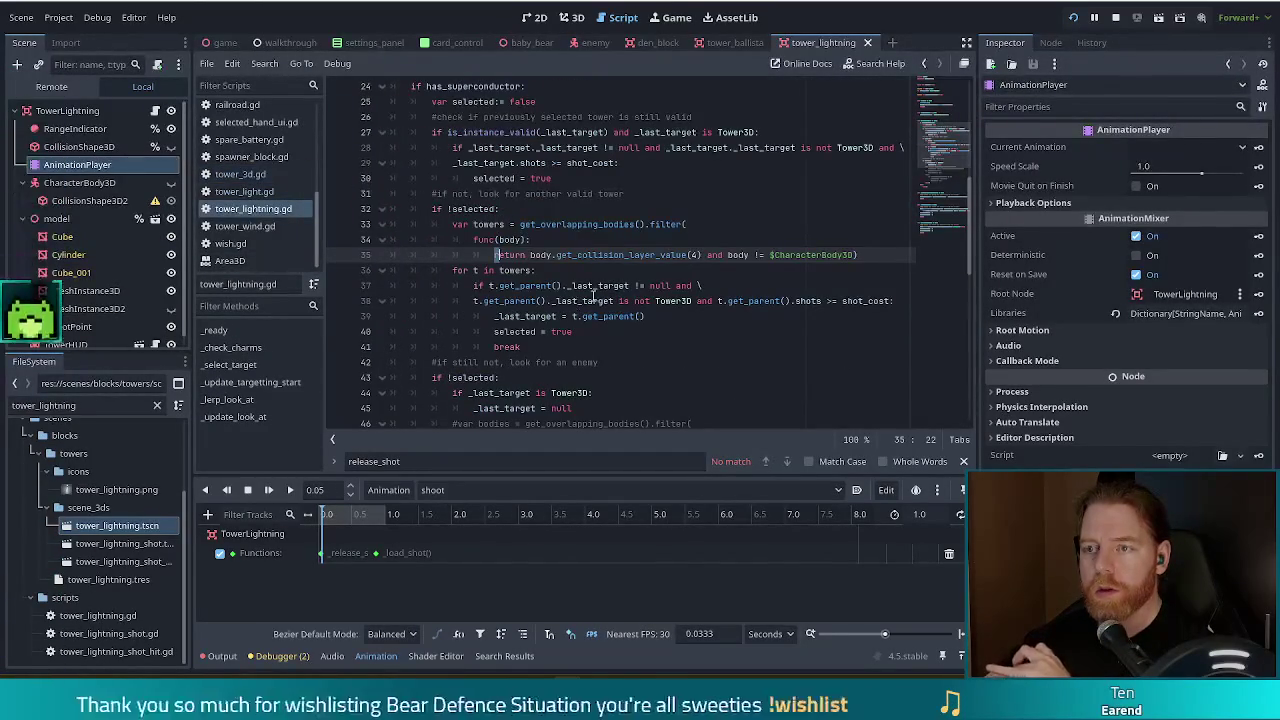
pyautogui.click(240, 174)
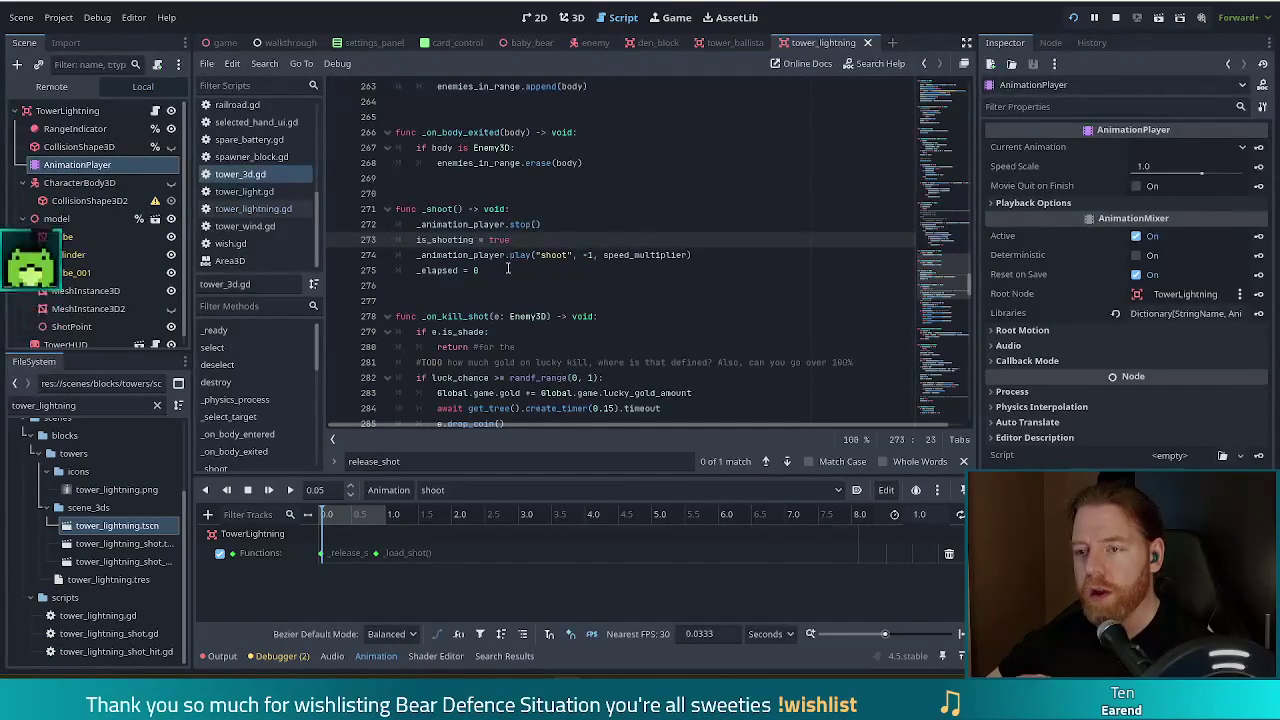
# - Review the _shoot function body and show the debugger's stack trace
pyautogui.moveTo(440, 209); pyautogui.dragTo(519, 265)
pyautogui.click(525, 241)
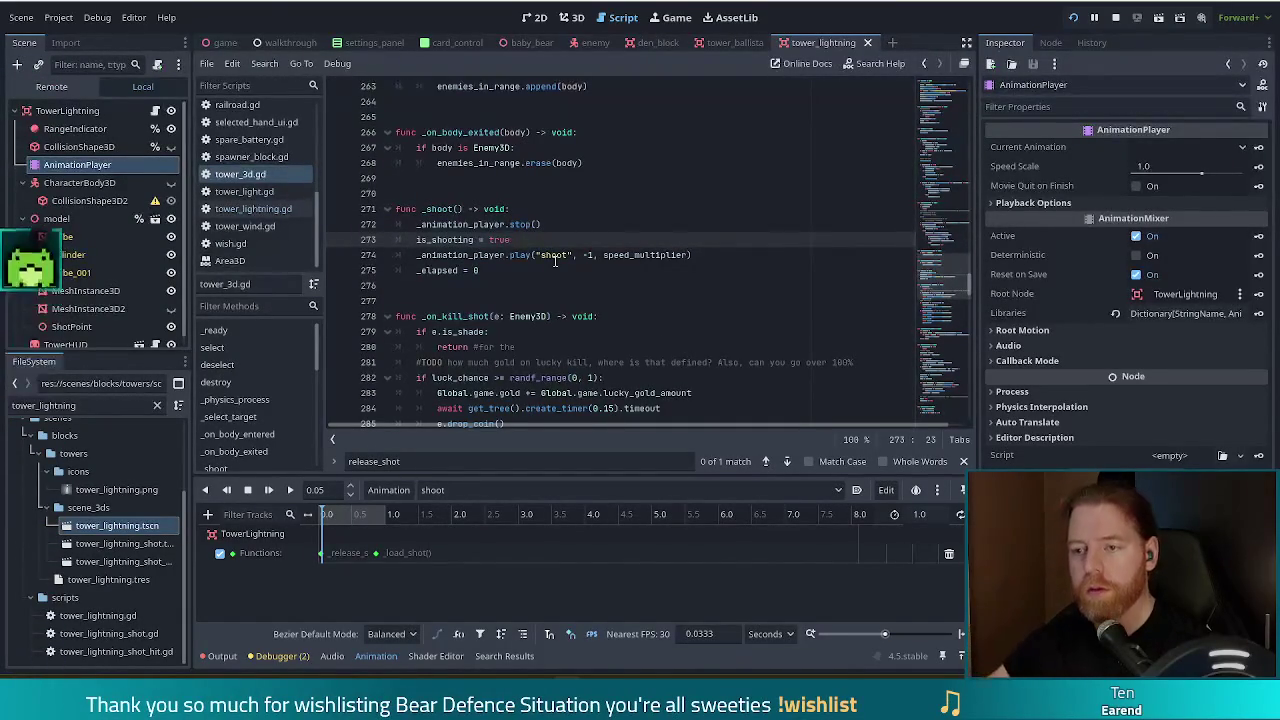
pyautogui.click(555, 270)
pyautogui.click(282, 656)
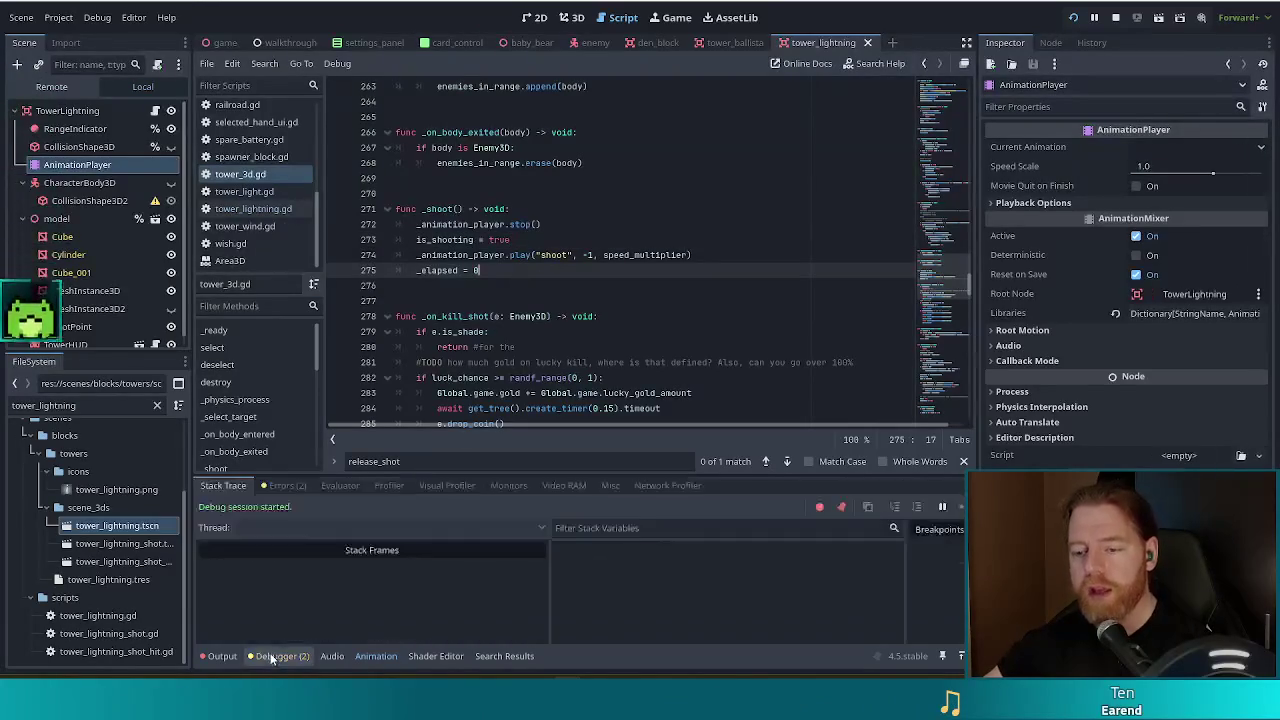
# - Review the error list and line 274's animation call, briefly checking tower_lightning.gd line 36
pyautogui.click(287, 486)
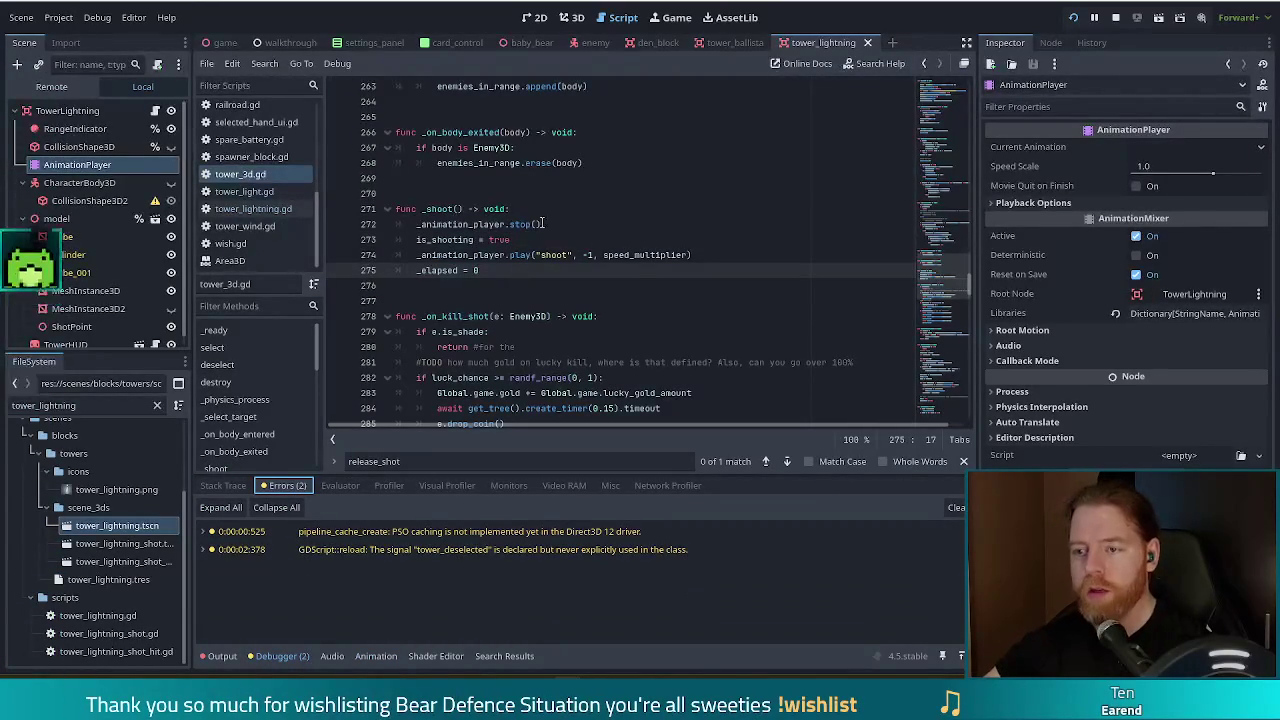
pyautogui.moveTo(708, 254); pyautogui.dragTo(420, 254)
pyautogui.click(468, 254)
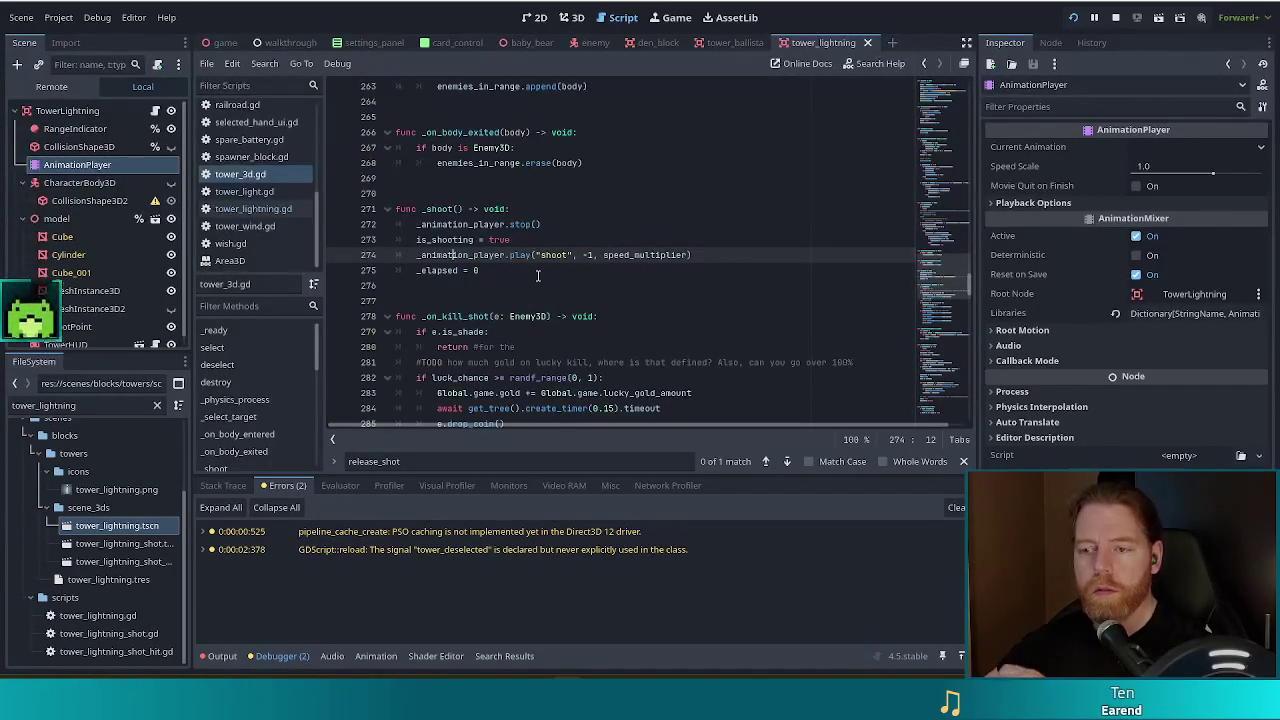
pyautogui.click(253, 208)
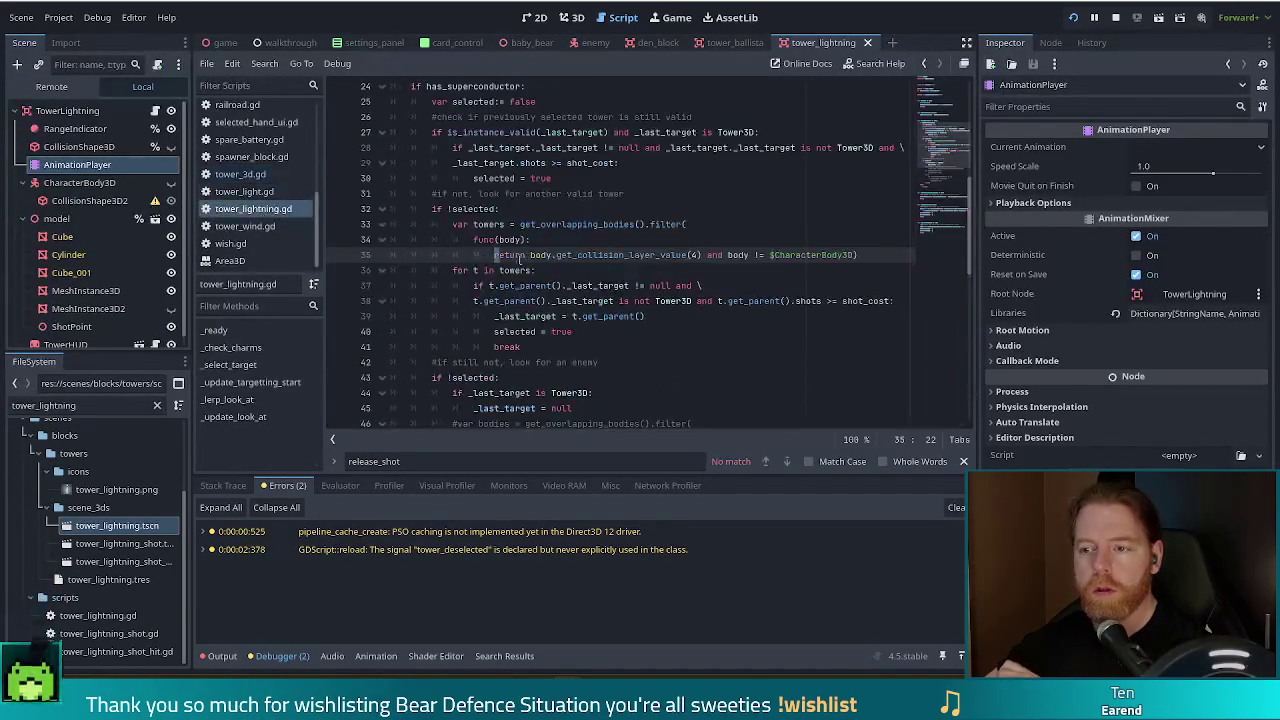
pyautogui.click(724, 270)
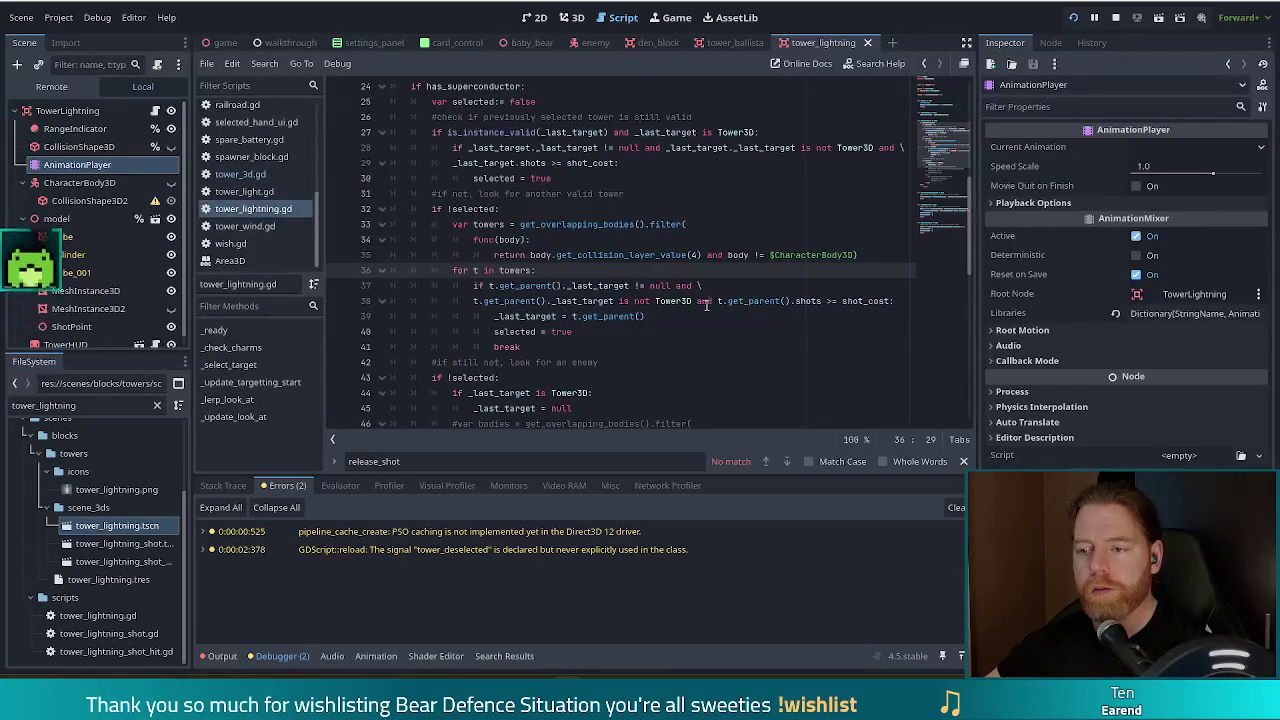
pyautogui.click(250, 174)
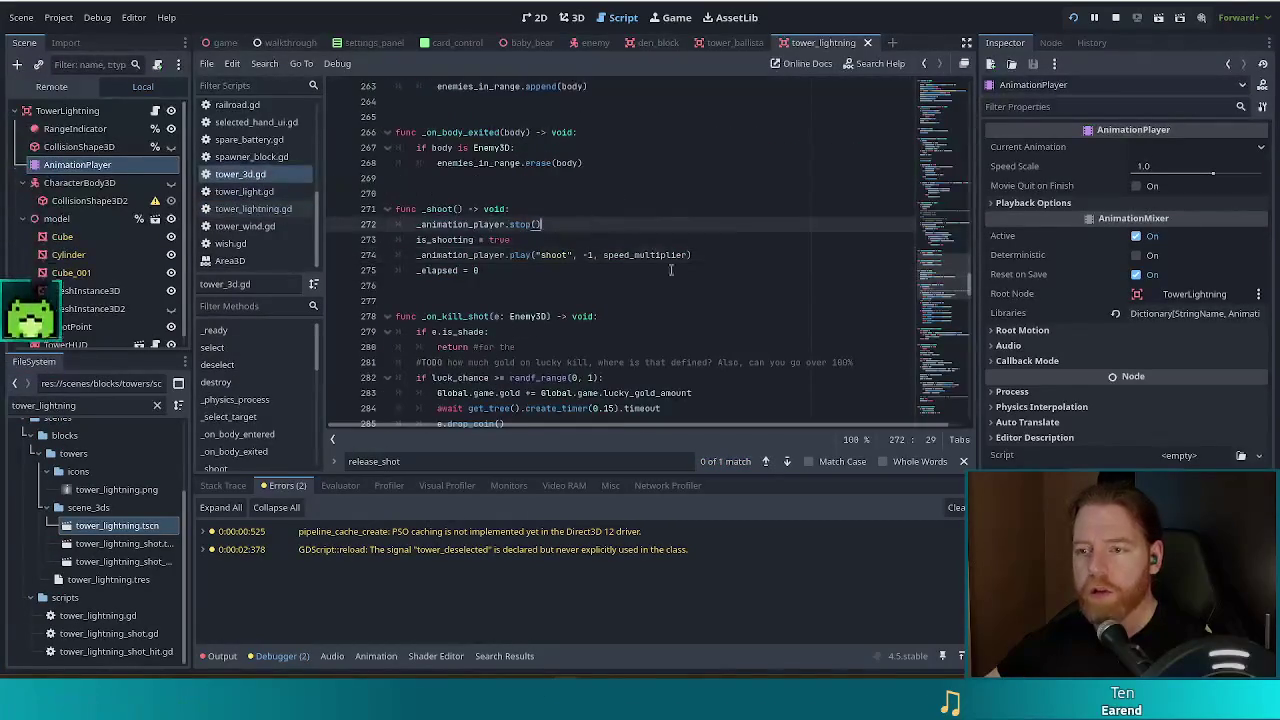
pyautogui.scroll(2, 660, 292)
pyautogui.scroll(8, 660, 292)
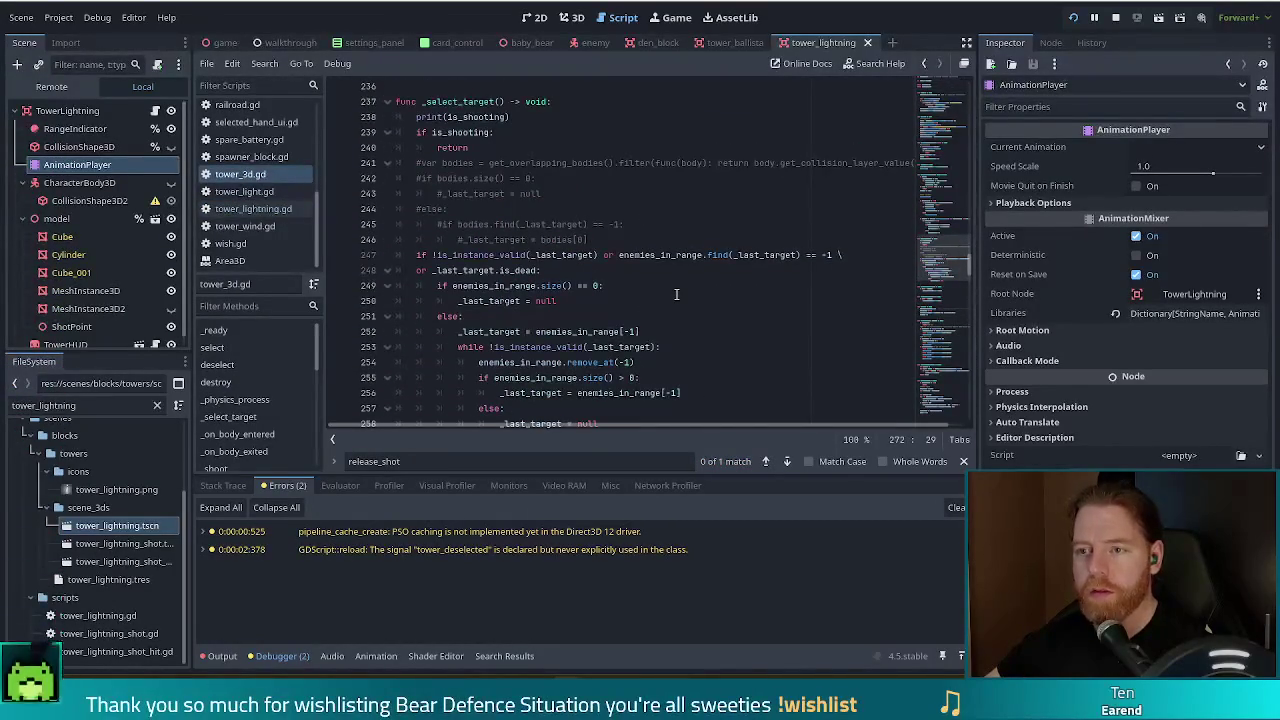
# - Jump to _physics_process in tower_3d.gd and place the caret on line 221
pyautogui.click(249, 398)
pyautogui.scroll(-4, 620, 315)
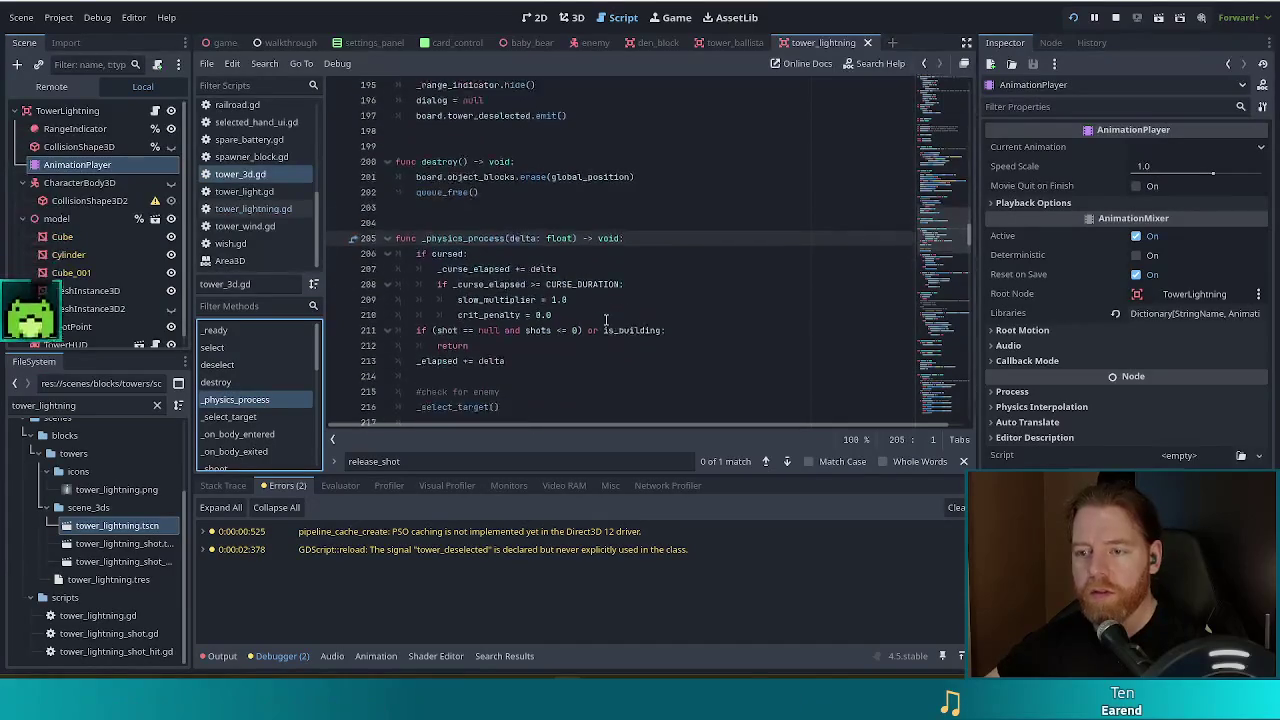
pyautogui.click(560, 300)
pyautogui.scroll(-5, 626, 316)
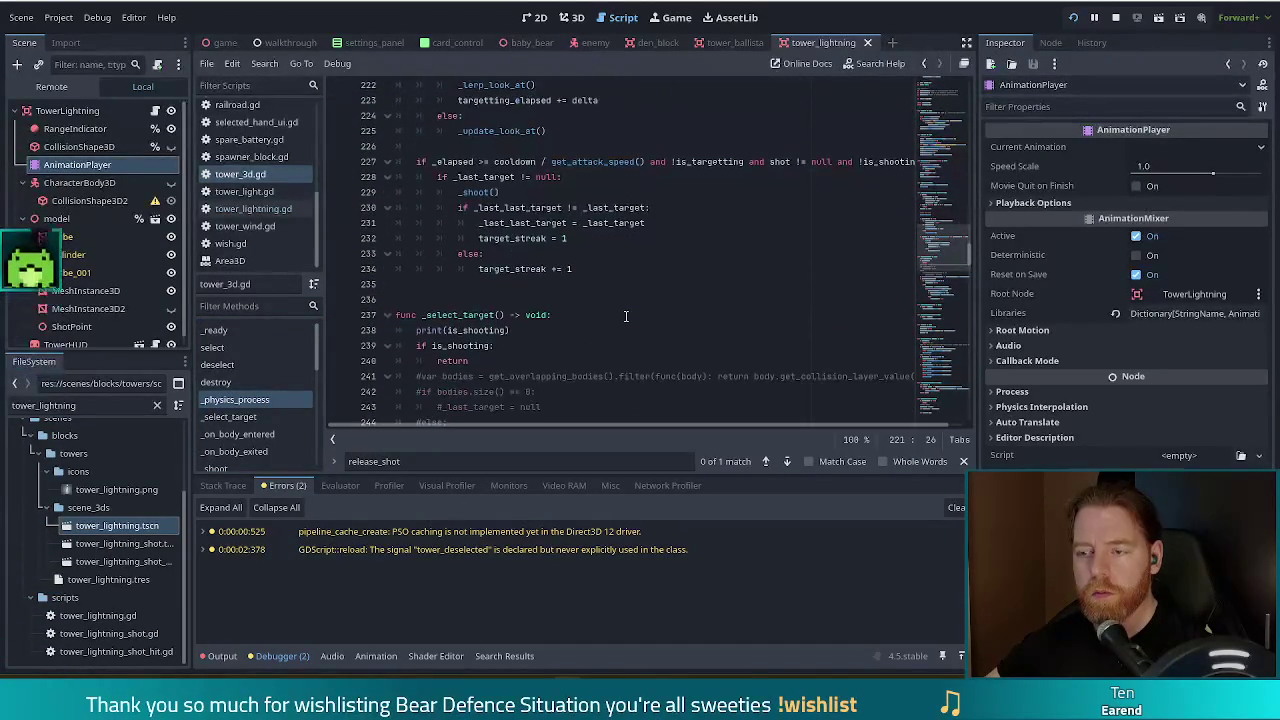
# - Search the script for 'relea', then 'shoot', stepping back to the _shoot call on line 229
pyautogui.hotkey('ctrl', 'f')
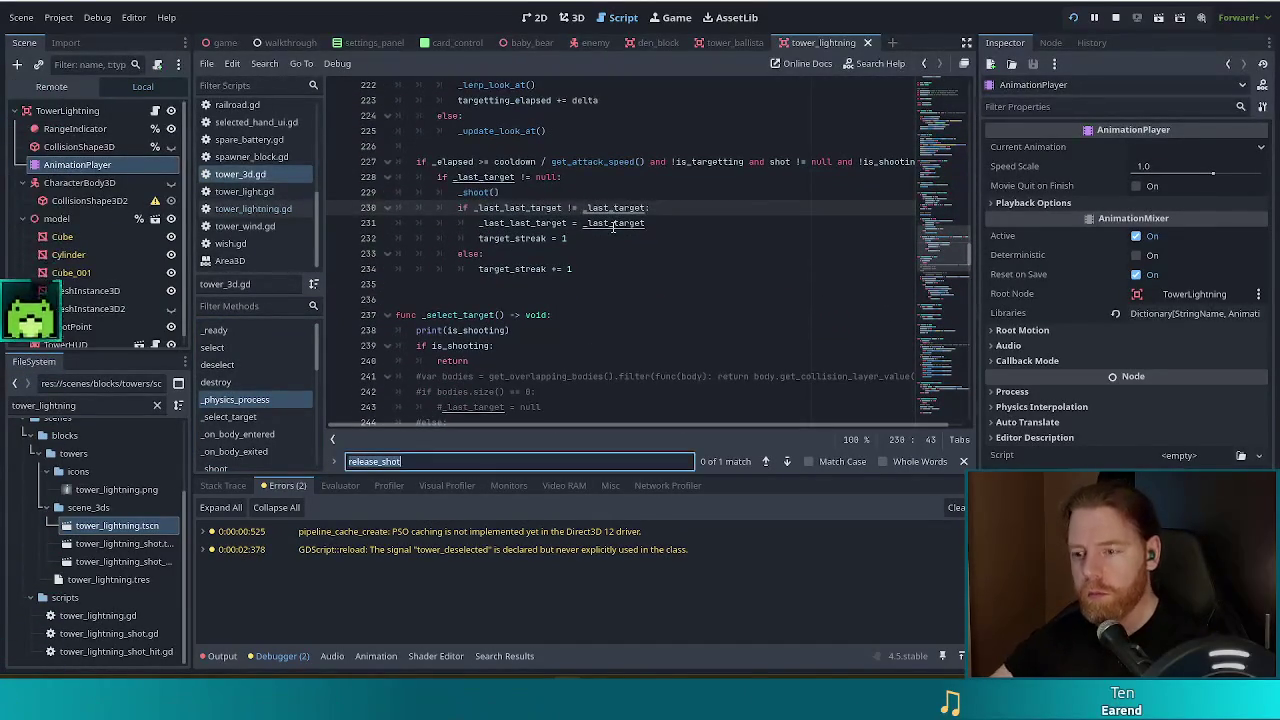
pyautogui.write('relea')
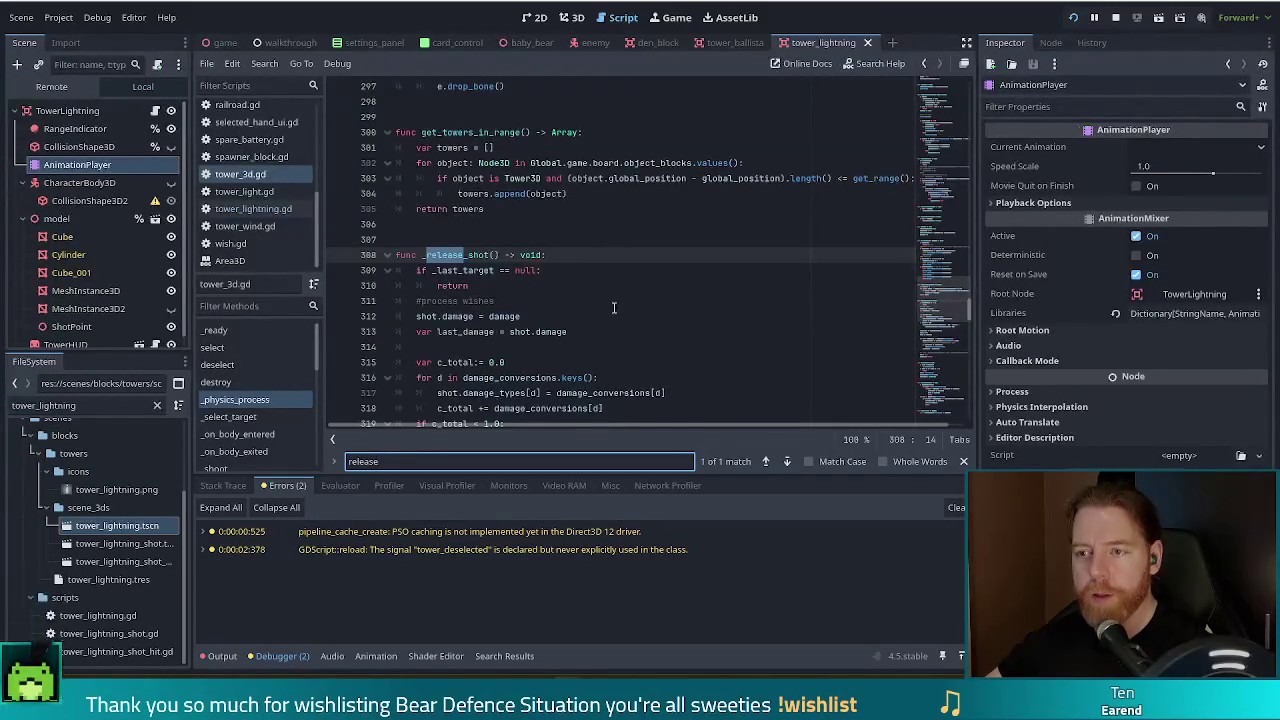
pyautogui.scroll(8, 614, 307)
pyautogui.hotkey('ctrl', 'f')
pyautogui.write('shoot')
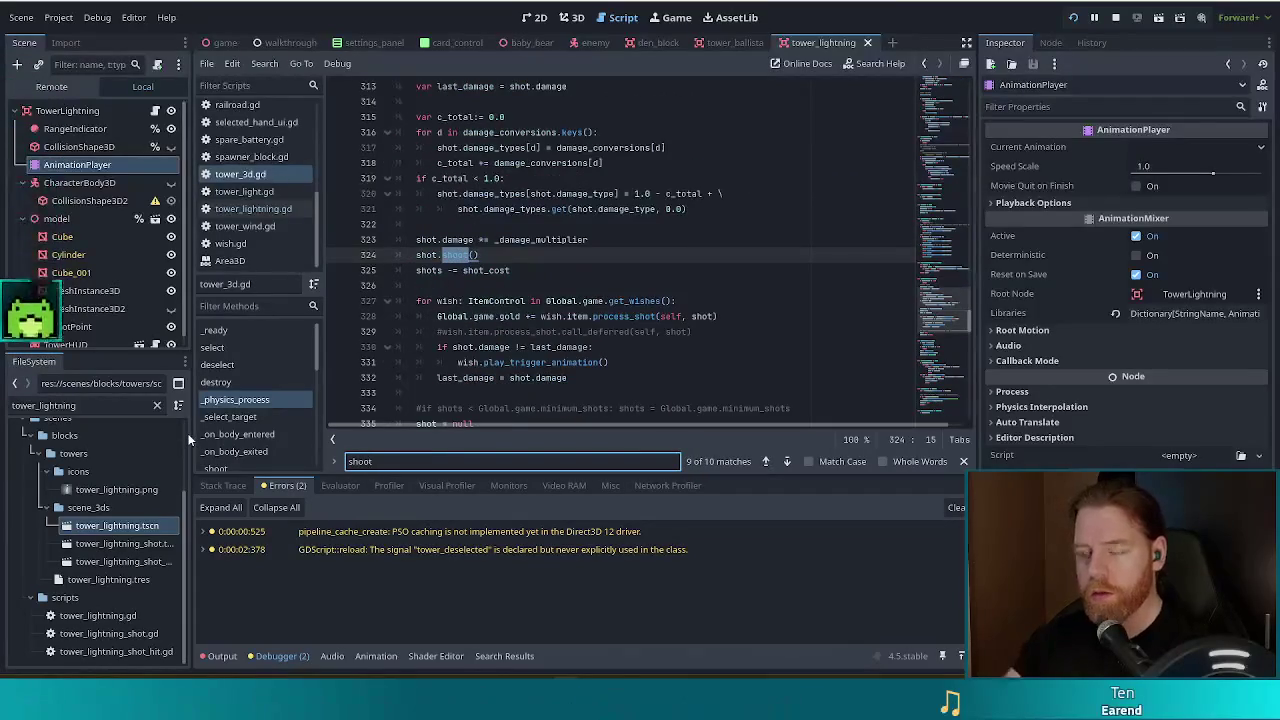
pyautogui.click(767, 463)
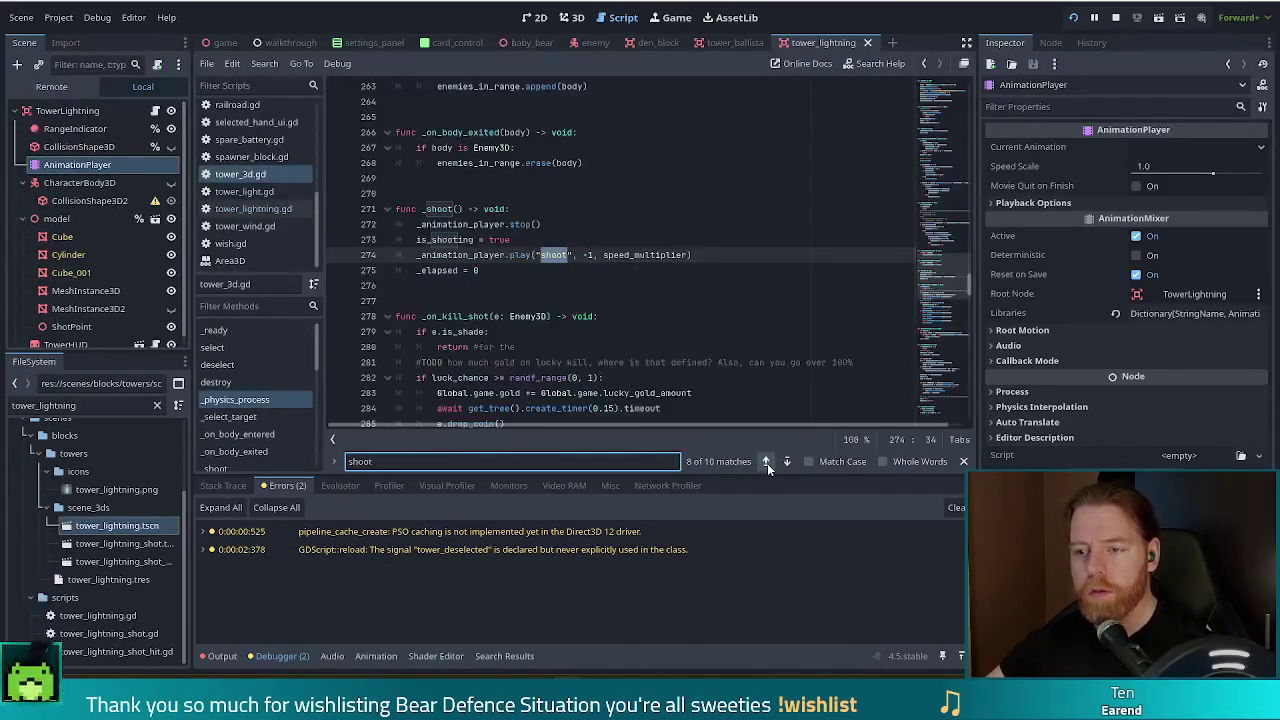
pyautogui.click(767, 463)
pyautogui.click(767, 463)
pyautogui.click(767, 463)
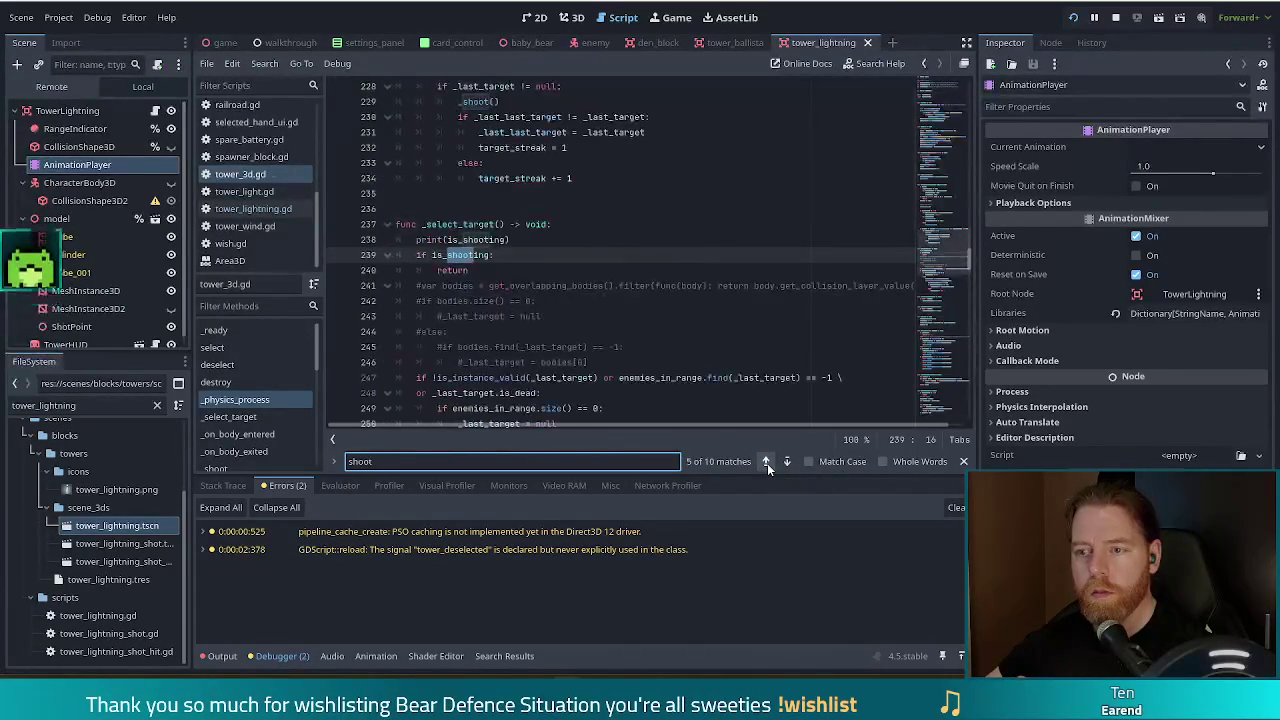
pyautogui.click(767, 463)
pyautogui.click(767, 463)
pyautogui.click(673, 263)
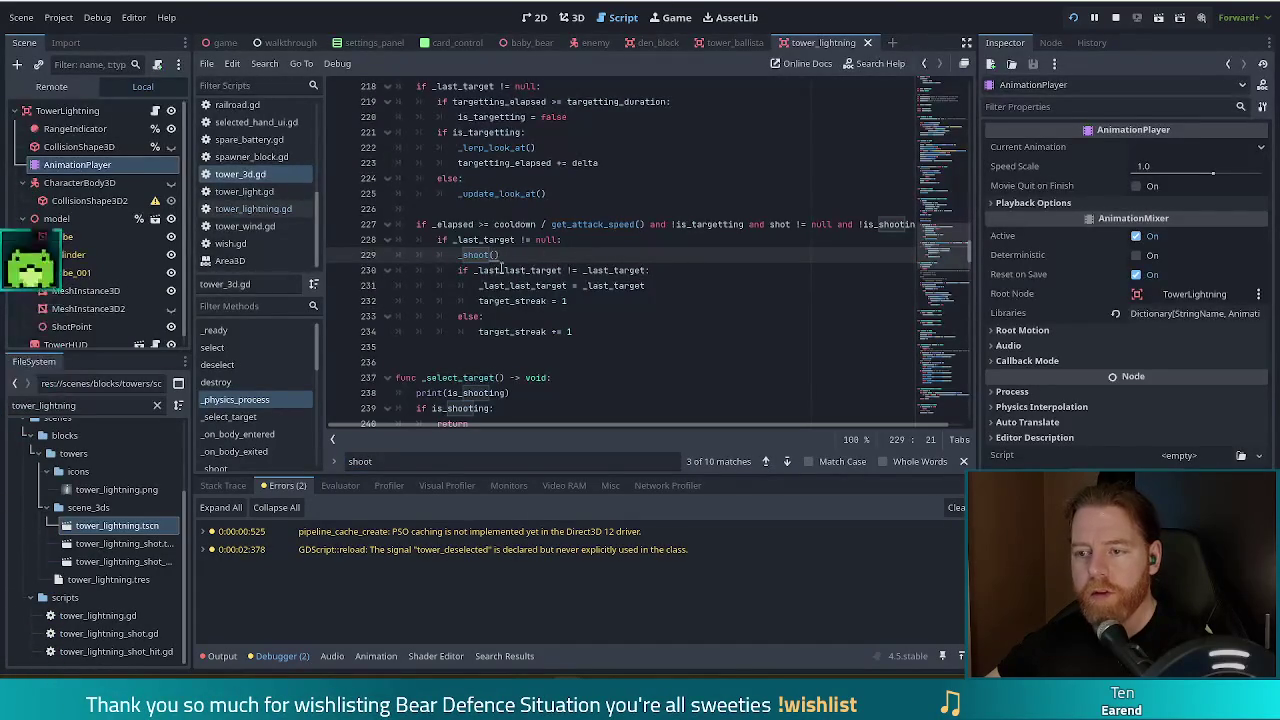
# - Inspect the _select_target definition's is_shooting early-return check, then return to its call
pyautogui.scroll(5, 492, 254)
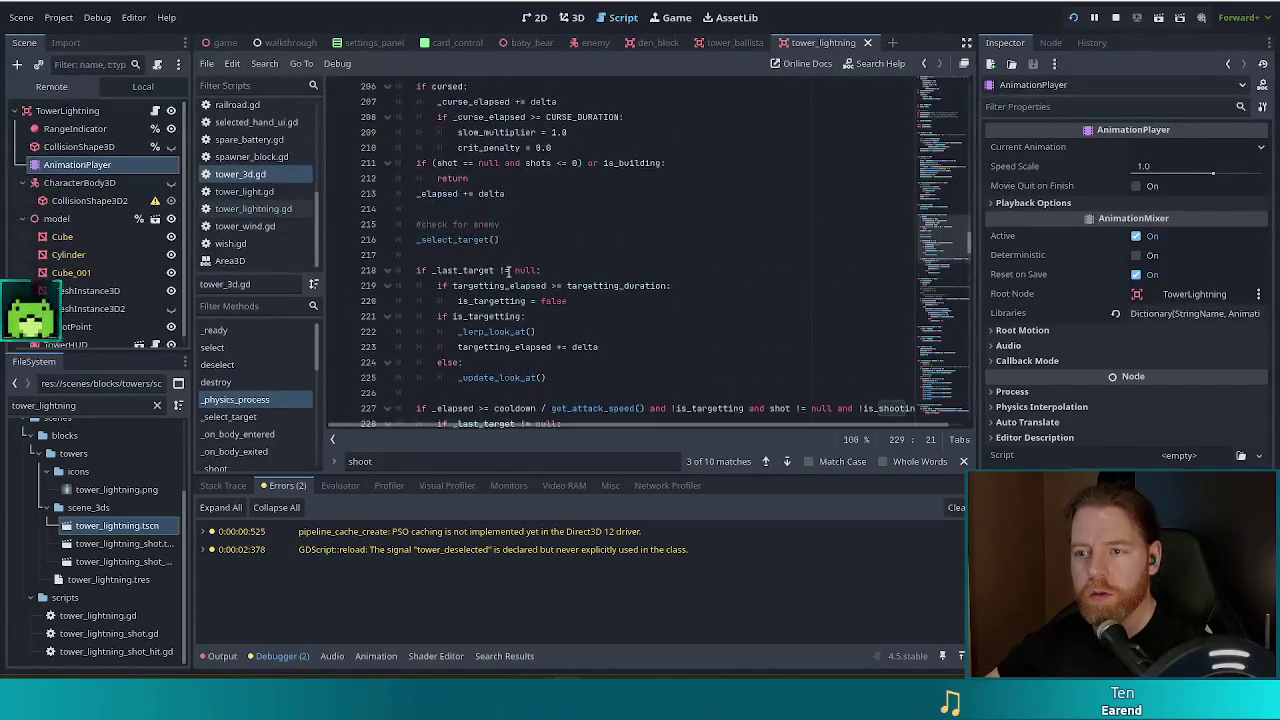
pyautogui.scroll(-2, 537, 292)
pyautogui.scroll(2, 537, 292)
pyautogui.scroll(-1, 540, 292)
pyautogui.click(461, 241)
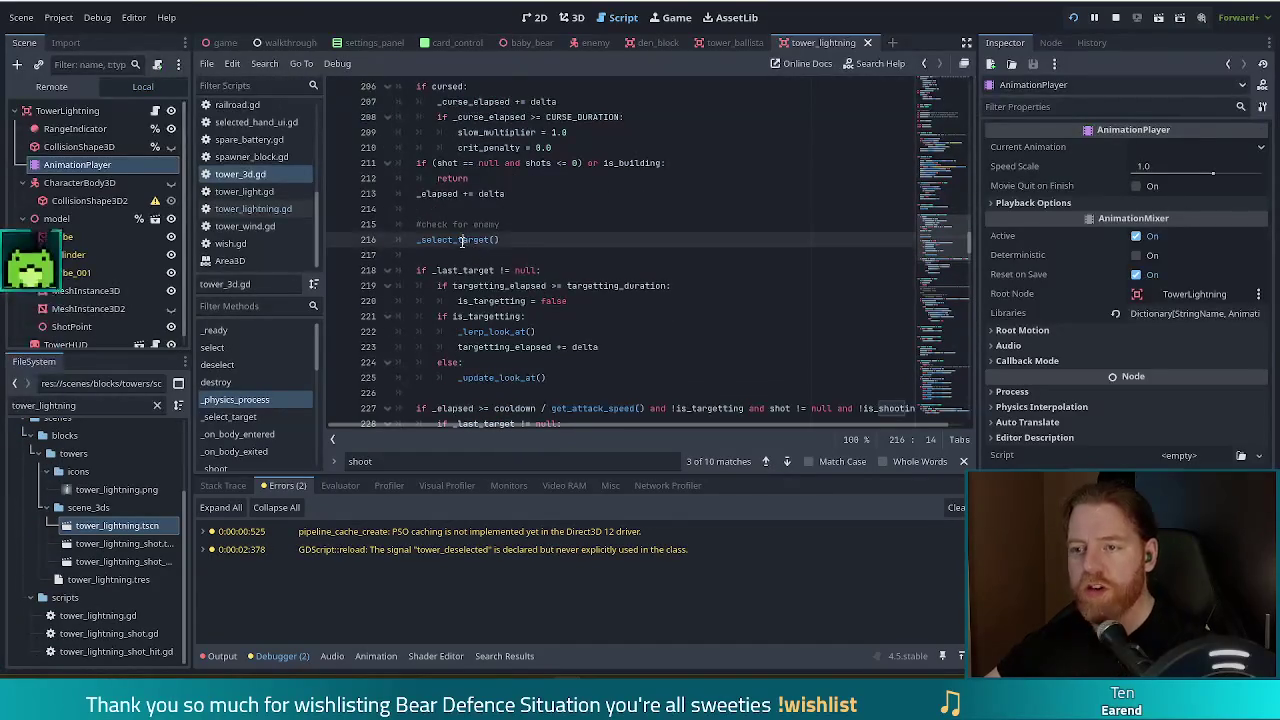
pyautogui.keyDown('ctrl'); pyautogui.click(463, 243); pyautogui.keyUp('ctrl')
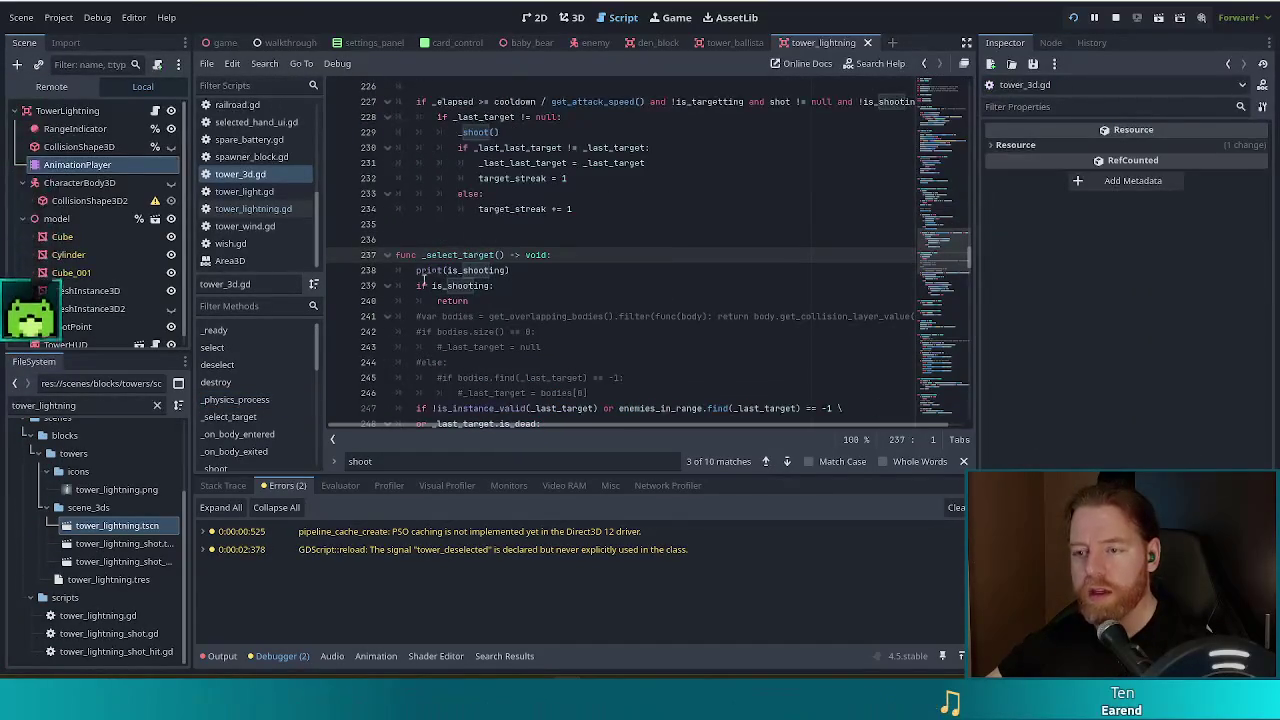
pyautogui.click(478, 287)
pyautogui.moveTo(416, 287); pyautogui.dragTo(484, 308)
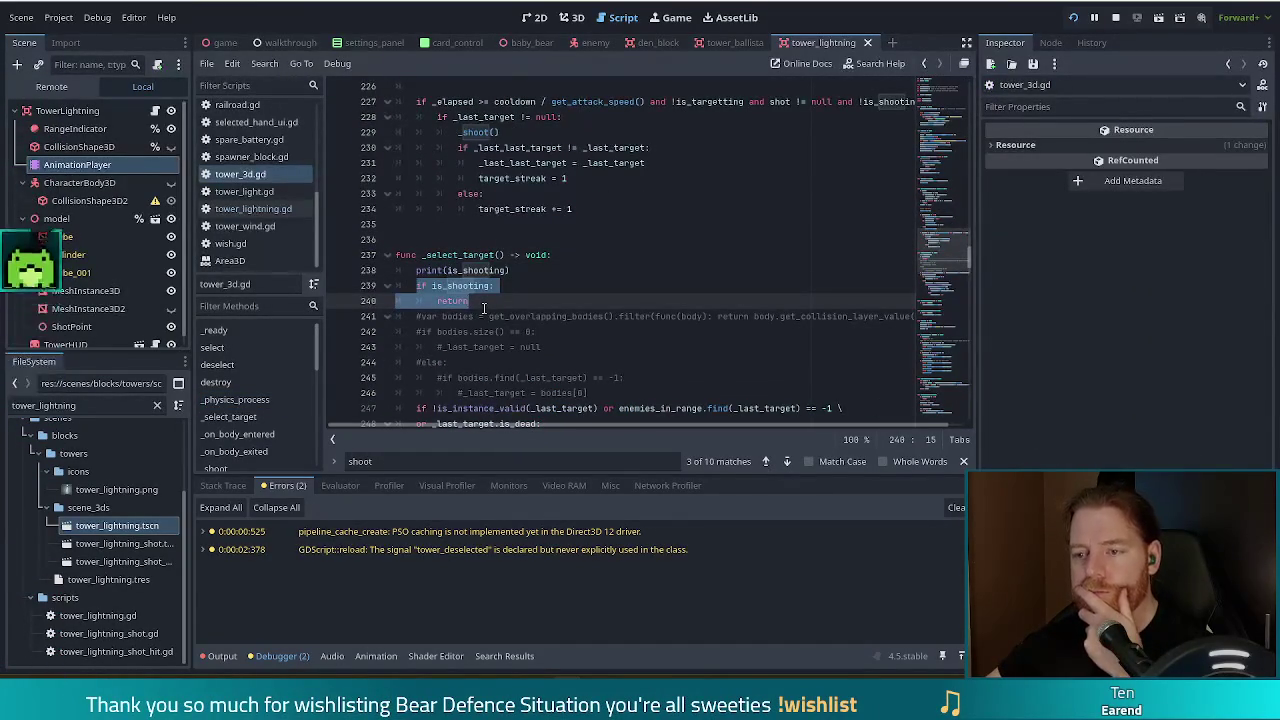
pyautogui.hotkey('alt', 'Left')
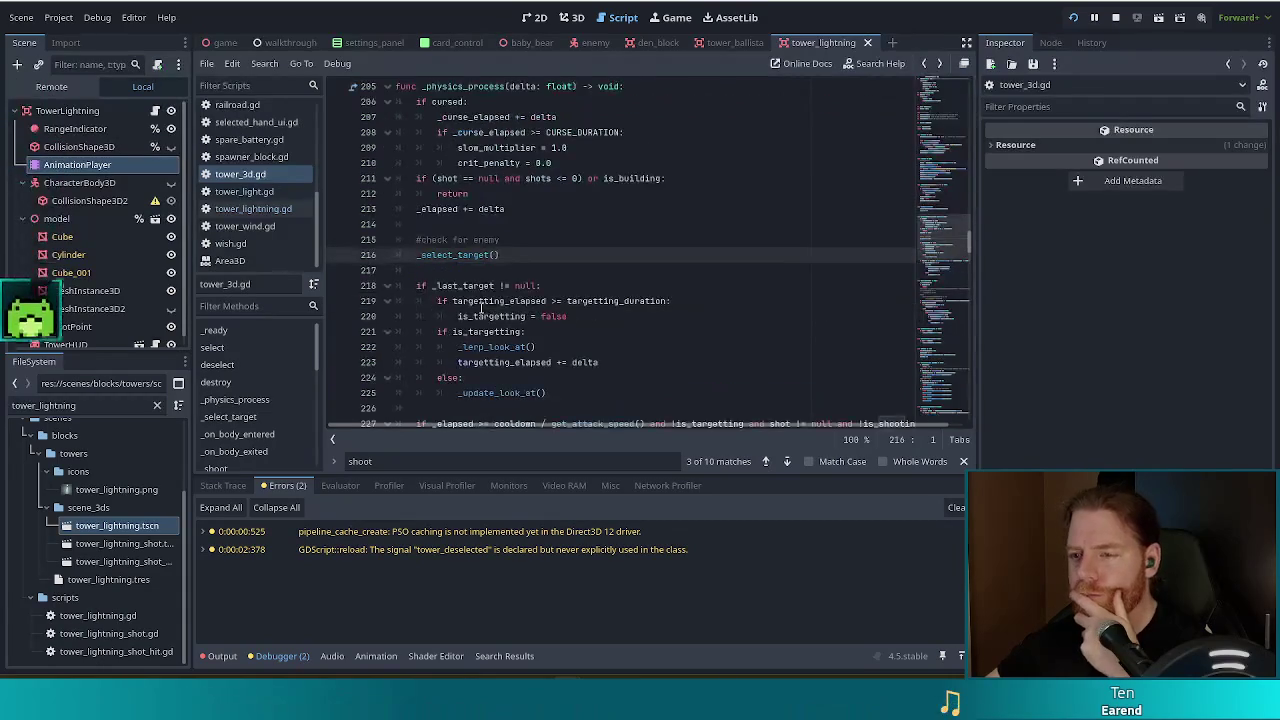
# - Scroll down to the _shoot() call line, then switch to tower_lightning.gd
pyautogui.scroll(-2, 551, 336)
pyautogui.scroll(-1, 551, 336)
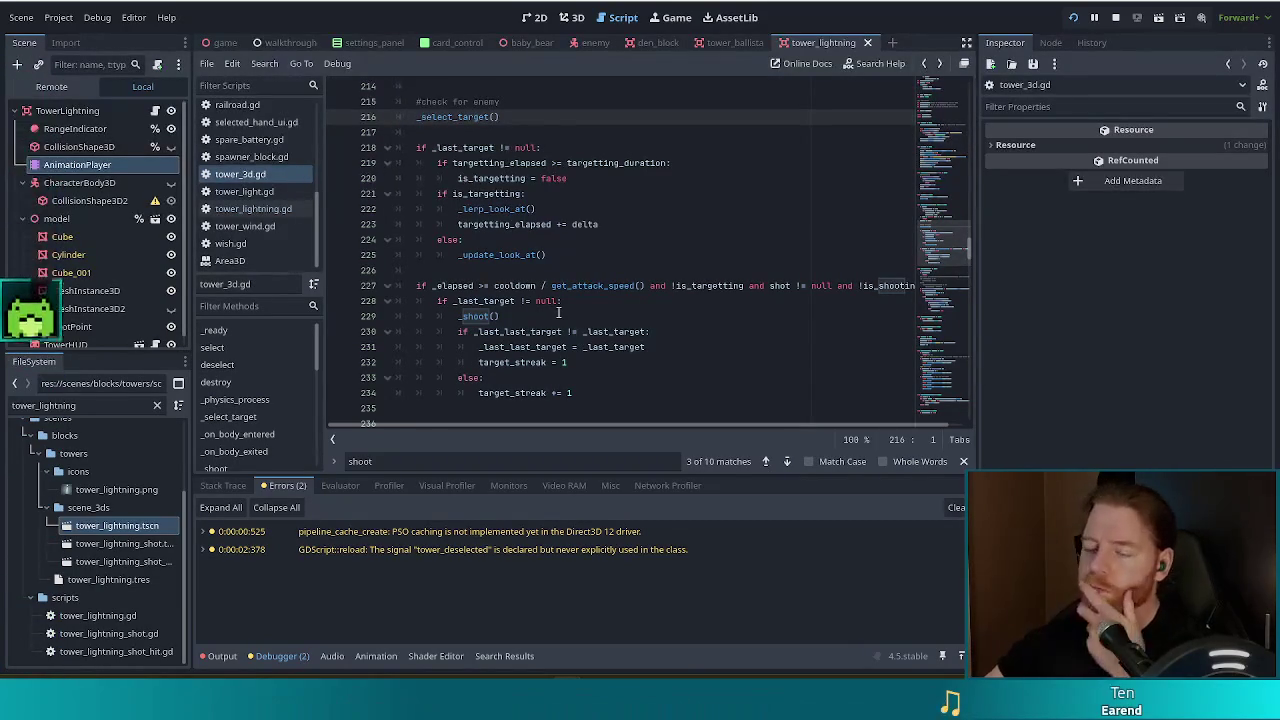
pyautogui.click(600, 319)
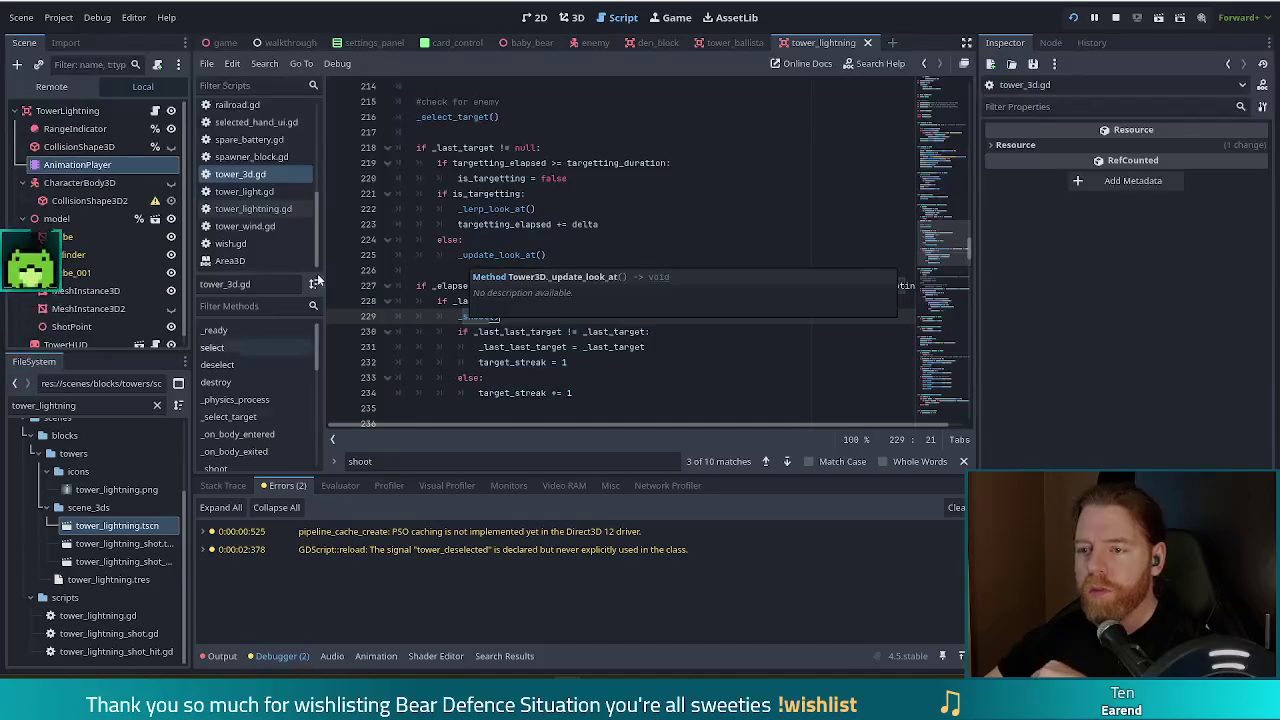
pyautogui.click(255, 210)
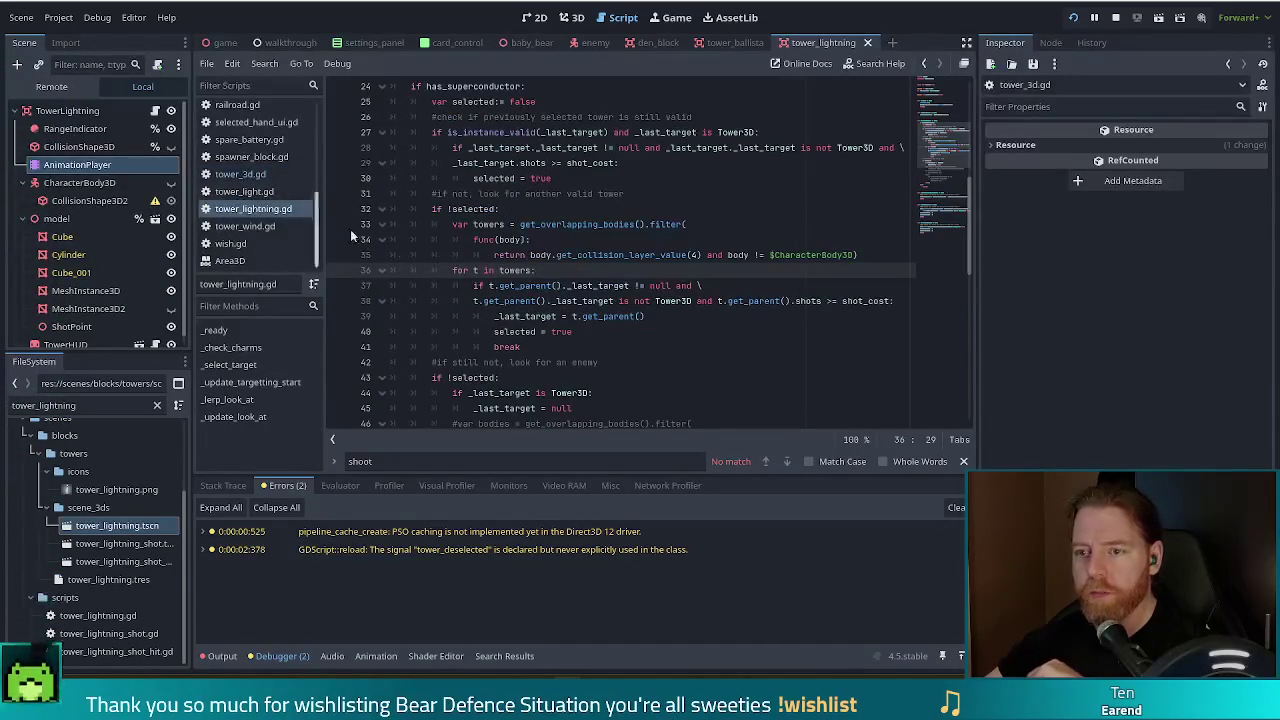
# - Add 'is_shooting = false' on a new line after '_last_target = null' in tower_lightning.gd
pyautogui.scroll(-3, 679, 285)
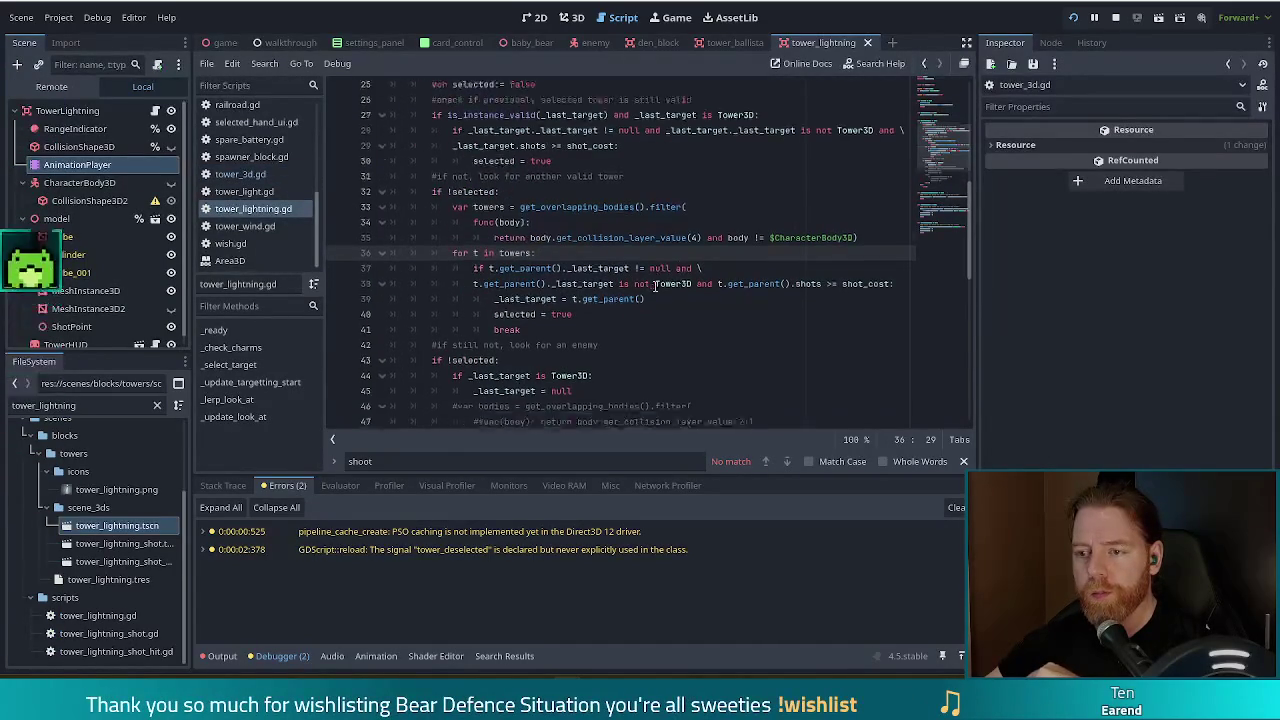
pyautogui.scroll(1, 655, 286)
pyautogui.click(640, 286)
pyautogui.click(598, 317)
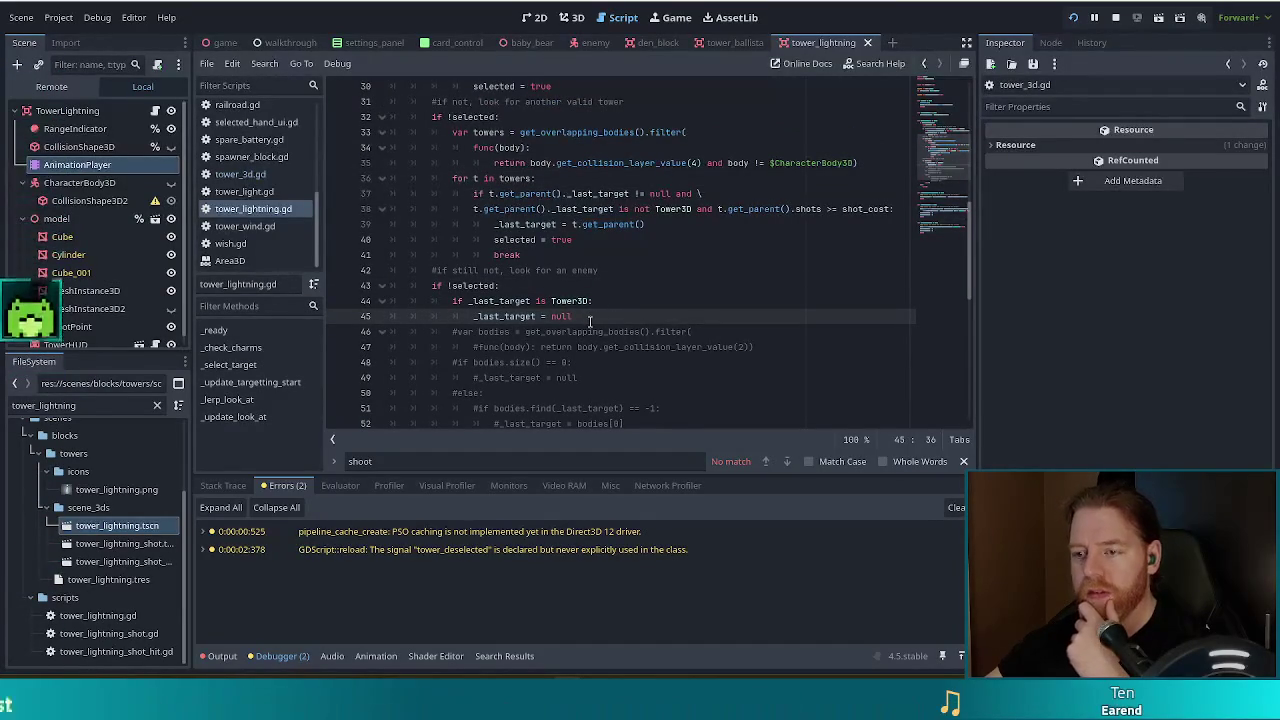
pyautogui.press('Return')
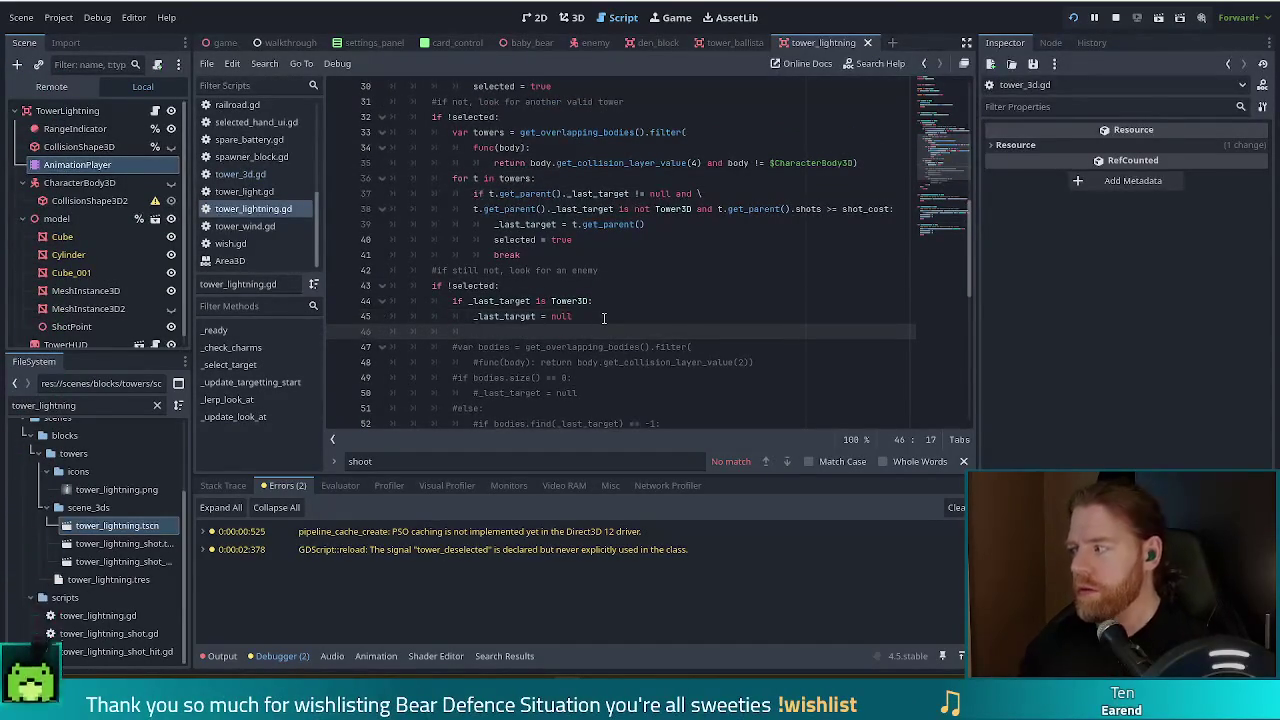
pyautogui.write('is_')
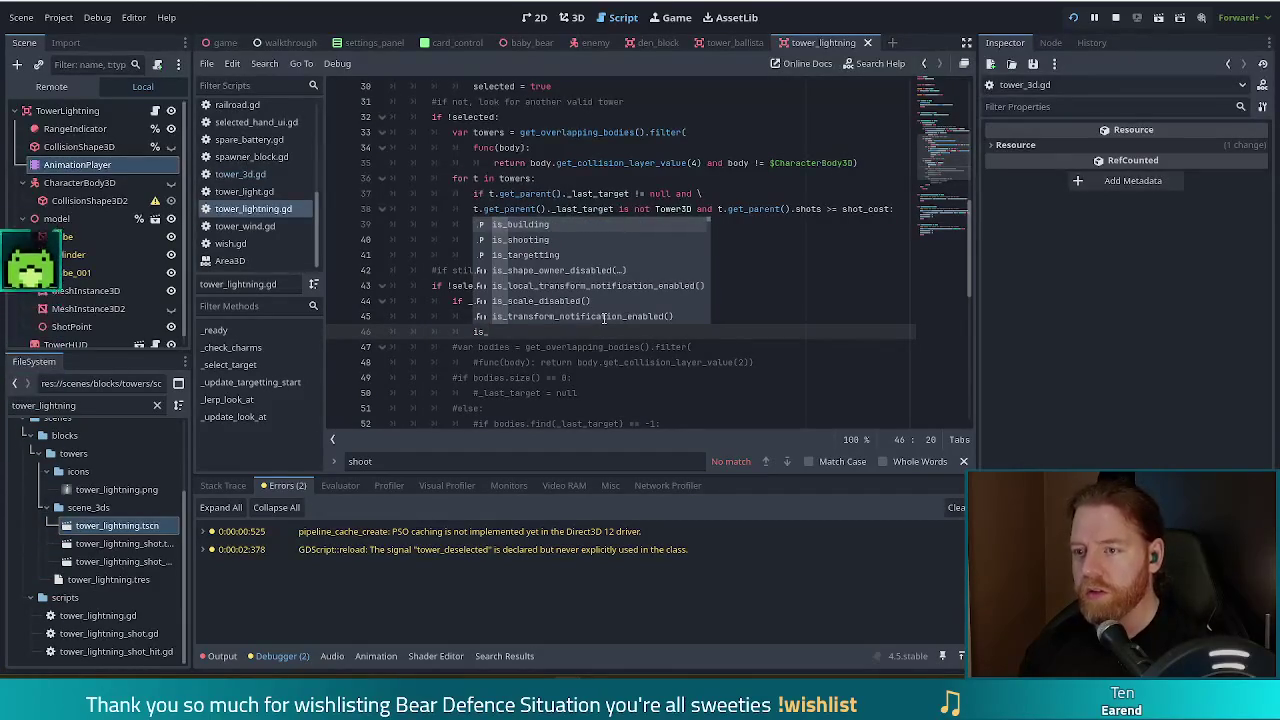
pyautogui.write('sh')
pyautogui.press('Return')
pyautogui.write('= fa')
pyautogui.press('Return')
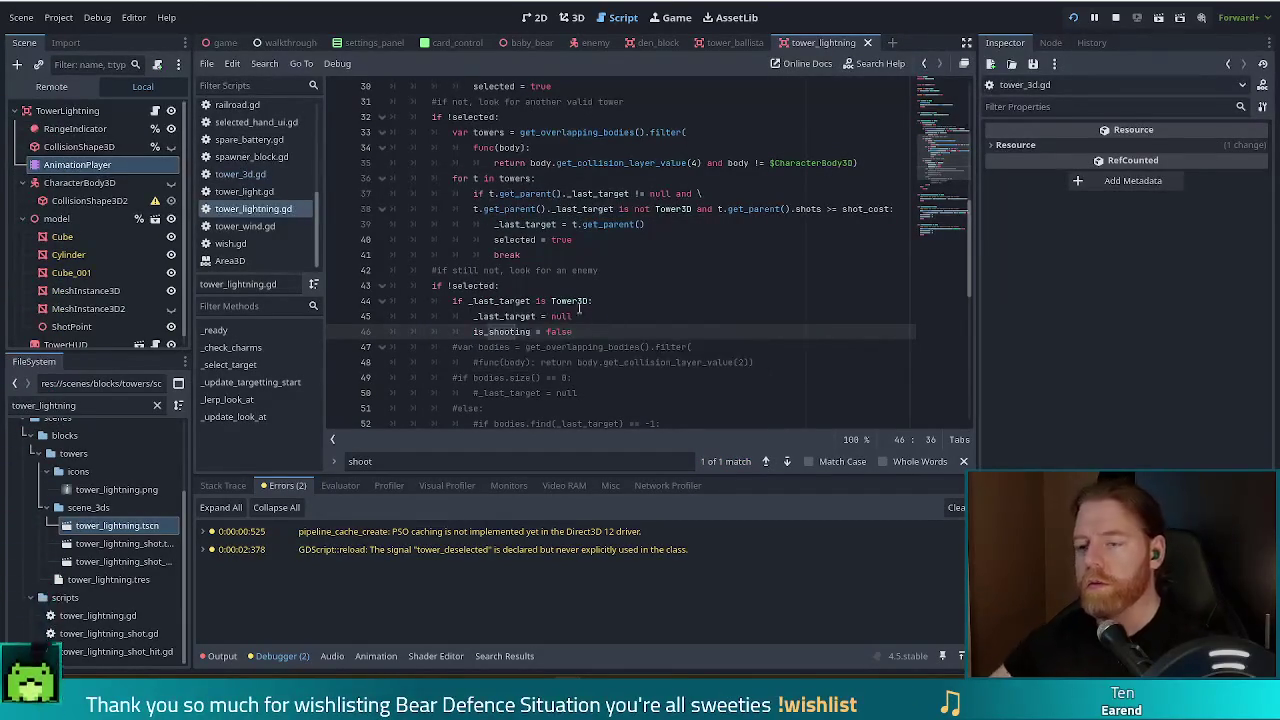
pyautogui.click(618, 347)
pyautogui.scroll(-3, 580, 338)
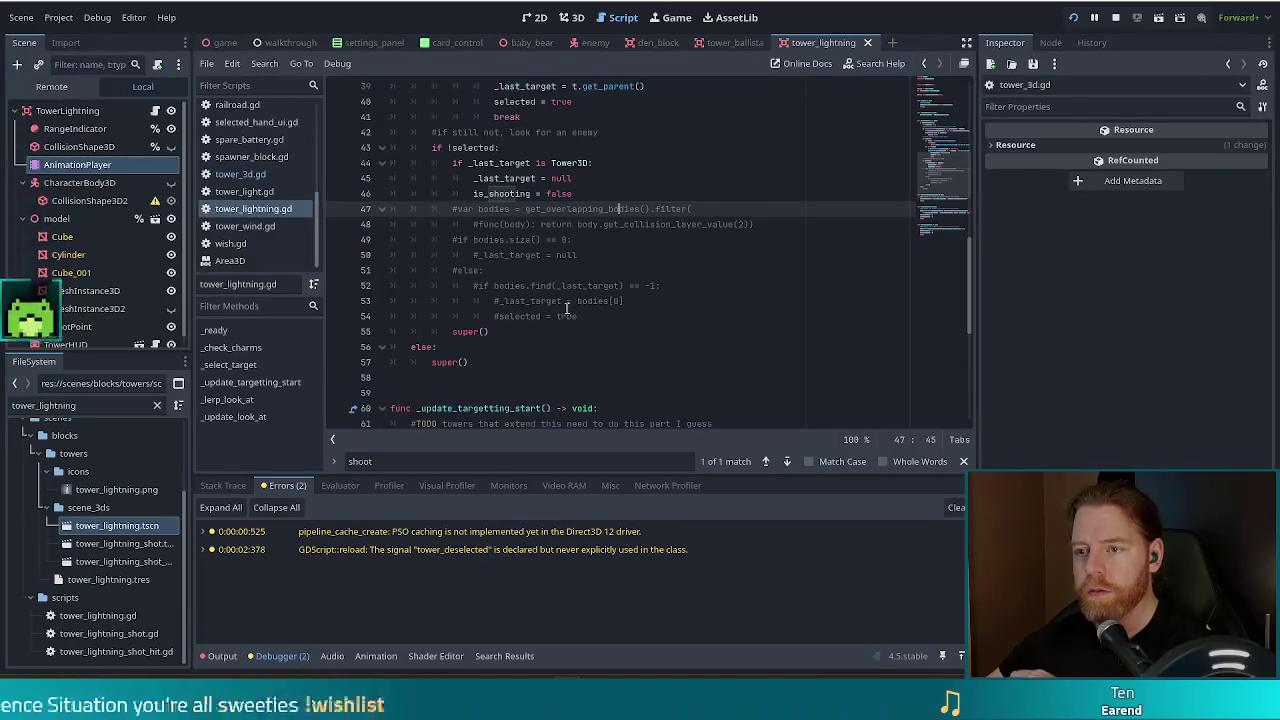
pyautogui.scroll(5, 572, 312)
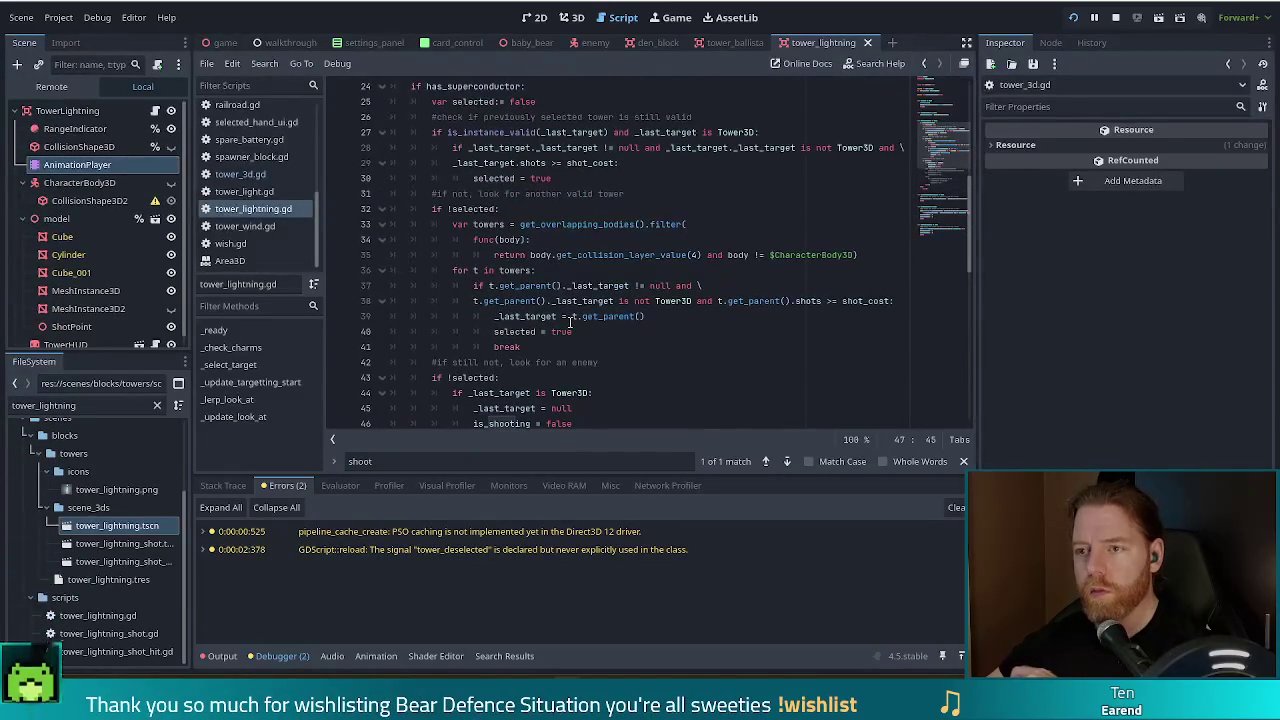
pyautogui.scroll(2, 570, 322)
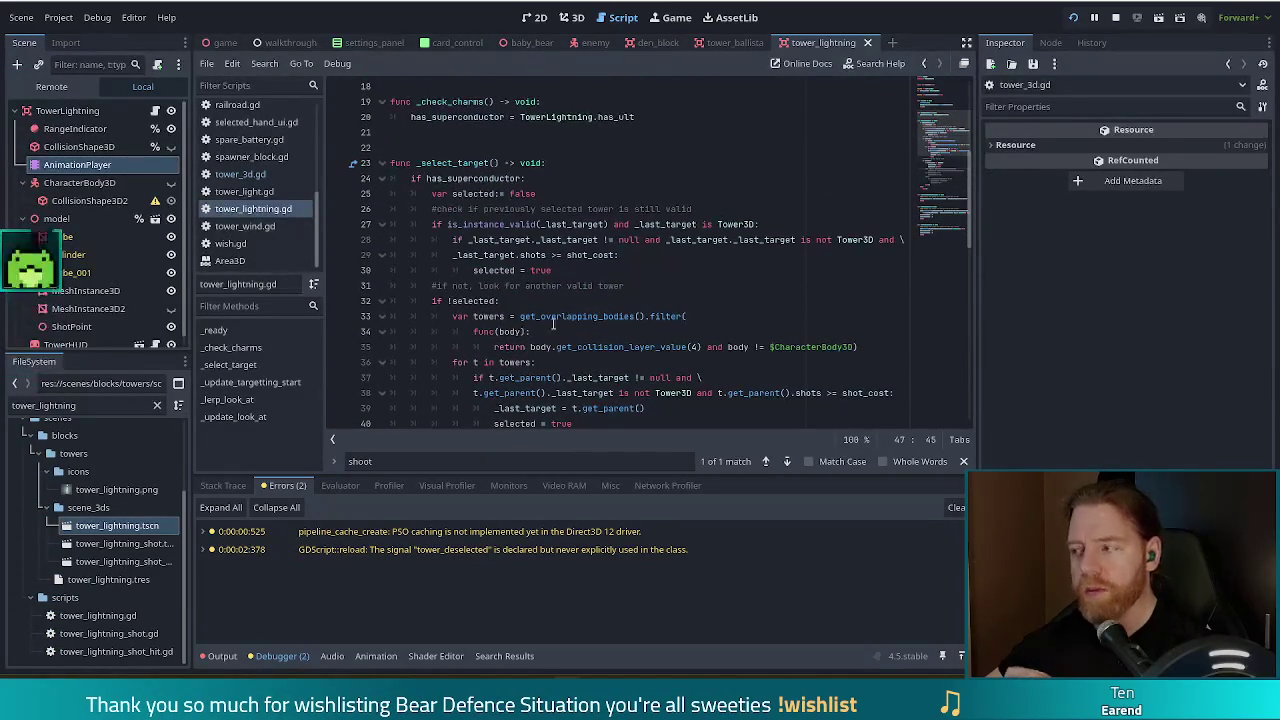
pyautogui.scroll(-8, 540, 323)
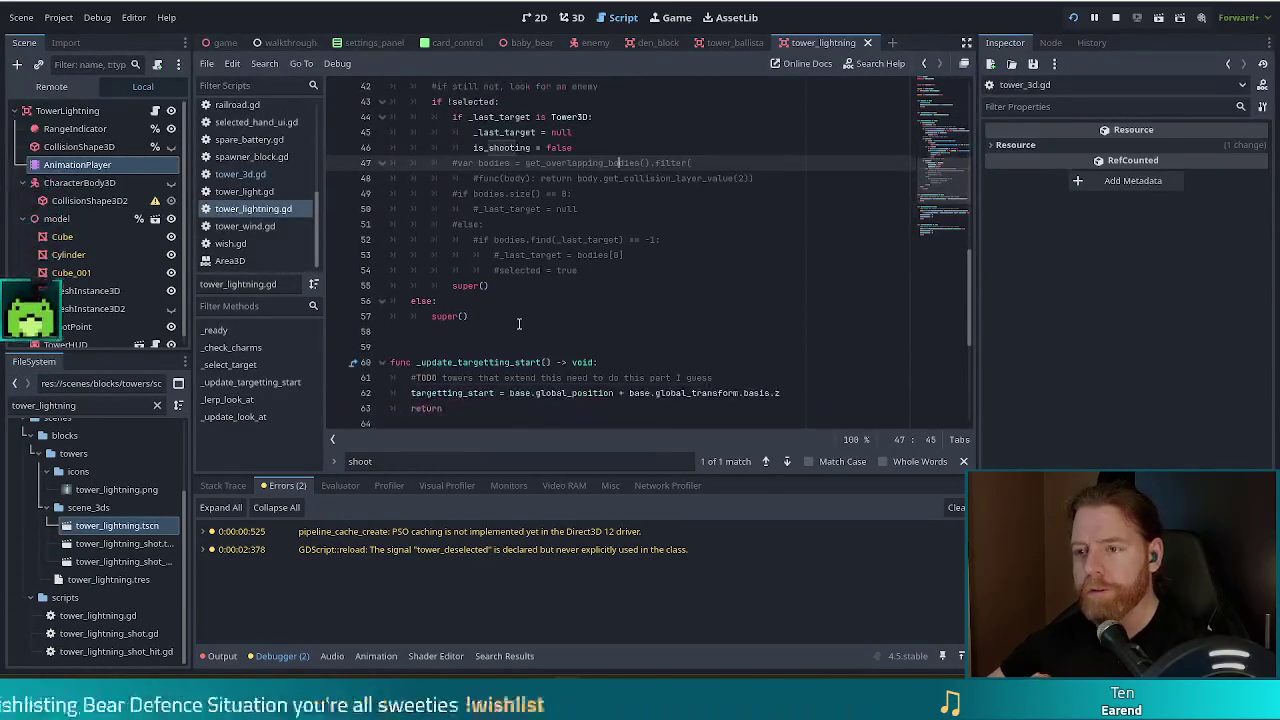
pyautogui.scroll(4, 518, 323)
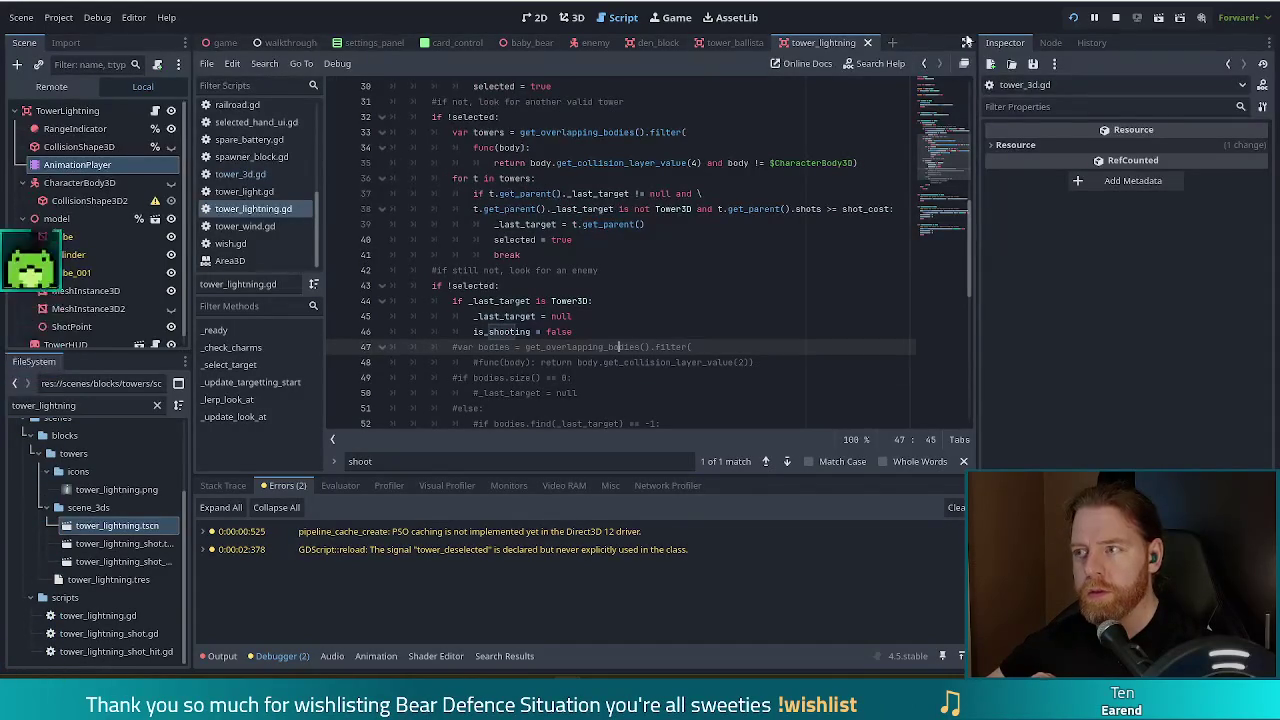
# - Unpause and stop the running game, rerun the project, and start a New Game
pyautogui.hotkey('alt', 'Tab')
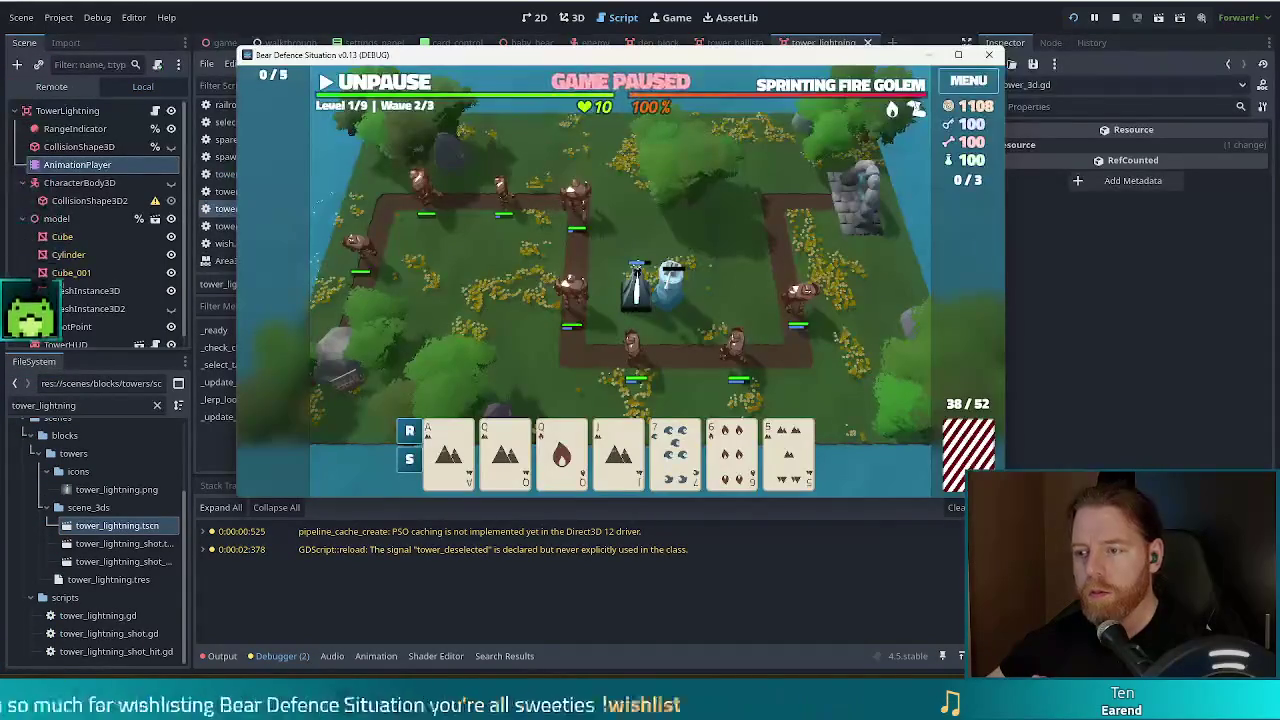
pyautogui.click(375, 86)
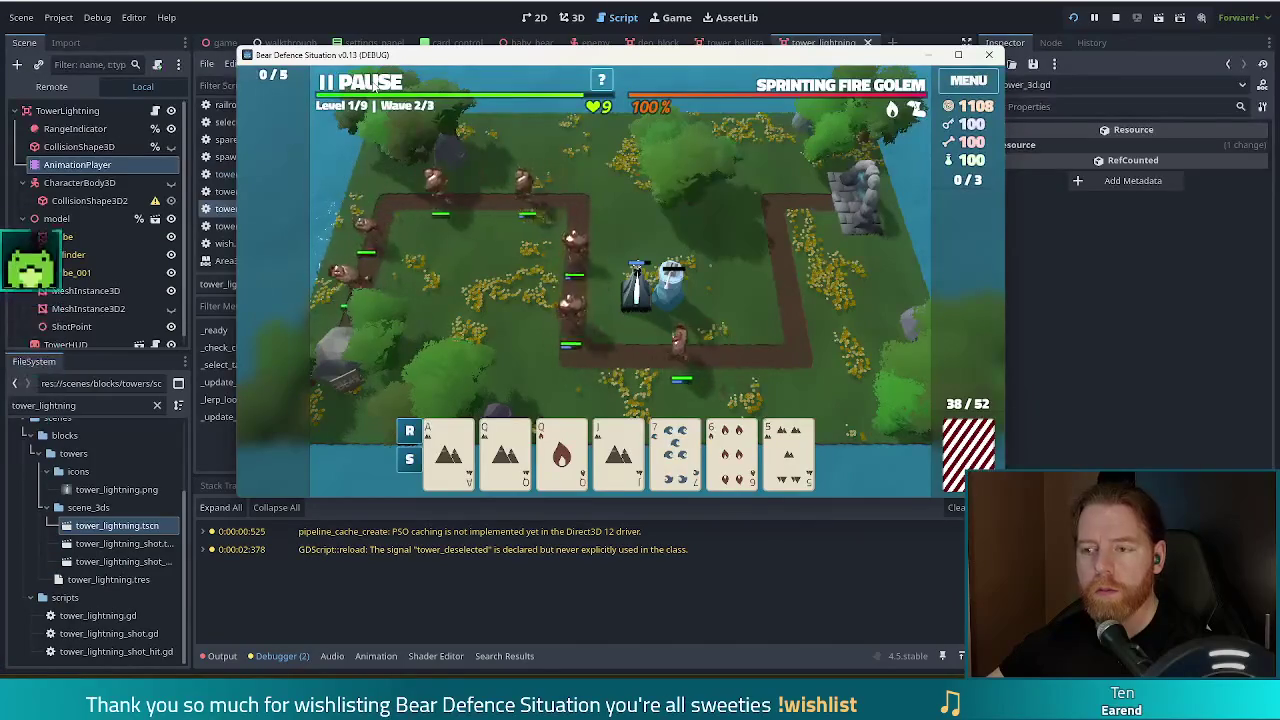
pyautogui.click(1115, 17)
pyautogui.click(1075, 17)
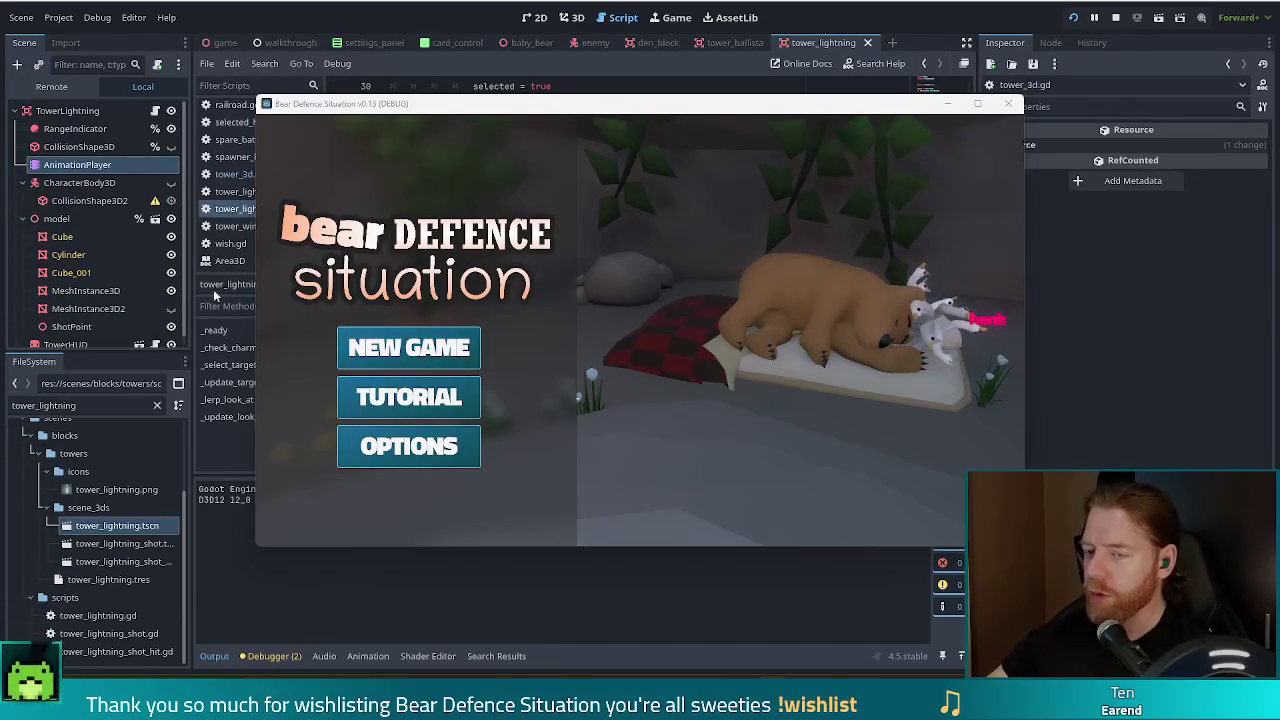
pyautogui.click(409, 347)
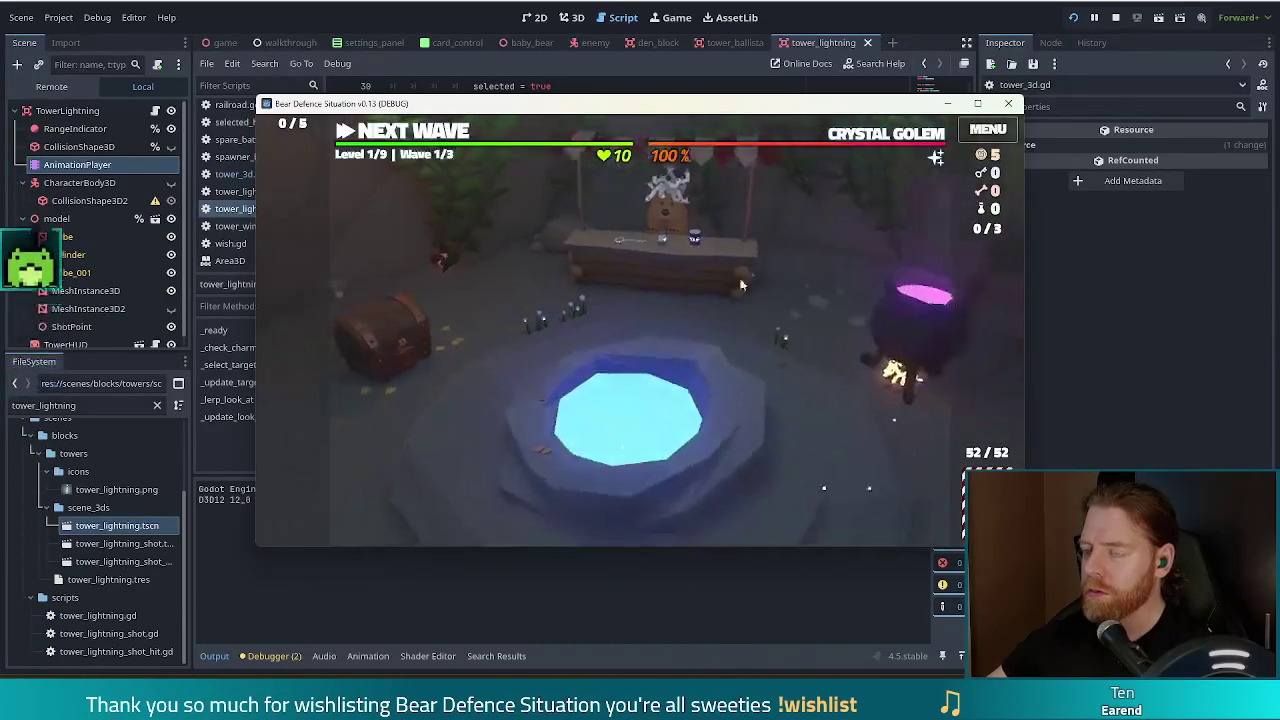
# - Run test_kit and upgrade in the console, buying the lightning tower's Shots upgrade
pyautogui.press('`')
pyautogui.write('test_kit')
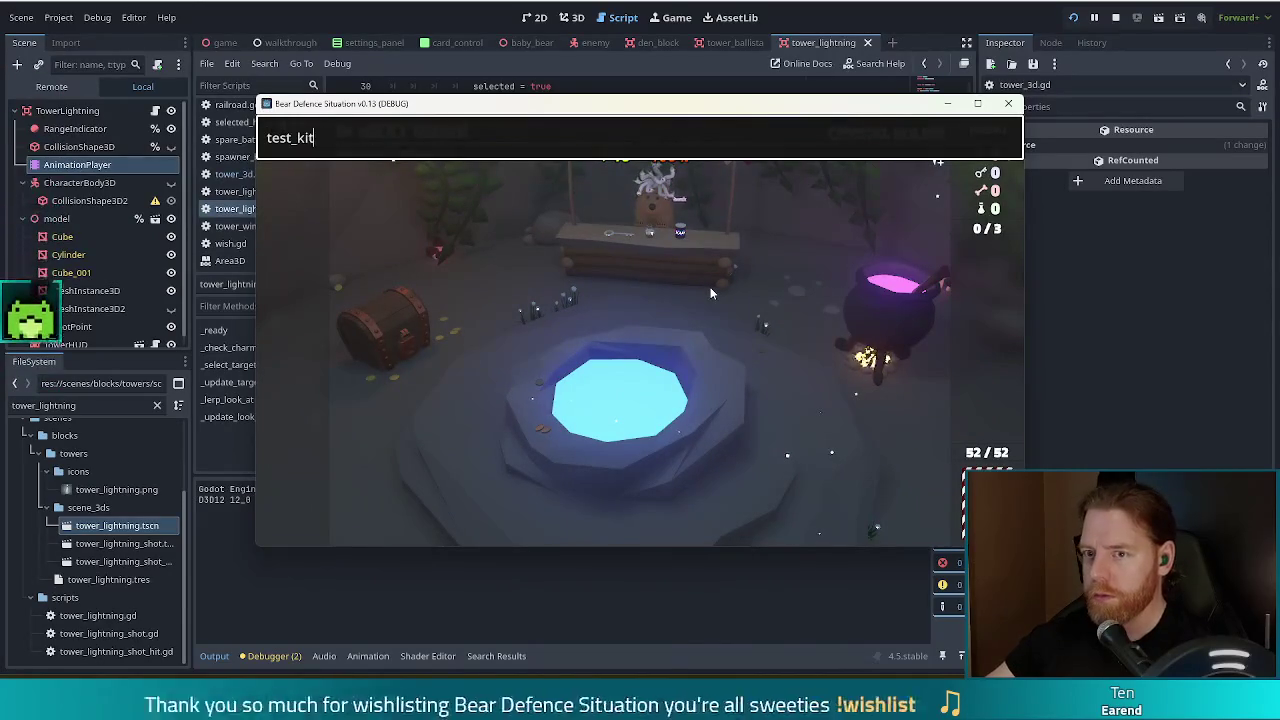
pyautogui.press('Return')
pyautogui.press('`')
pyautogui.write('u')
pyautogui.press('BackSpace')
pyautogui.press('BackSpace')
pyautogui.press('BackSpace')
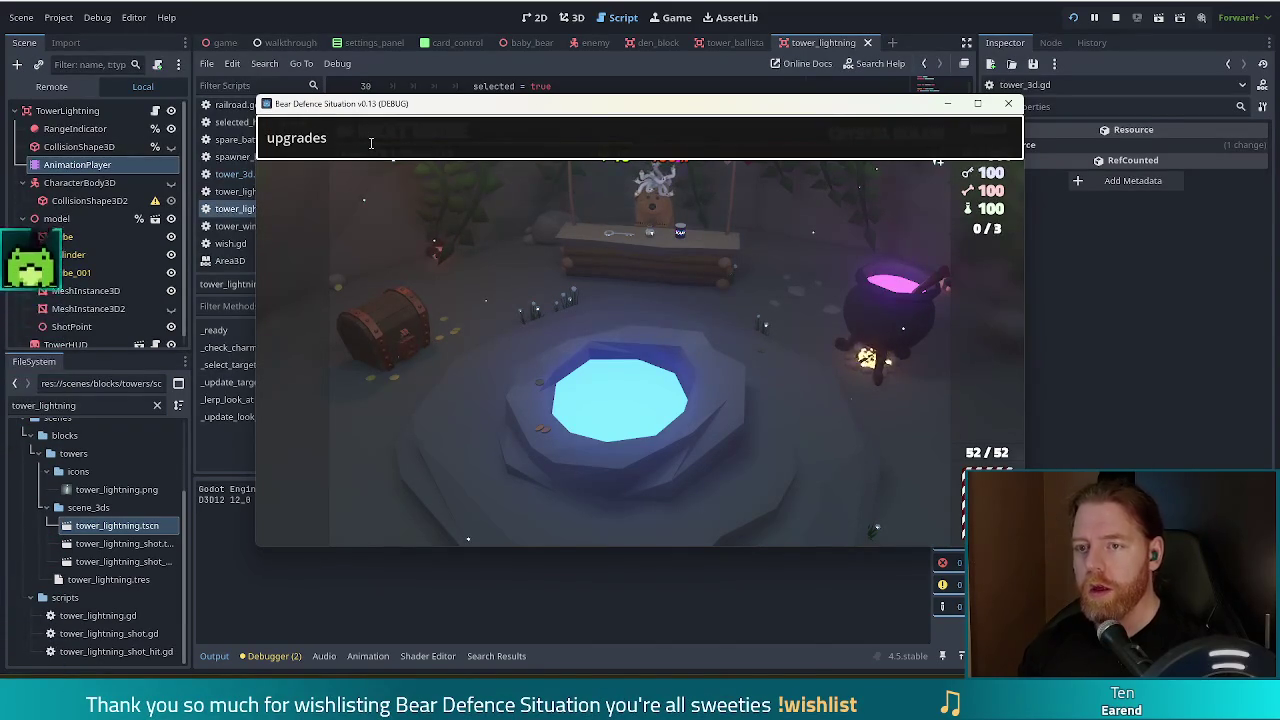
pyautogui.press('`')
pyautogui.press('BackSpace')
pyautogui.press('Return')
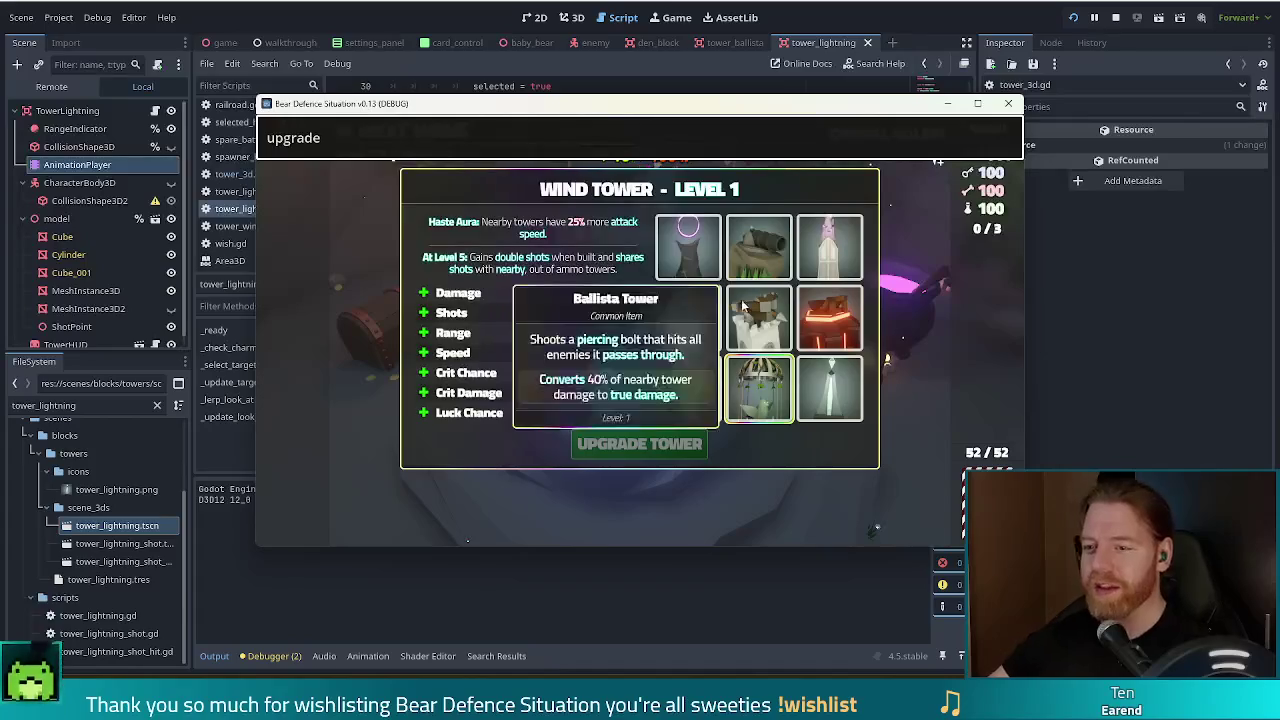
pyautogui.click(829, 388)
pyautogui.click(520, 306)
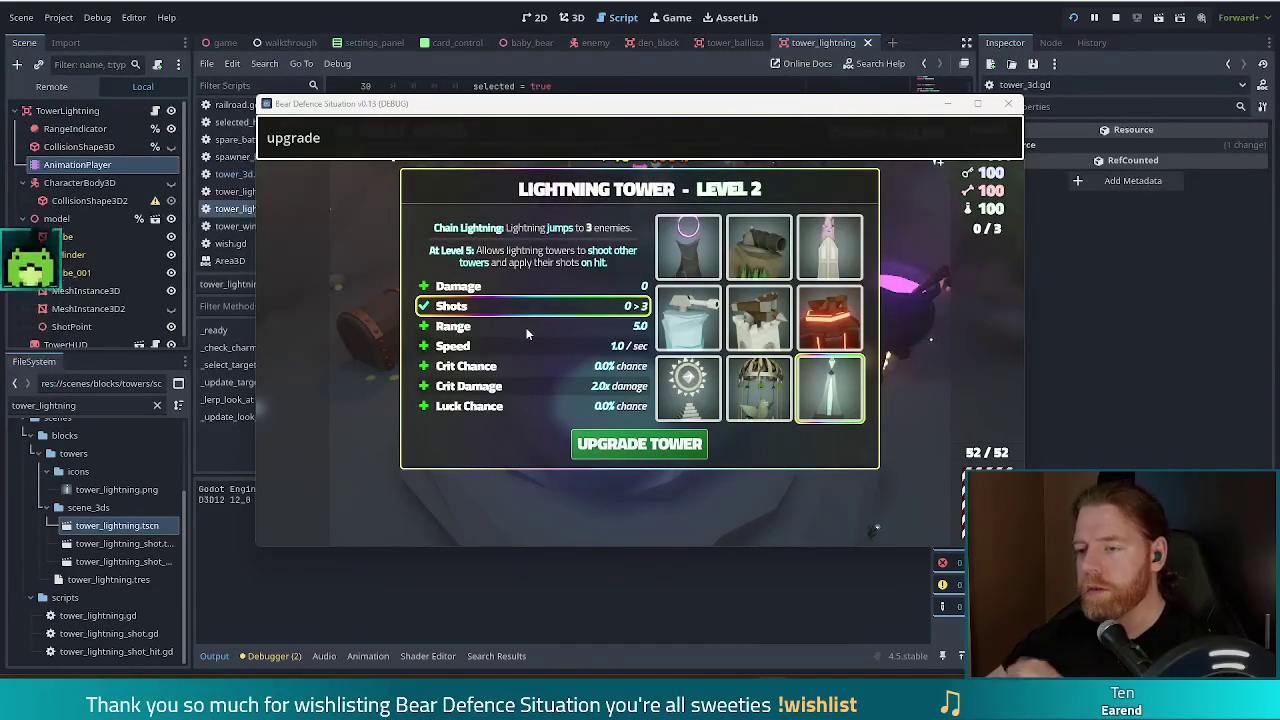
pyautogui.click(600, 442)
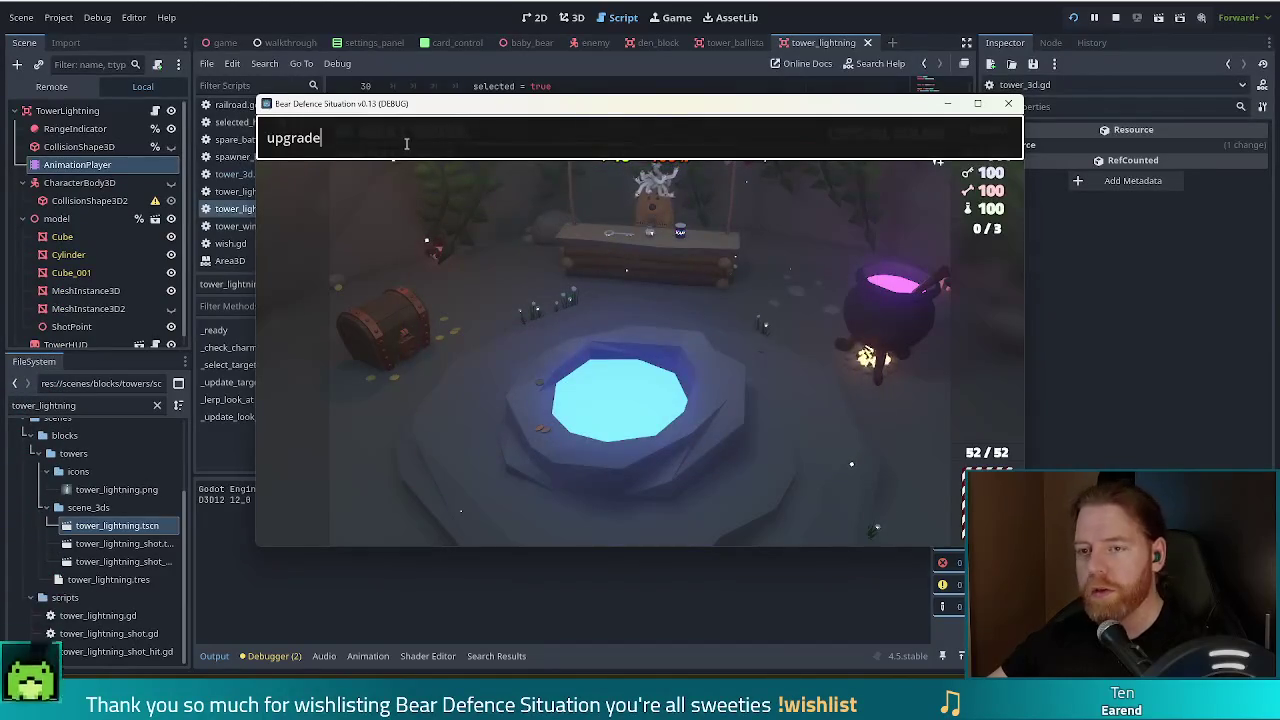
pyautogui.press('Return')
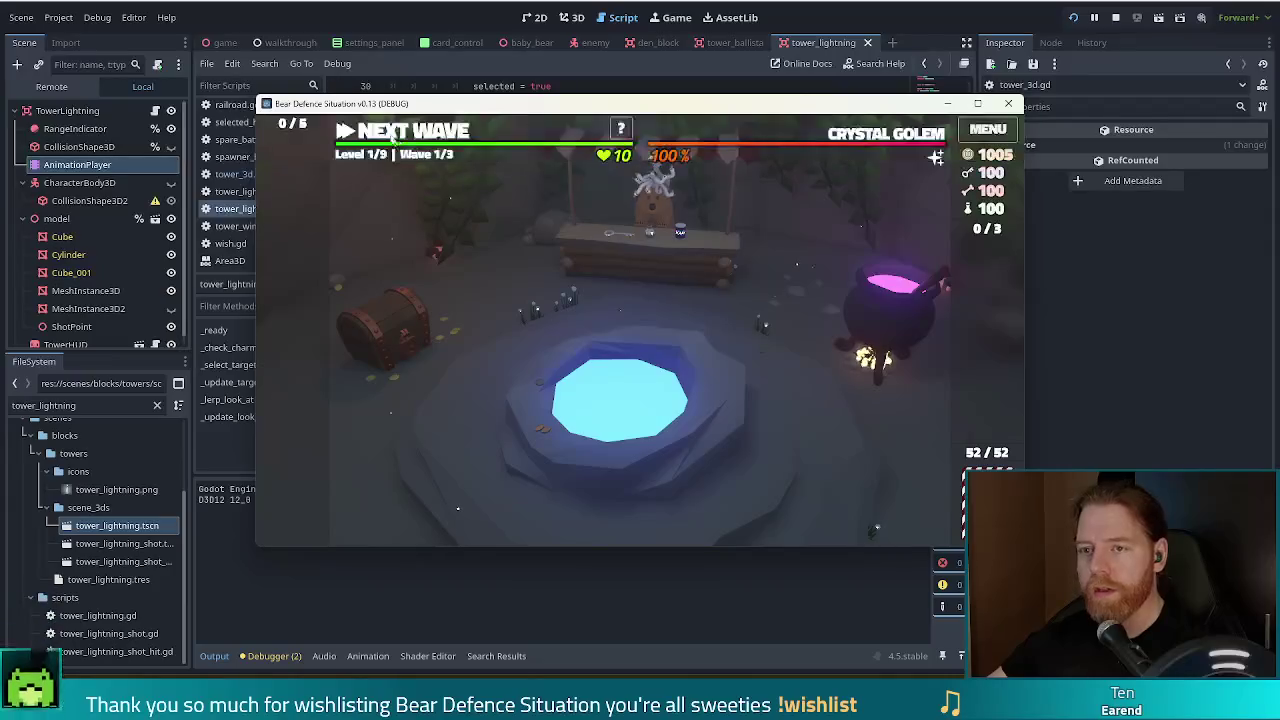
# - Play the 6 of Fire as a lightning tower inside the path loop, then return to Godot
pyautogui.click(395, 140)
pyautogui.click(808, 497)
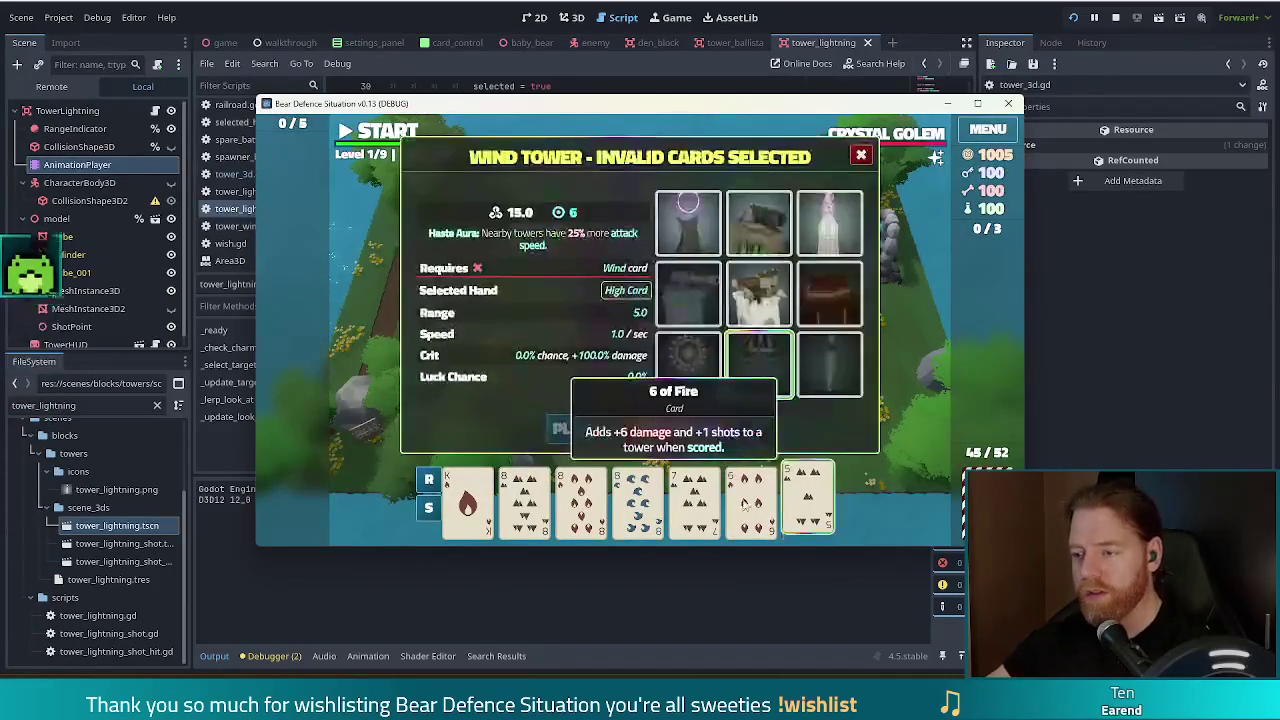
pyautogui.click(808, 497)
pyautogui.click(637, 497)
pyautogui.click(581, 497)
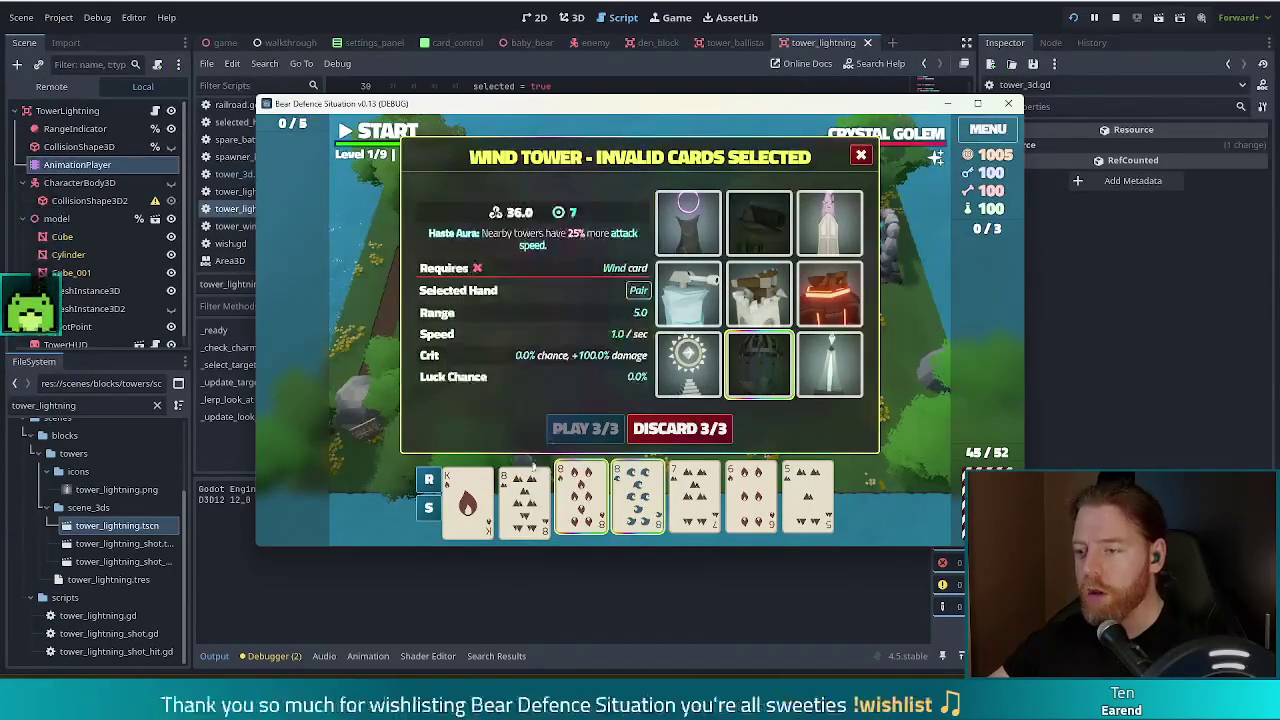
pyautogui.click(581, 497)
pyautogui.click(637, 497)
pyautogui.click(751, 497)
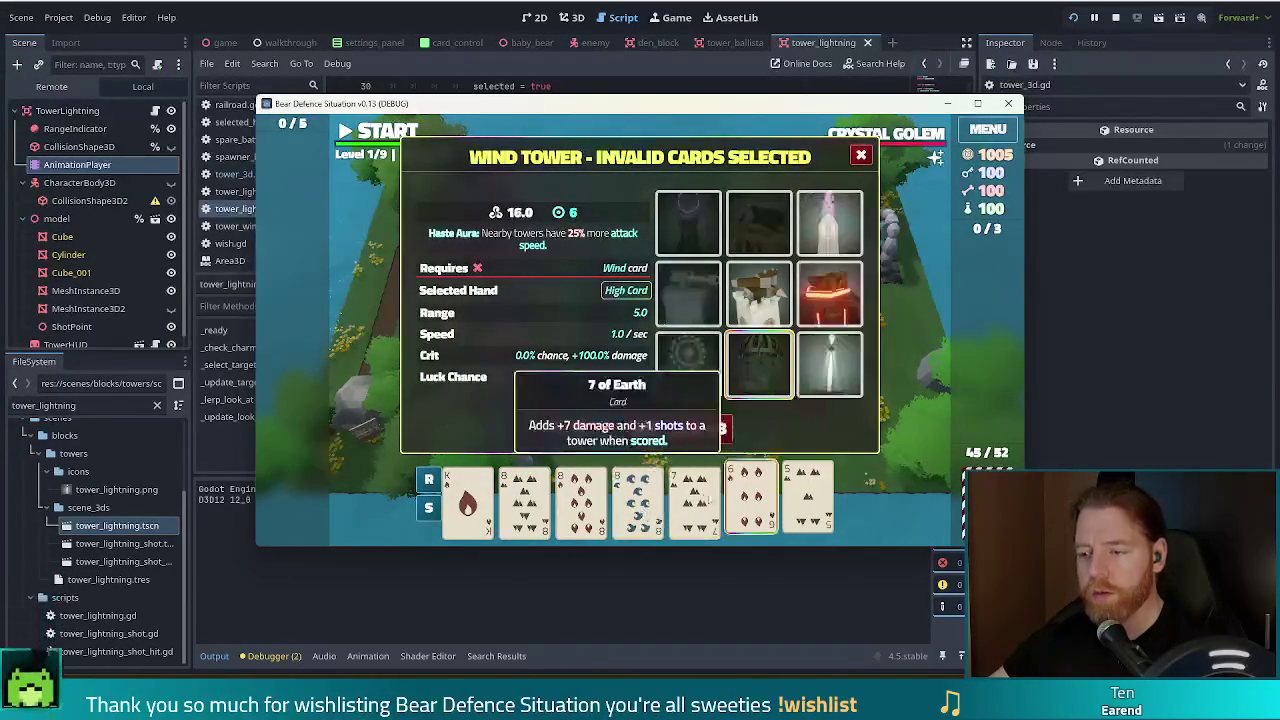
pyautogui.click(840, 385)
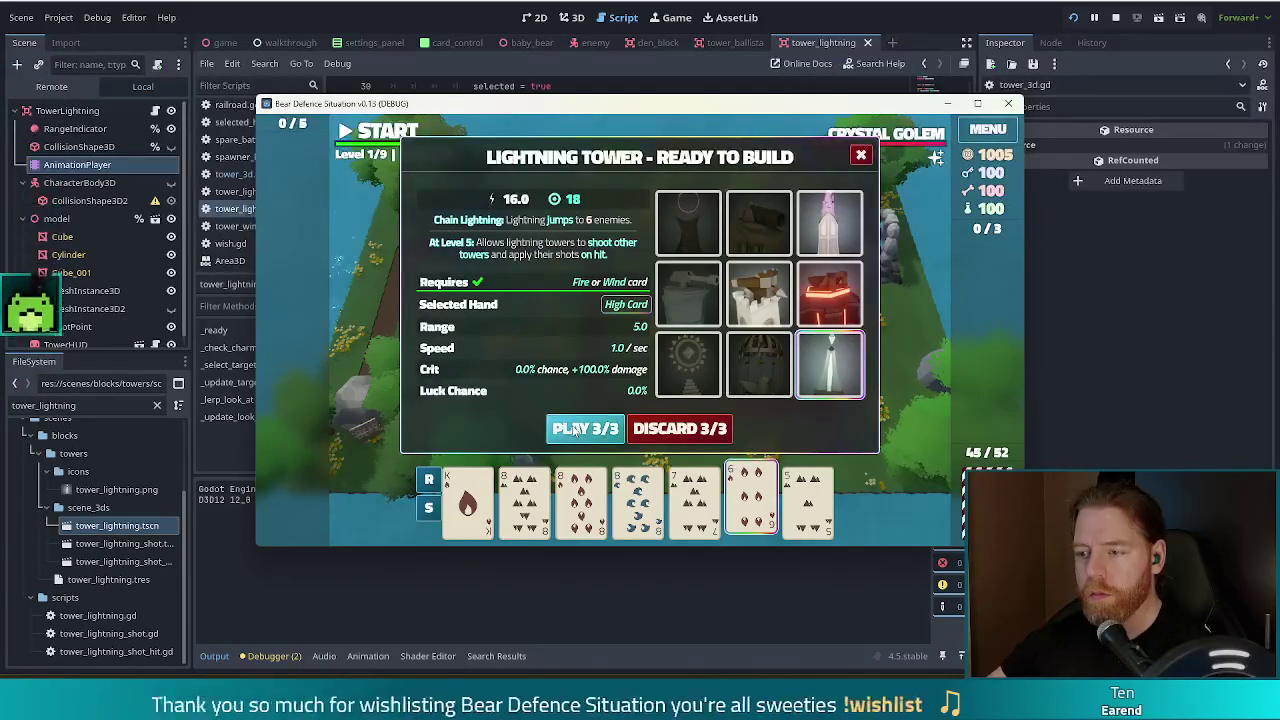
pyautogui.click(575, 430)
pyautogui.click(643, 336)
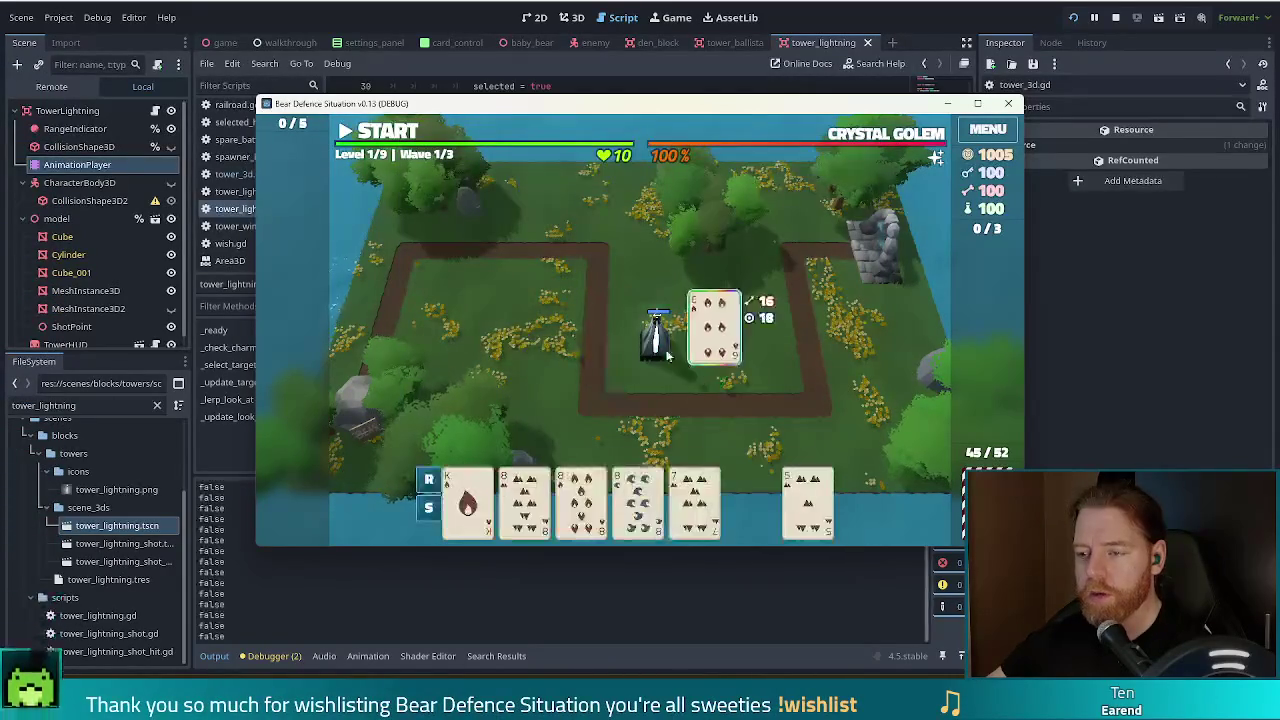
pyautogui.click(655, 340)
pyautogui.click(795, 227)
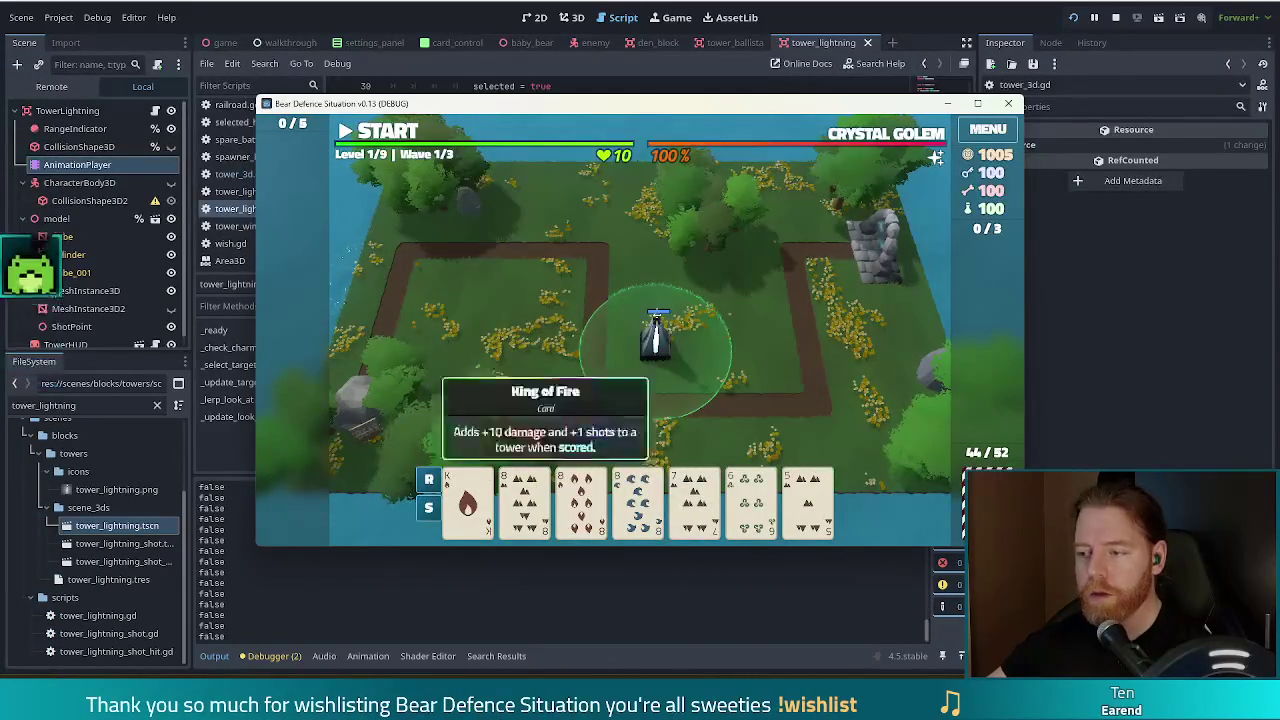
pyautogui.click(333, 20)
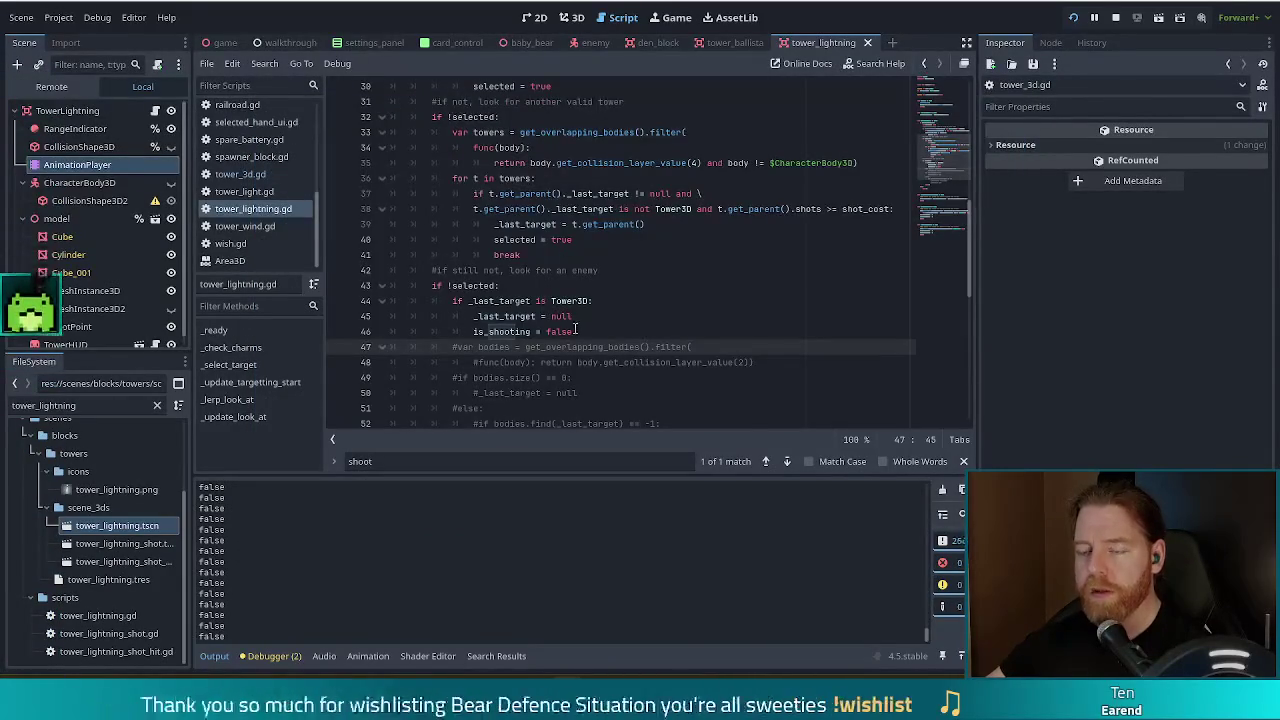
# - Delete the print(is_shooting) line from _select_target in tower_3d.gd, then save, run, and pick a card
pyautogui.scroll(5, 478, 362)
pyautogui.click(237, 175)
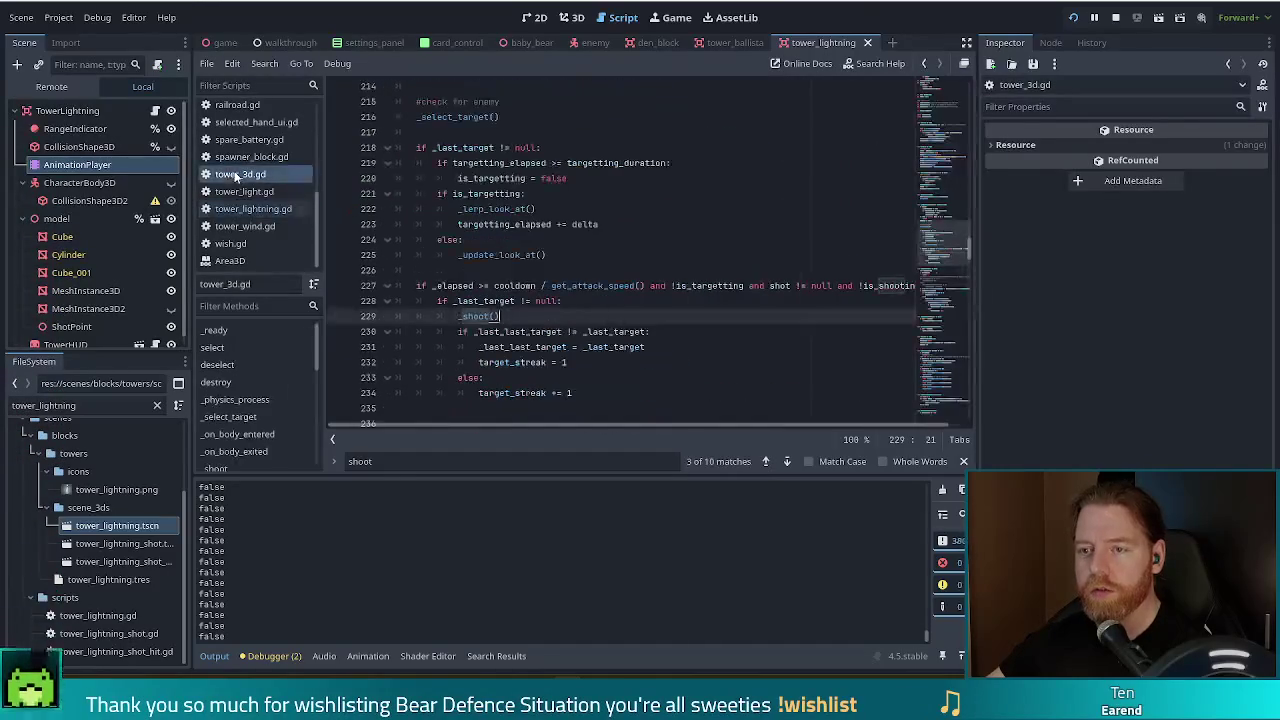
pyautogui.scroll(7, 533, 265)
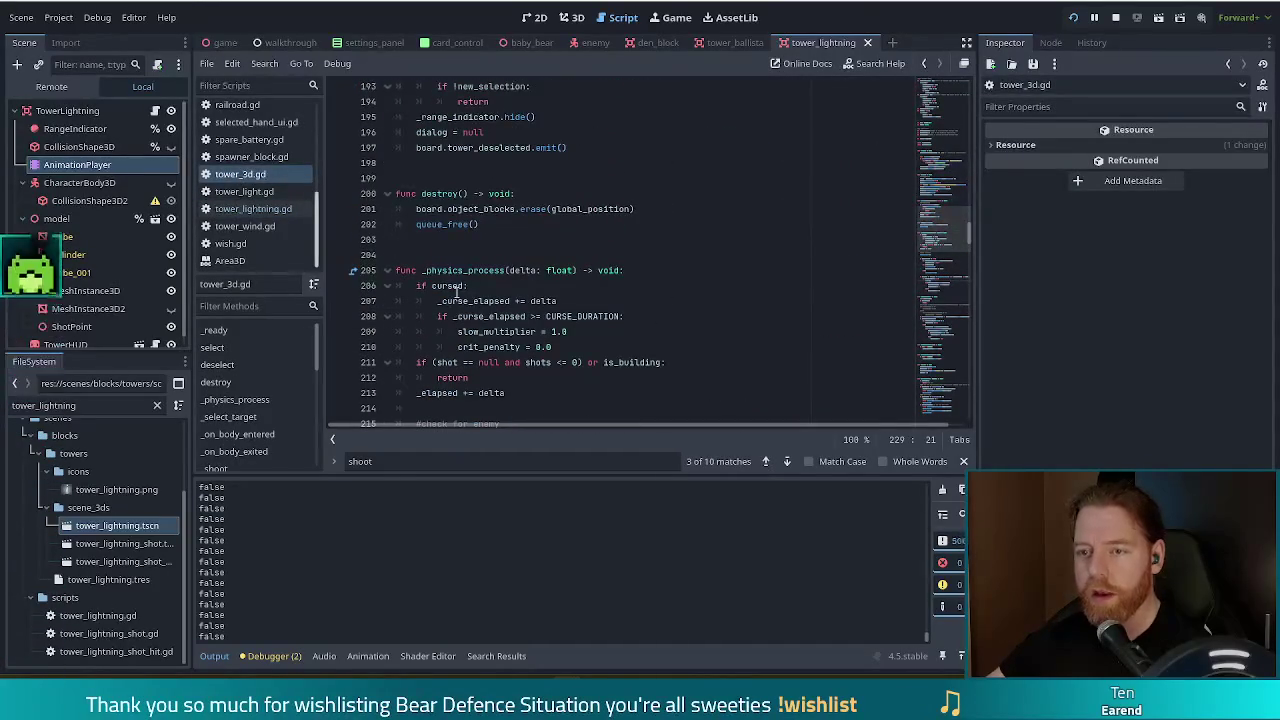
pyautogui.scroll(-5, 240, 400)
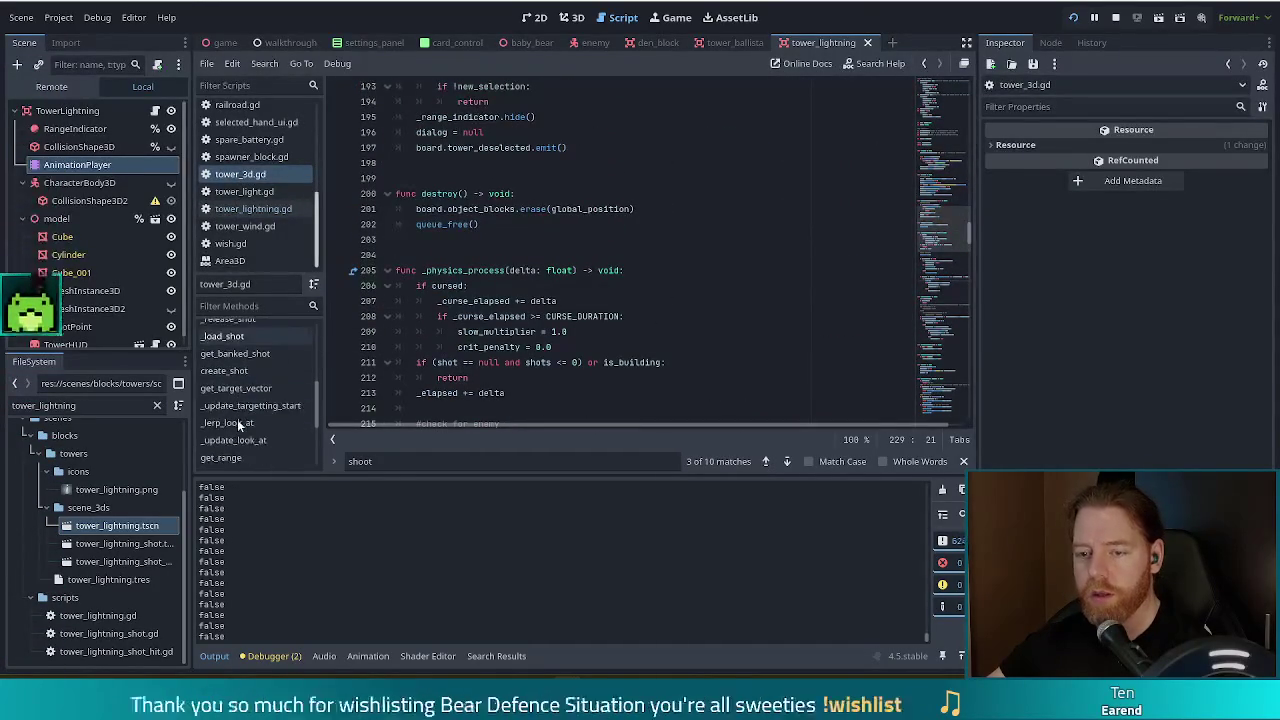
pyautogui.scroll(-3, 243, 424)
pyautogui.moveTo(316, 443); pyautogui.dragTo(321, 345)
pyautogui.click(233, 398)
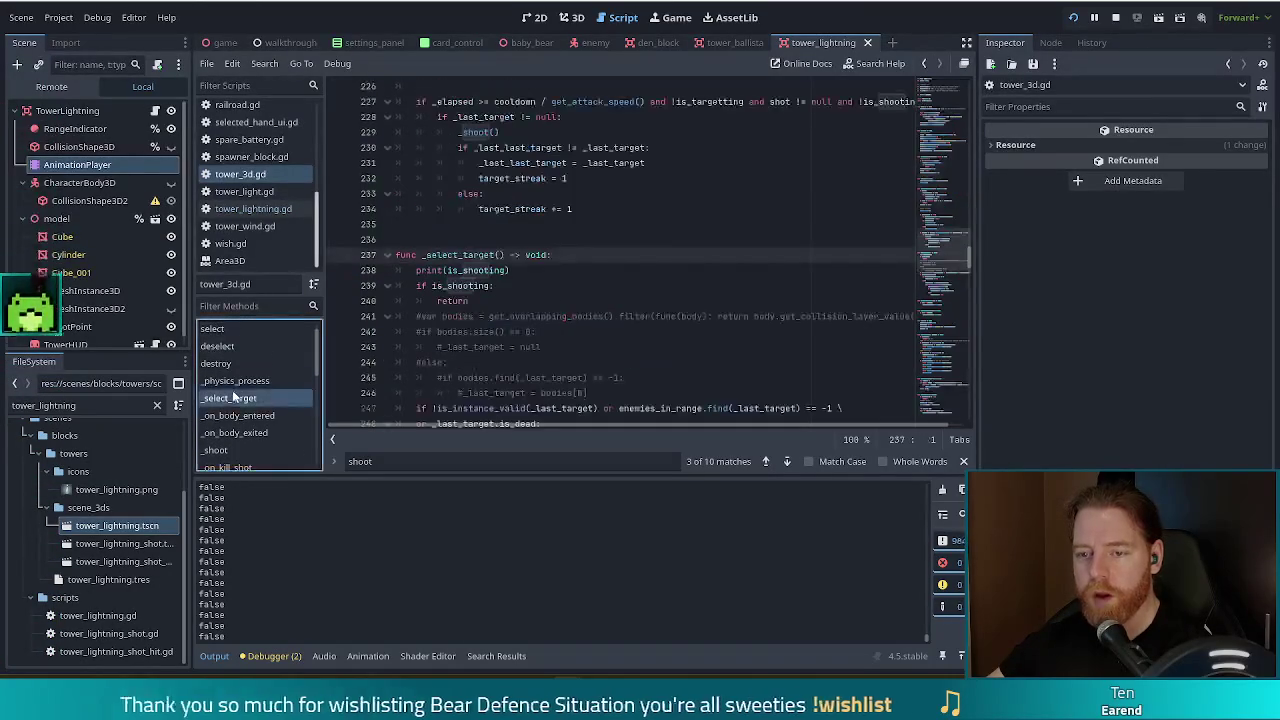
pyautogui.moveTo(533, 271); pyautogui.dragTo(555, 254)
pyautogui.press('BackSpace')
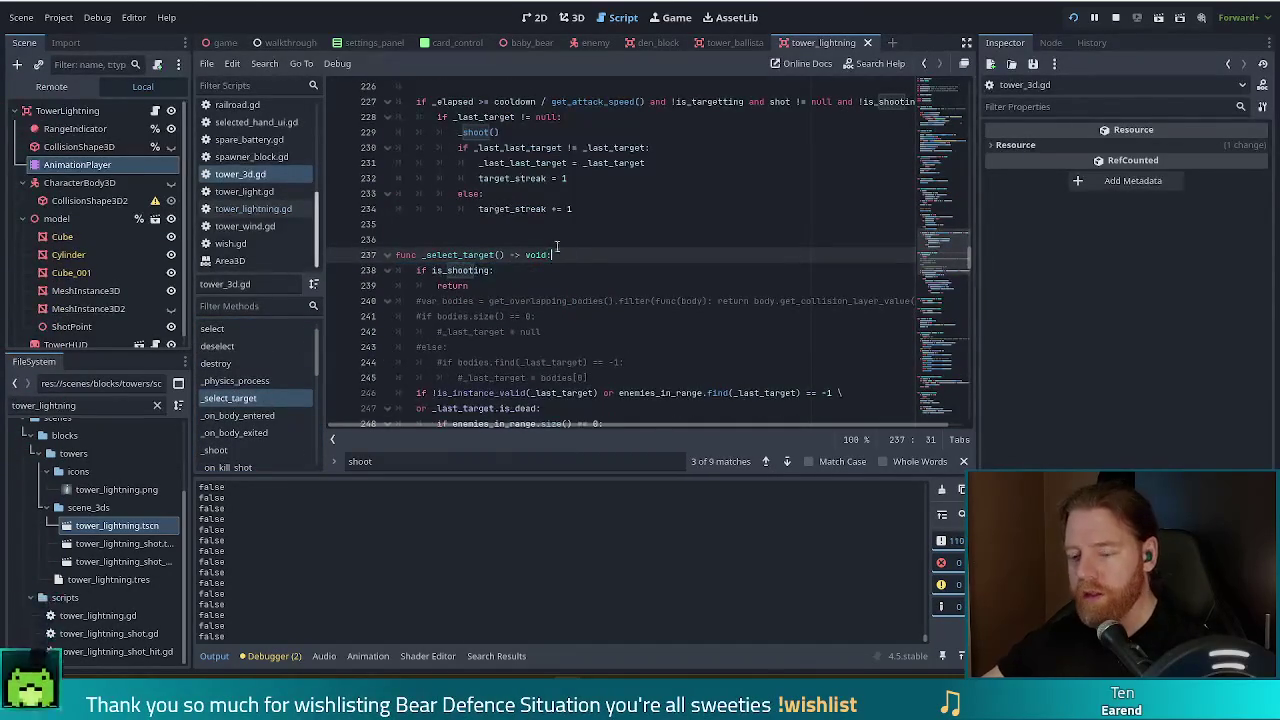
pyautogui.hotkey('ctrl', 's')
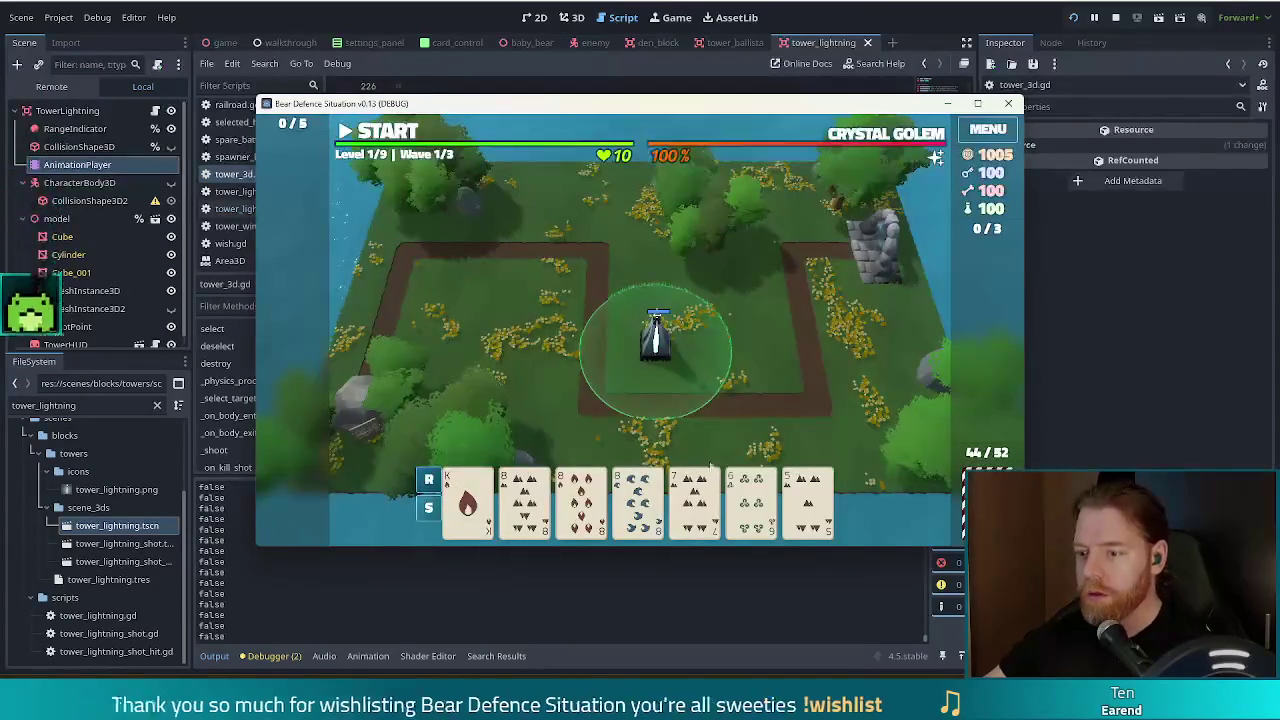
pyautogui.click(657, 337)
# - Build an Ice Tower beside the existing tower and dismiss the wave 1 complete summary
pyautogui.click(687, 293)
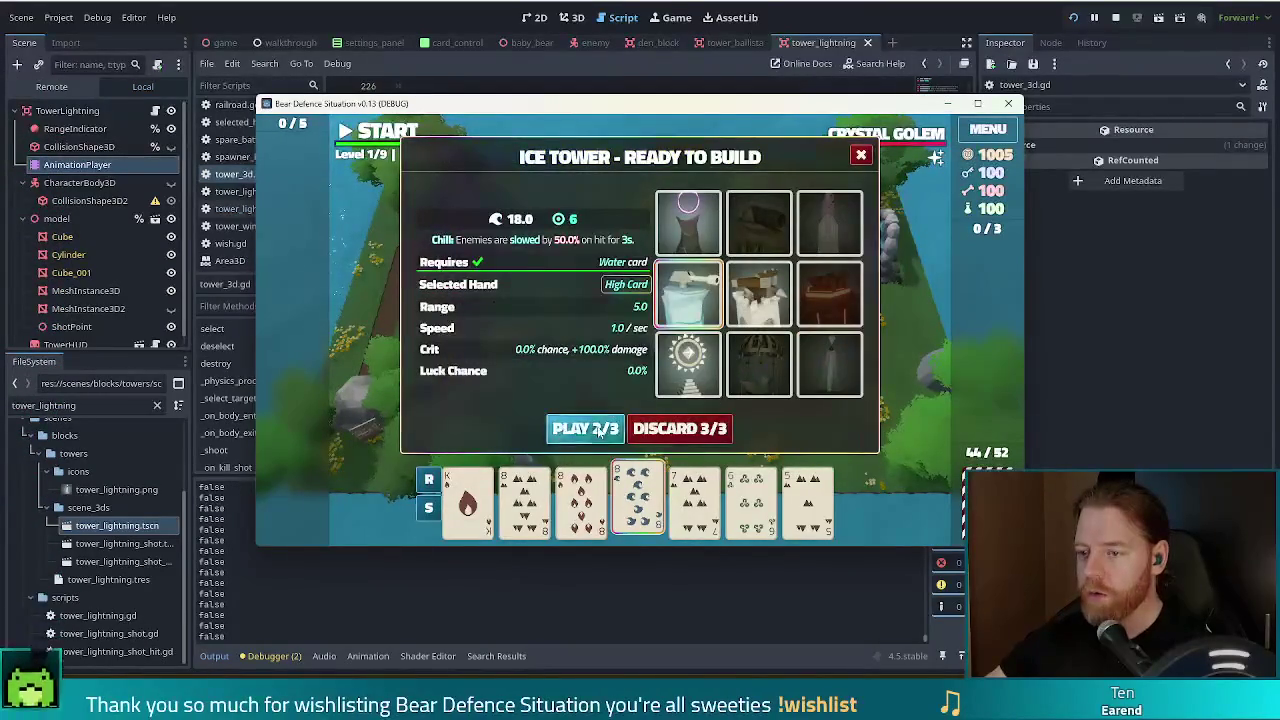
pyautogui.click(585, 428)
pyautogui.click(690, 355)
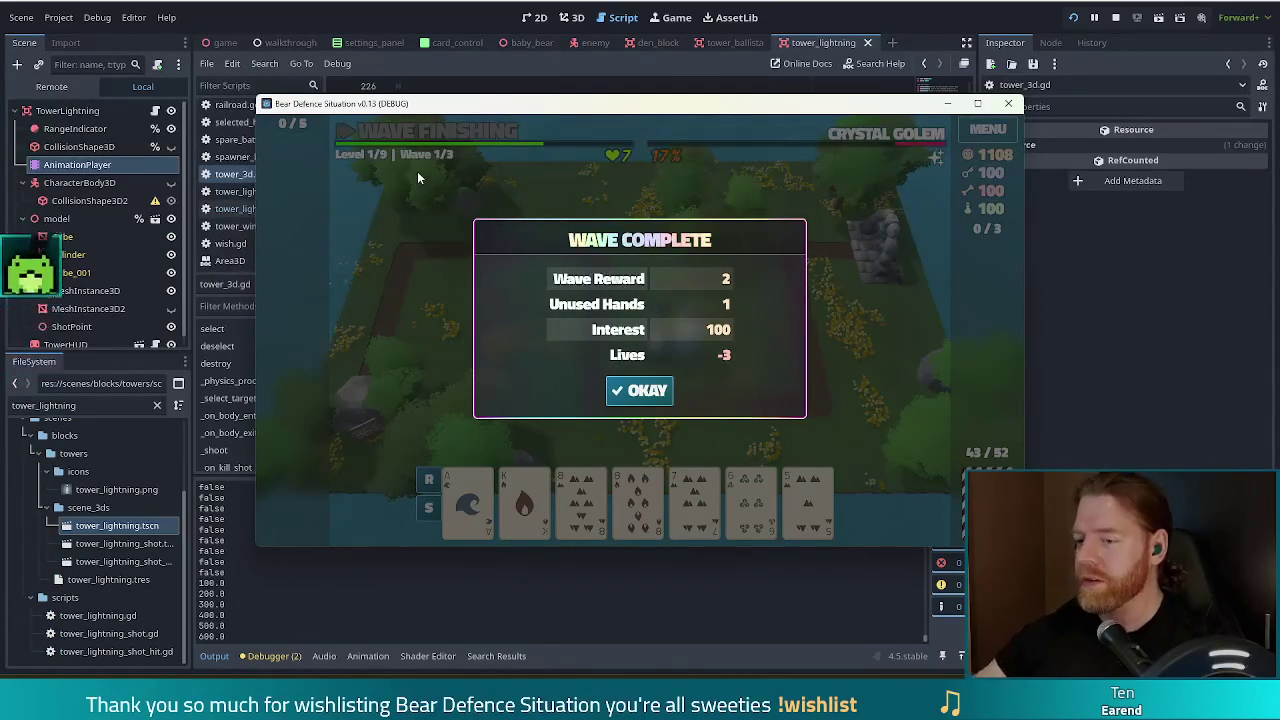
pyautogui.click(640, 391)
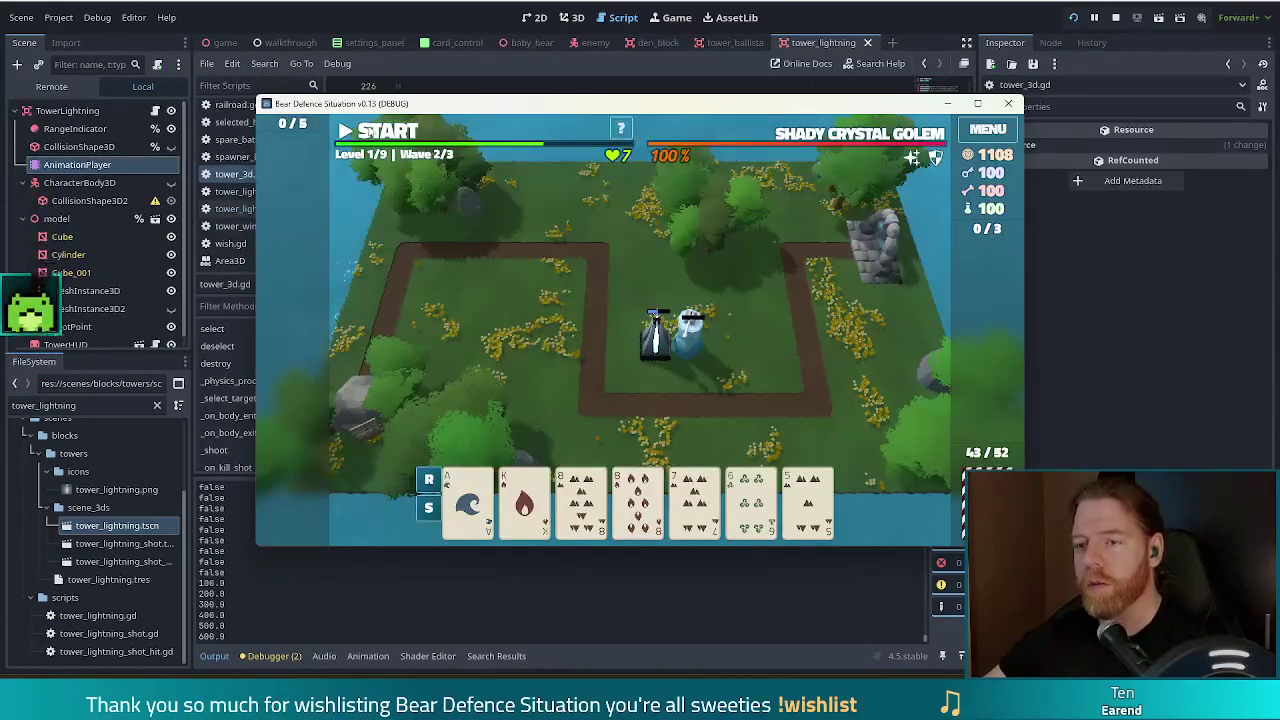
# - Start wave 2 and dismiss the Game Over message after the base falls
pyautogui.click(370, 132)
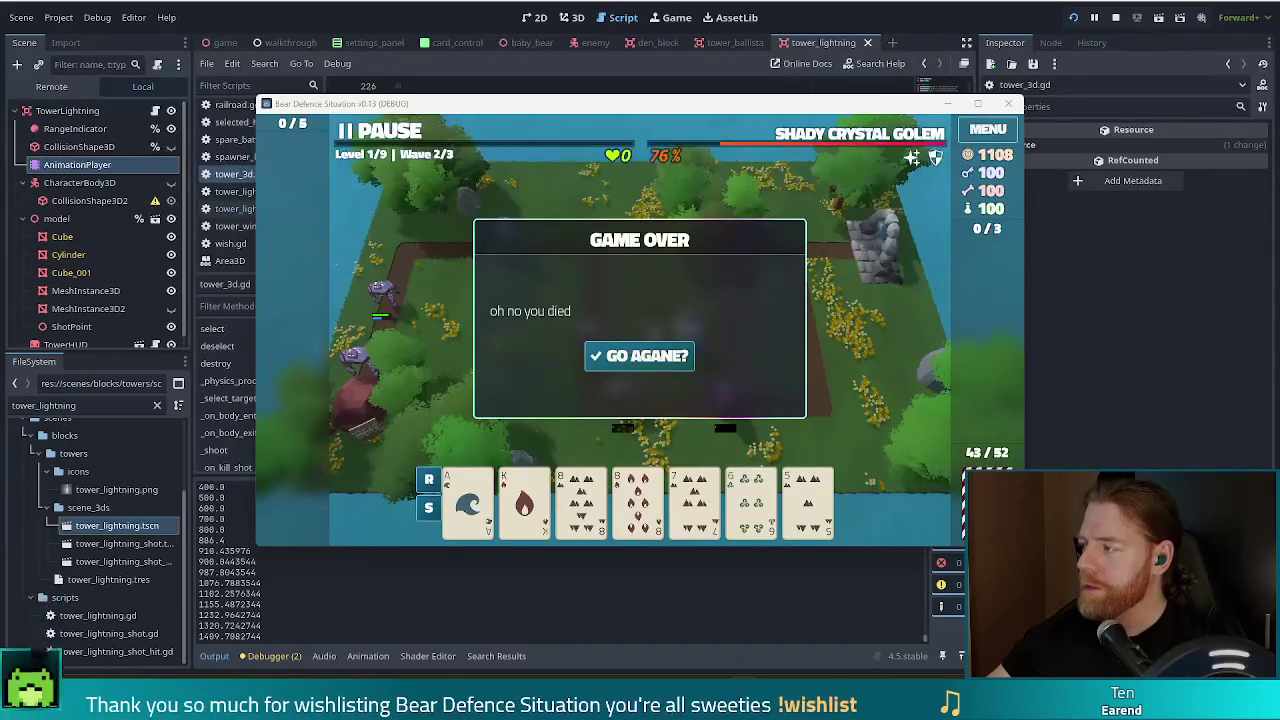
pyautogui.click(1080, 20)
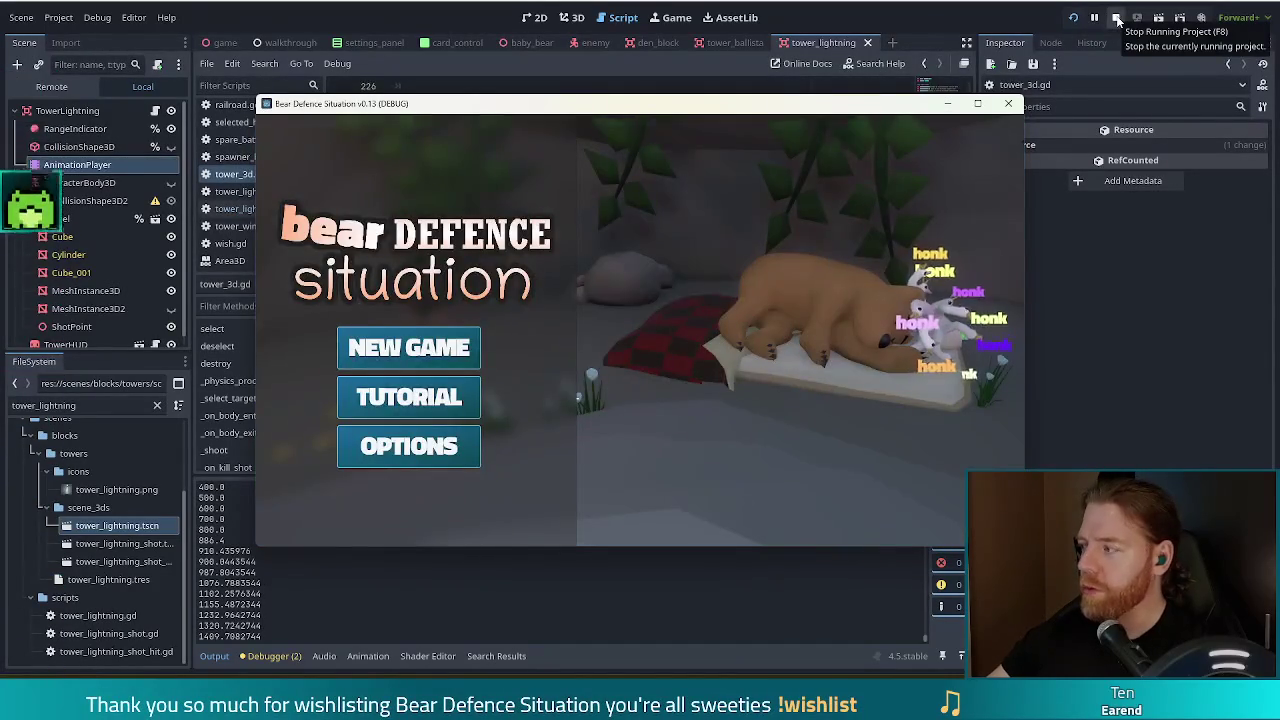
# - Stop the lost playtest and relaunch the project with F5
pyautogui.click(1116, 18)
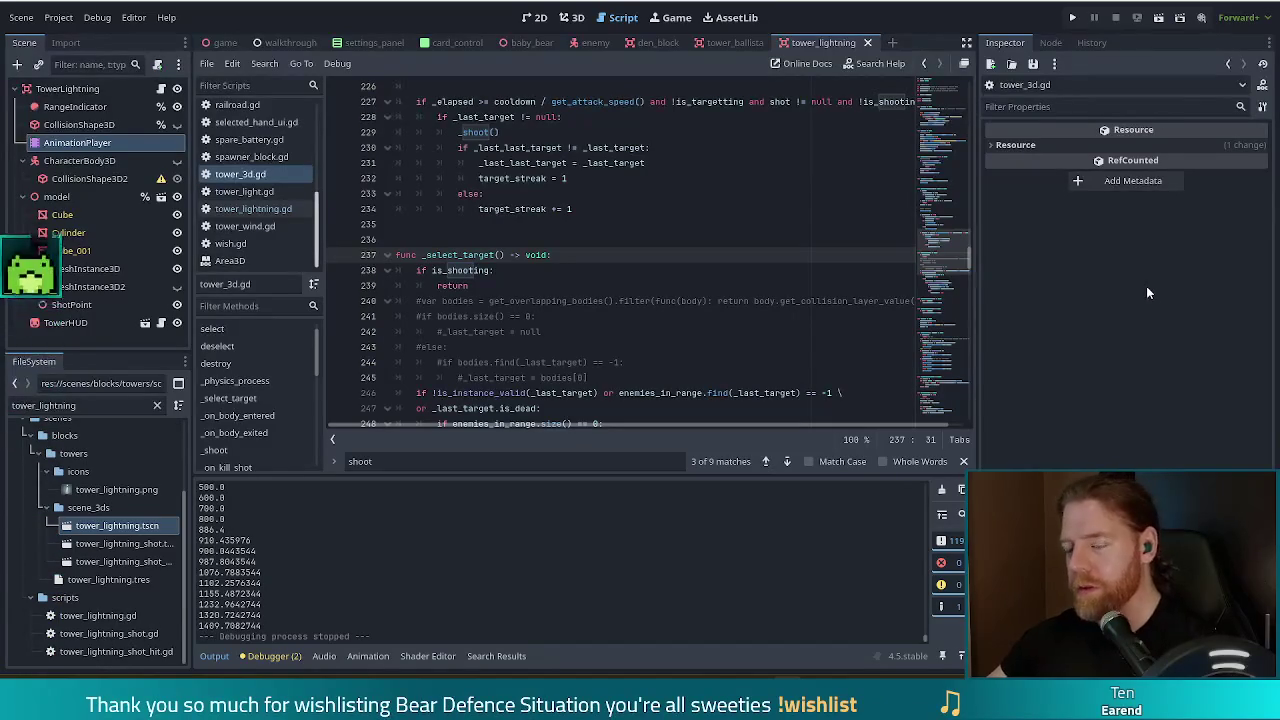
pyautogui.click(704, 348)
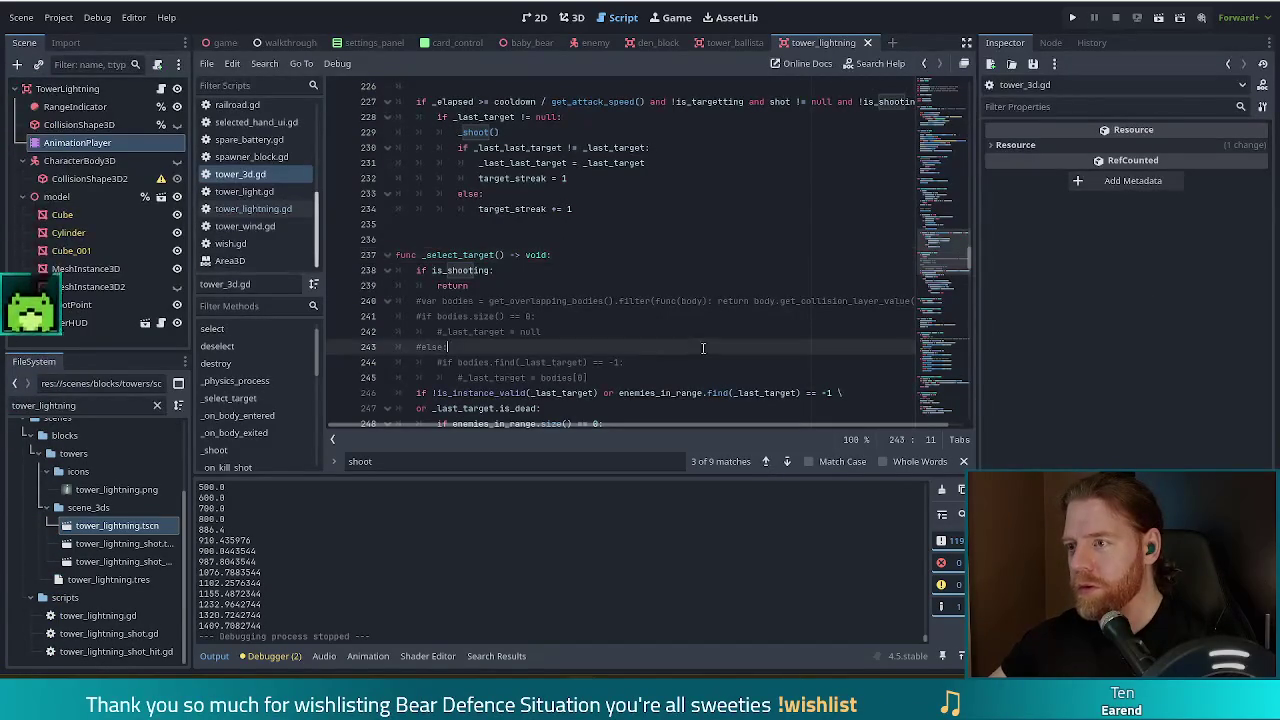
pyautogui.press('F5')
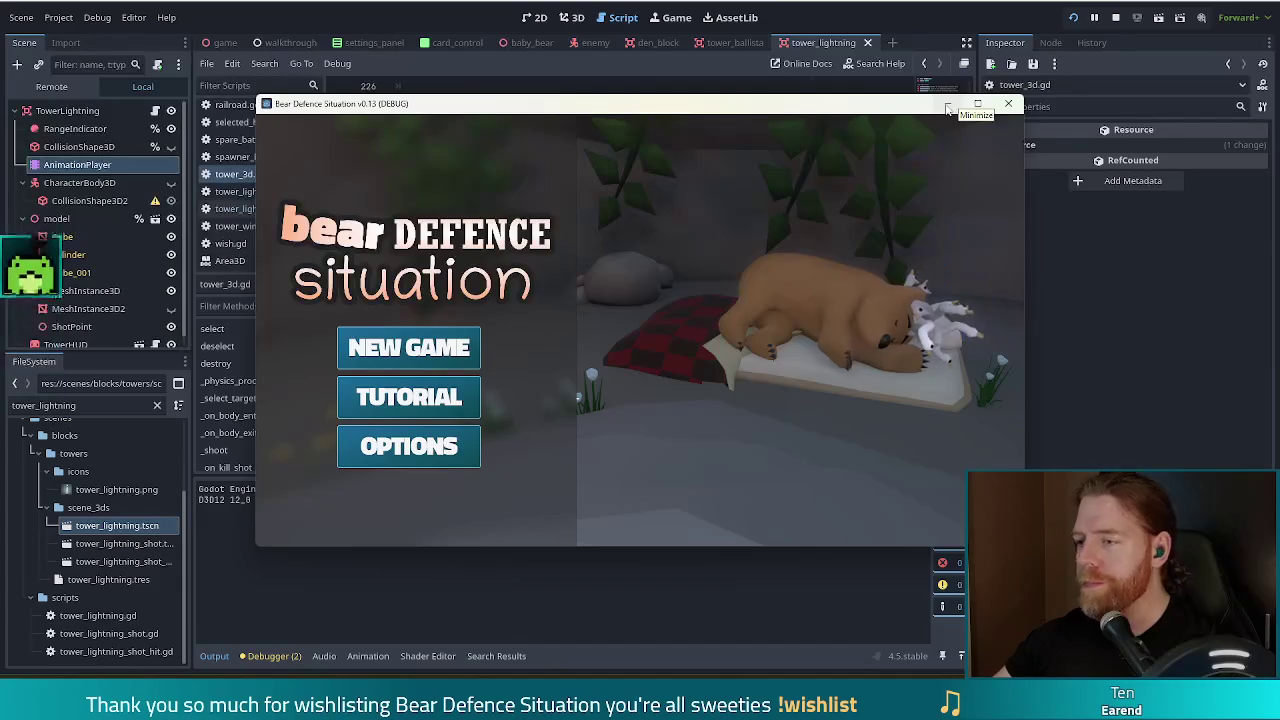
# - Start a new game and buy the Key for 5 gold at the shop stand
pyautogui.click(382, 358)
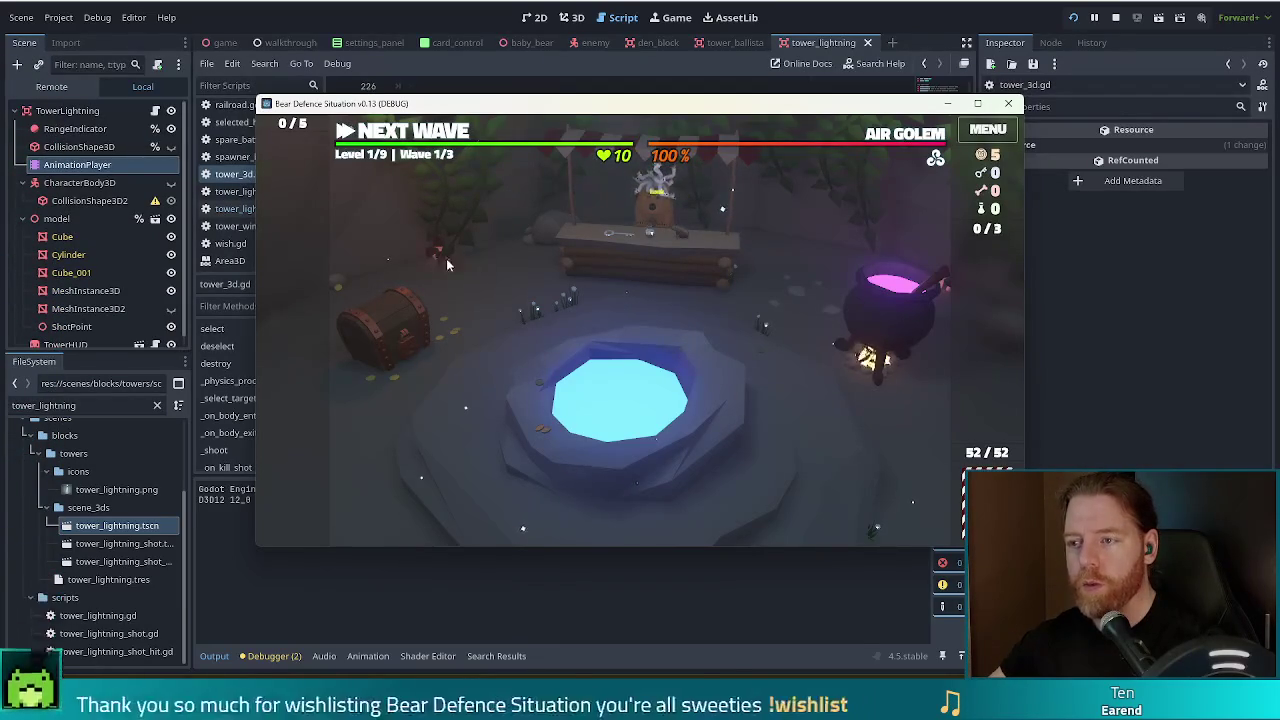
pyautogui.click(617, 264)
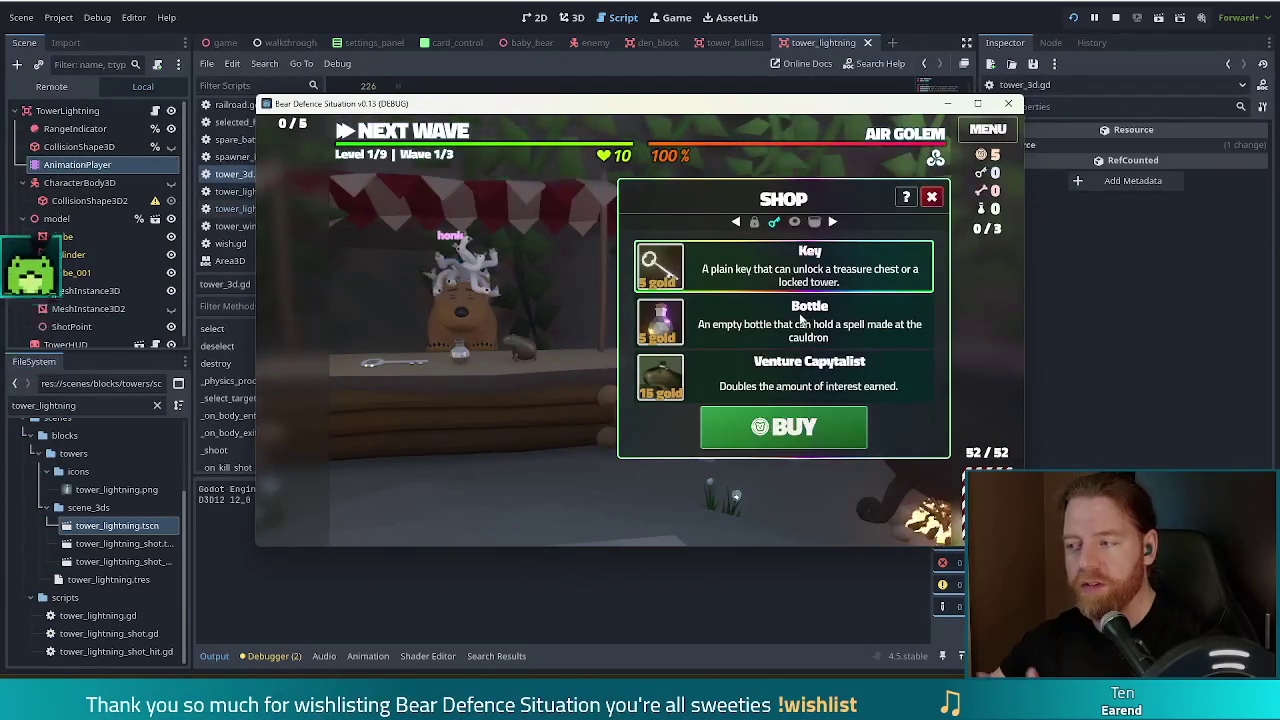
pyautogui.click(790, 428)
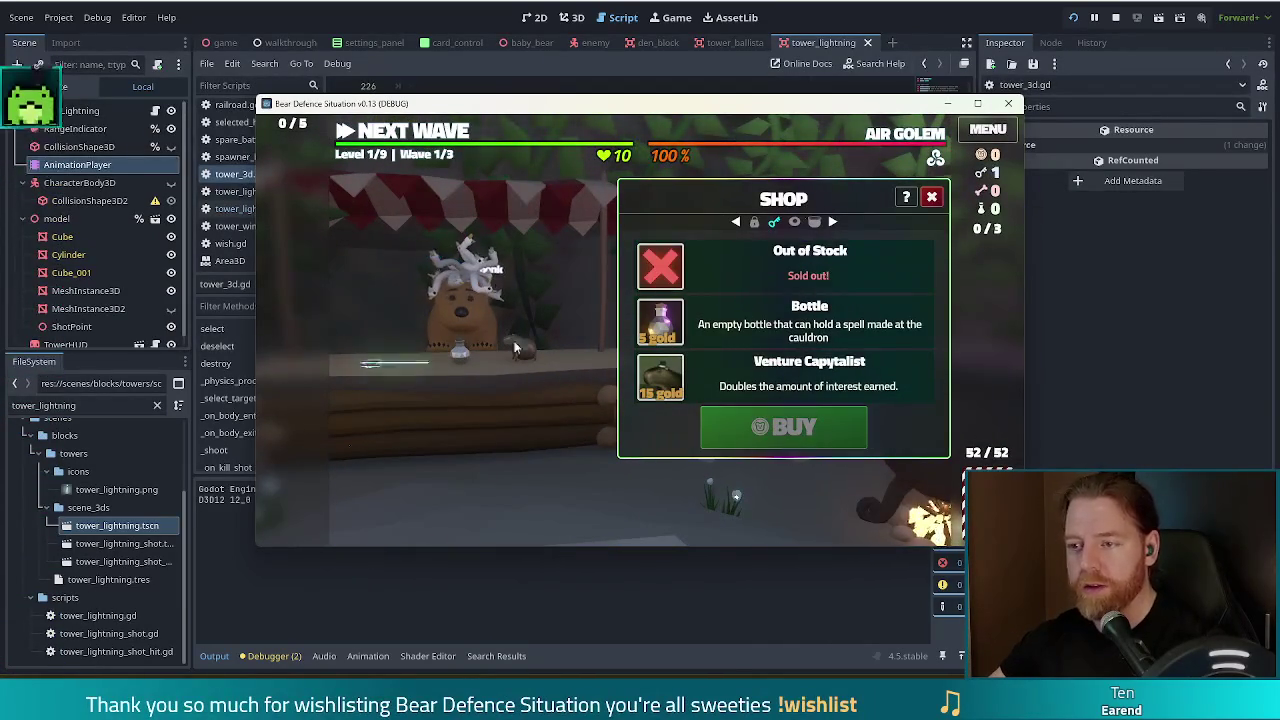
pyautogui.click(934, 197)
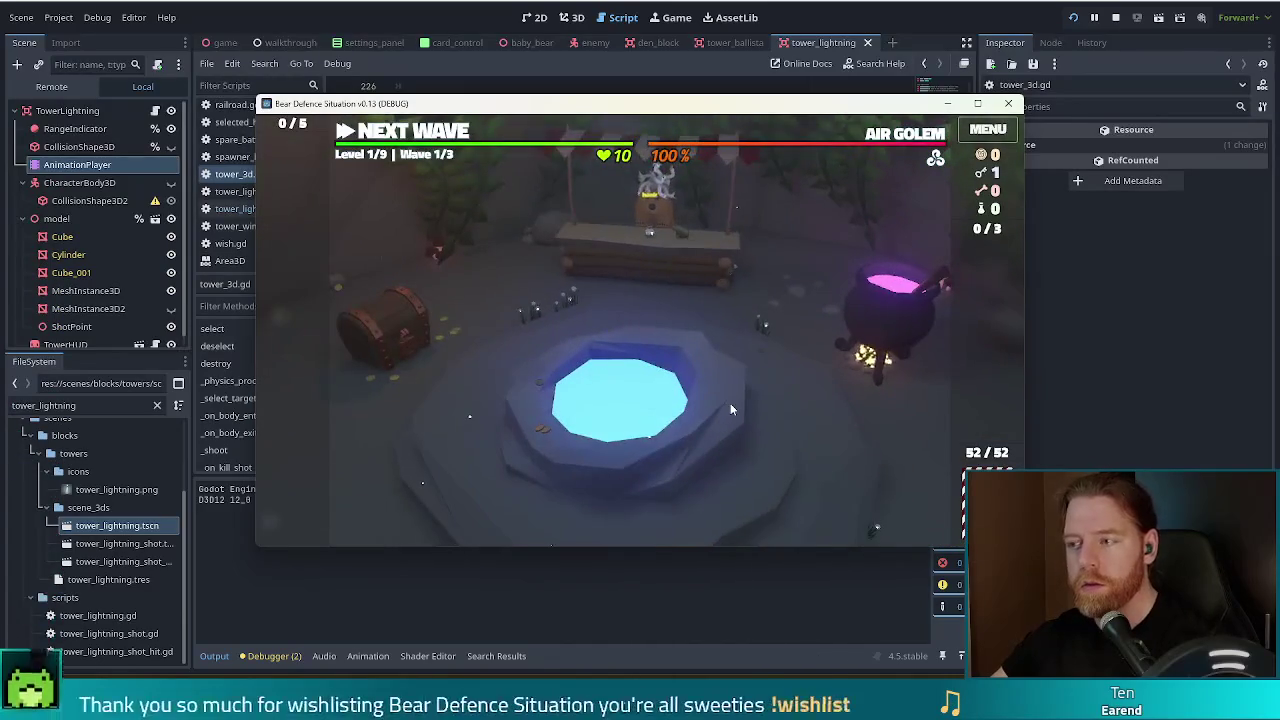
# - Load test_kit resources, take the Training Wheels wish from the wishing well, and select a fire card
pyautogui.click(730, 403)
pyautogui.press('Escape')
pyautogui.press('`')
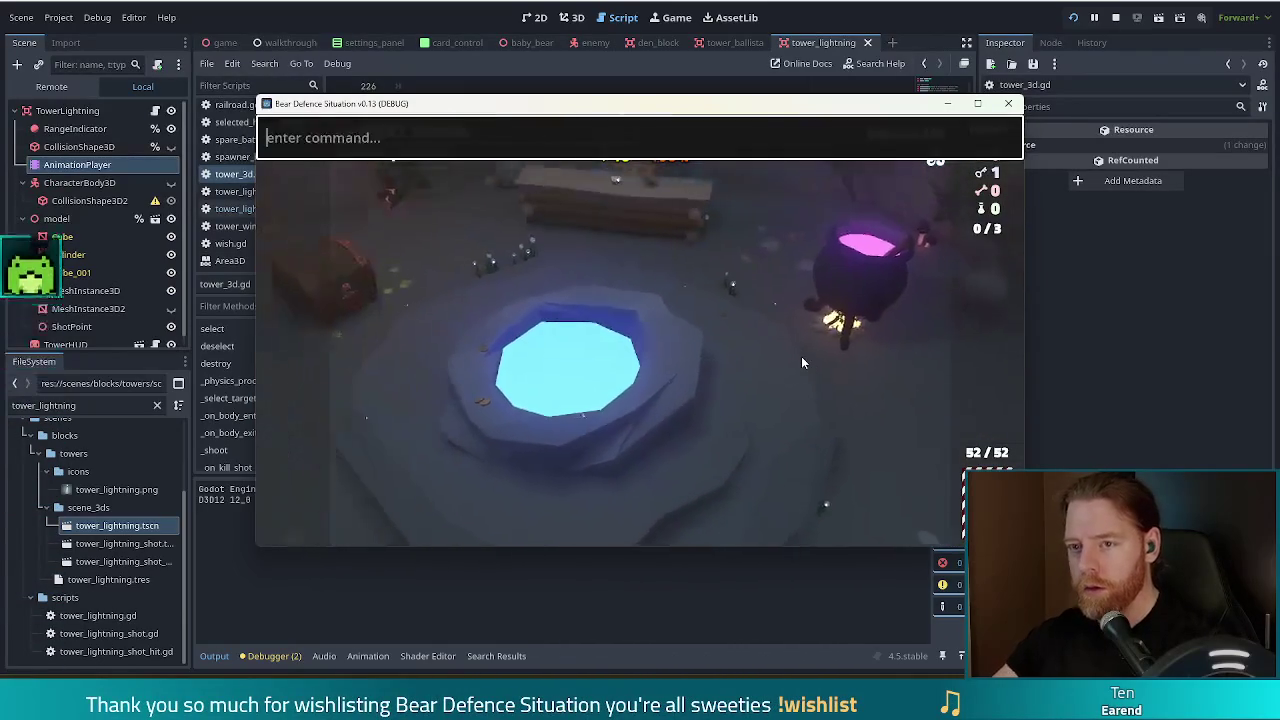
pyautogui.write('test_kit')
pyautogui.press('Return')
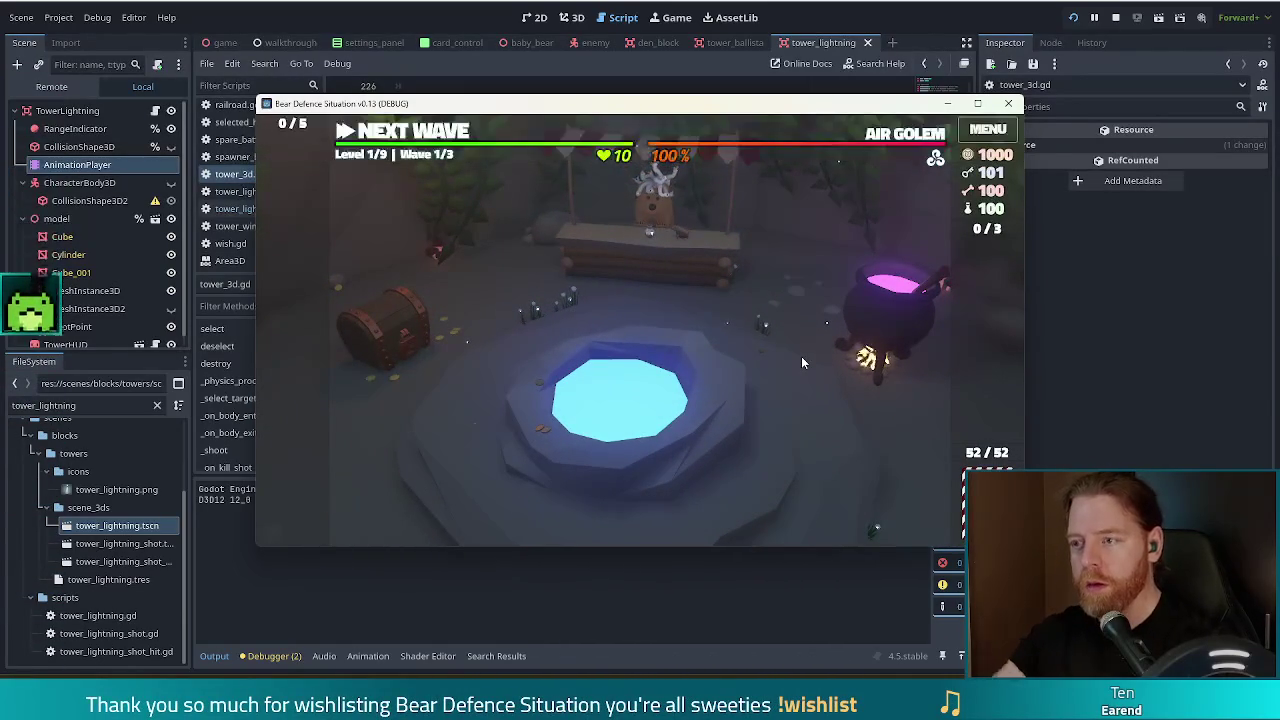
pyautogui.click(727, 473)
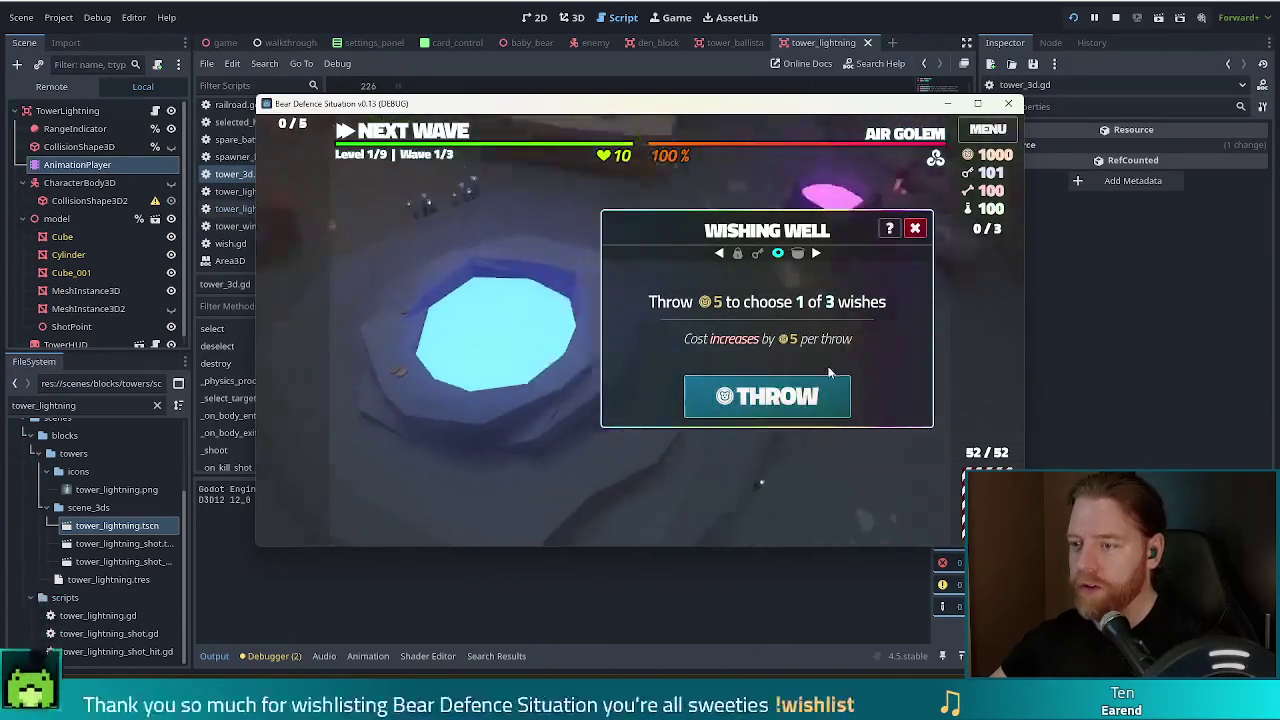
pyautogui.click(766, 396)
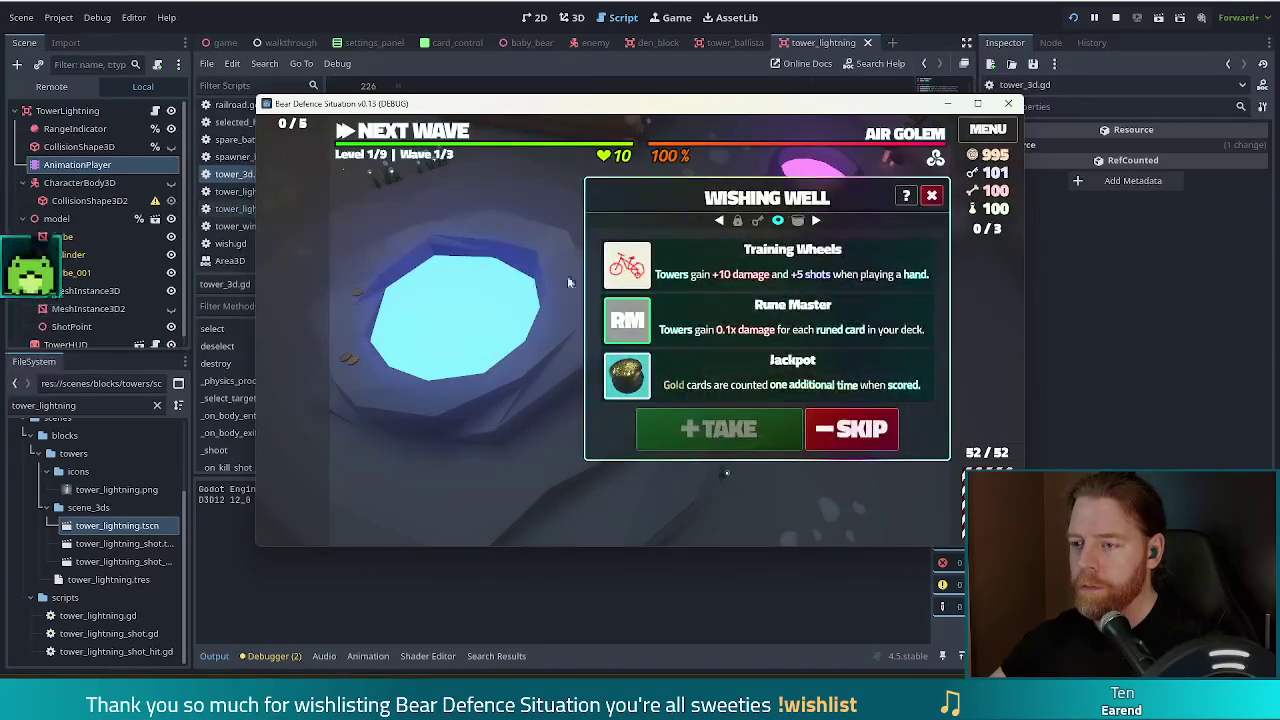
pyautogui.click(769, 432)
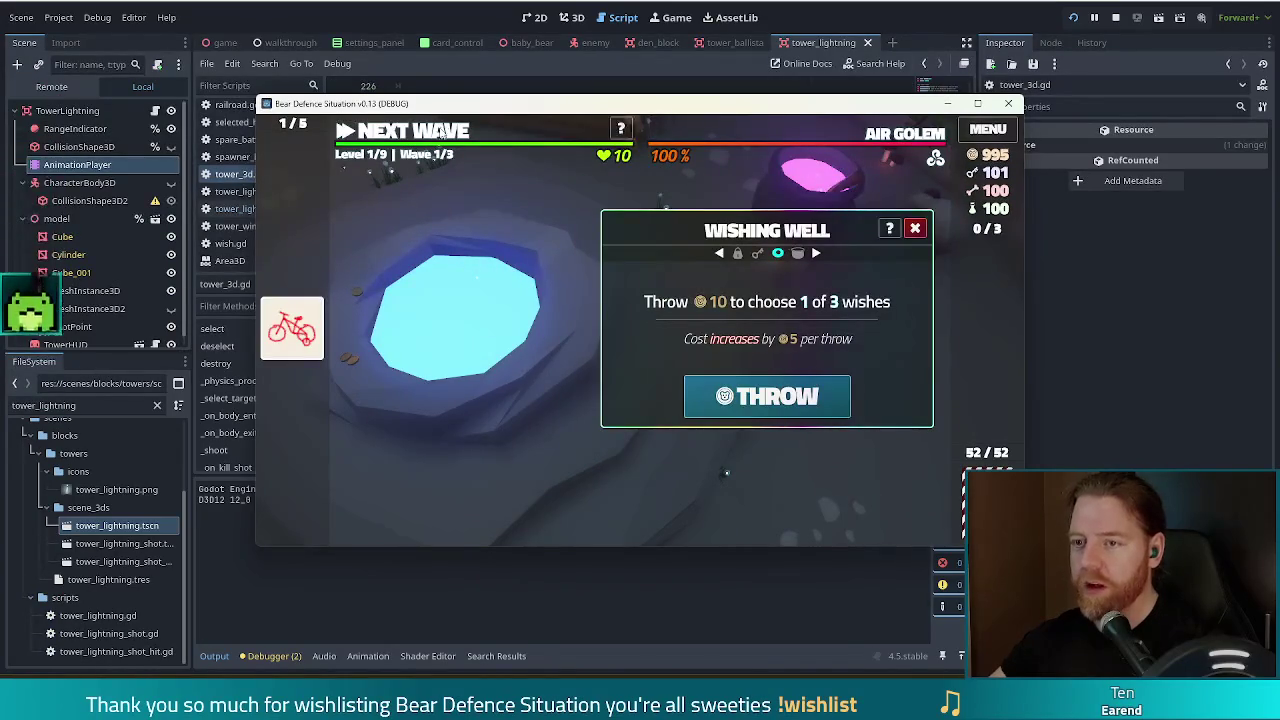
pyautogui.click(727, 473)
pyautogui.click(752, 500)
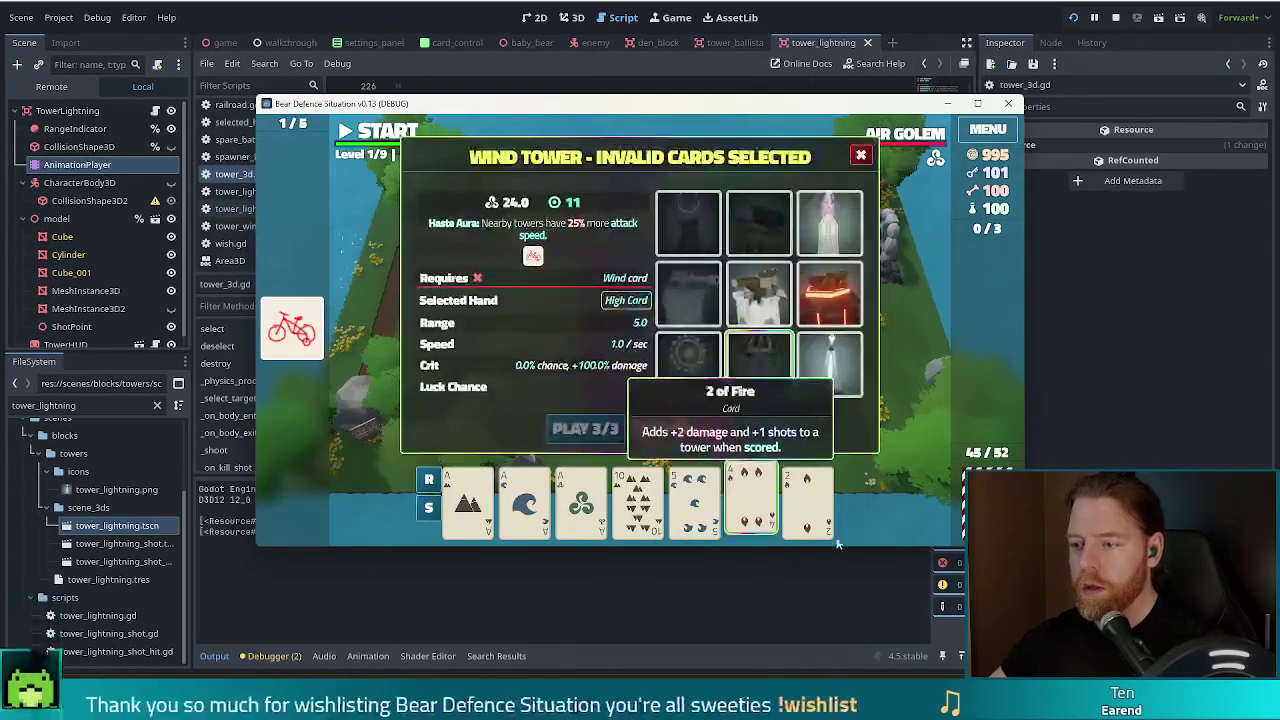
# - Cancel a Fire Tower attempt, then build an Arcane Tower from the Ace of Fire beside the right-hand path
pyautogui.click(829, 293)
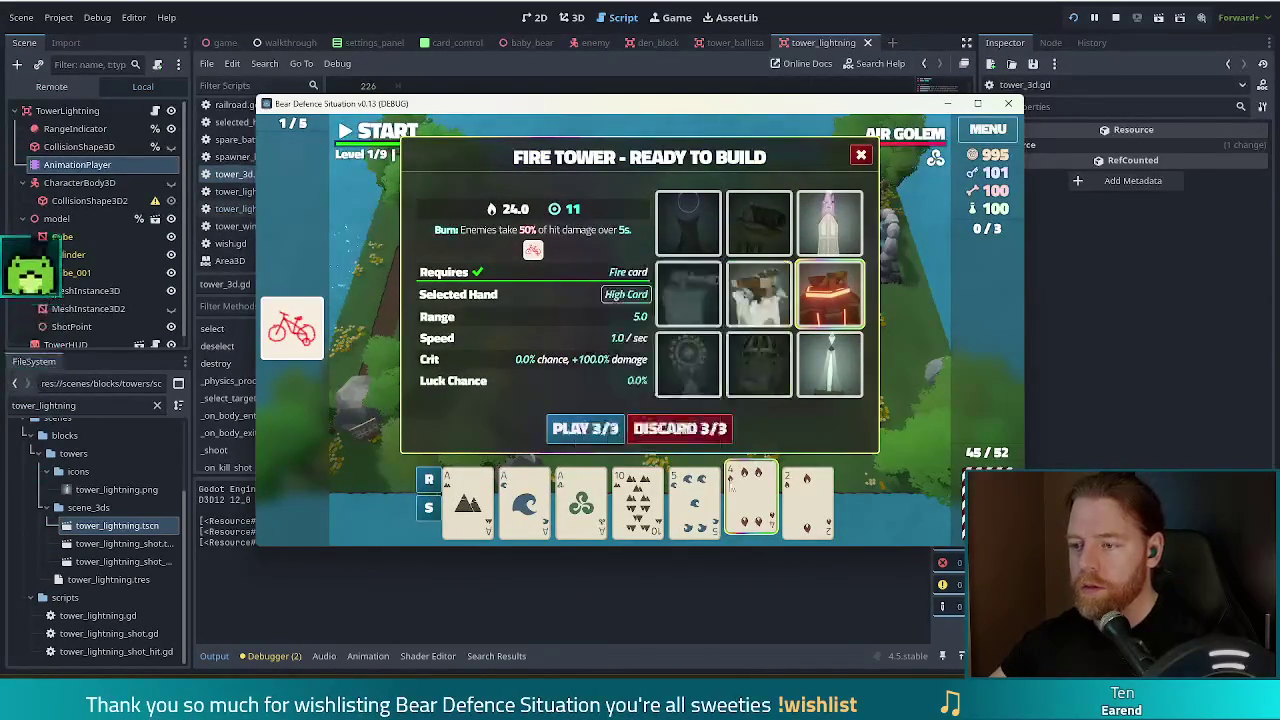
pyautogui.moveTo(748, 486)
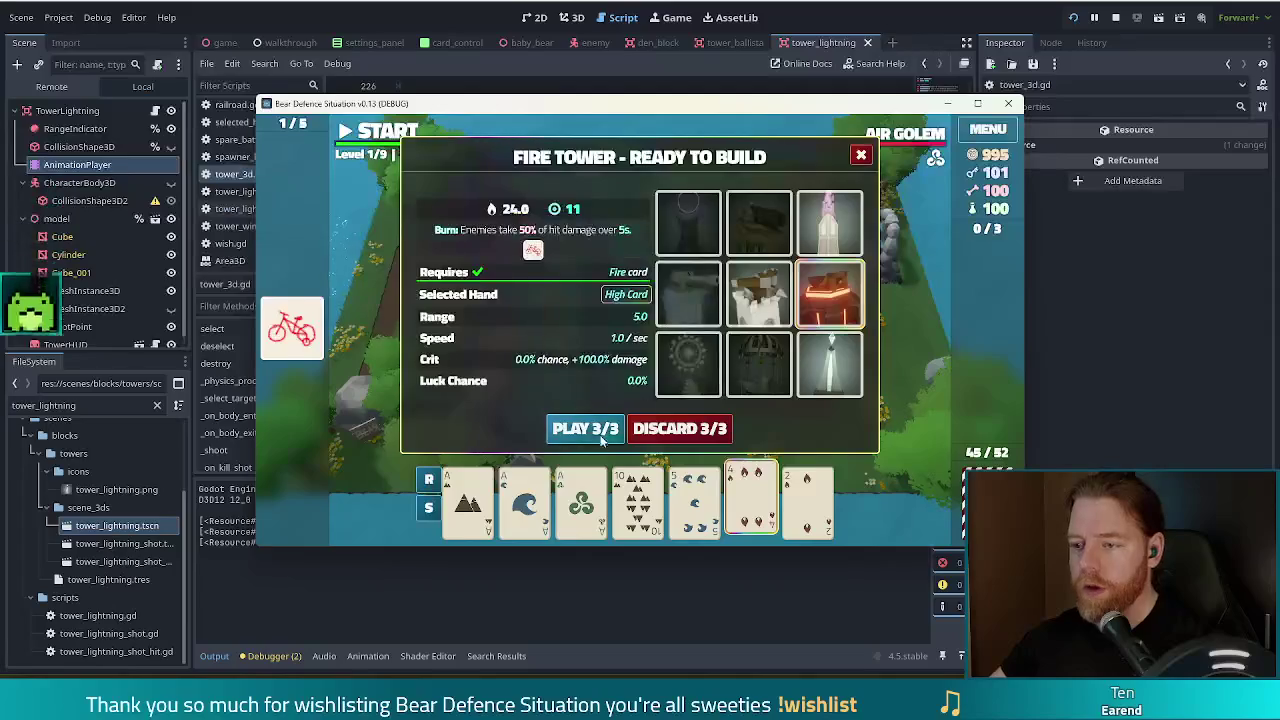
pyautogui.click(590, 428)
pyautogui.click(828, 282)
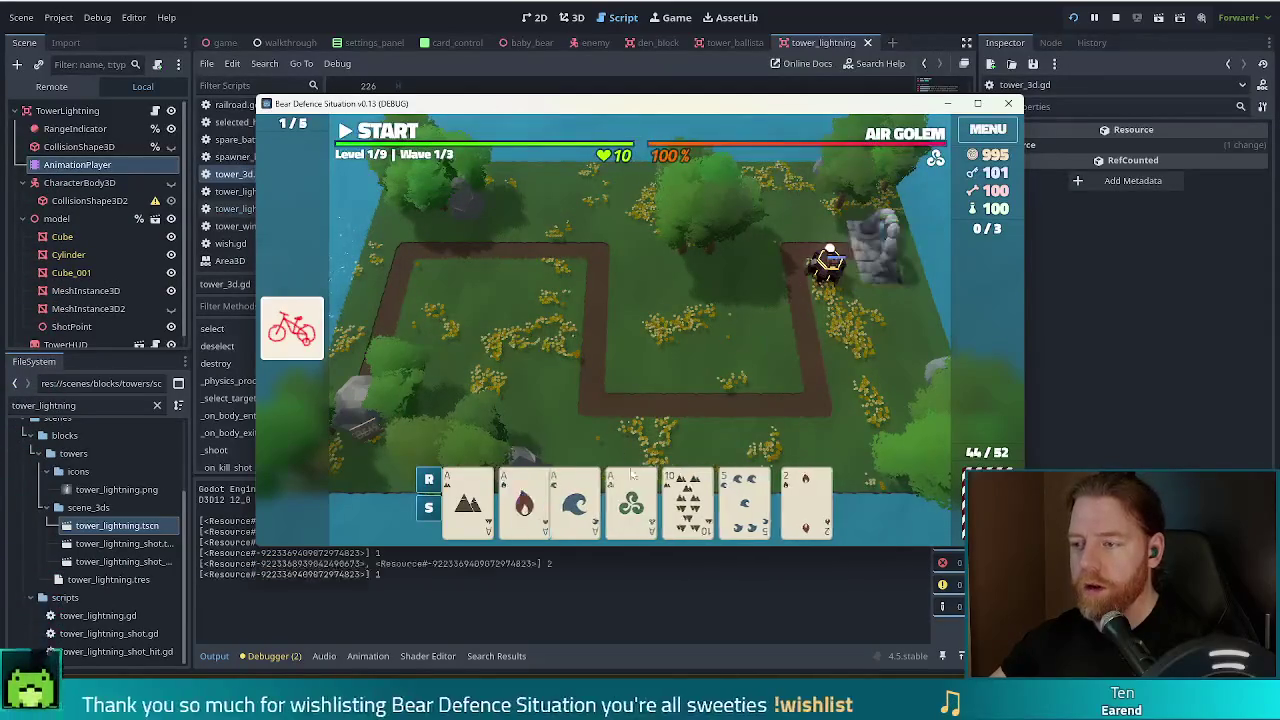
pyautogui.click(755, 490)
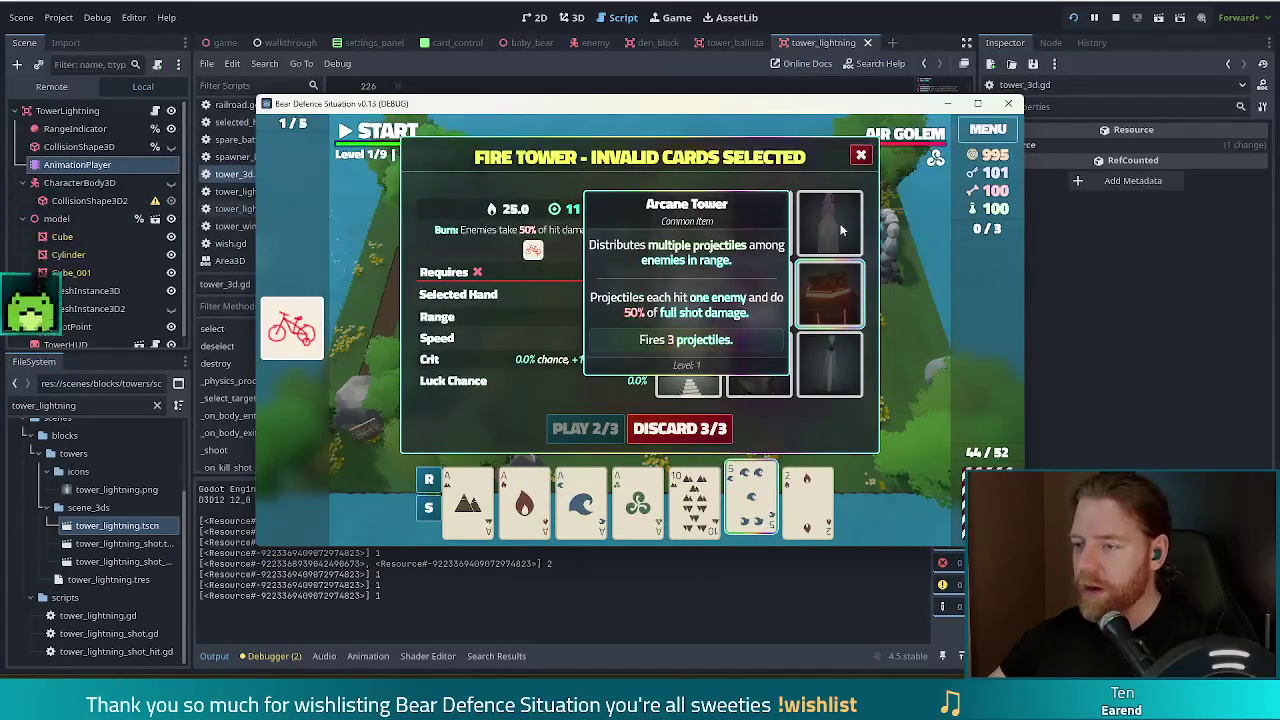
pyautogui.click(760, 500)
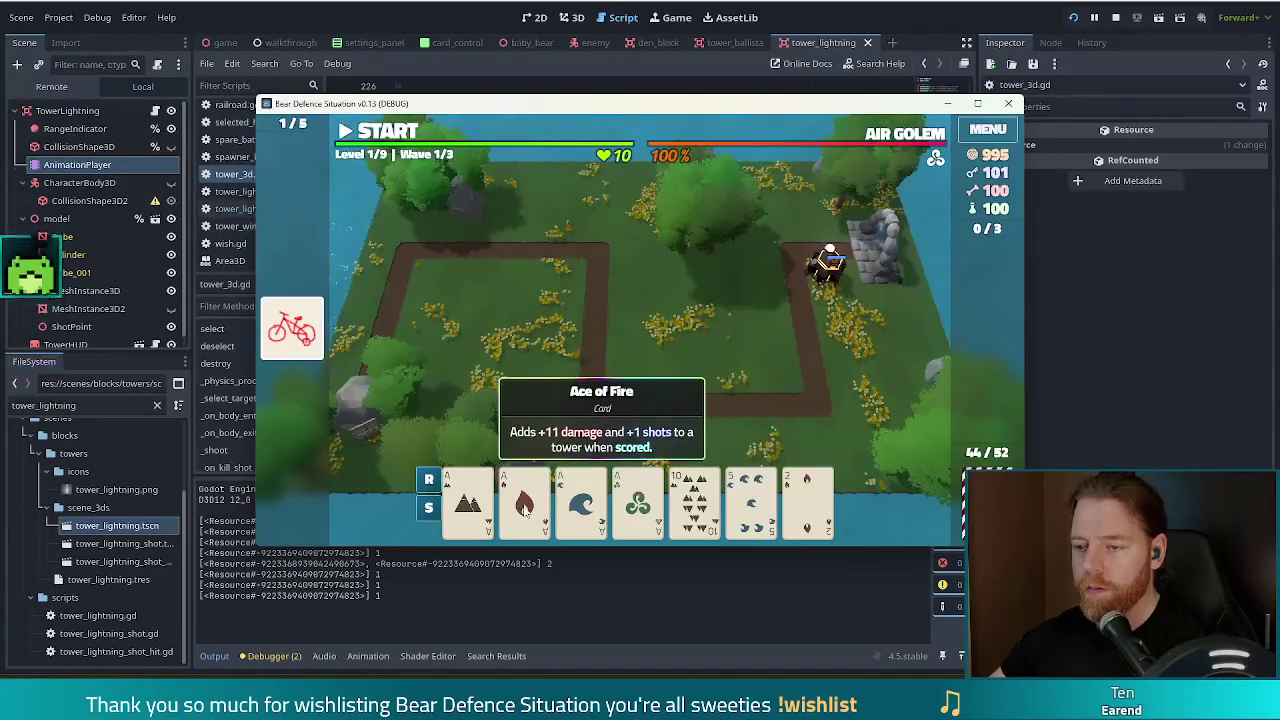
pyautogui.click(524, 500)
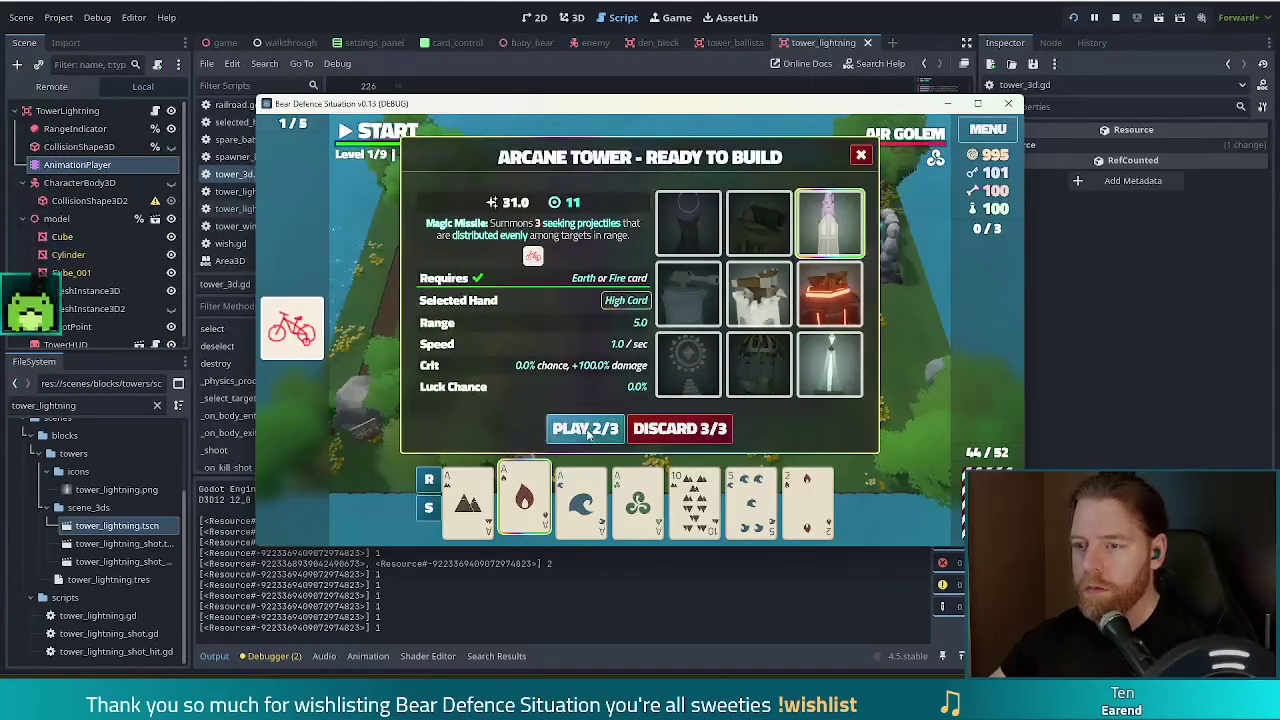
pyautogui.click(812, 233)
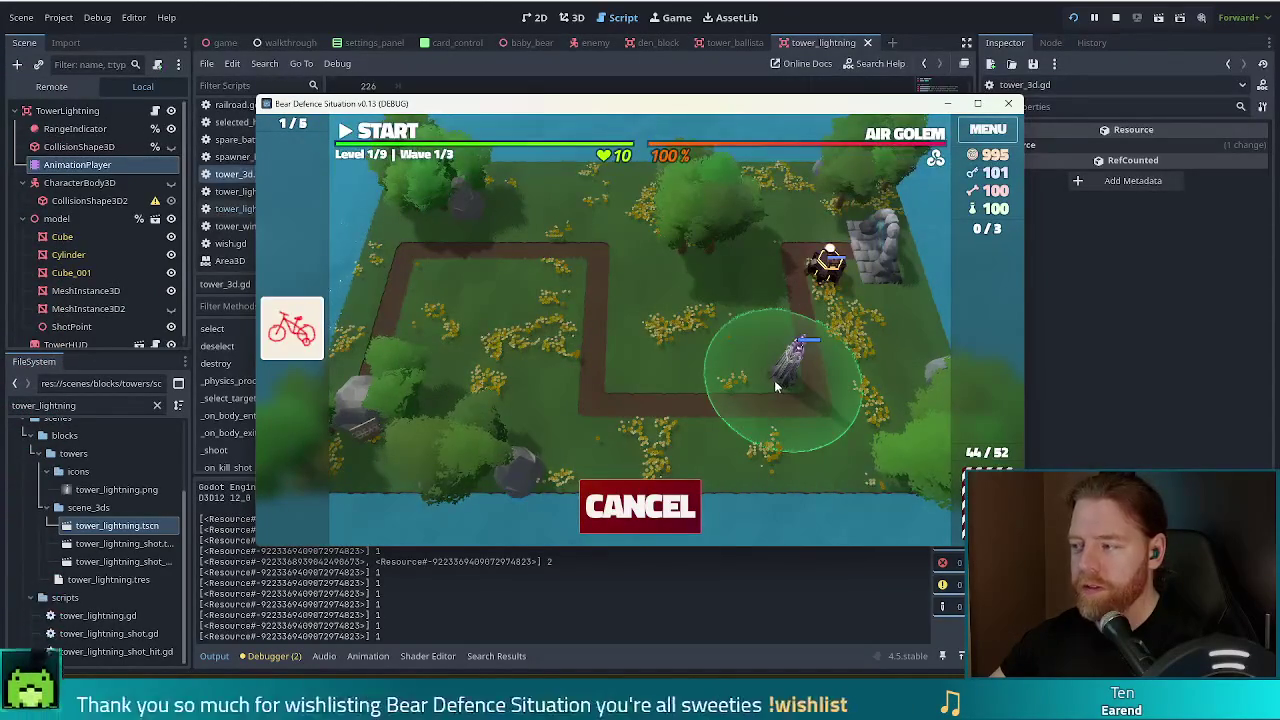
pyautogui.click(772, 381)
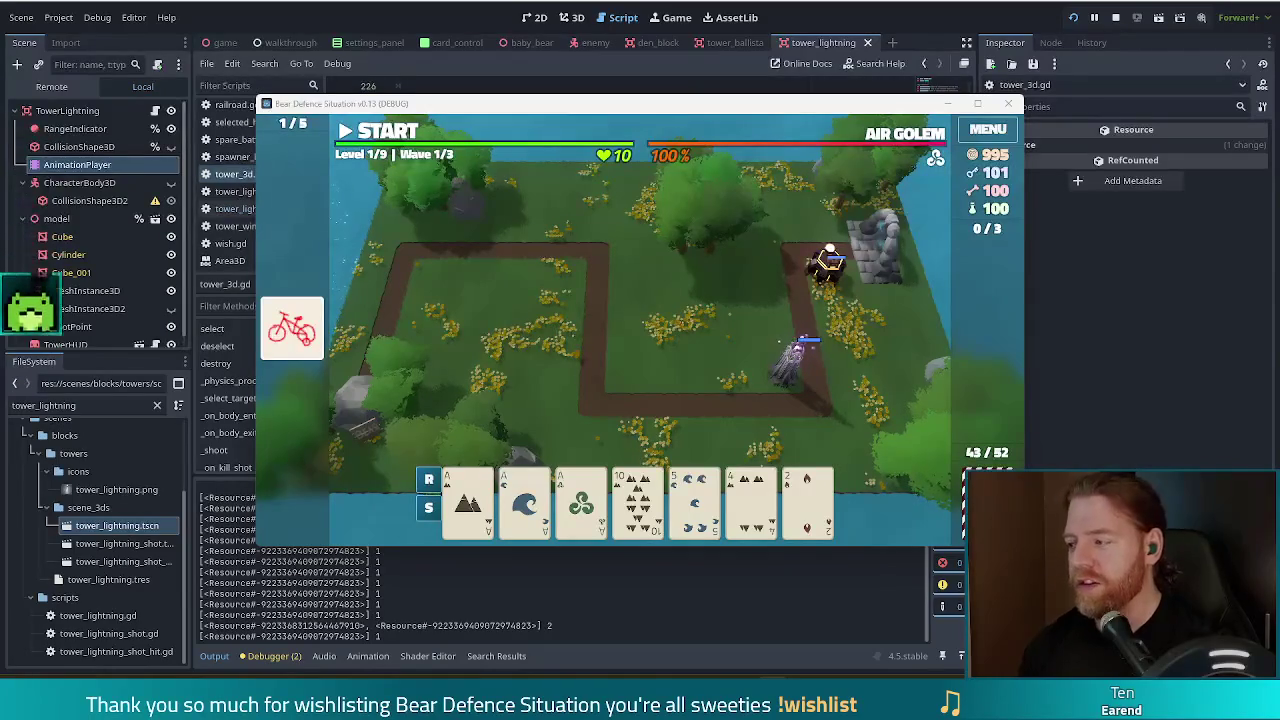
# - Play the Ace of Earth as an Earth Tower in the middle of the path
pyautogui.moveTo(638, 490)
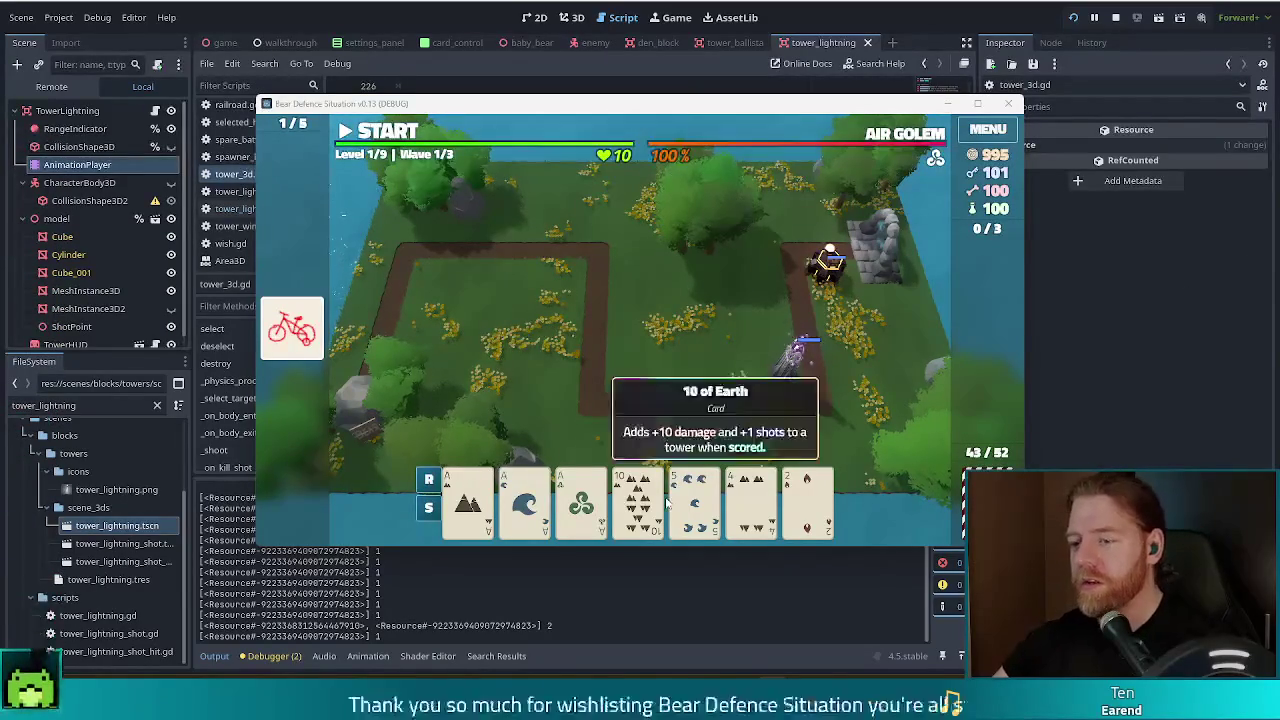
pyautogui.click(808, 500)
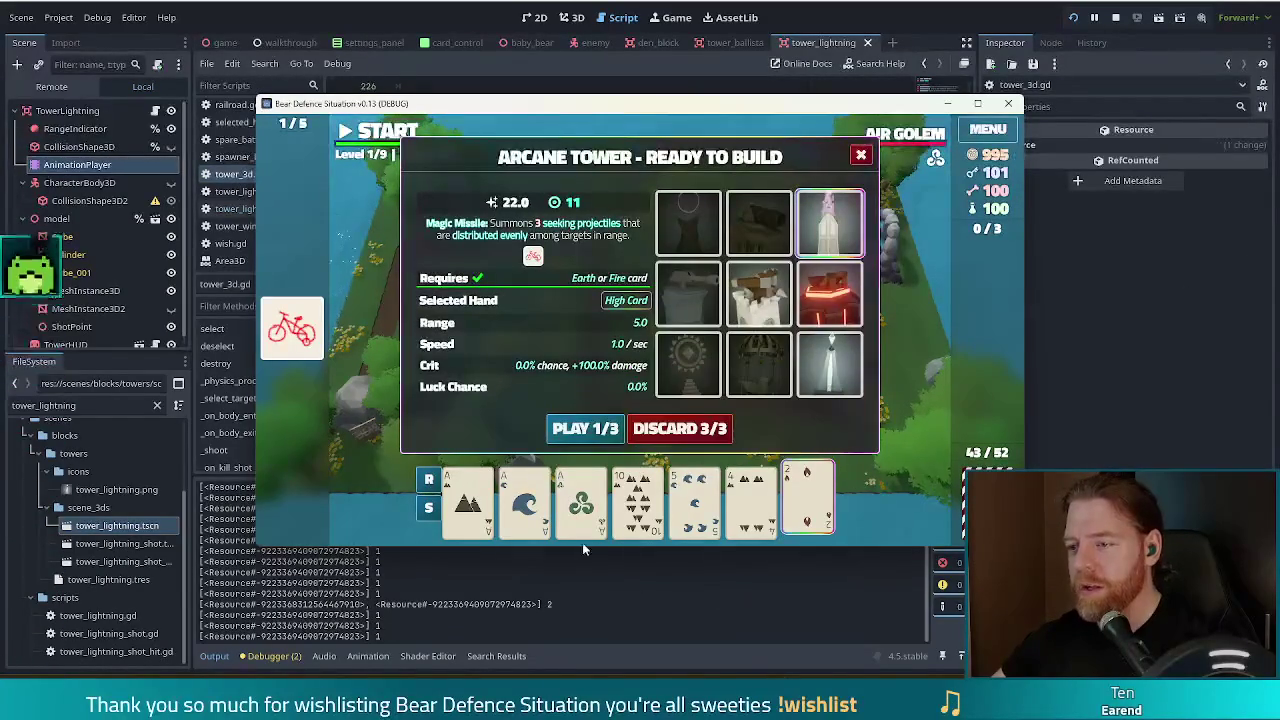
pyautogui.click(800, 500)
pyautogui.click(468, 500)
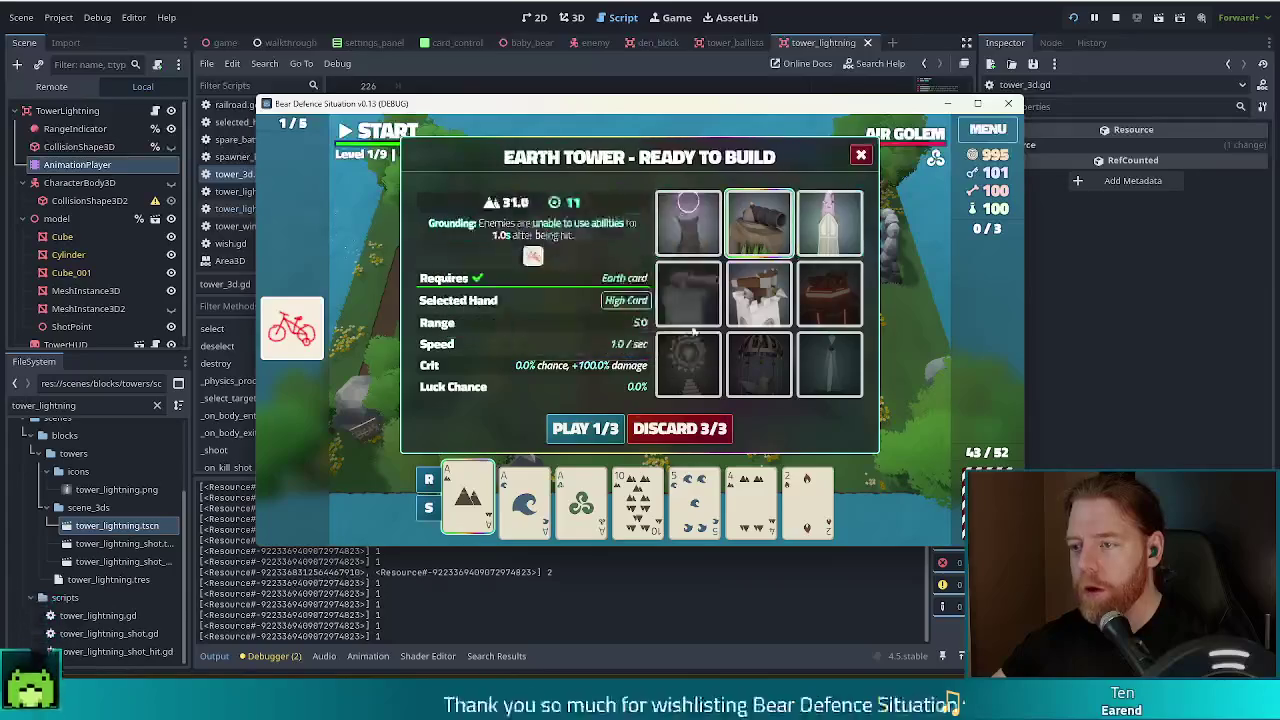
pyautogui.click(600, 430)
pyautogui.click(621, 362)
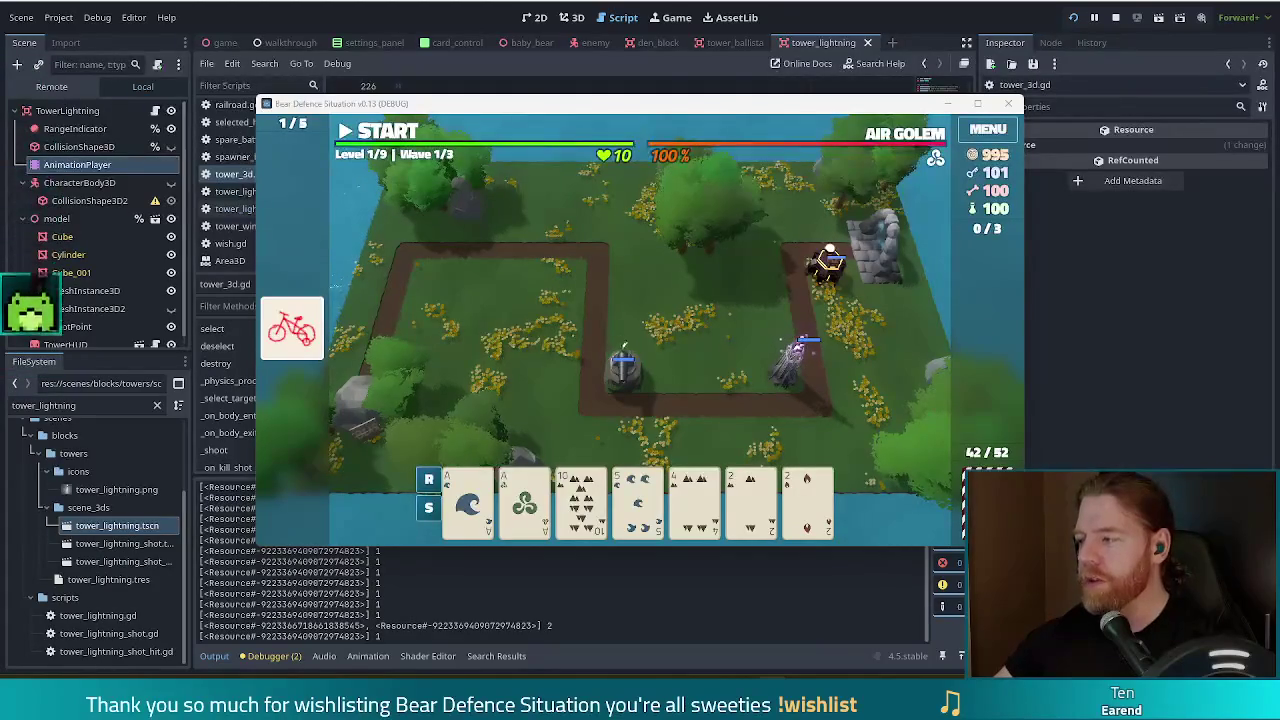
# - Run wave 1 to completion, then dismiss the WAVE COMPLETE results to continue
pyautogui.click(383, 132)
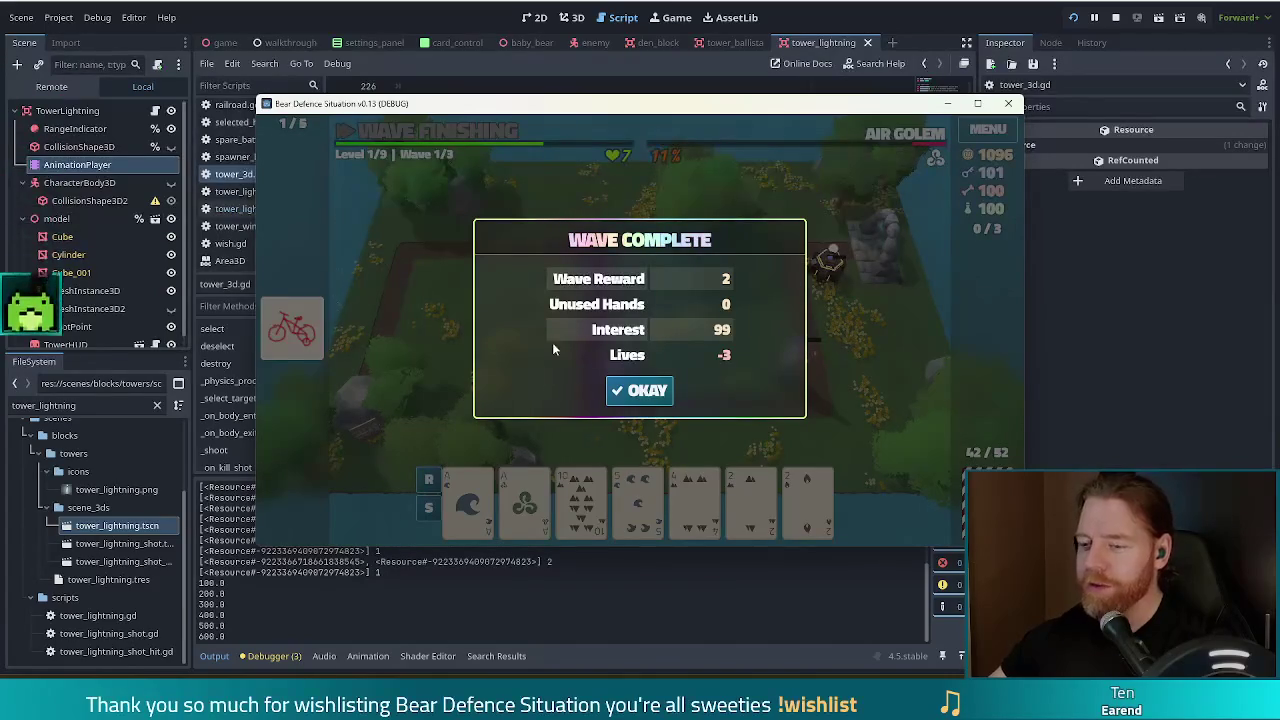
pyautogui.click(655, 389)
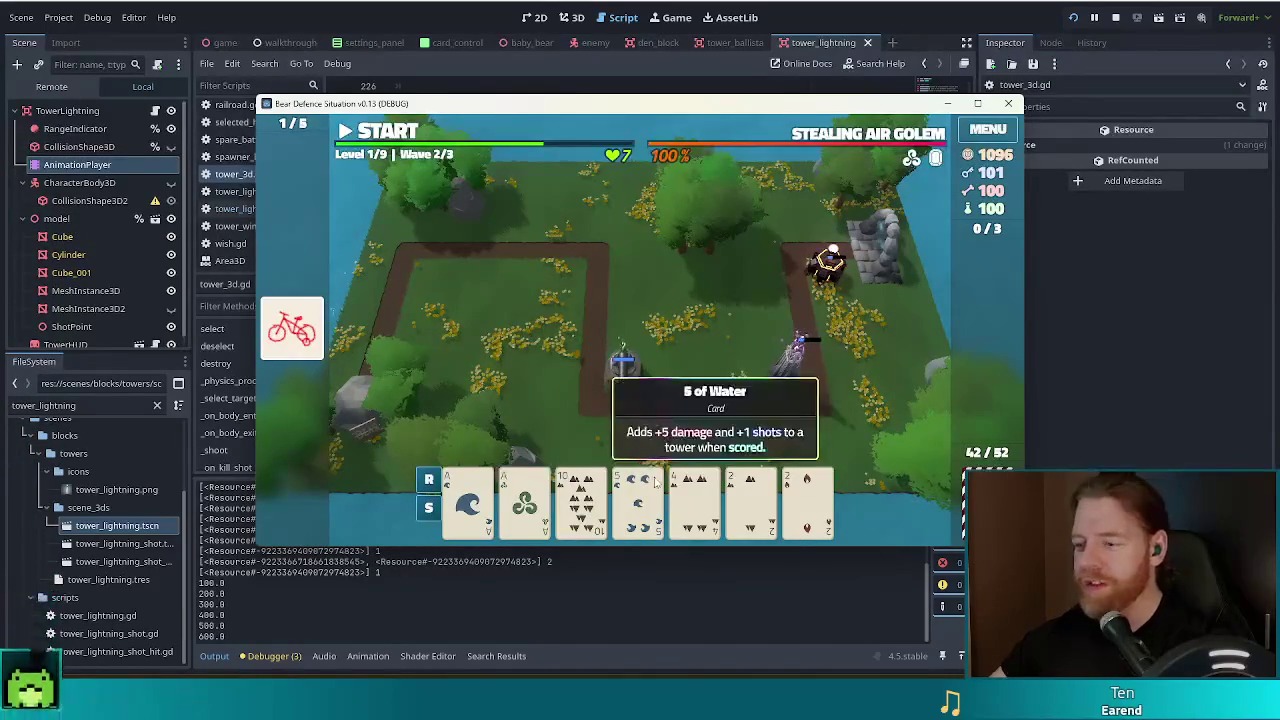
# - Build a Light Tower from two cards near the upper-right path corner
pyautogui.click(493, 520)
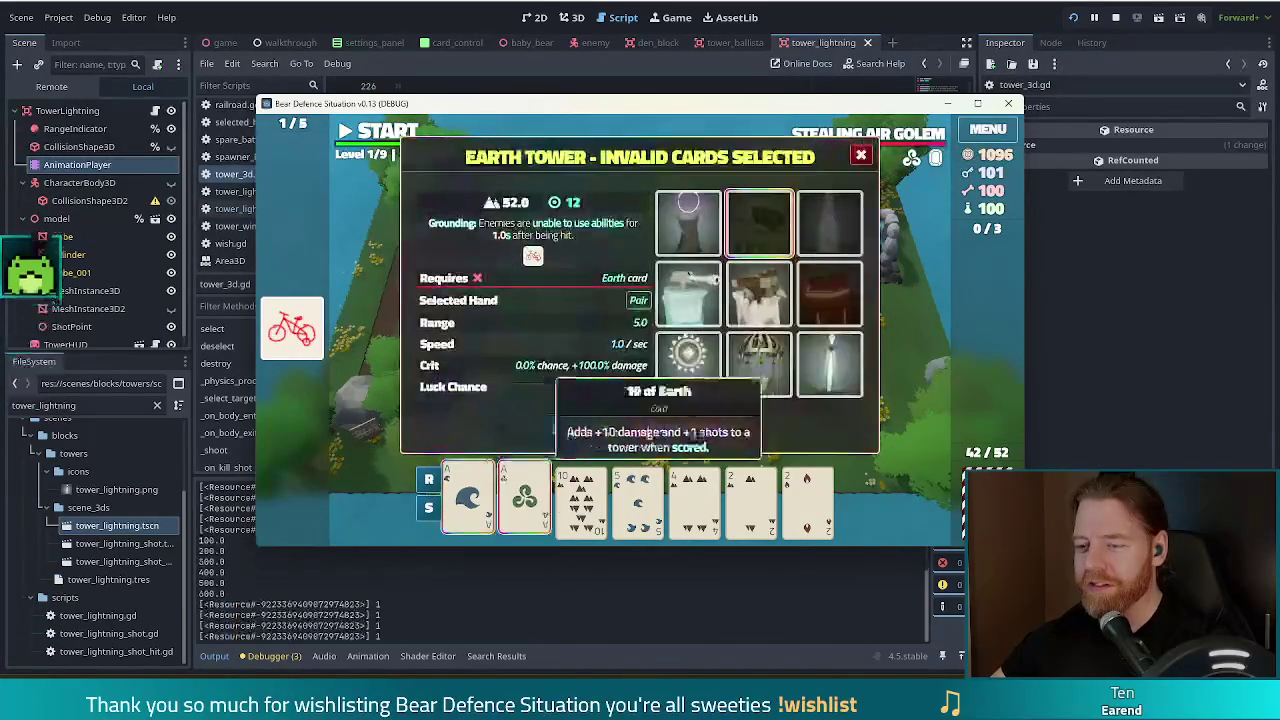
pyautogui.click(688, 365)
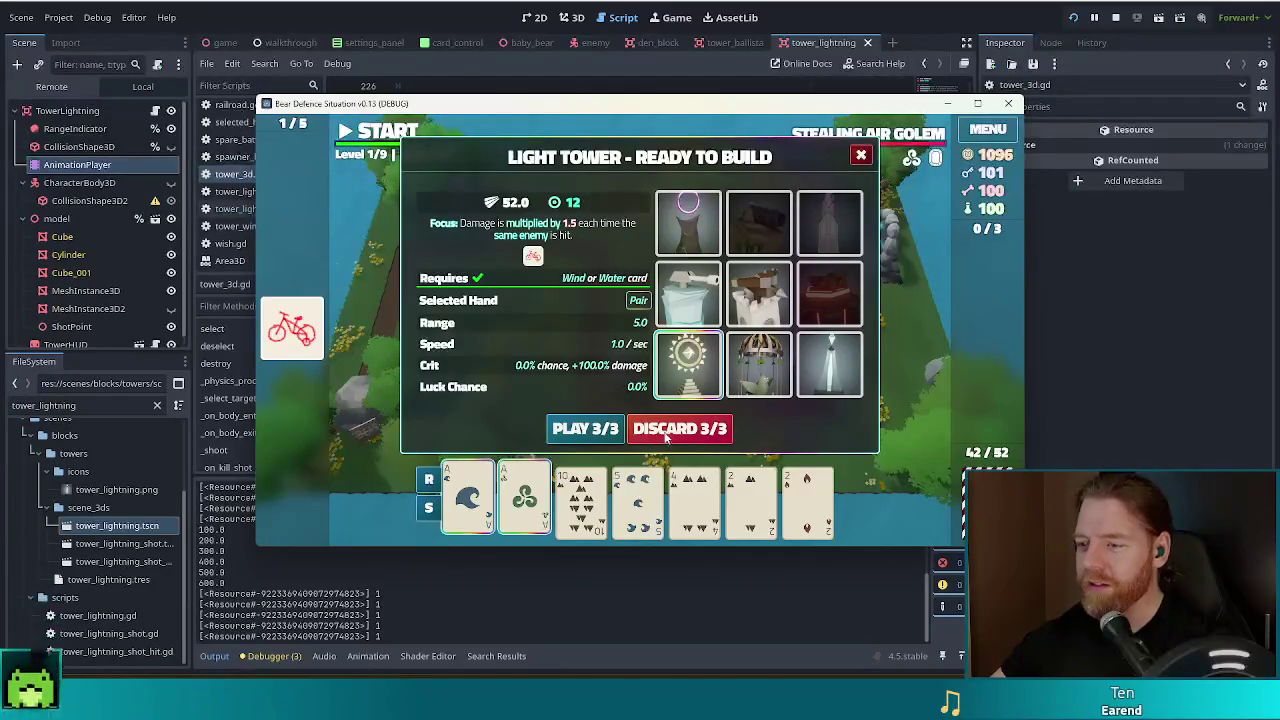
pyautogui.click(588, 429)
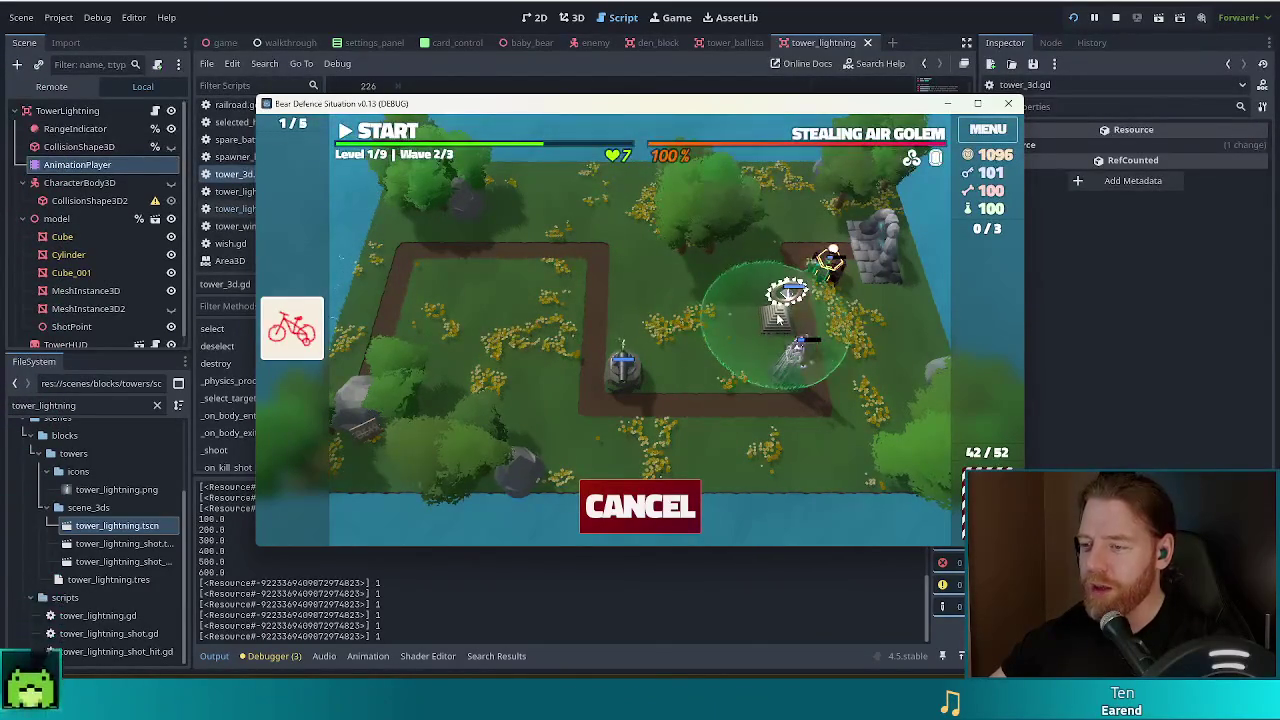
pyautogui.click(772, 333)
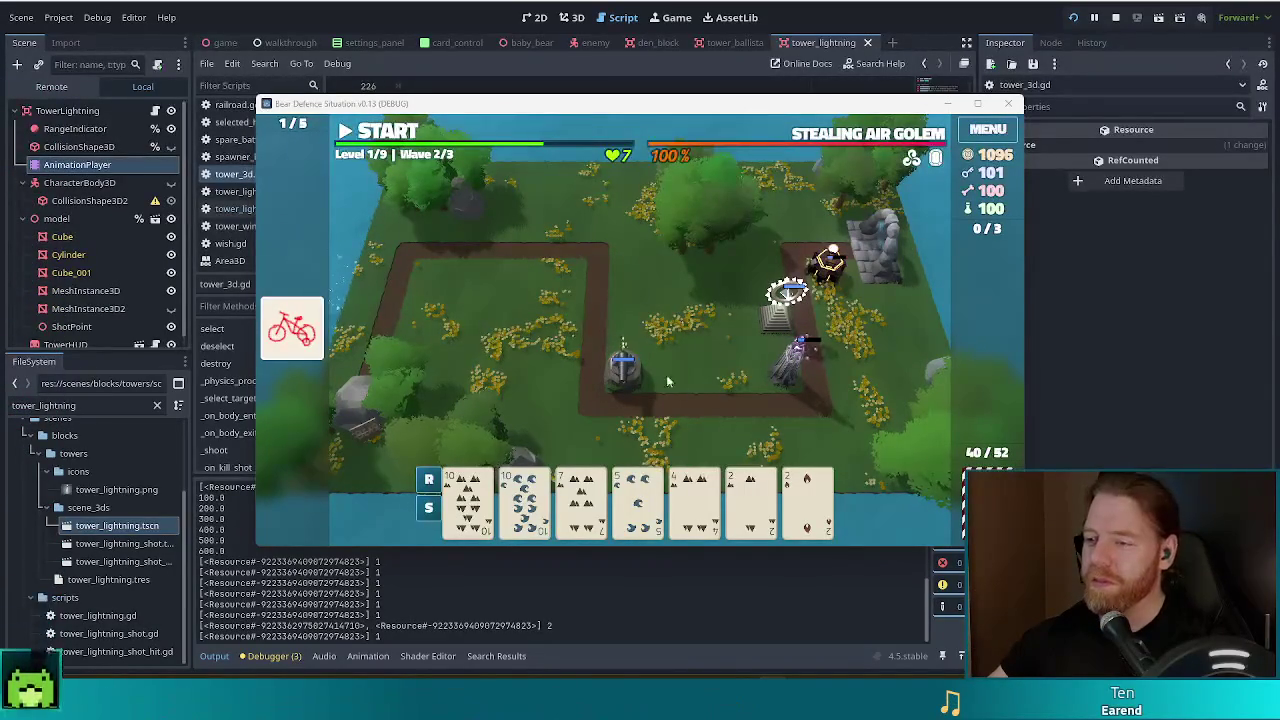
# - Discard the pair of 2 cards for a fresh hand
pyautogui.click(806, 500)
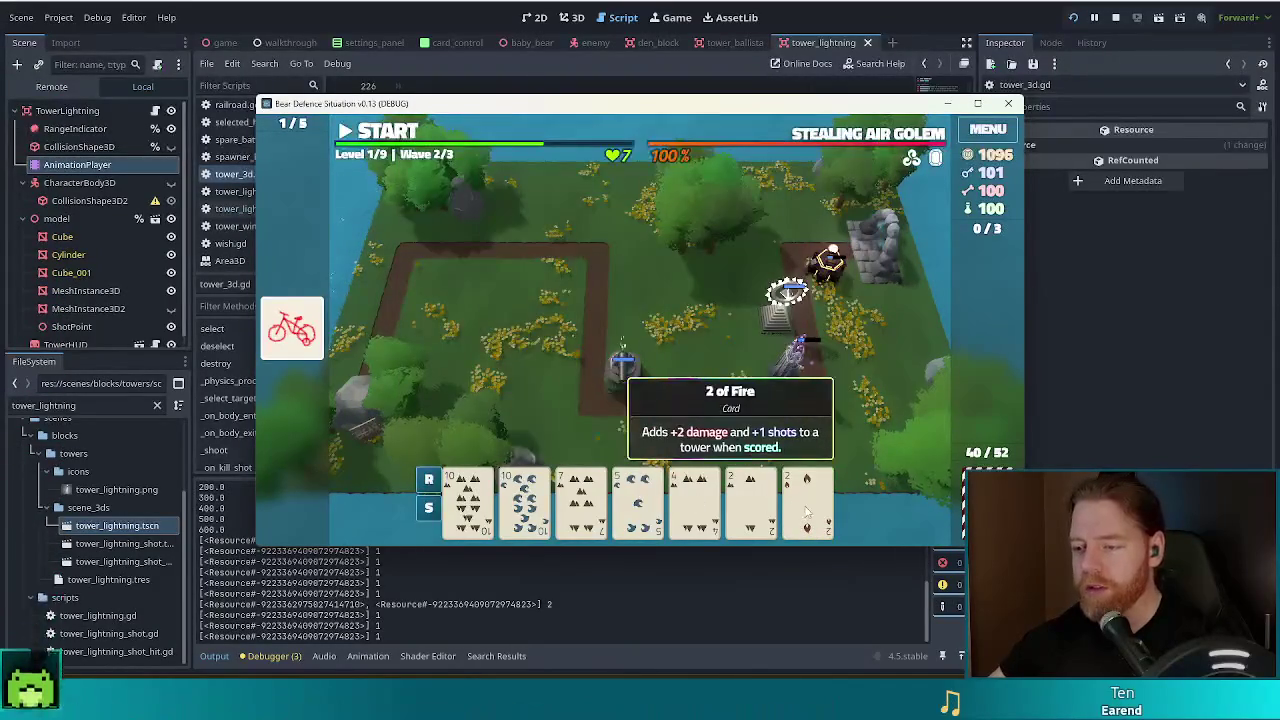
pyautogui.click(750, 500)
pyautogui.click(680, 428)
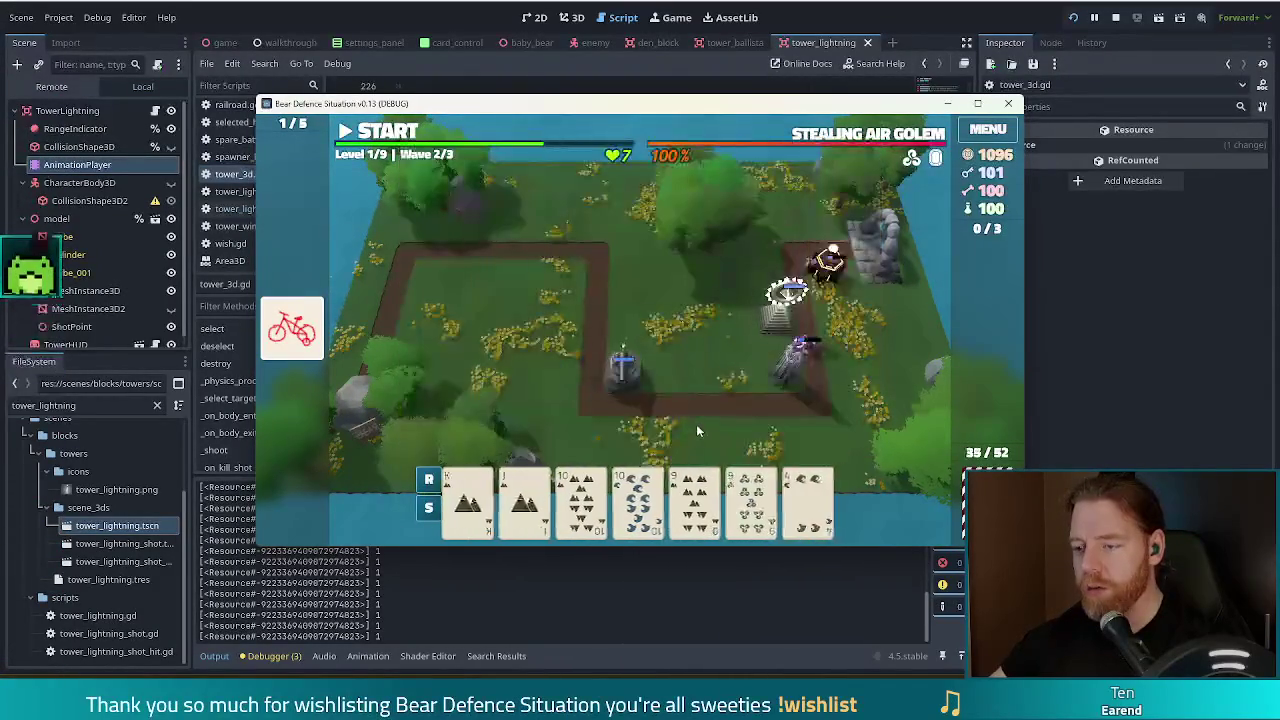
# - Build a Wind Tower beside the path from the 9 card, plus another tower from the 10 of Earth
pyautogui.click(750, 495)
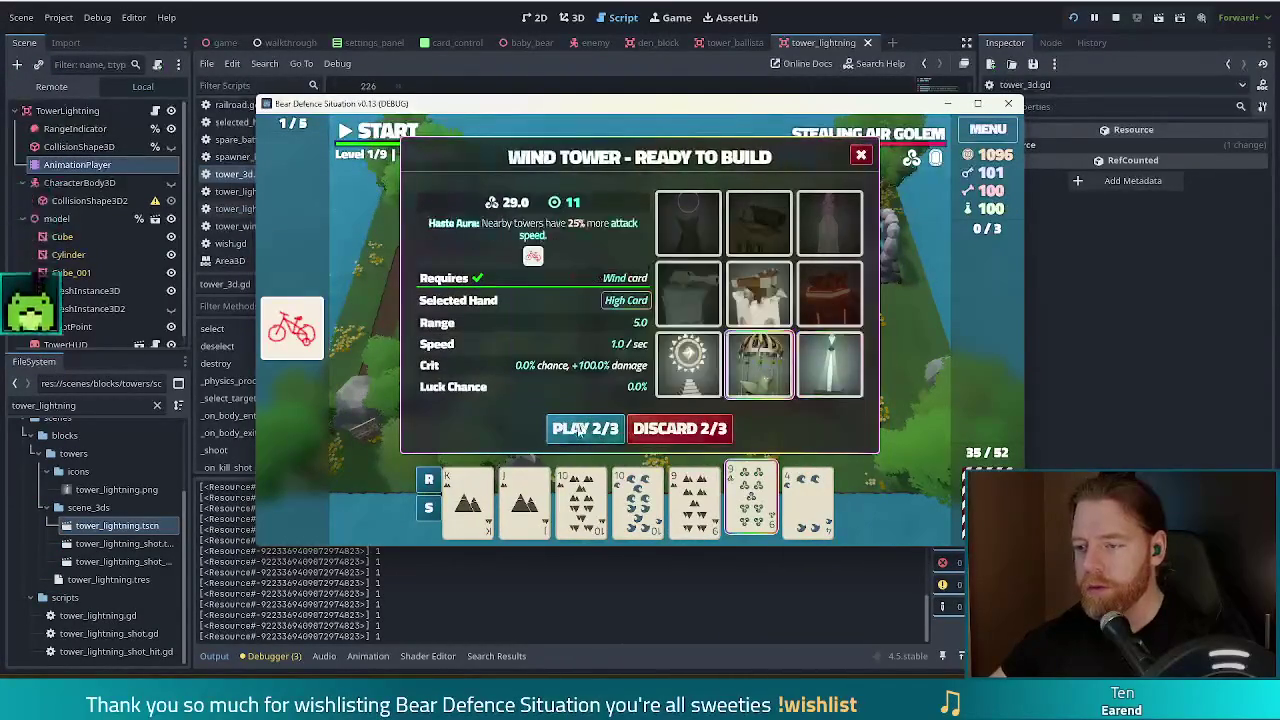
pyautogui.click(758, 365)
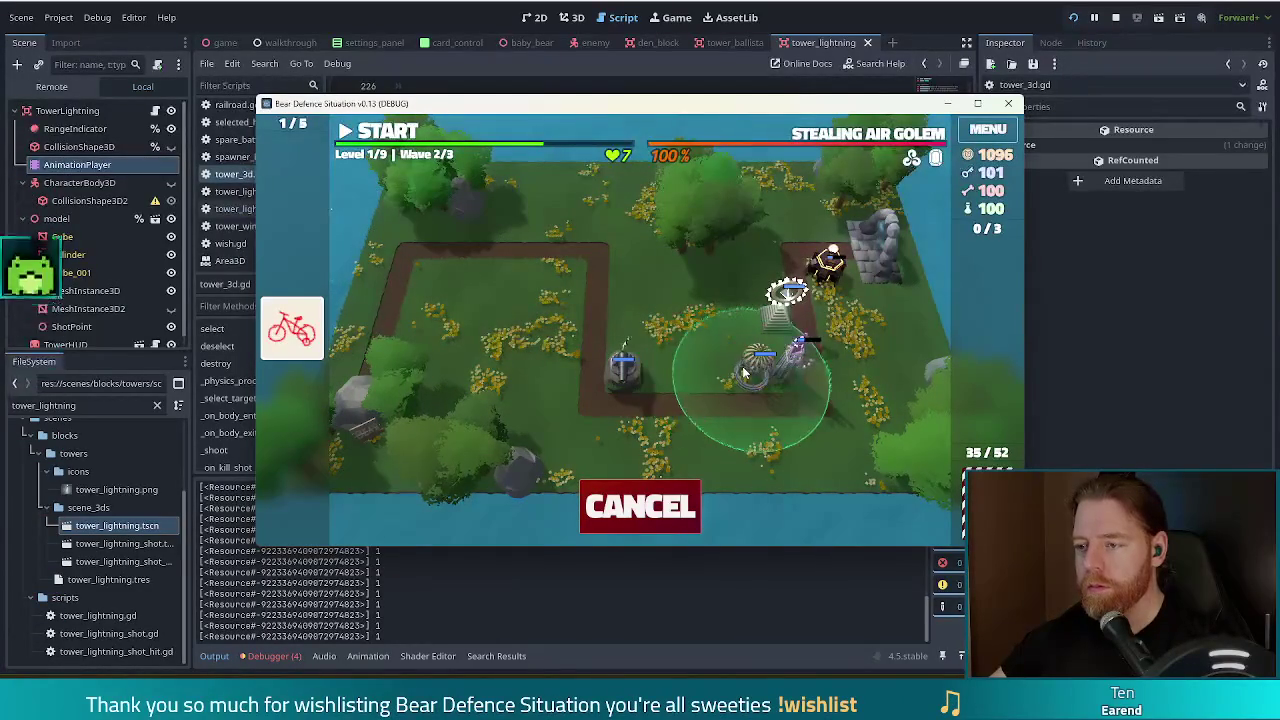
pyautogui.click(743, 372)
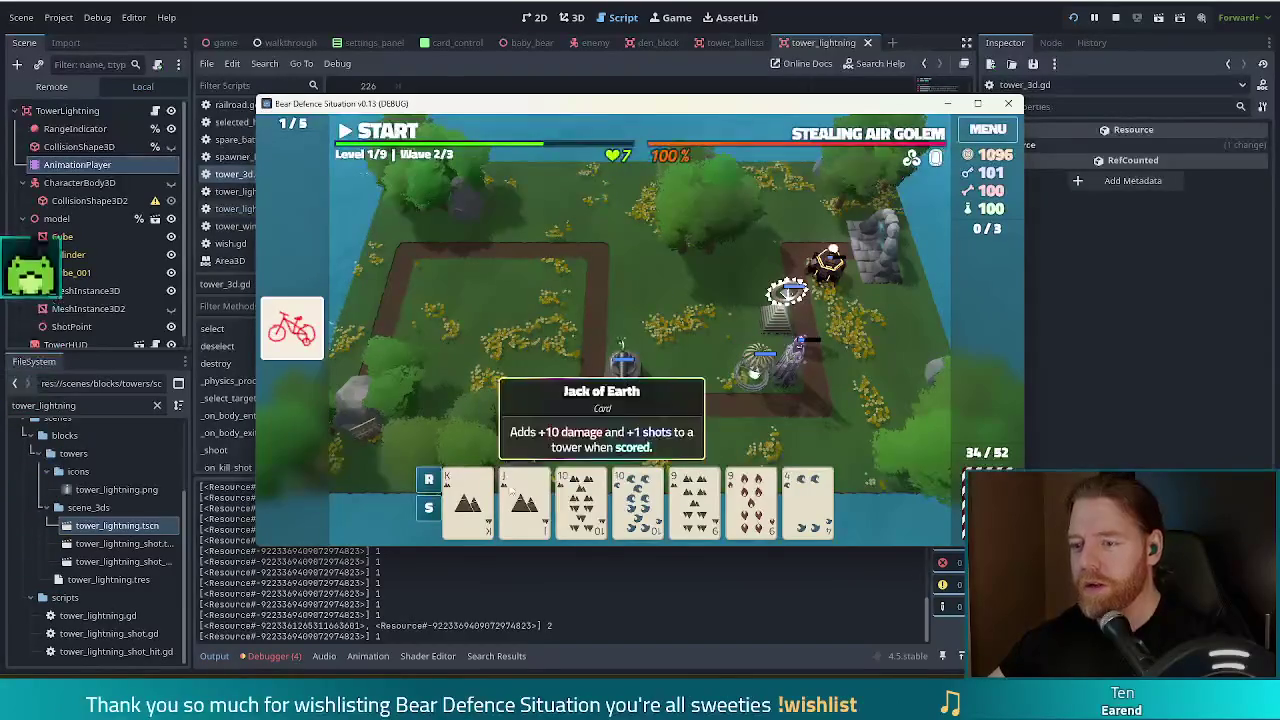
pyautogui.click(562, 482)
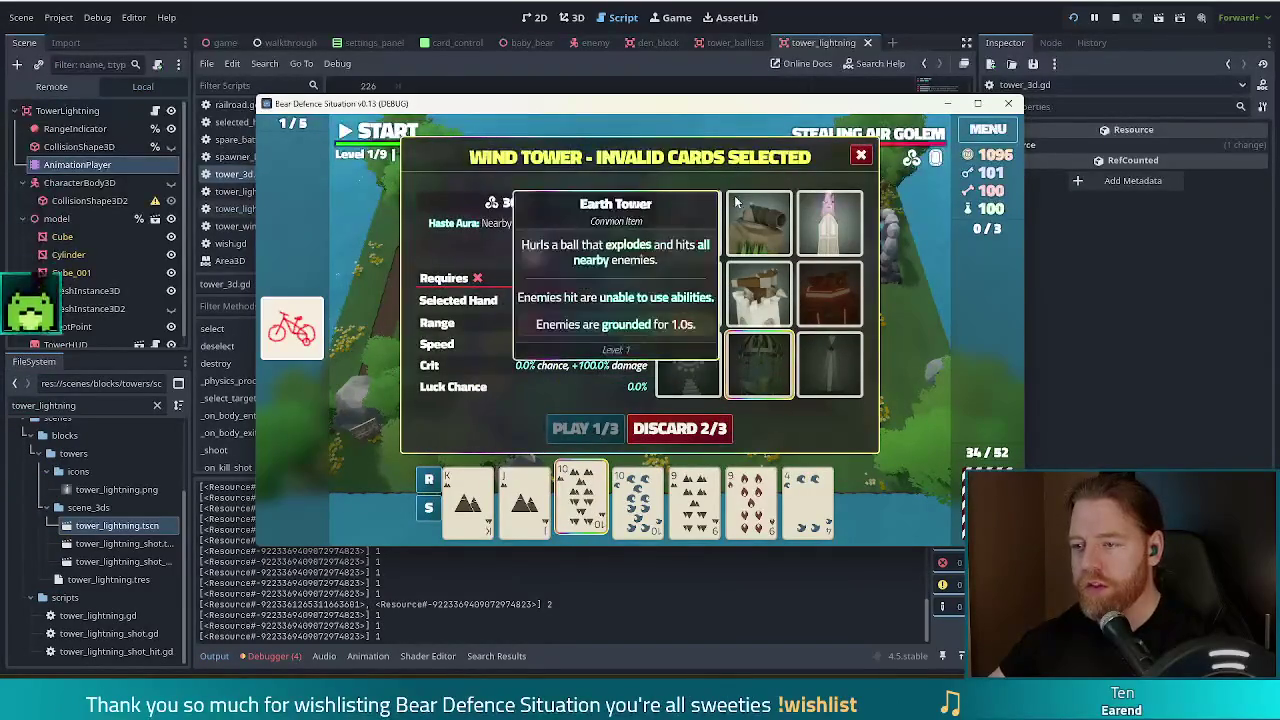
pyautogui.click(688, 293)
pyautogui.click(582, 428)
pyautogui.click(557, 275)
# - Inspect the missing %model node error in the editor's Debugger Errors, then return to the game
pyautogui.click(298, 657)
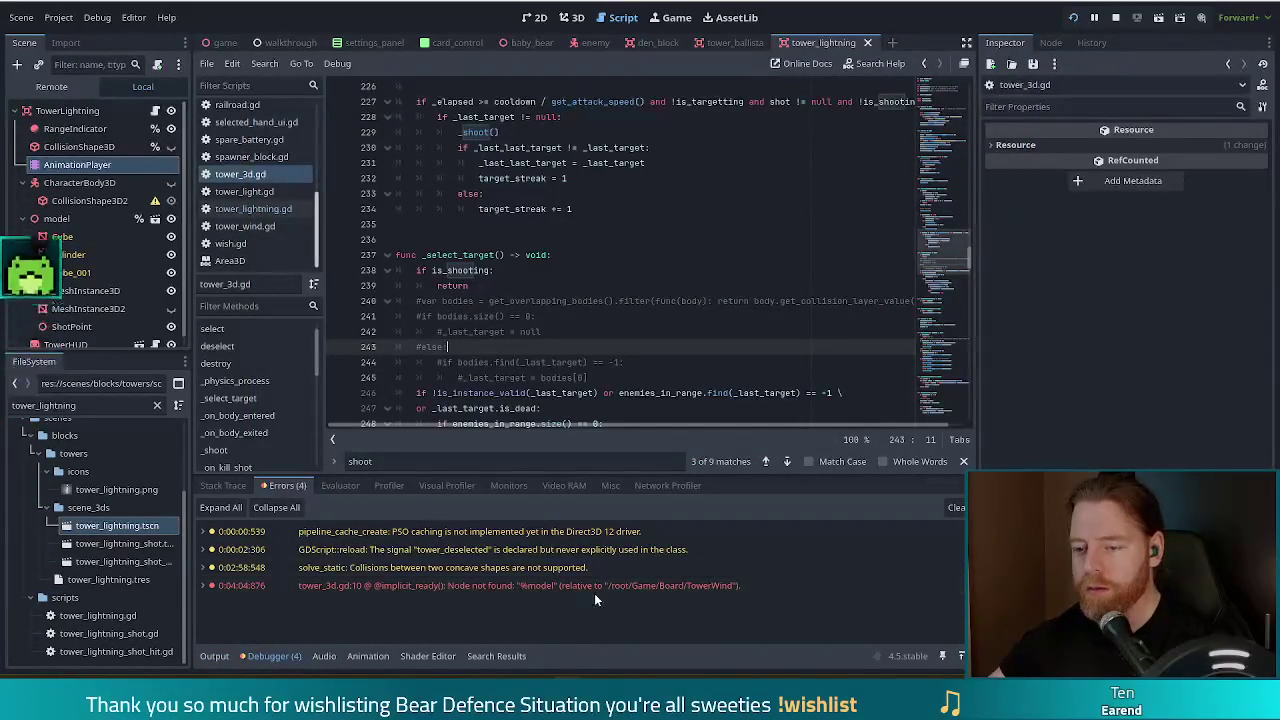
pyautogui.moveTo(716, 585)
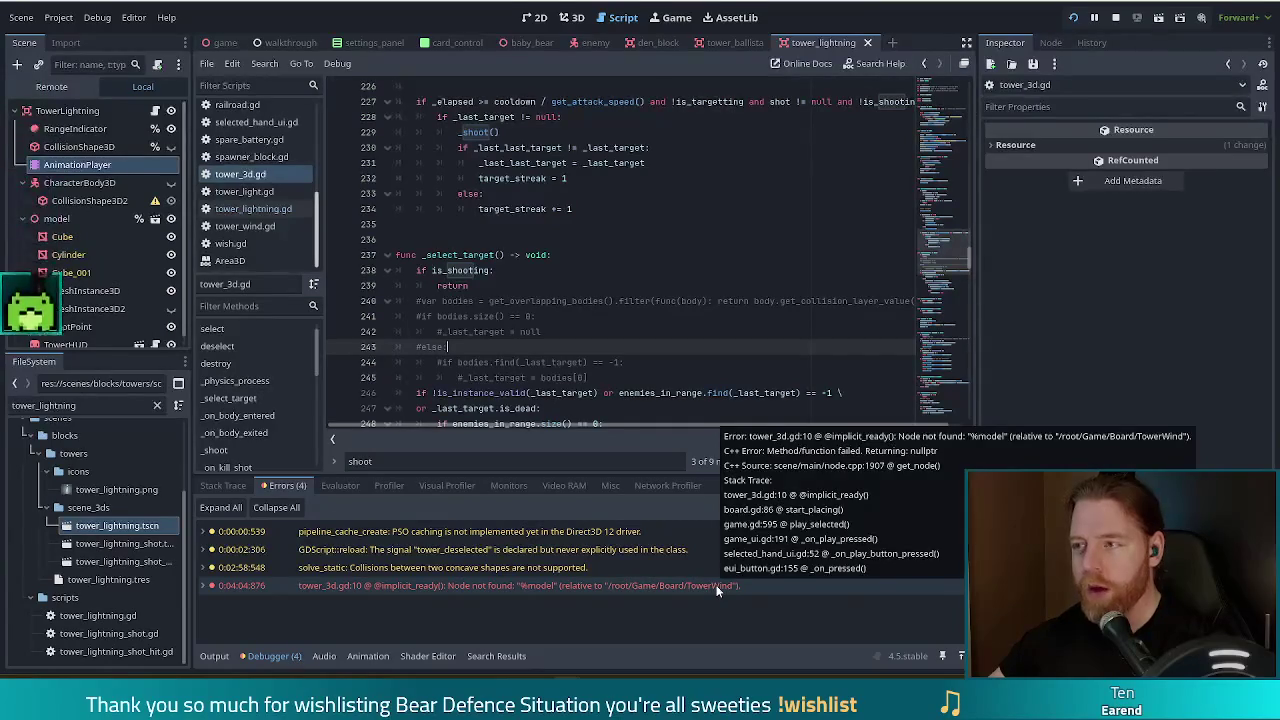
pyautogui.hotkey('alt', 'Tab')
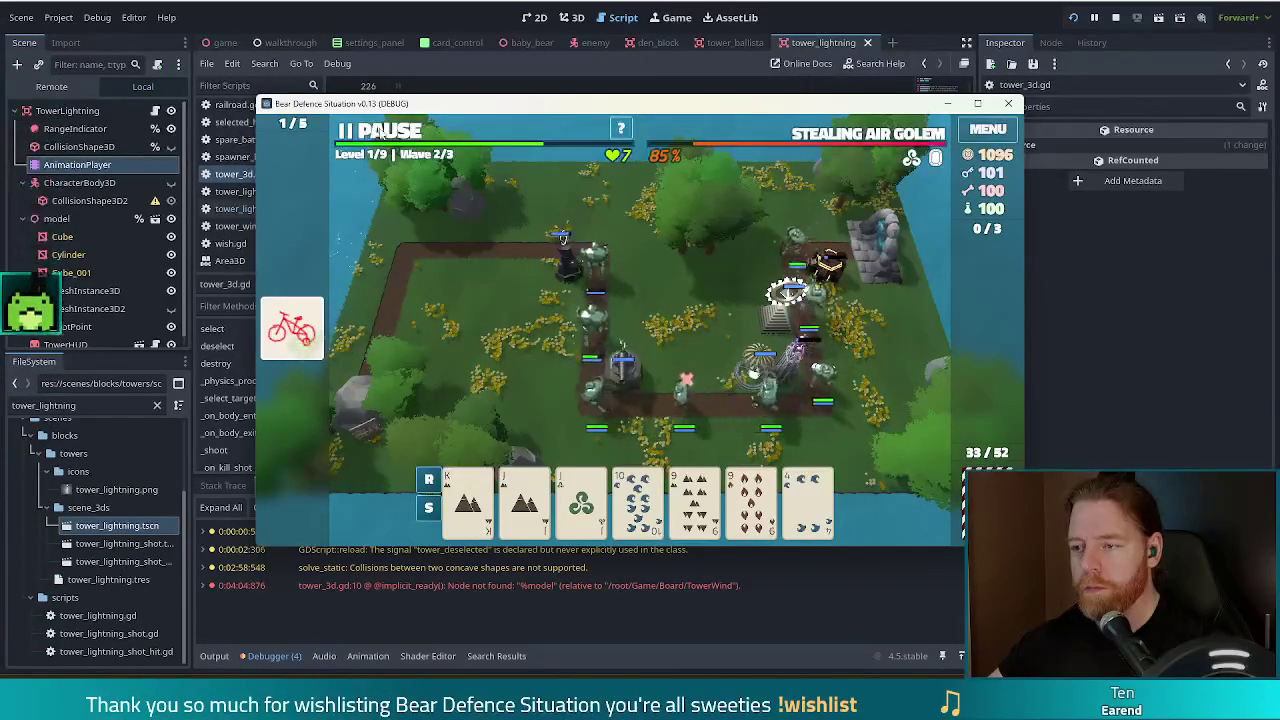
# - View and close the Arcane Tower's details, then stop the running game
pyautogui.click(806, 362)
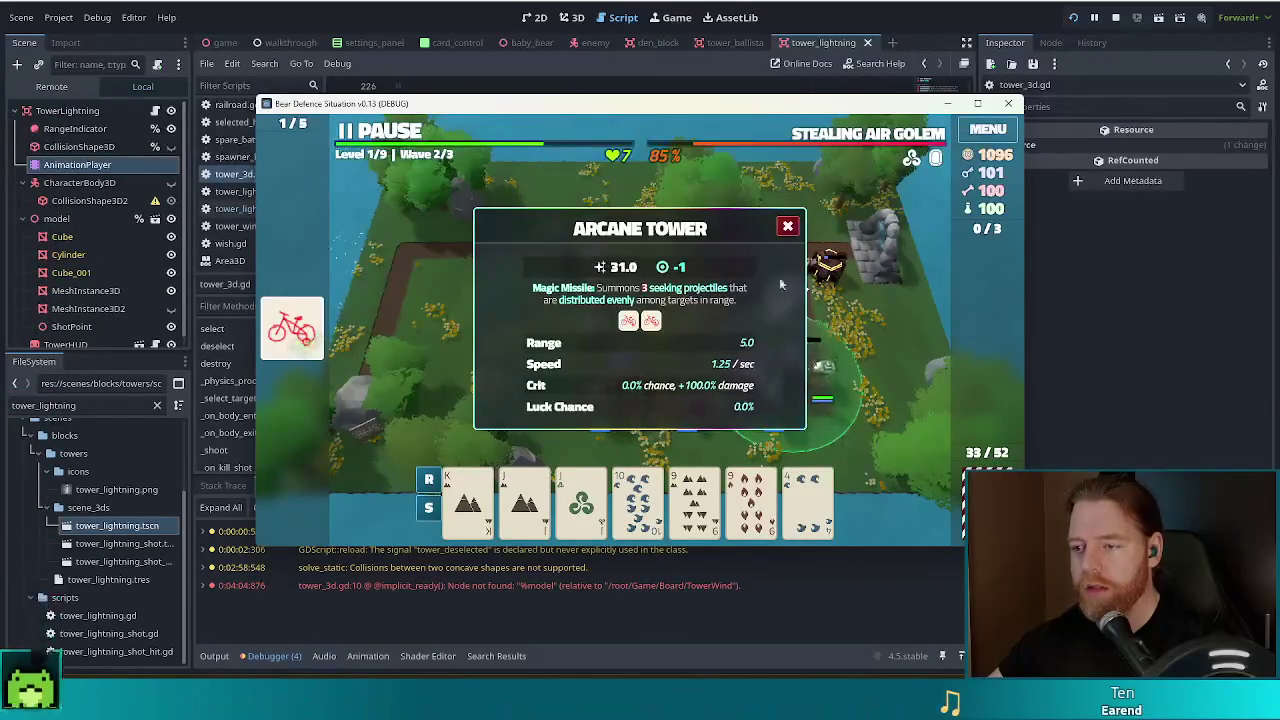
pyautogui.click(786, 223)
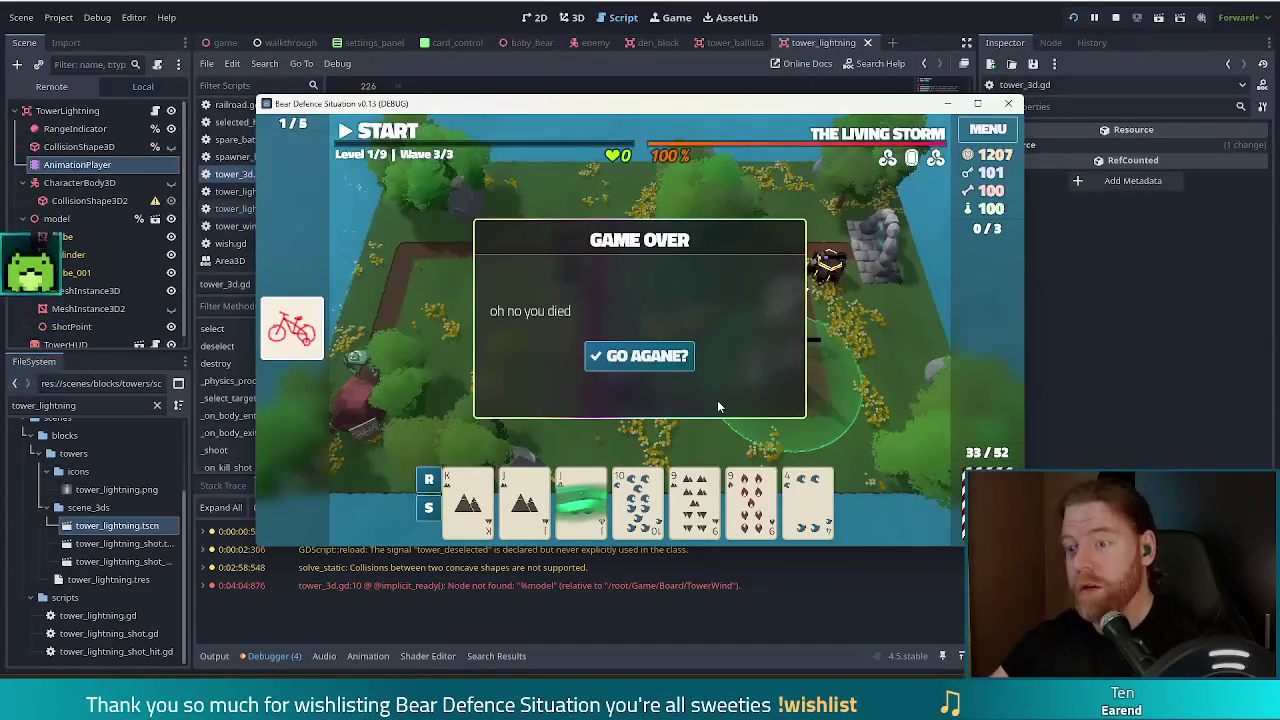
pyautogui.click(1115, 17)
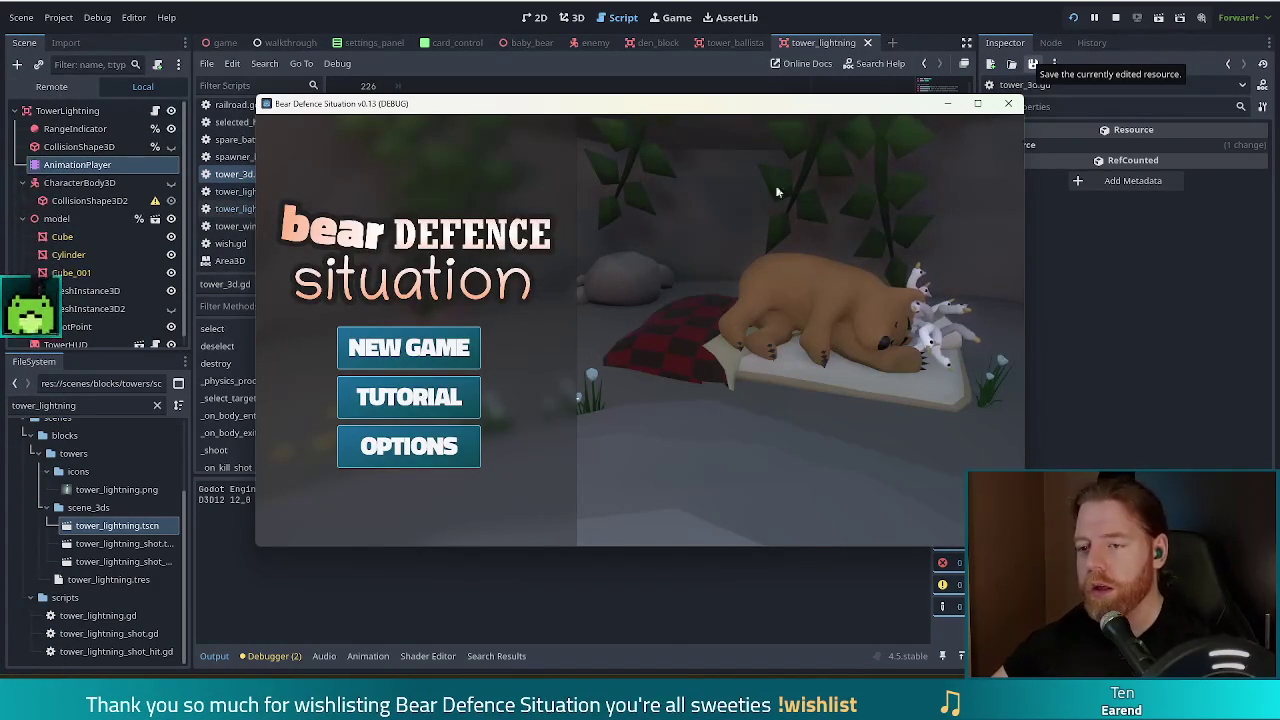
pyautogui.click(433, 353)
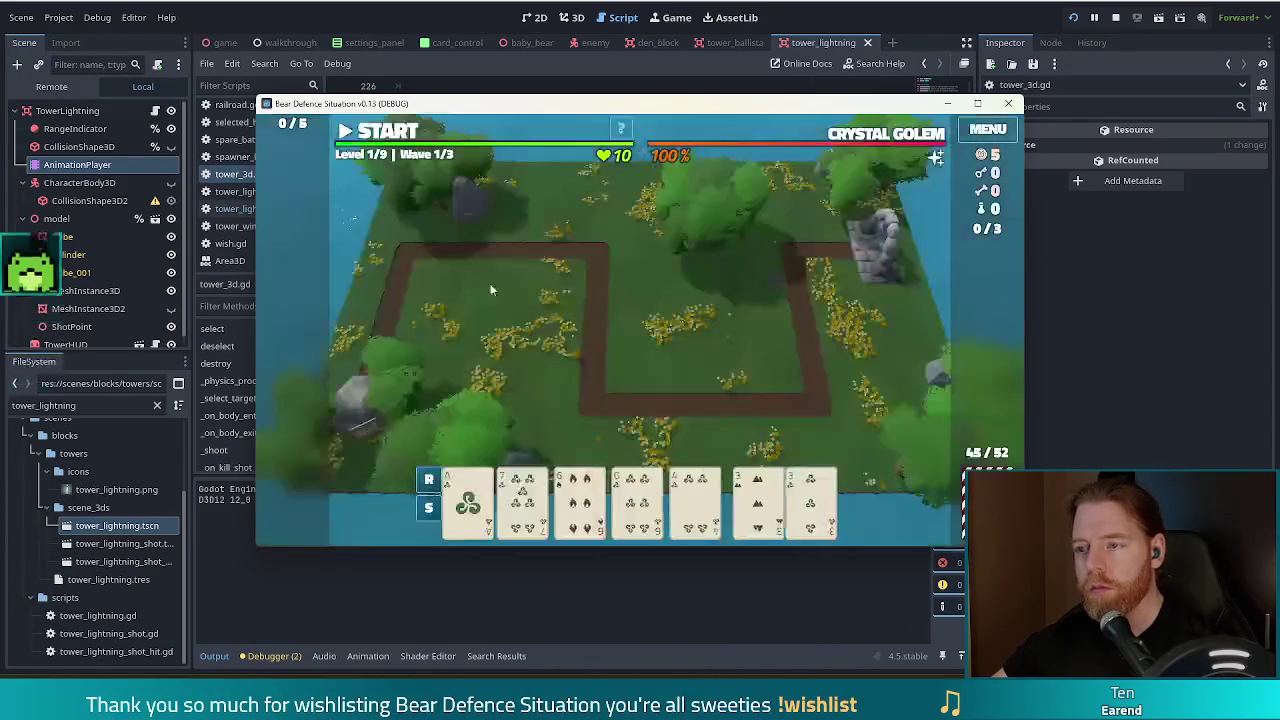
pyautogui.press('`')
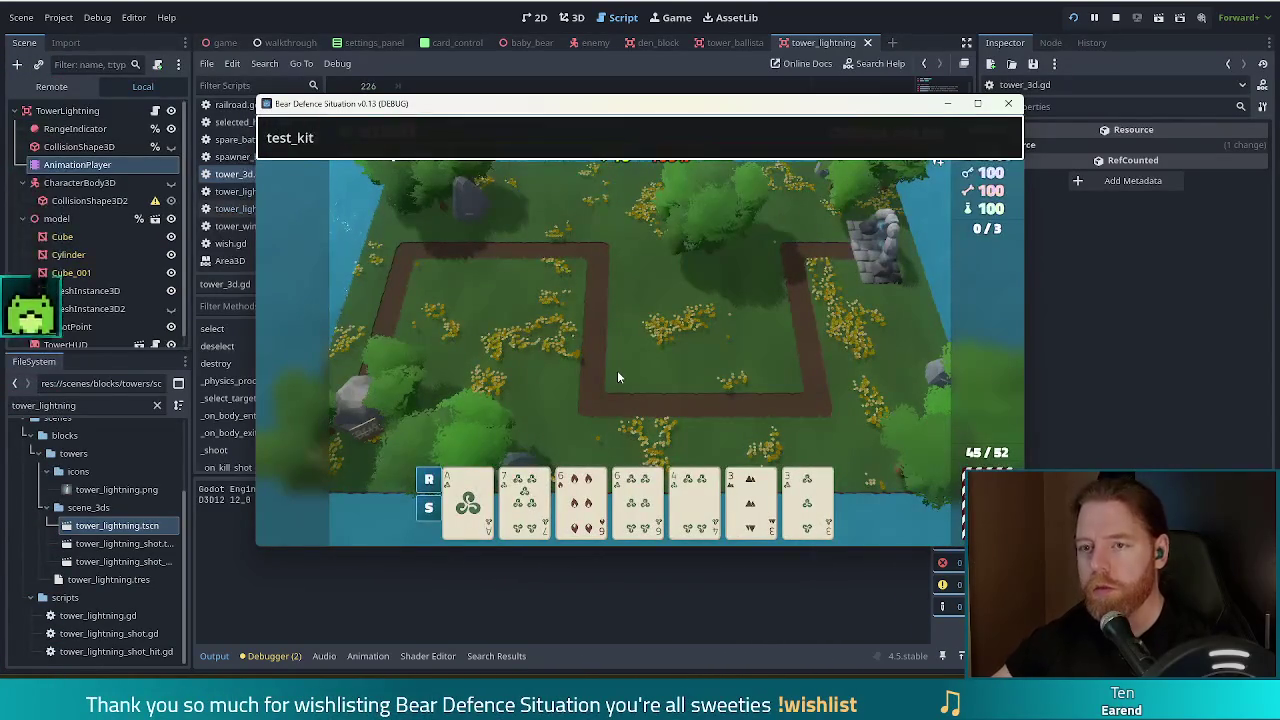
pyautogui.press('Return')
pyautogui.click(750, 495)
pyautogui.click(807, 495)
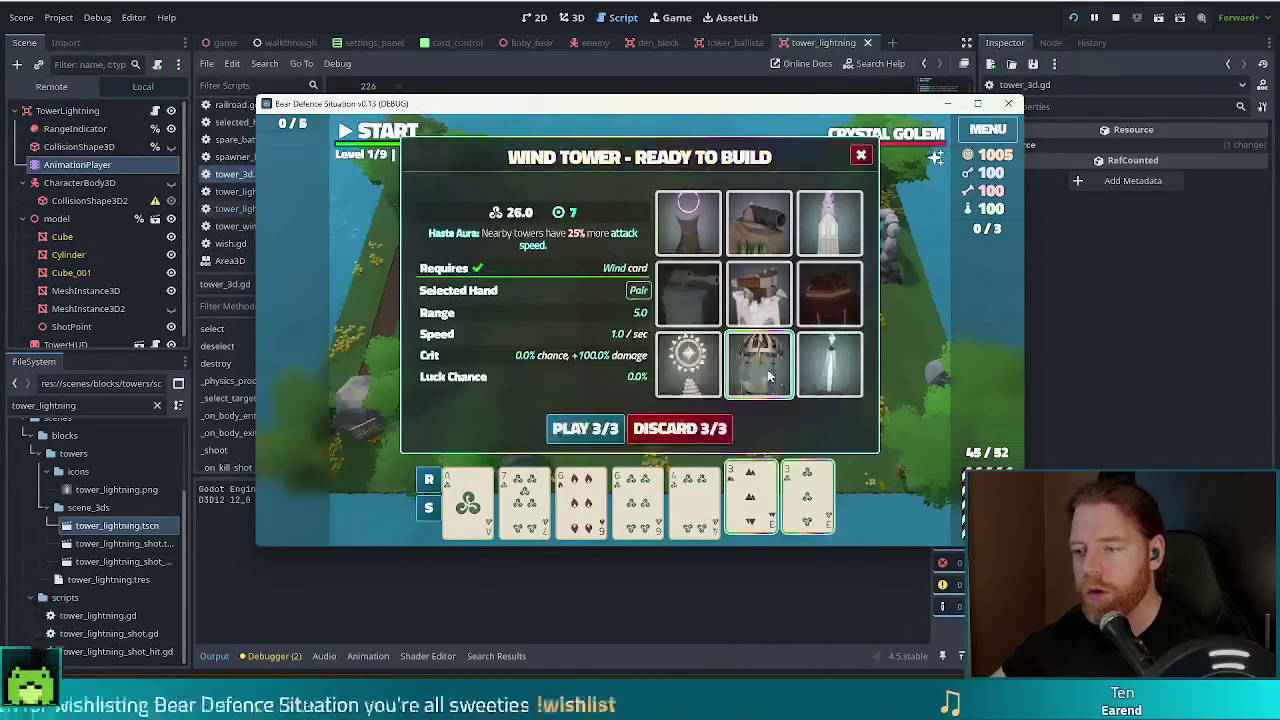
pyautogui.click(768, 375)
pyautogui.click(761, 352)
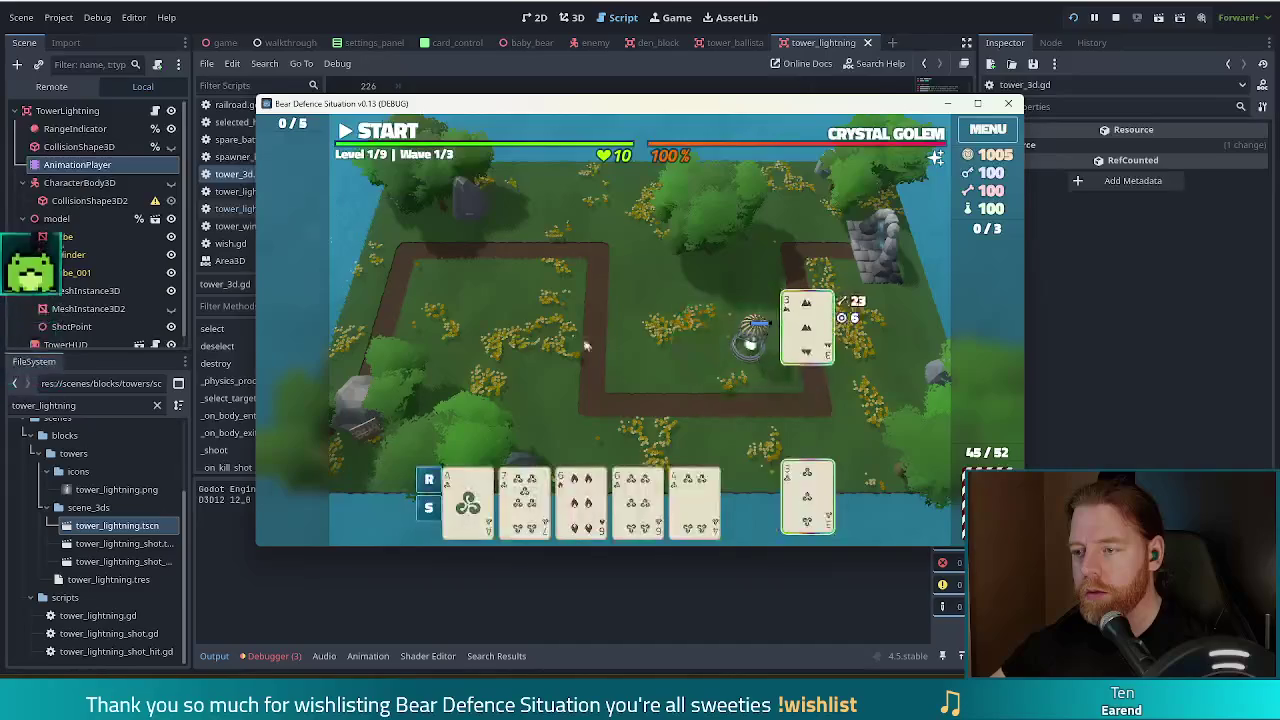
pyautogui.press('space')
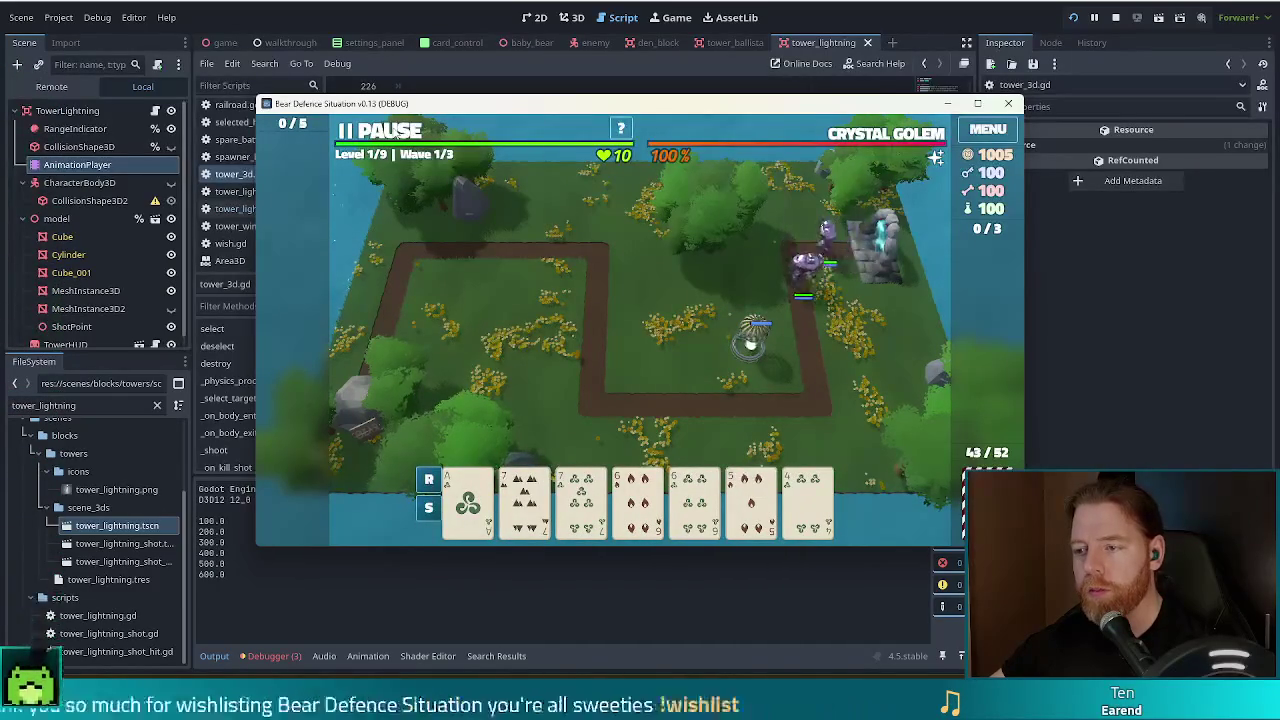
pyautogui.click(107, 443)
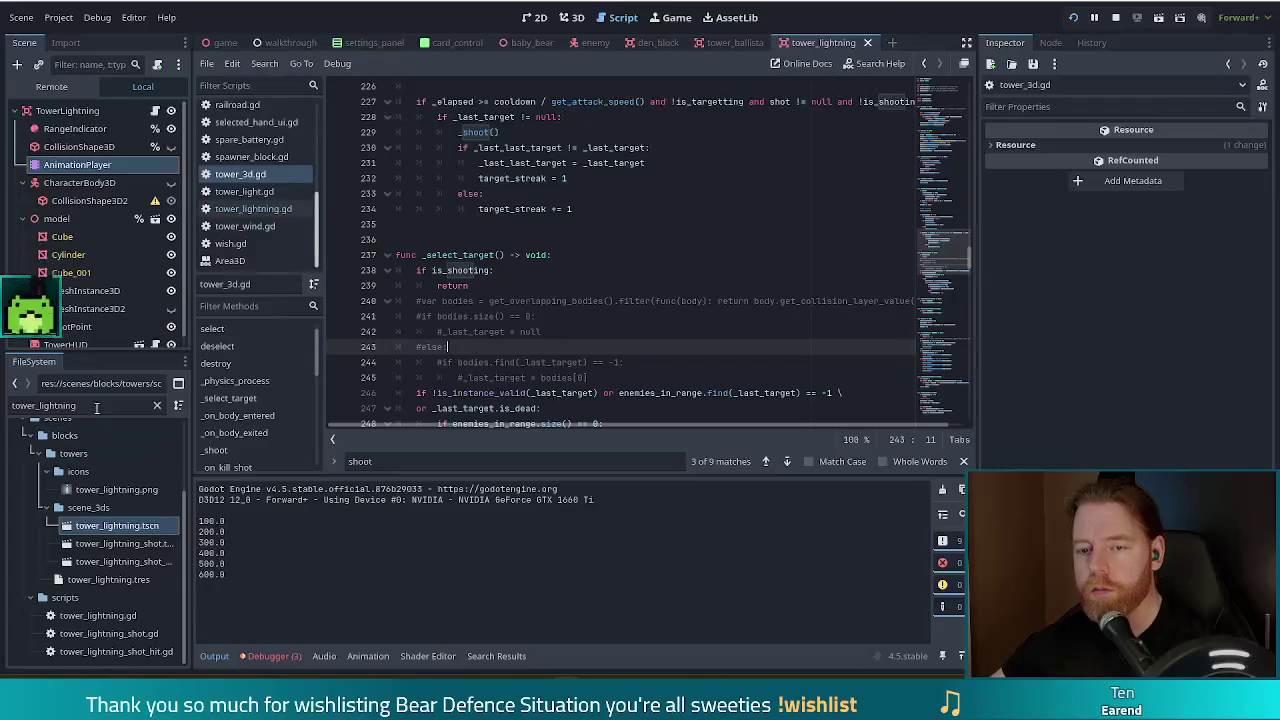
# - Close all scripts, filter FileSystem for tower_wind, and open tower_wind.gd and tower_wind.tscn
pyautogui.click(208, 66)
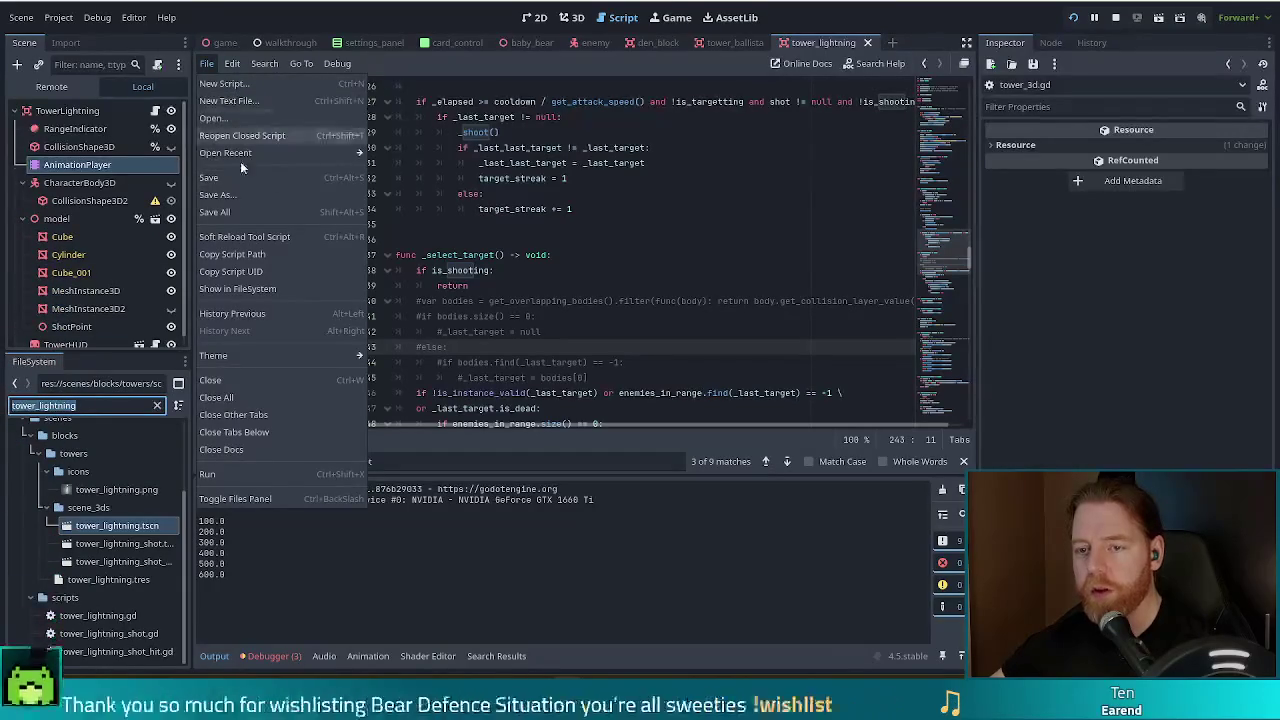
pyautogui.click(222, 402)
pyautogui.click(88, 404)
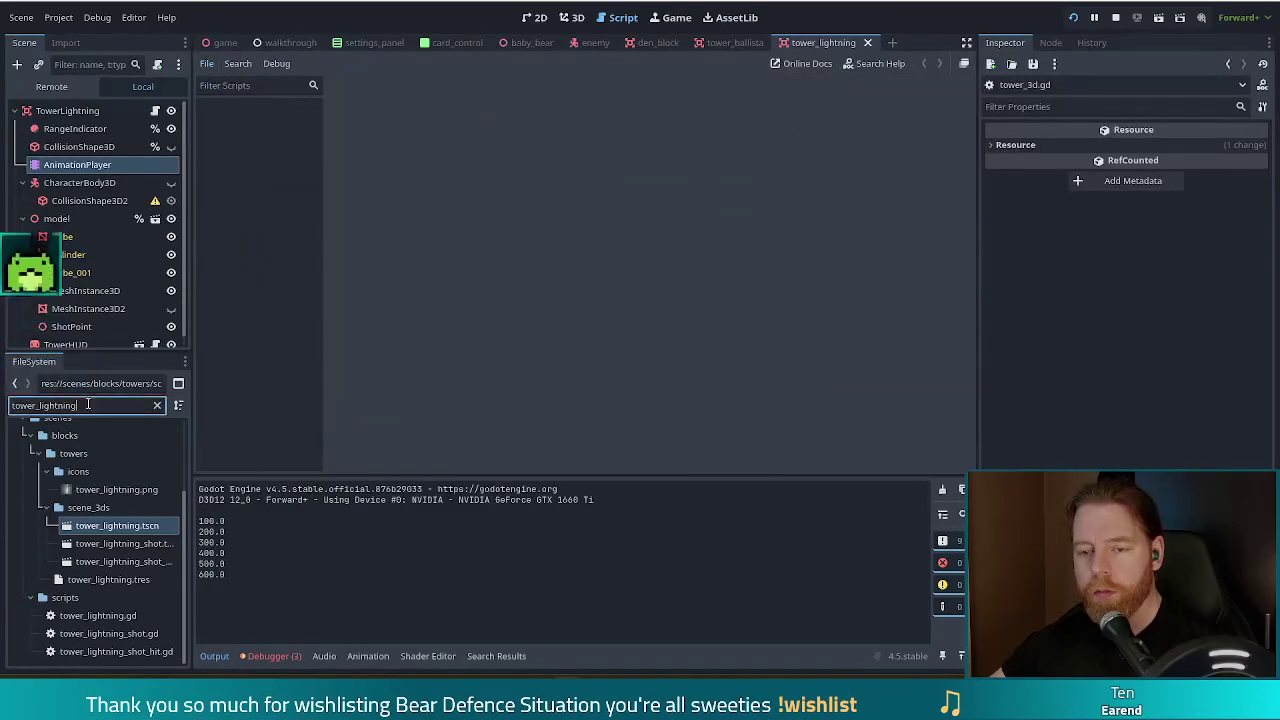
pyautogui.hotkey('ctrl', 'a')
pyautogui.write('tower_wind')
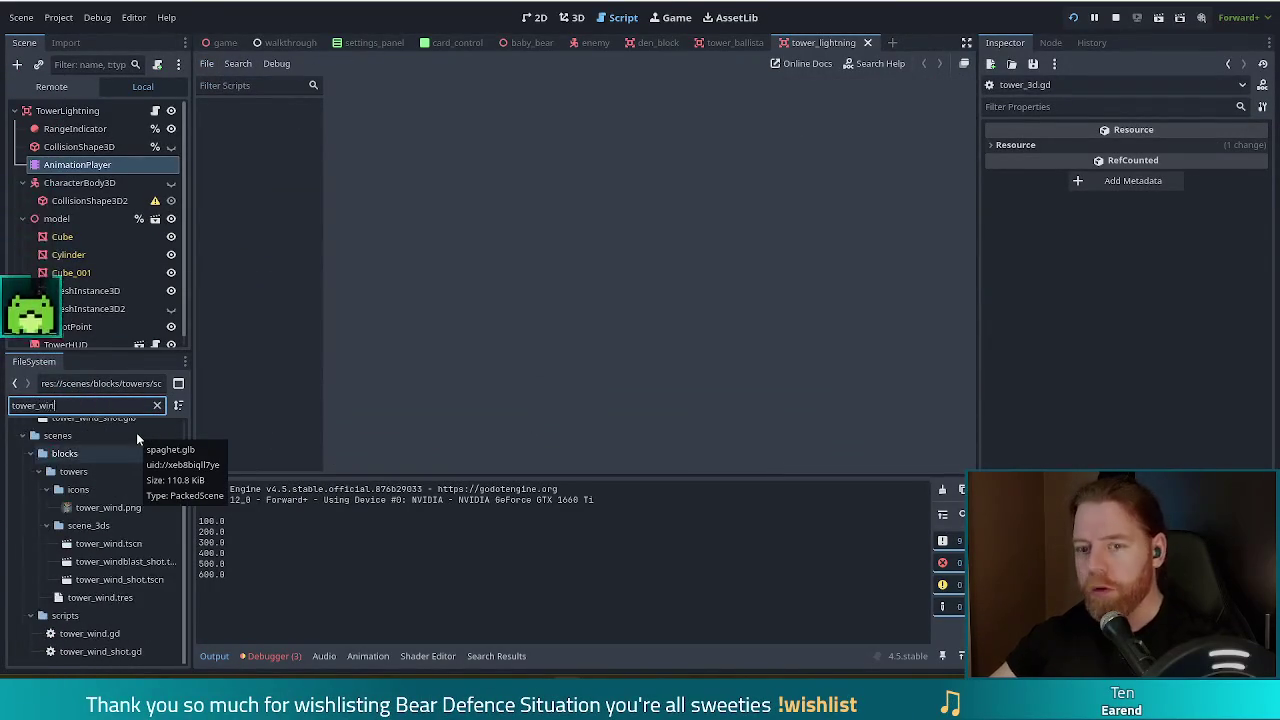
pyautogui.doubleClick(95, 634)
pyautogui.doubleClick(105, 545)
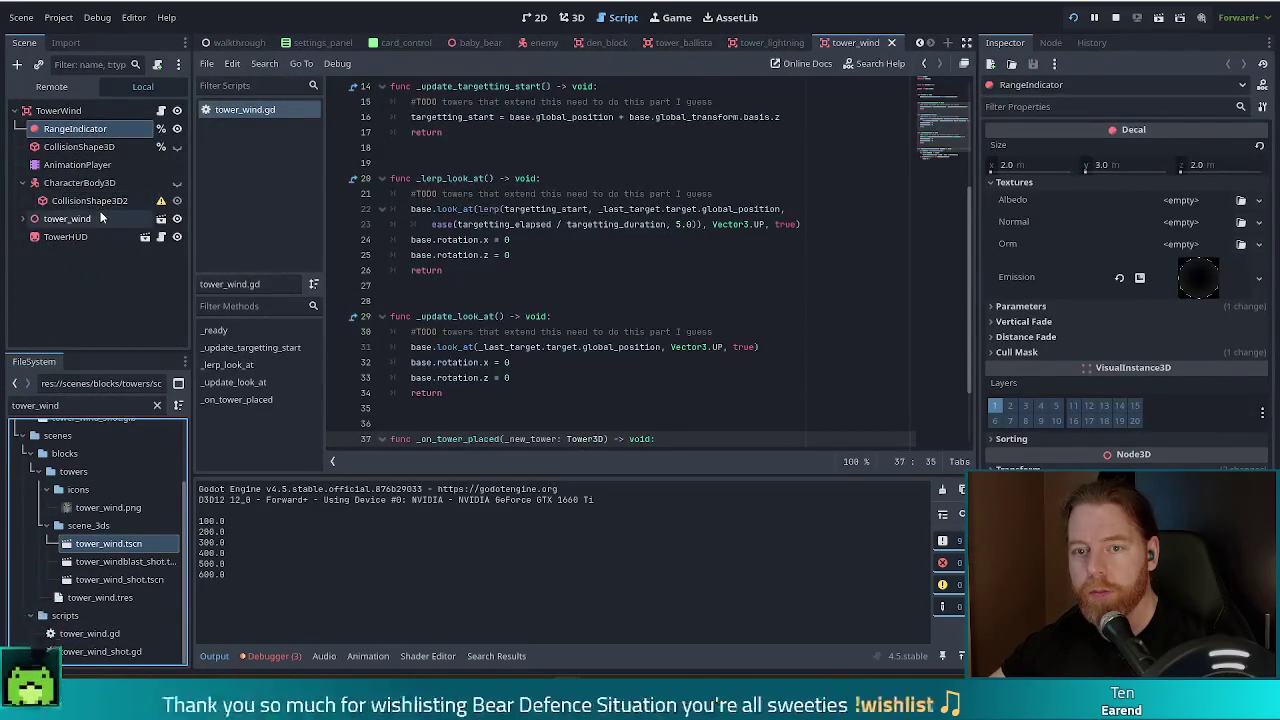
# - Rename the wind tower's root node to model, make it a unique name, and save the scene
pyautogui.click(83, 220)
pyautogui.doubleClick(83, 220)
pyautogui.write('model')
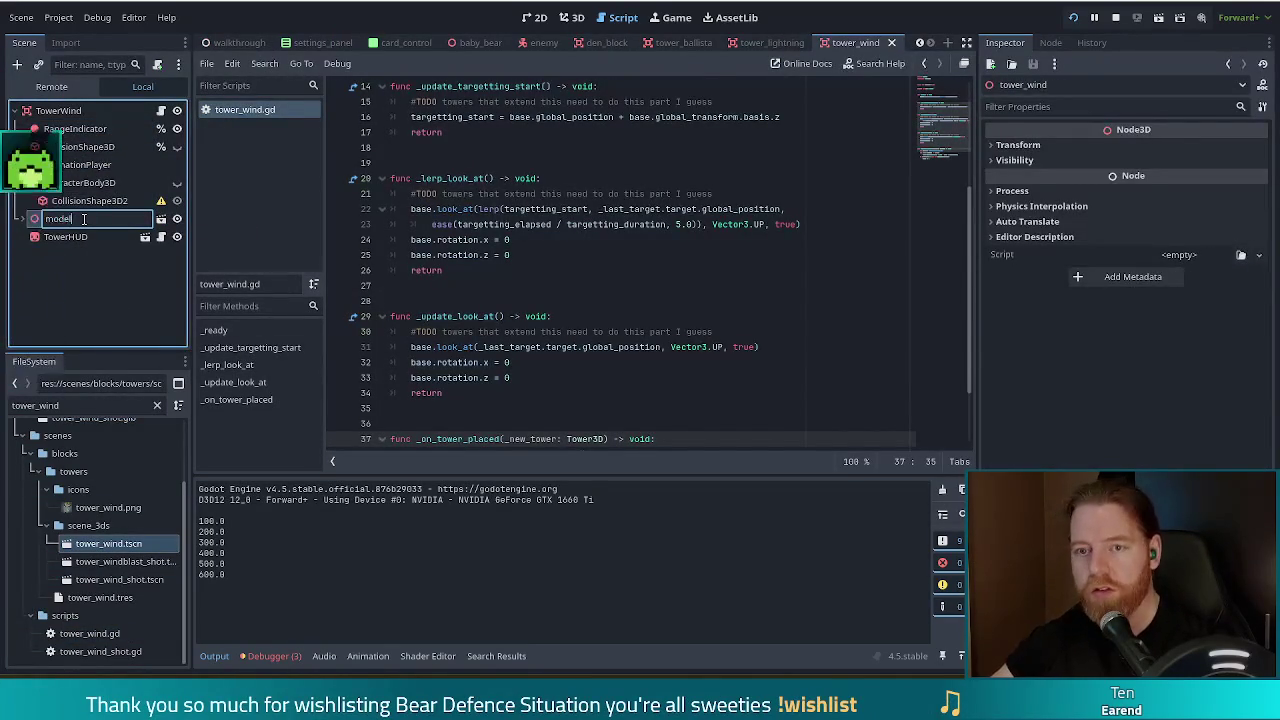
pyautogui.press('Return')
pyautogui.rightClick(84, 220)
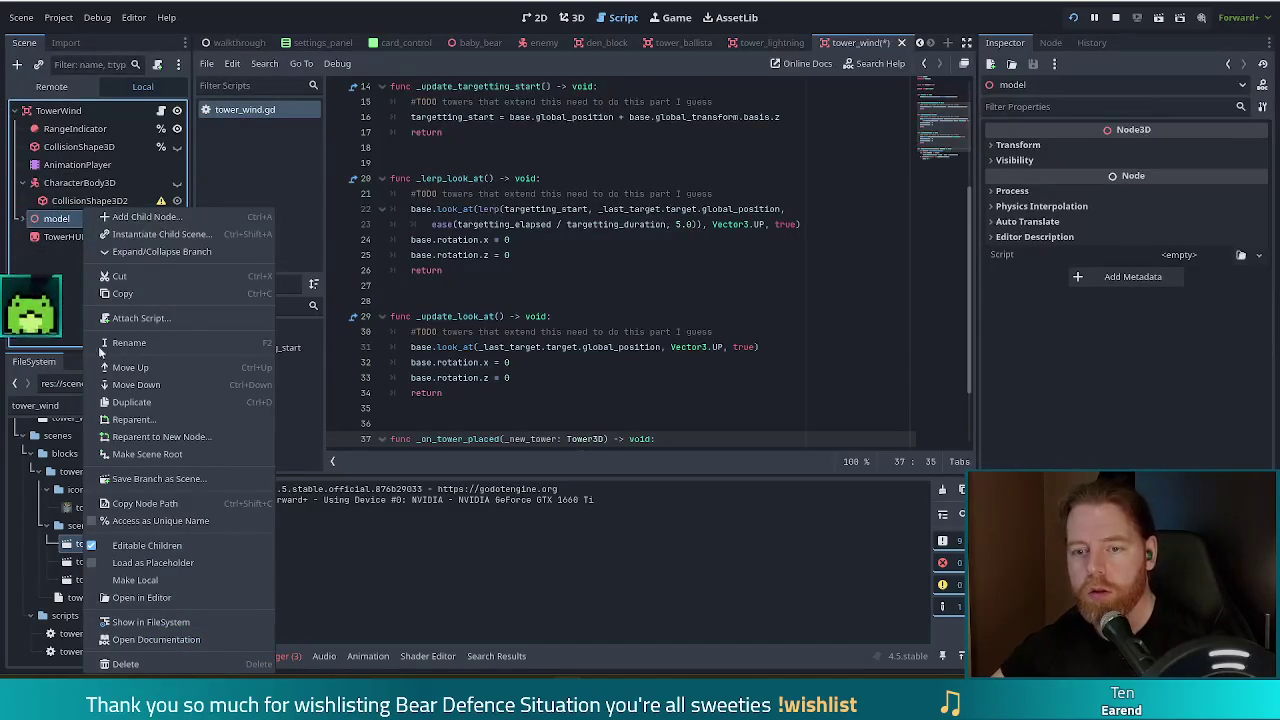
pyautogui.click(180, 520)
pyautogui.hotkey('ctrl', 's')
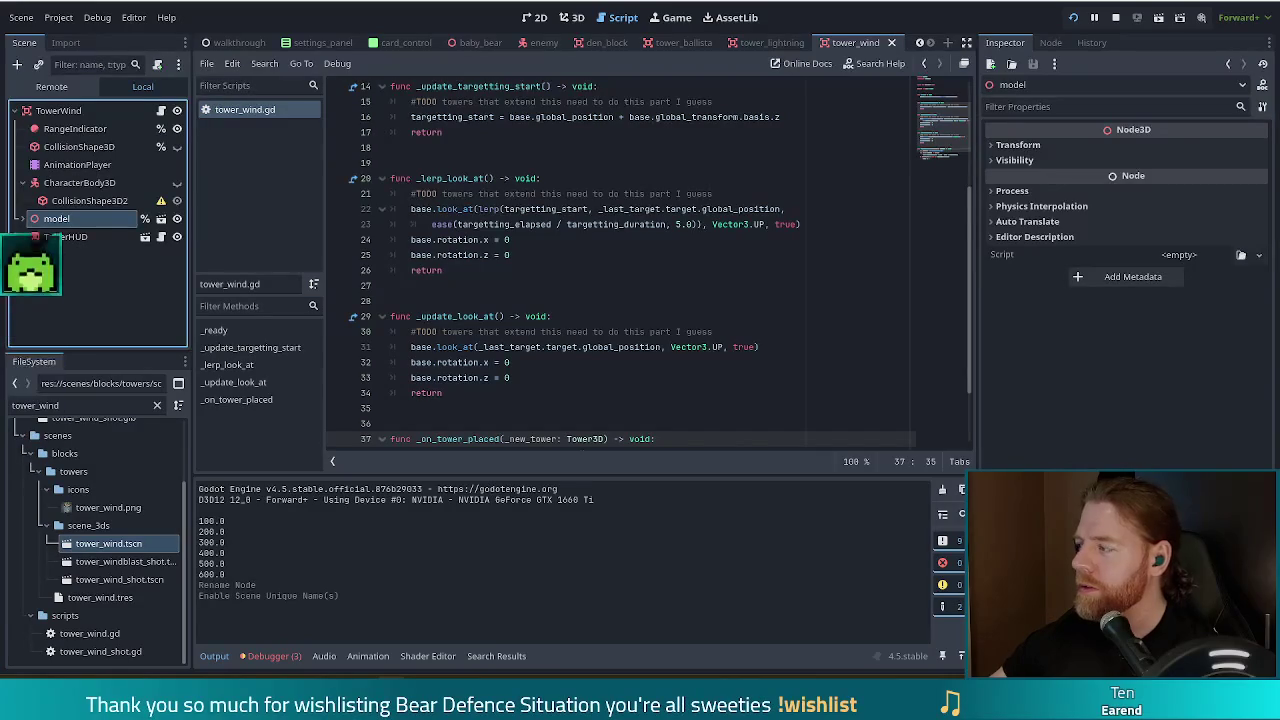
pyautogui.hotkey('alt', 'Tab')
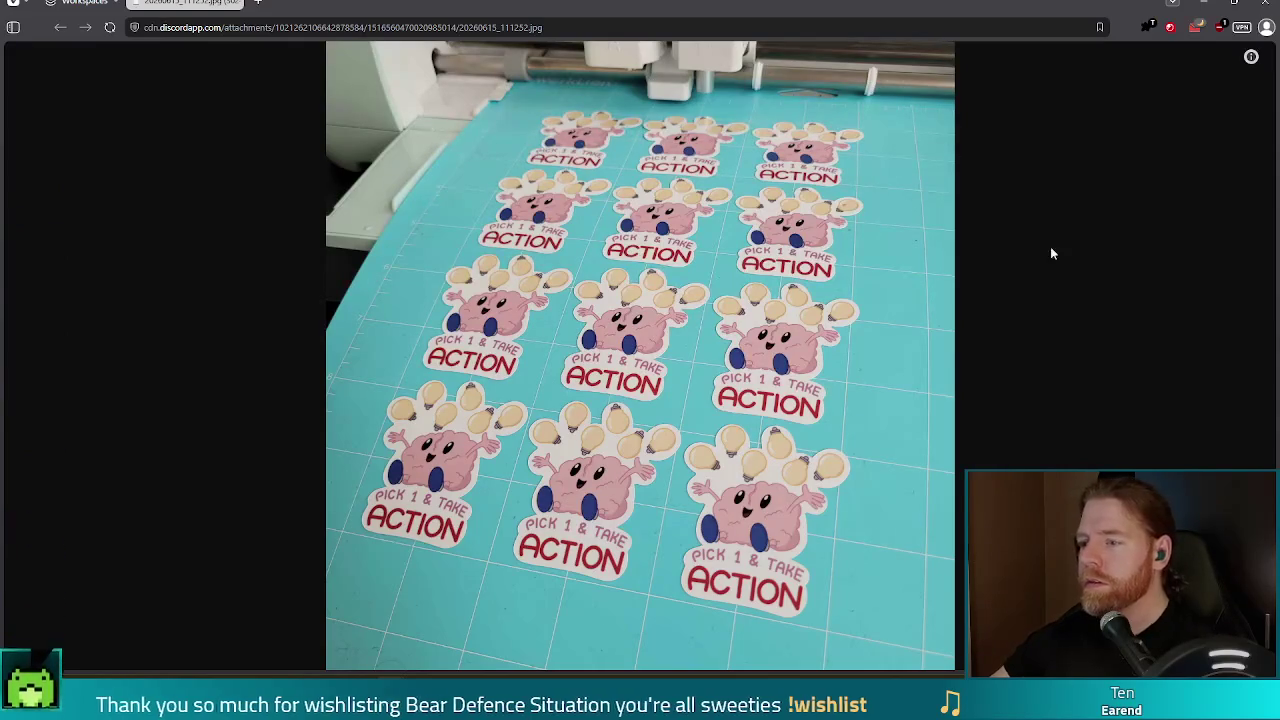
# - Close the Chrome window showing the brain-sticker photo
pyautogui.click(1268, 4)
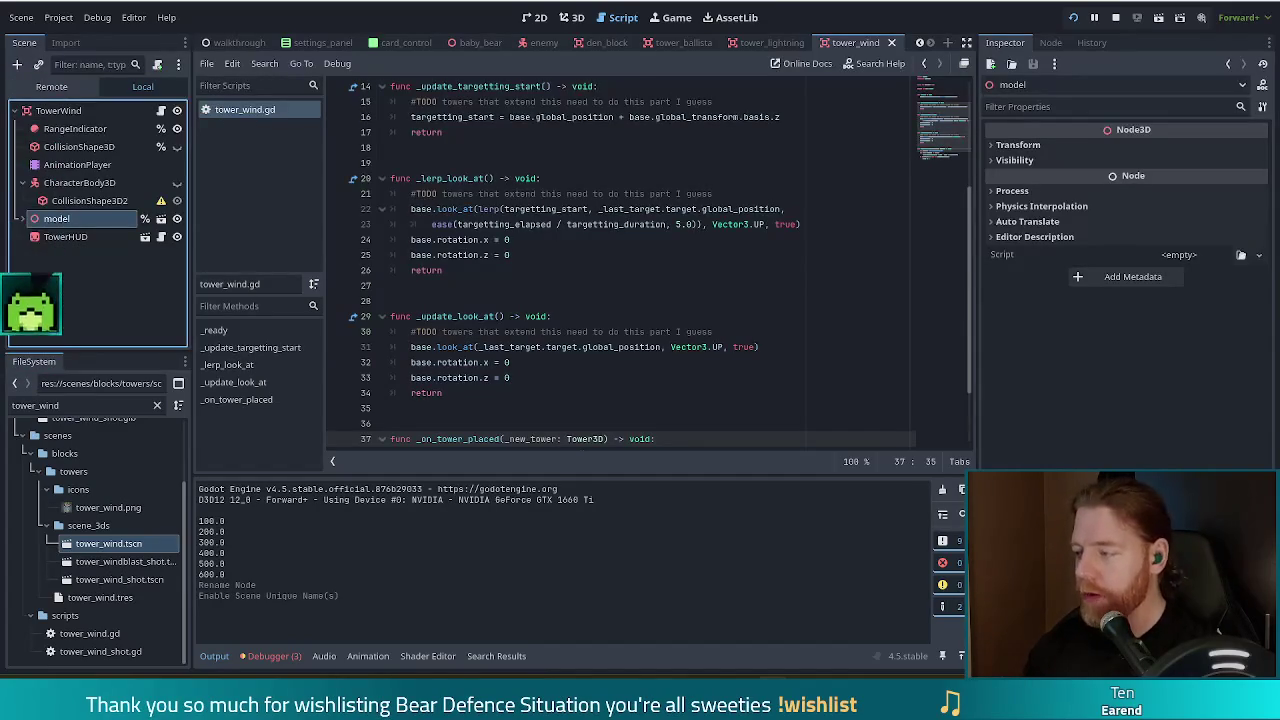
# - Add super() as the last line of _ready in tower_wind.gd and save it
pyautogui.click(623, 285)
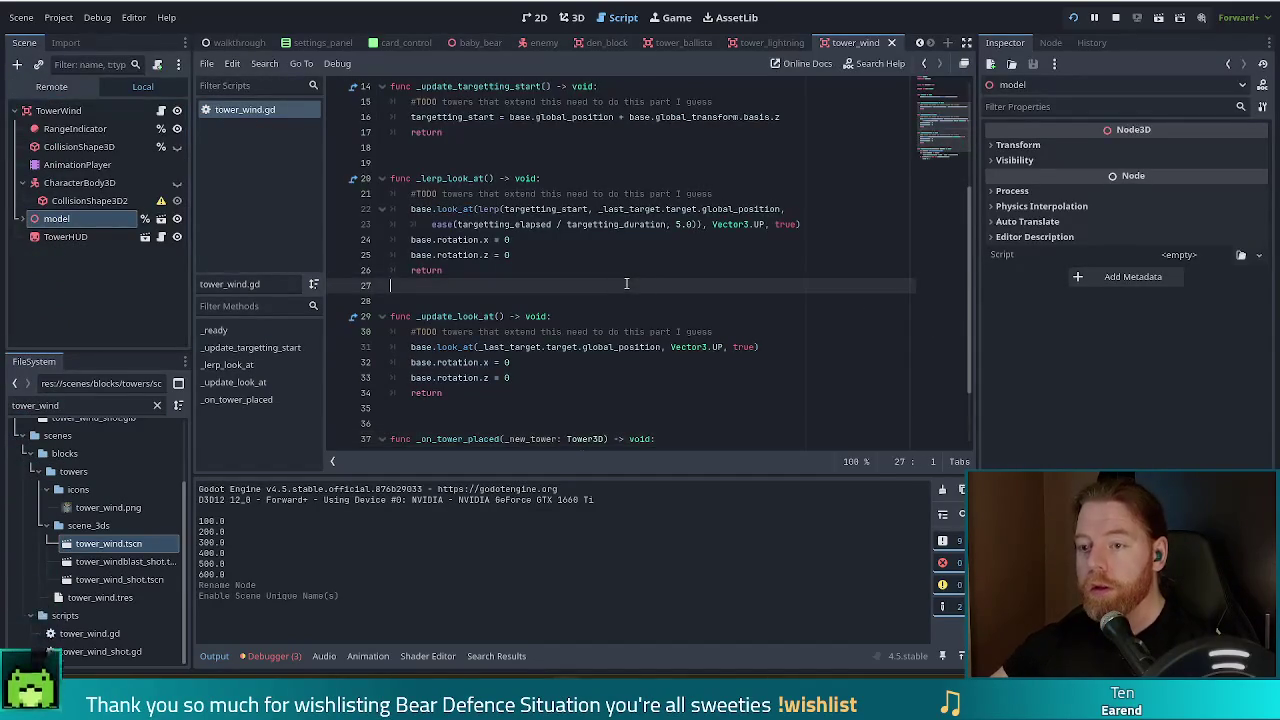
pyautogui.scroll(-2, 938, 158)
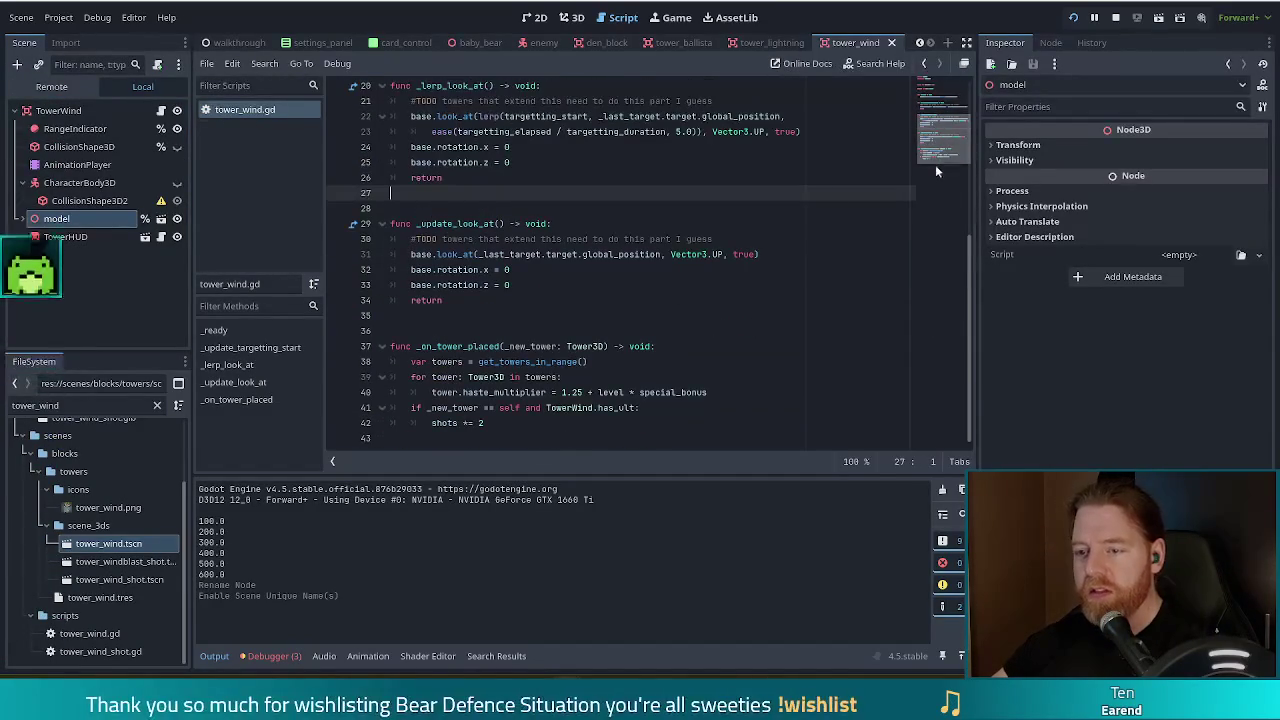
pyautogui.click(650, 300)
pyautogui.scroll(5, 656, 311)
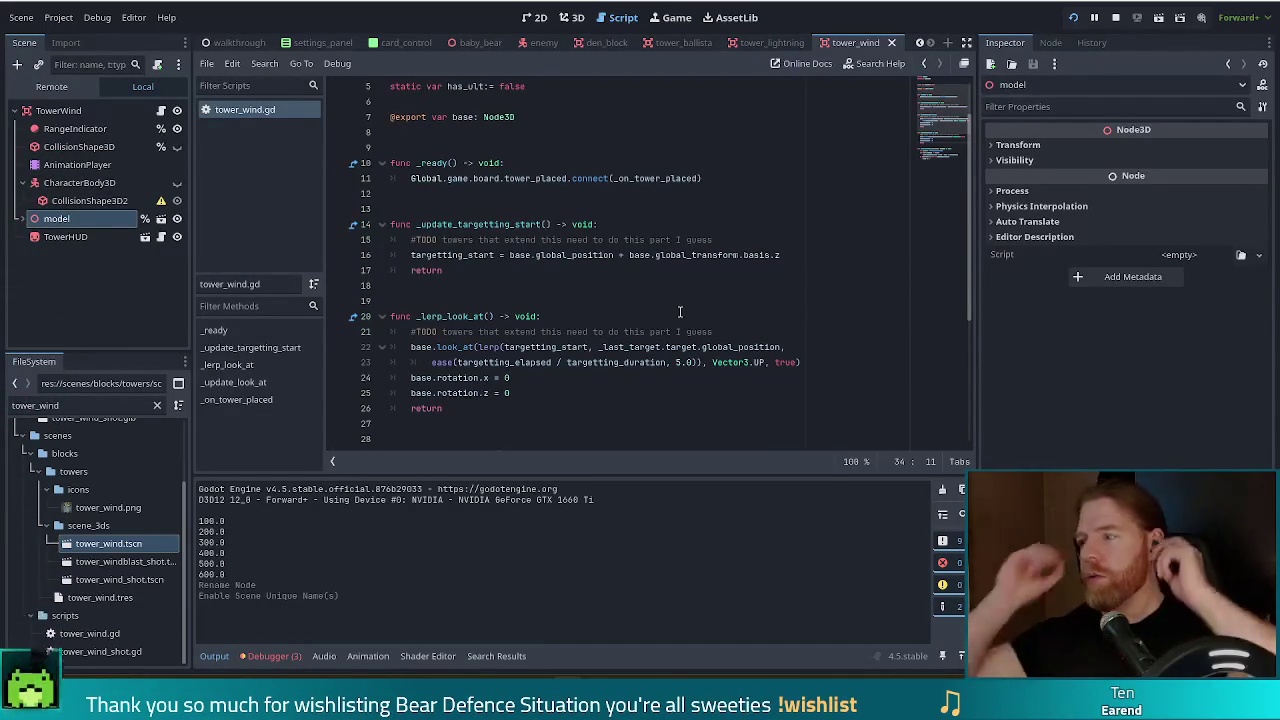
pyautogui.click(728, 180)
pyautogui.press('Return')
pyautogui.write('()')
pyautogui.hotkey('ctrl', 's')
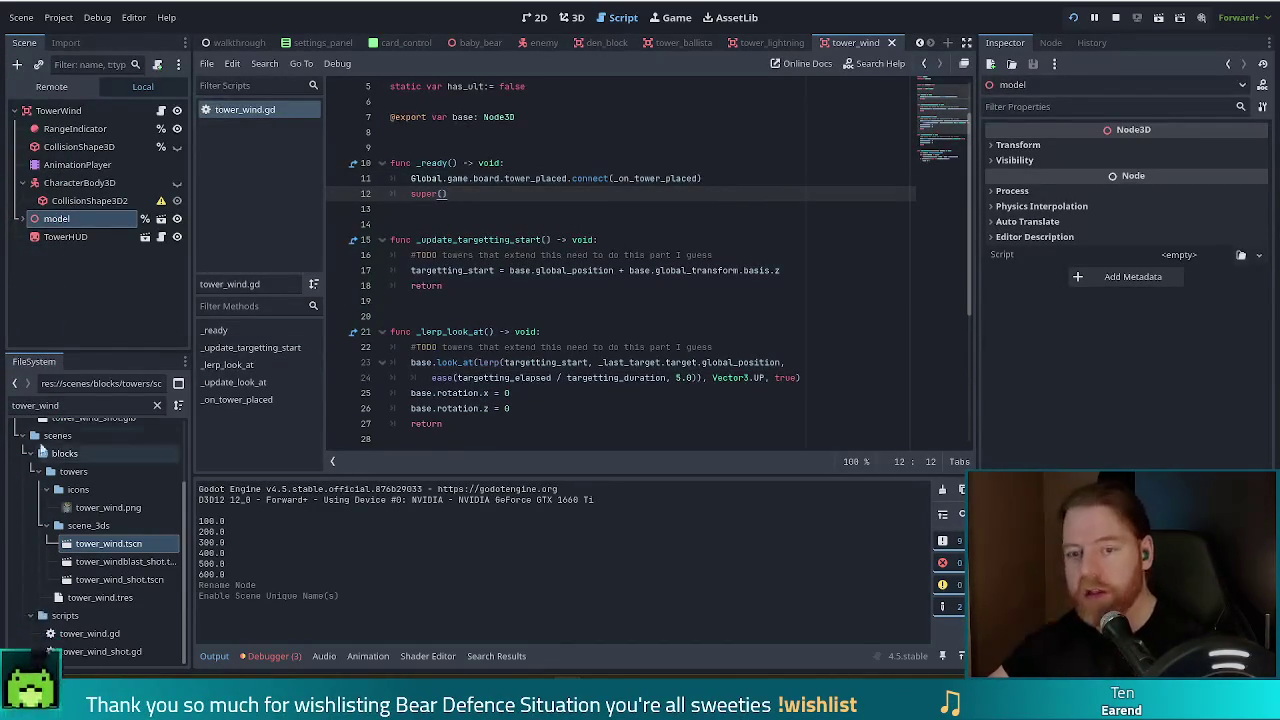
# - Add super() at the end of _ready in tower_light.gd, save, and relaunch the game with F5
pyautogui.doubleClick(90, 405)
pyautogui.write('tower_light')
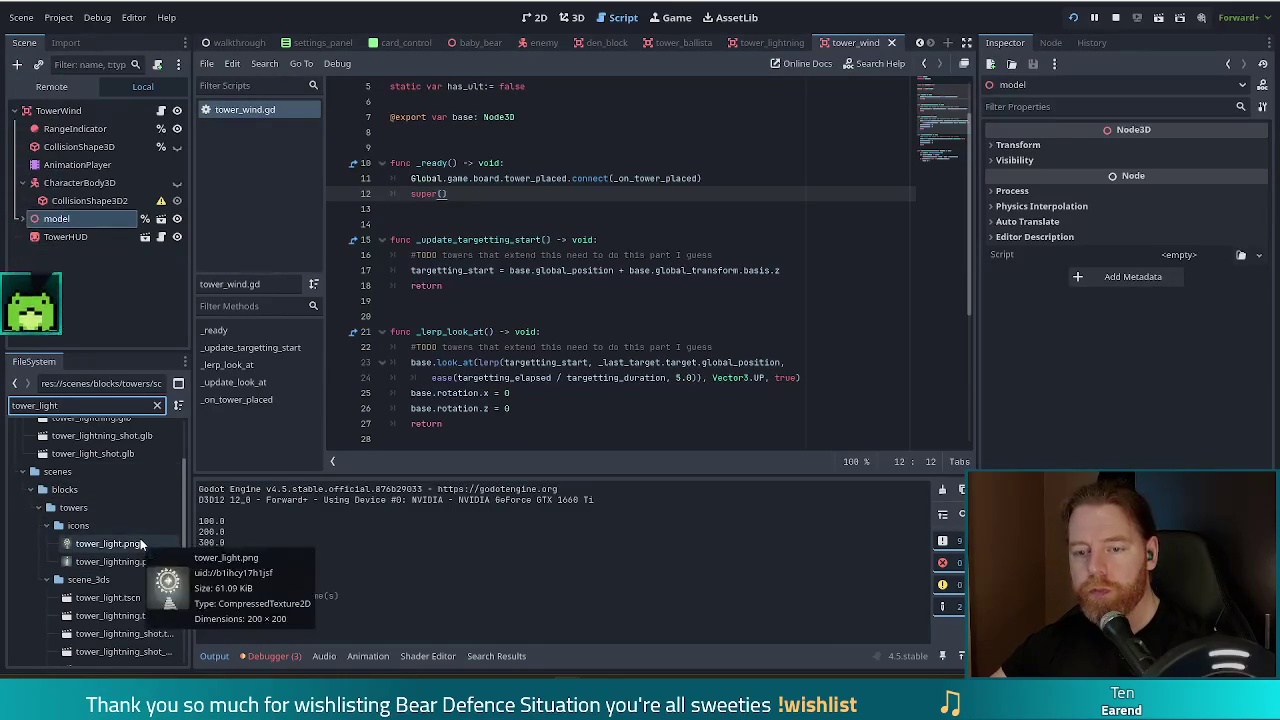
pyautogui.scroll(-3, 120, 548)
pyautogui.scroll(-2, 136, 552)
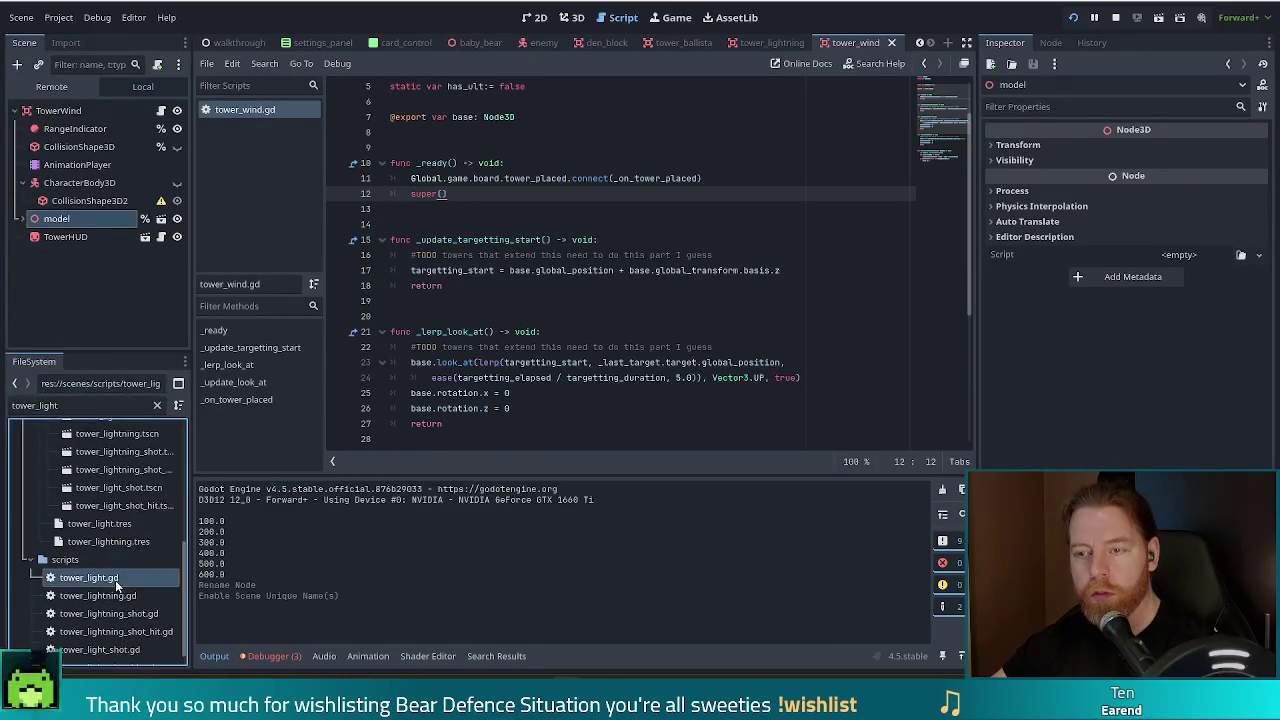
pyautogui.doubleClick(88, 577)
pyautogui.click(234, 332)
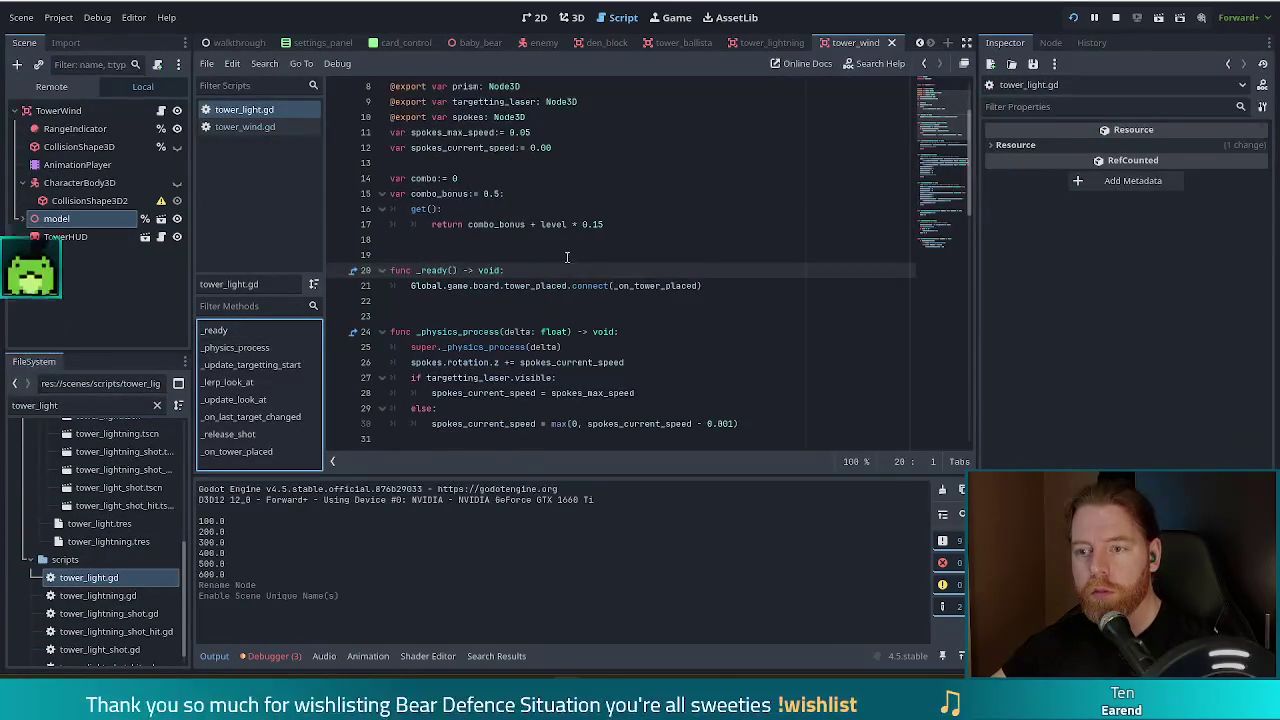
pyautogui.click(725, 286)
pyautogui.press('Return')
pyautogui.write('super(')
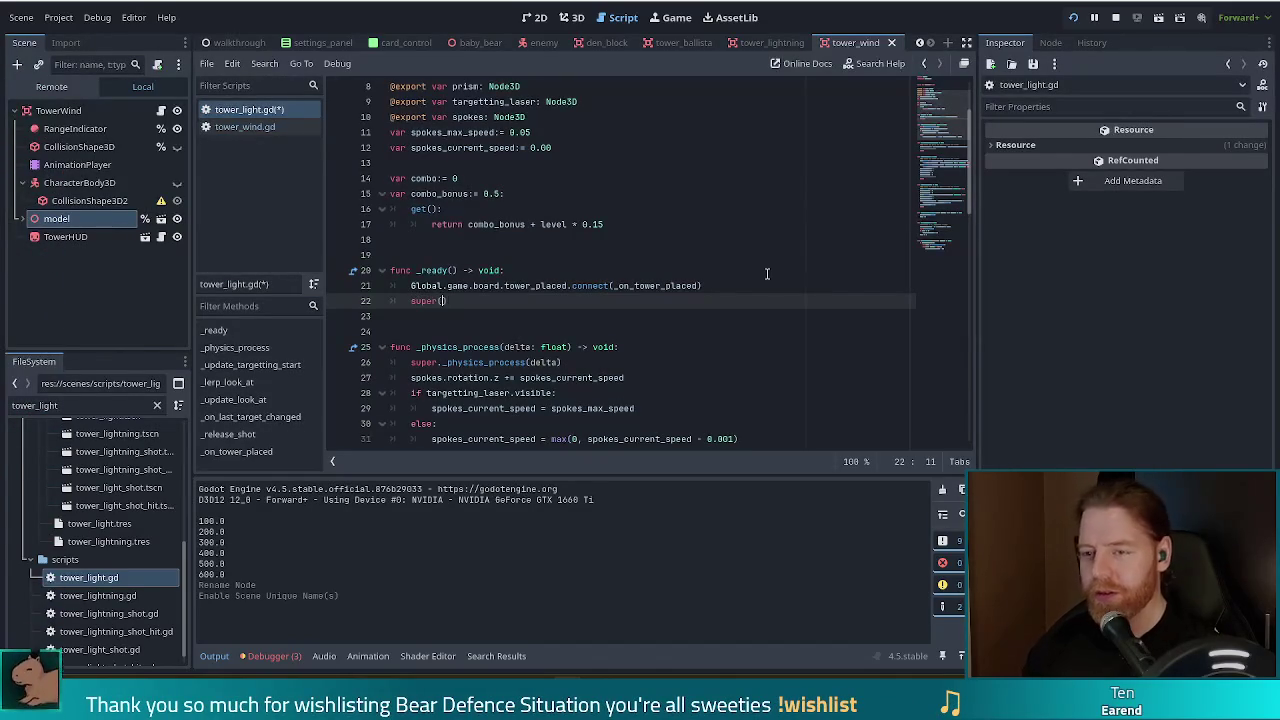
pyautogui.write(')')
pyautogui.hotkey('ctrl', 's')
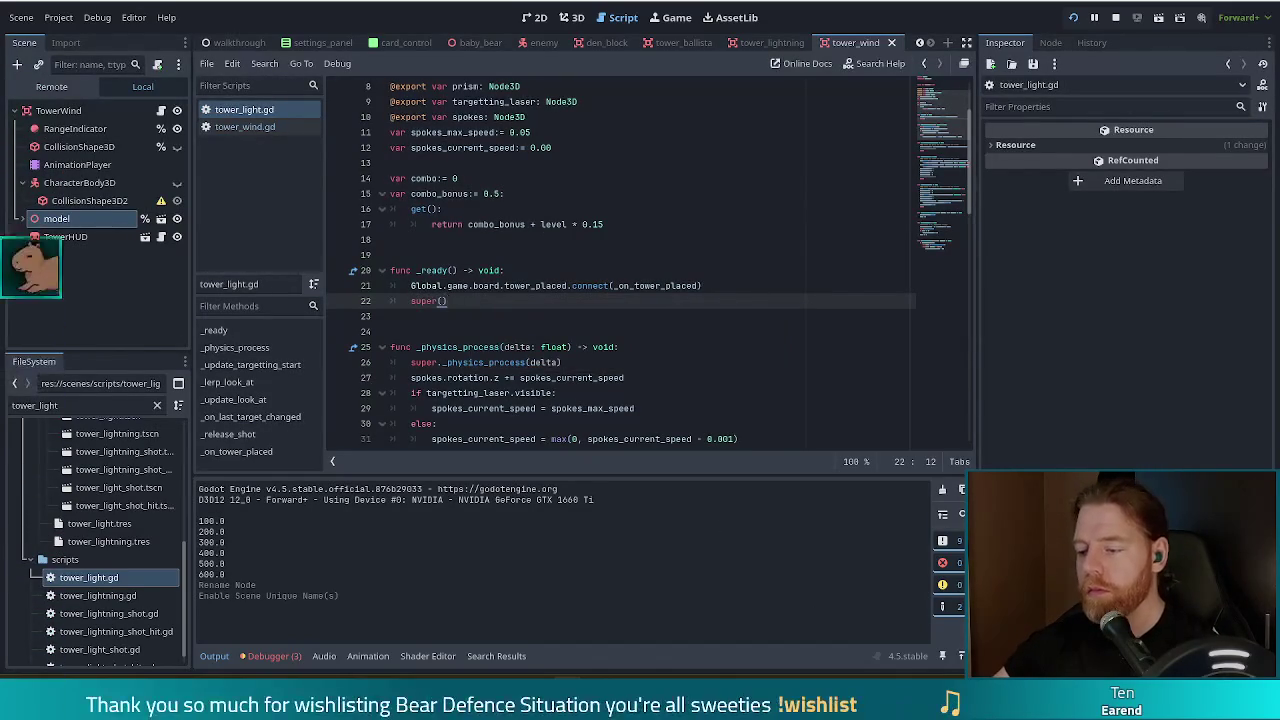
pyautogui.press('F5')
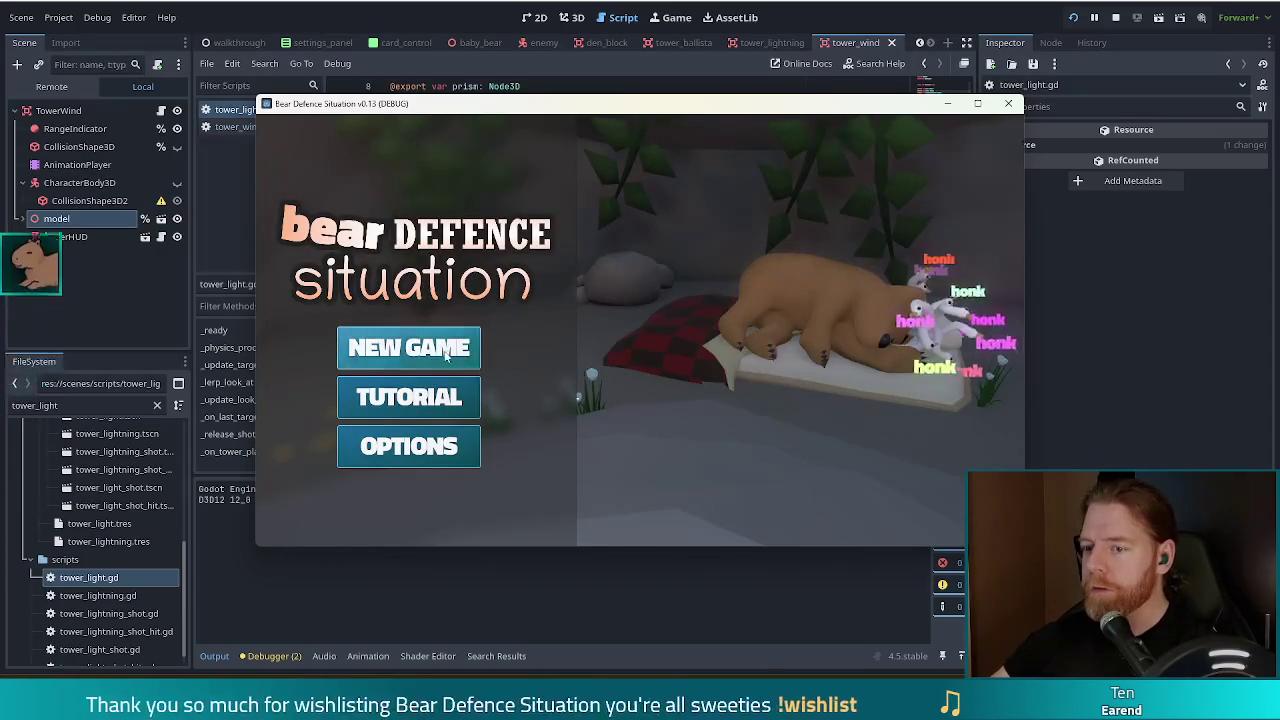
# - Start a new game and run the test_kit cheat from the in-game console
pyautogui.click(447, 356)
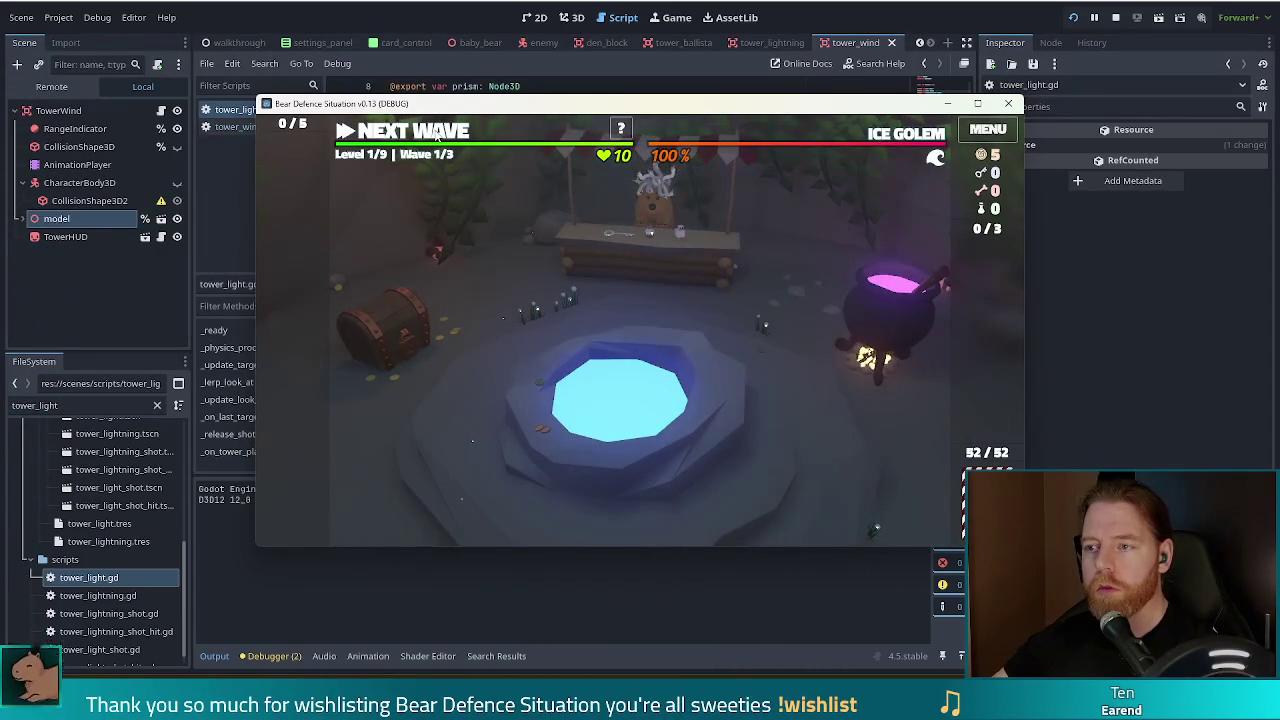
pyautogui.press('`')
pyautogui.write('test_kit')
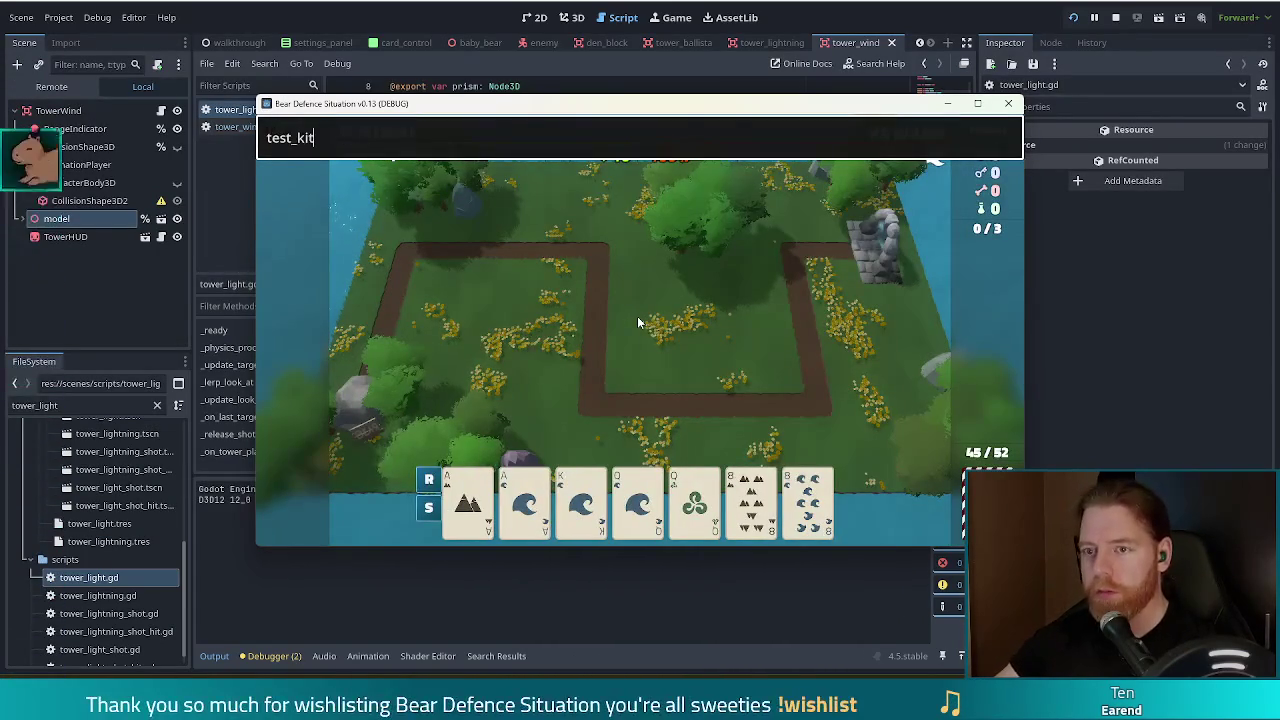
pyautogui.press('Return')
# - Build a Wind Tower (Queen of Wind) and Light Tower (Ace of Water), run wave 1, then stop
pyautogui.click(645, 410)
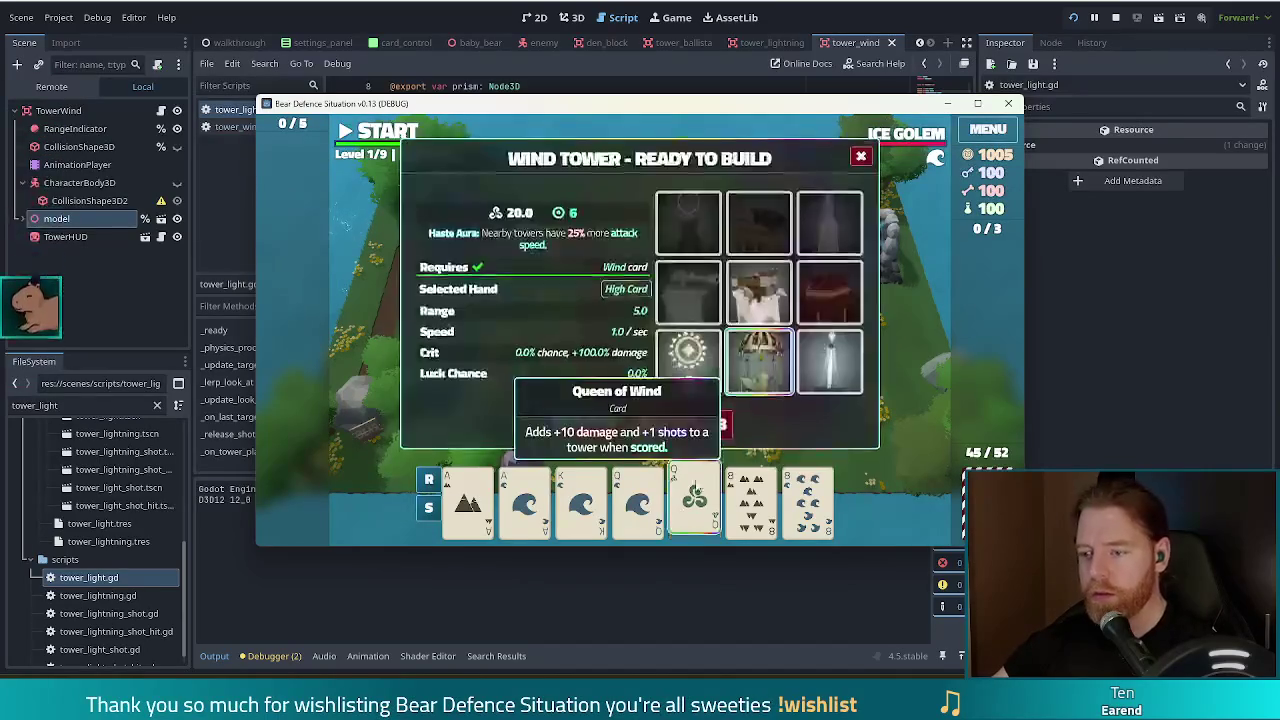
pyautogui.click(586, 429)
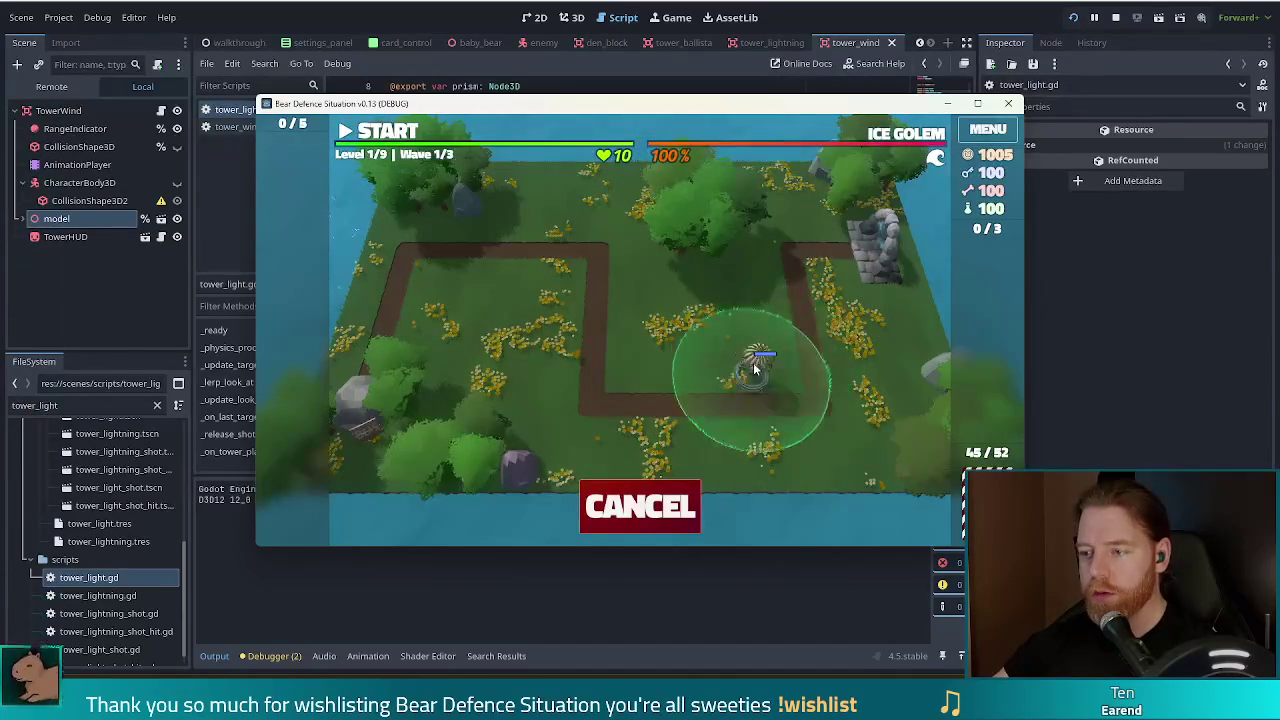
pyautogui.click(750, 345)
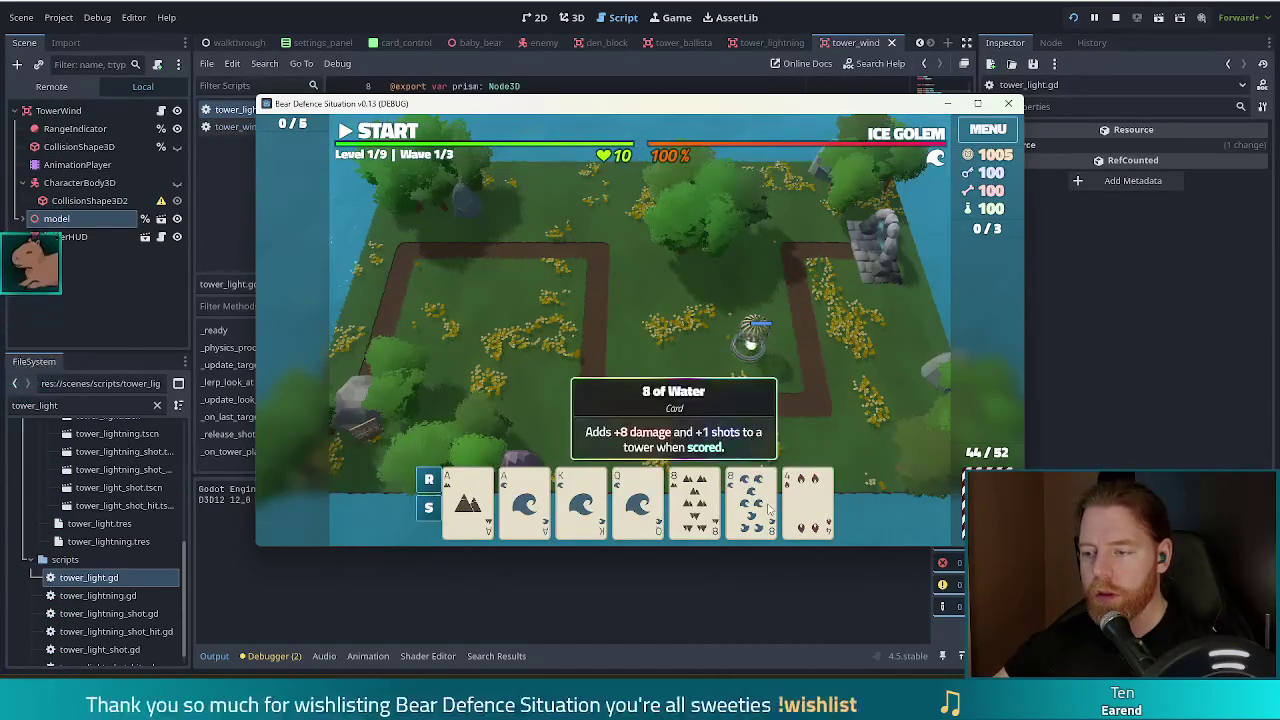
pyautogui.click(524, 497)
pyautogui.click(688, 365)
pyautogui.click(612, 428)
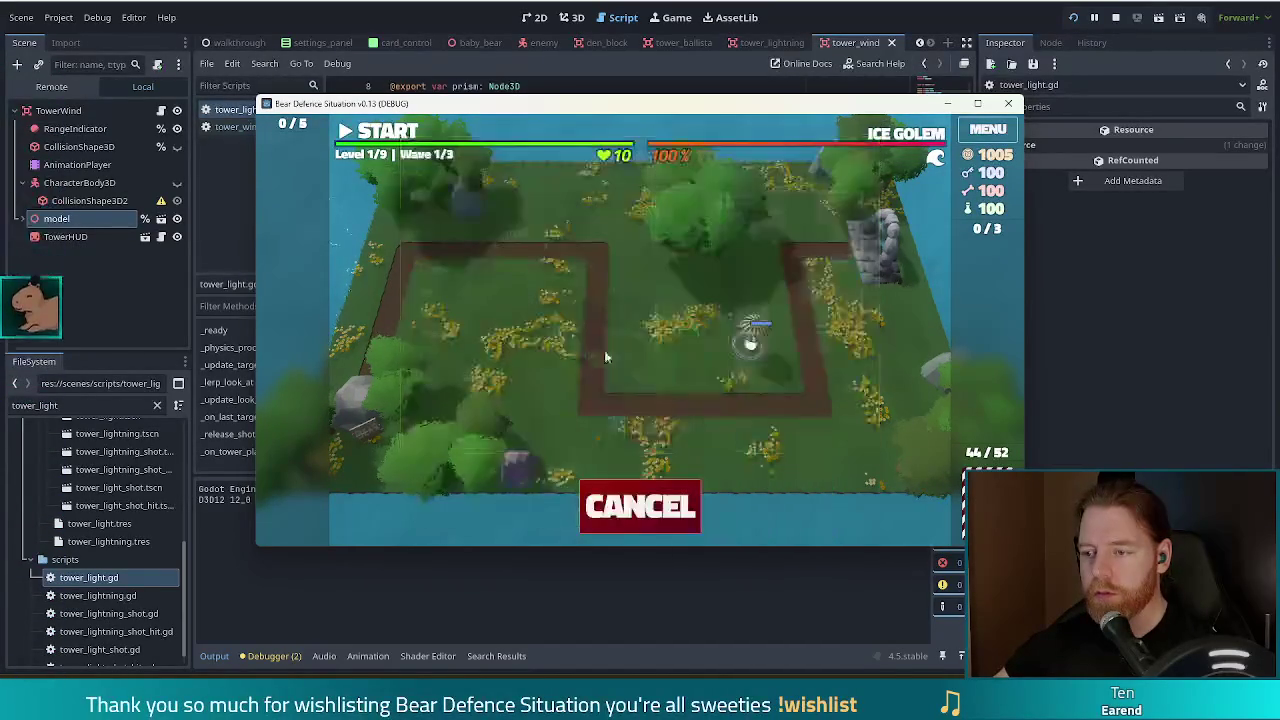
pyautogui.click(657, 335)
pyautogui.click(390, 134)
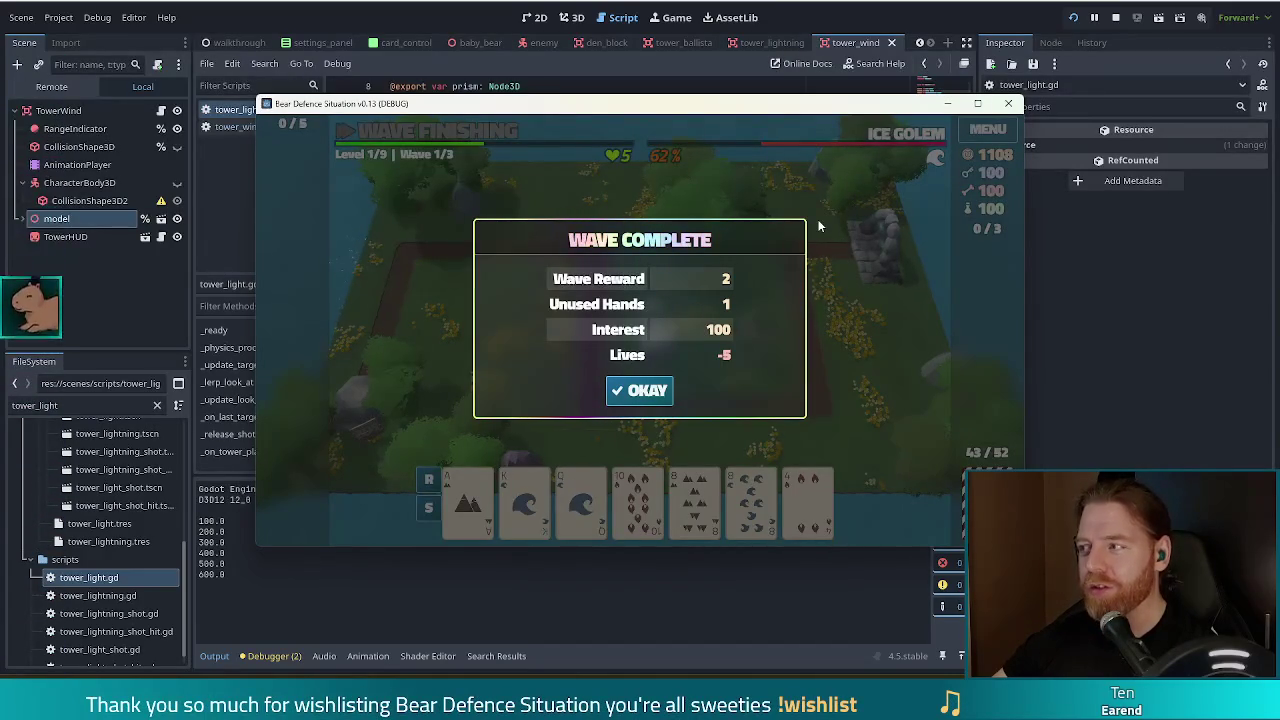
pyautogui.click(1116, 19)
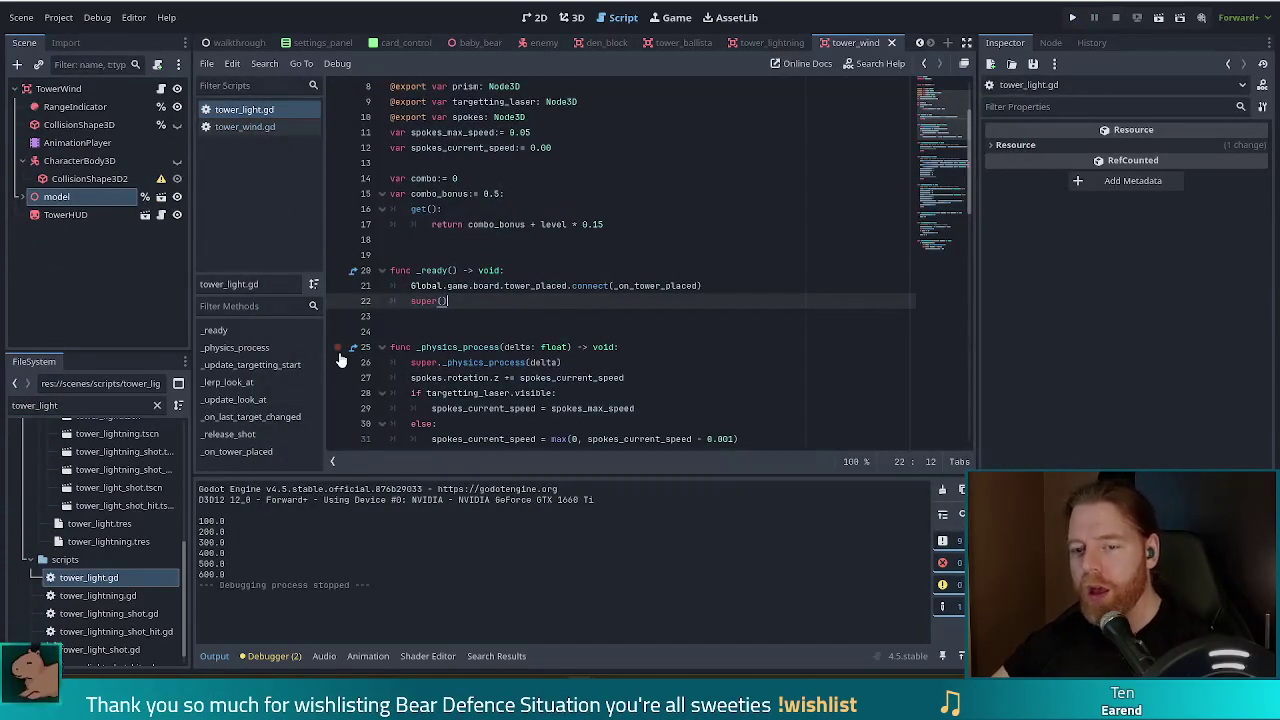
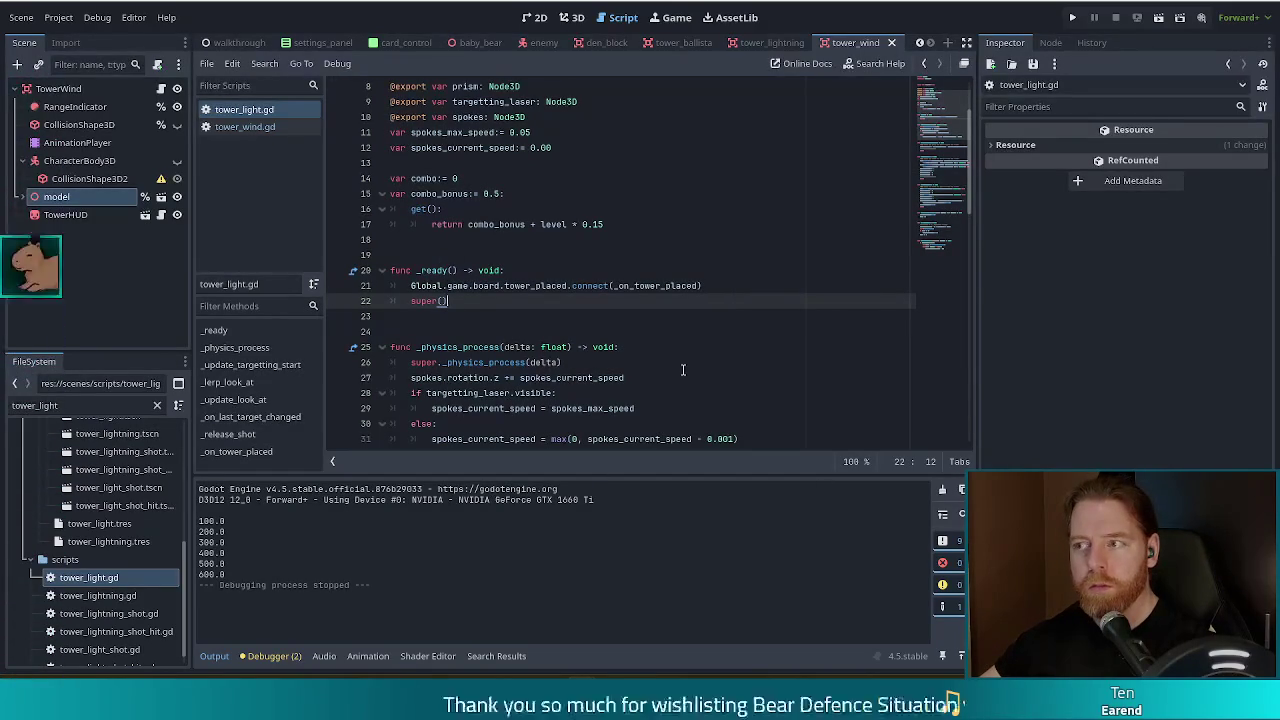
# - Narrow the FileSystem filter to 'arcane'
pyautogui.click(89, 404)
pyautogui.press('BackSpace')
pyautogui.press('BackSpace')
pyautogui.press('BackSpace')
pyautogui.press('BackSpace')
pyautogui.press('BackSpace')
pyautogui.write('arcan')
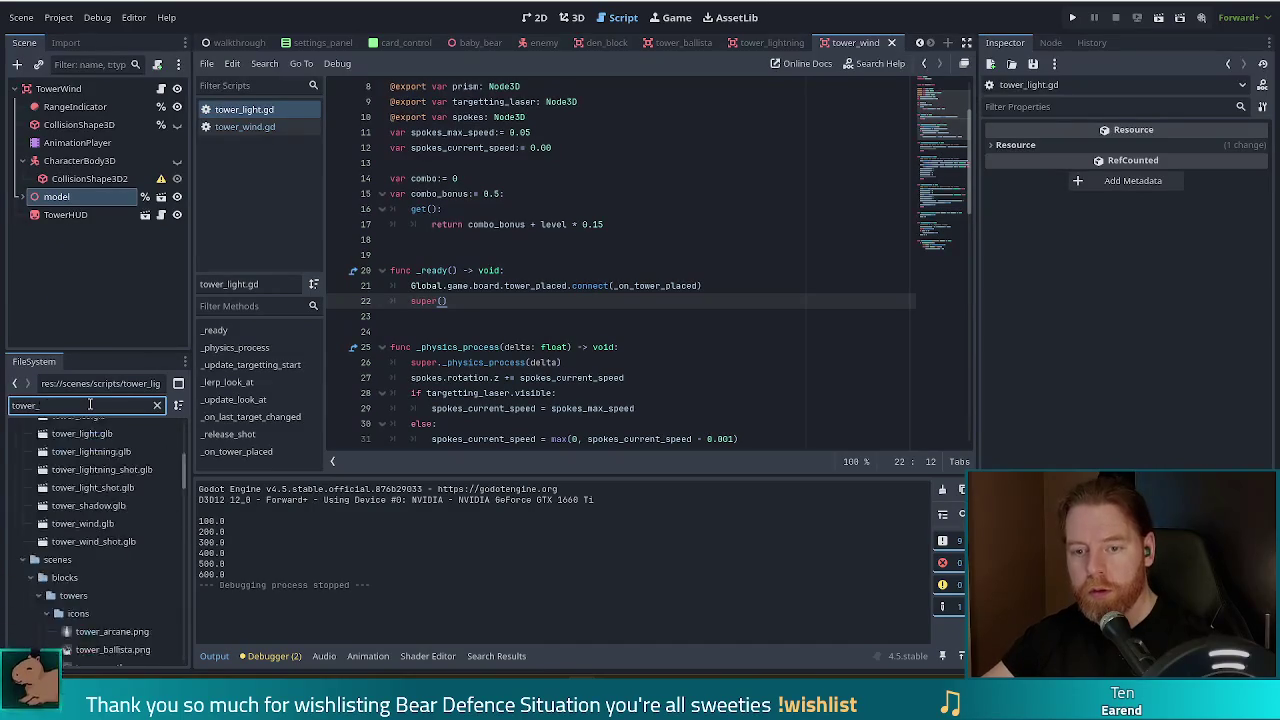
pyautogui.write('e')
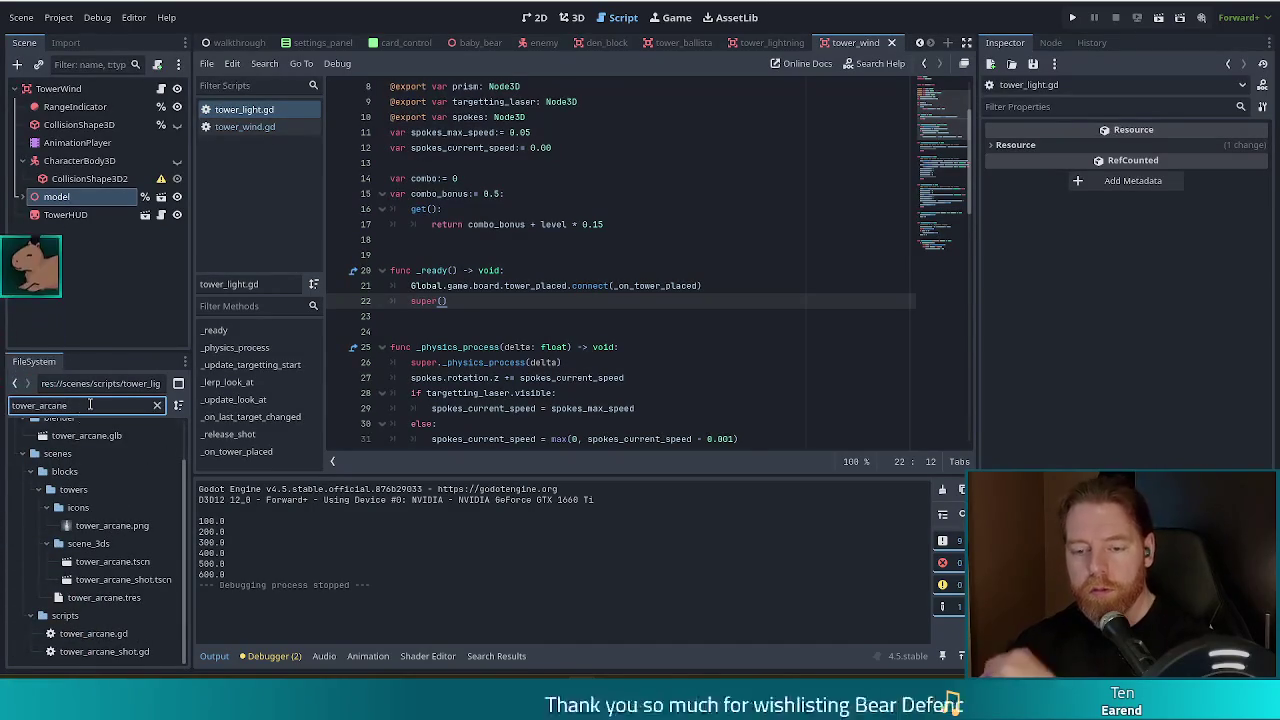
# - Open the tower_arcane.gd script, then the tower_arcane_shot.gd script
pyautogui.doubleClick(93, 634)
pyautogui.click(530, 303)
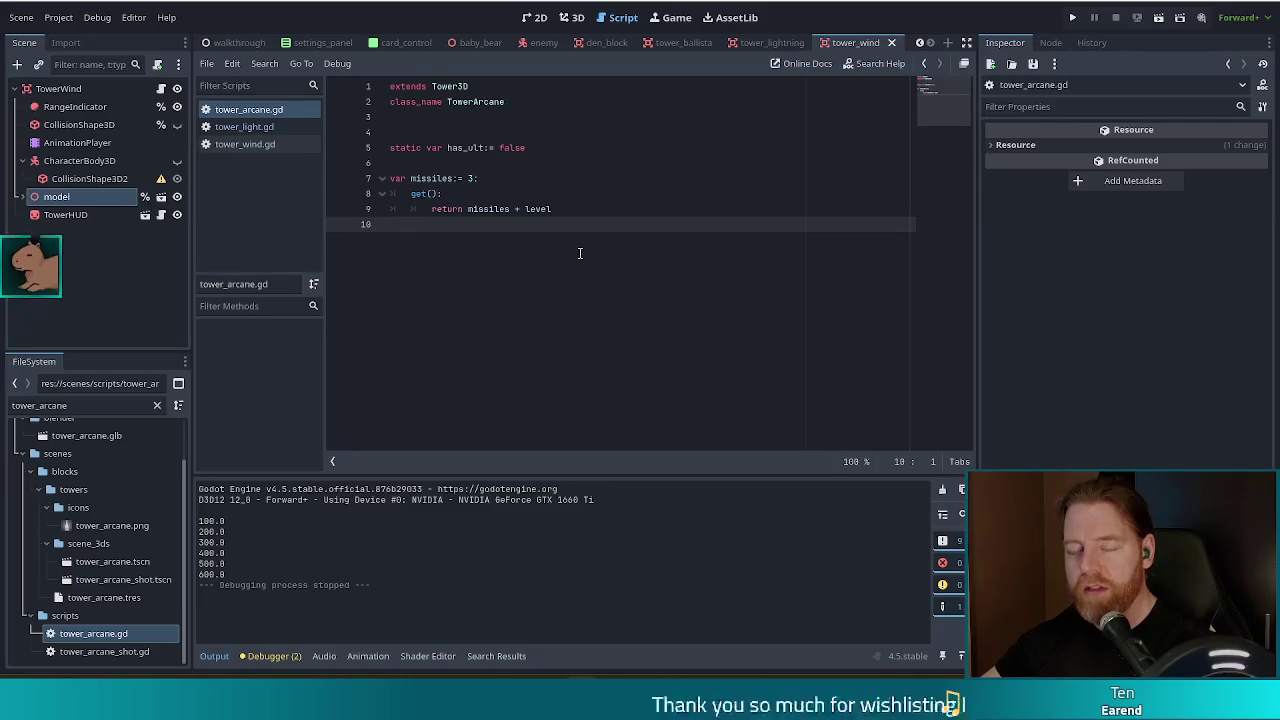
pyautogui.doubleClick(104, 651)
pyautogui.click(510, 285)
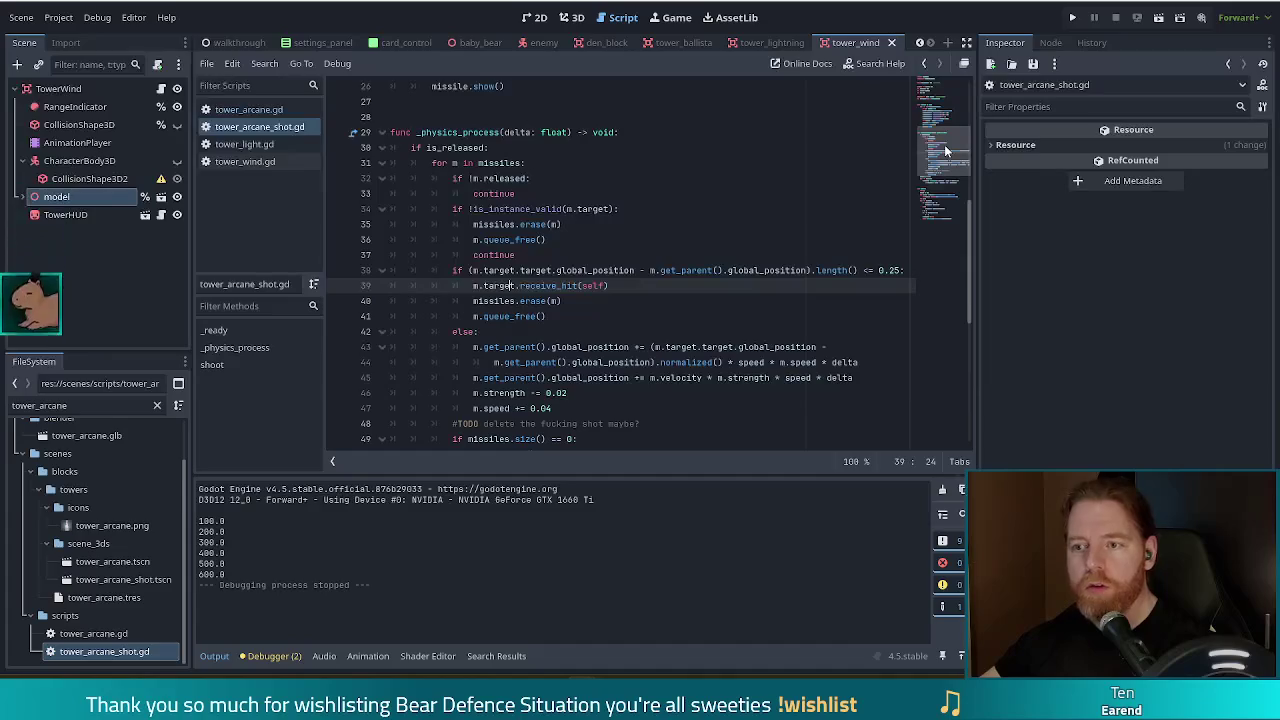
# - Review the overlapping-enemies code in tower_arcane_shot.gd, then debug-run the project and start a new game
pyautogui.moveTo(944, 150); pyautogui.dragTo(938, 201)
pyautogui.click(466, 224)
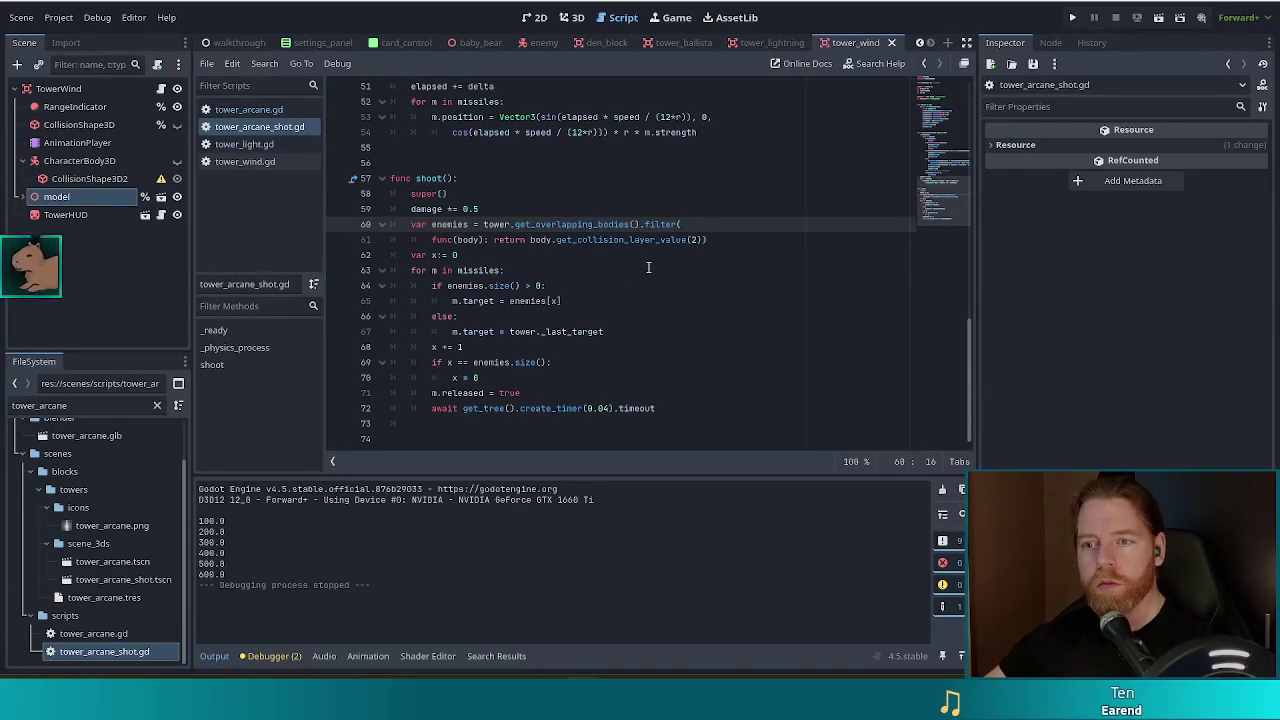
pyautogui.click(1072, 17)
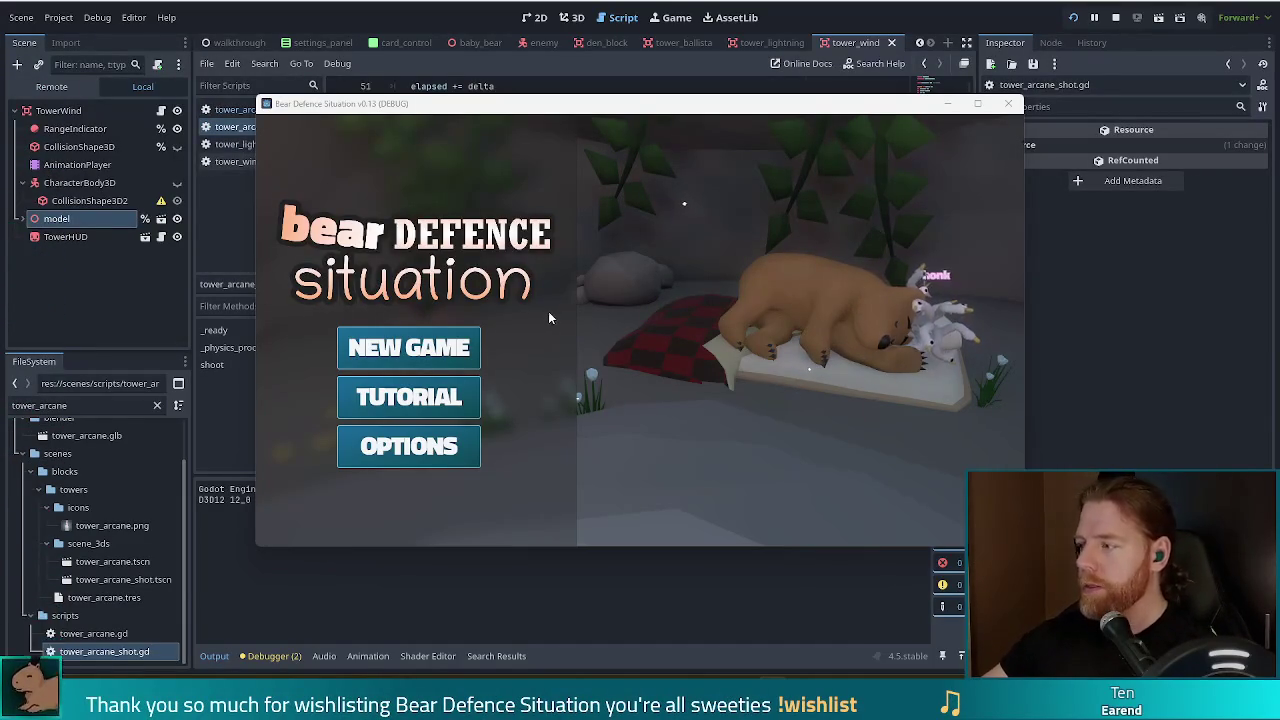
pyautogui.click(410, 342)
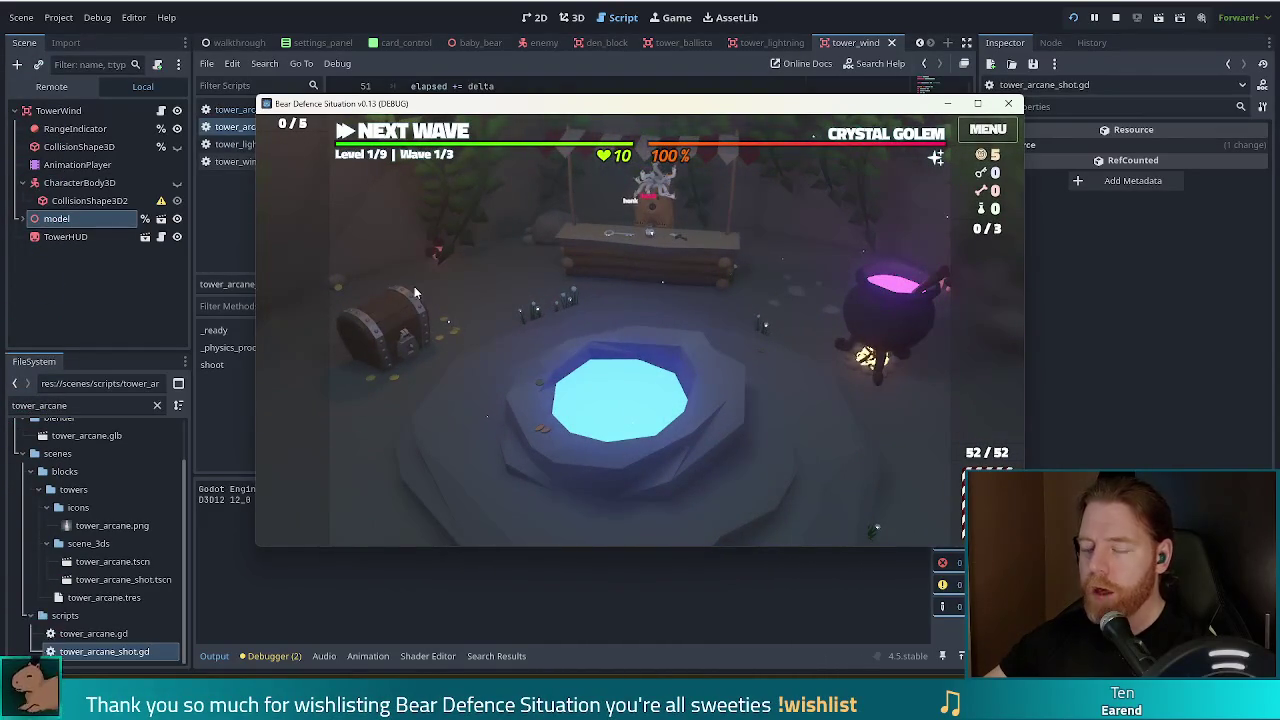
# - Buy the Key for 5 gold at the shop counter and close the shop
pyautogui.click(674, 264)
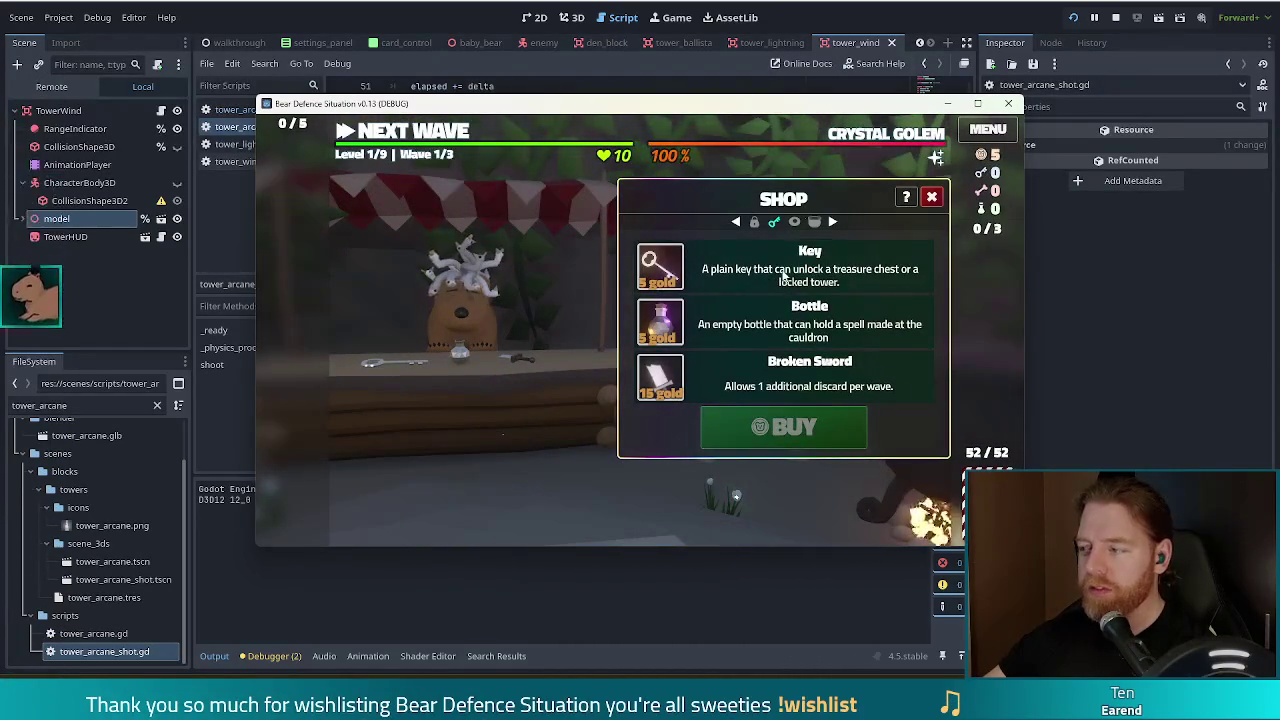
pyautogui.click(783, 274)
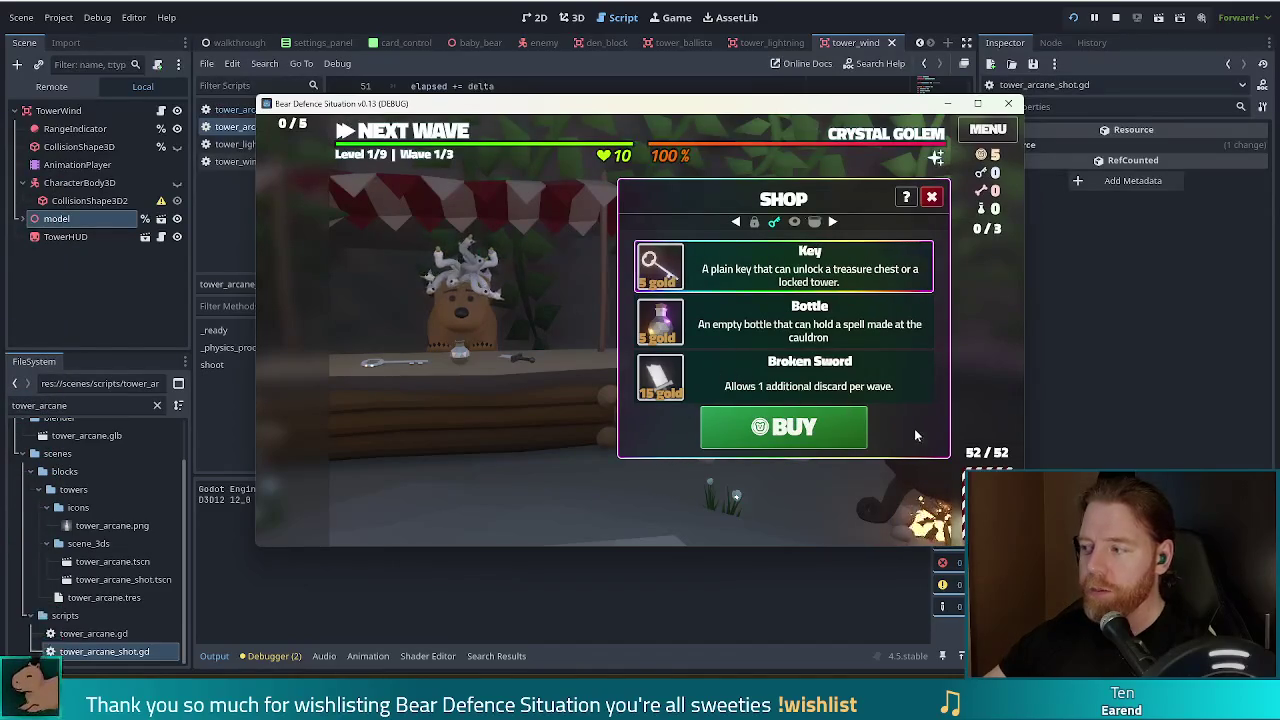
pyautogui.click(744, 430)
pyautogui.click(931, 197)
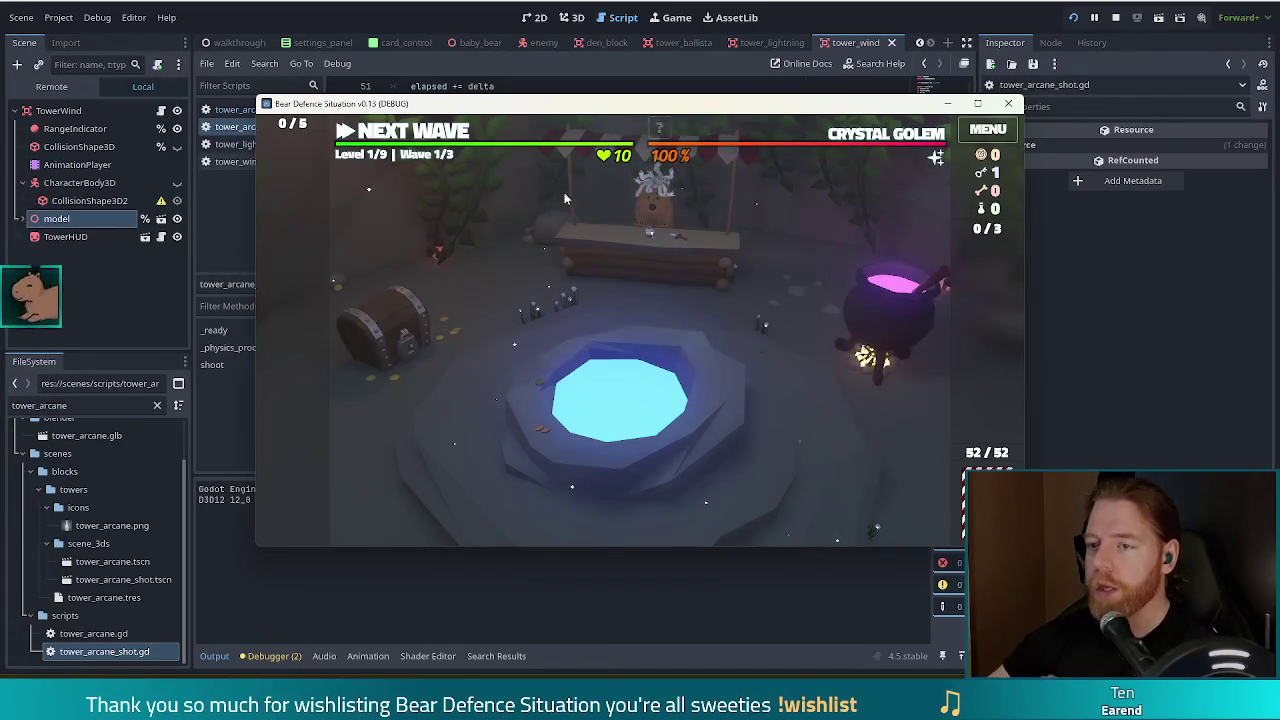
# - Move to the level map and discard cards twice for a fresh hand
pyautogui.click(437, 136)
pyautogui.click(596, 507)
pyautogui.click(637, 505)
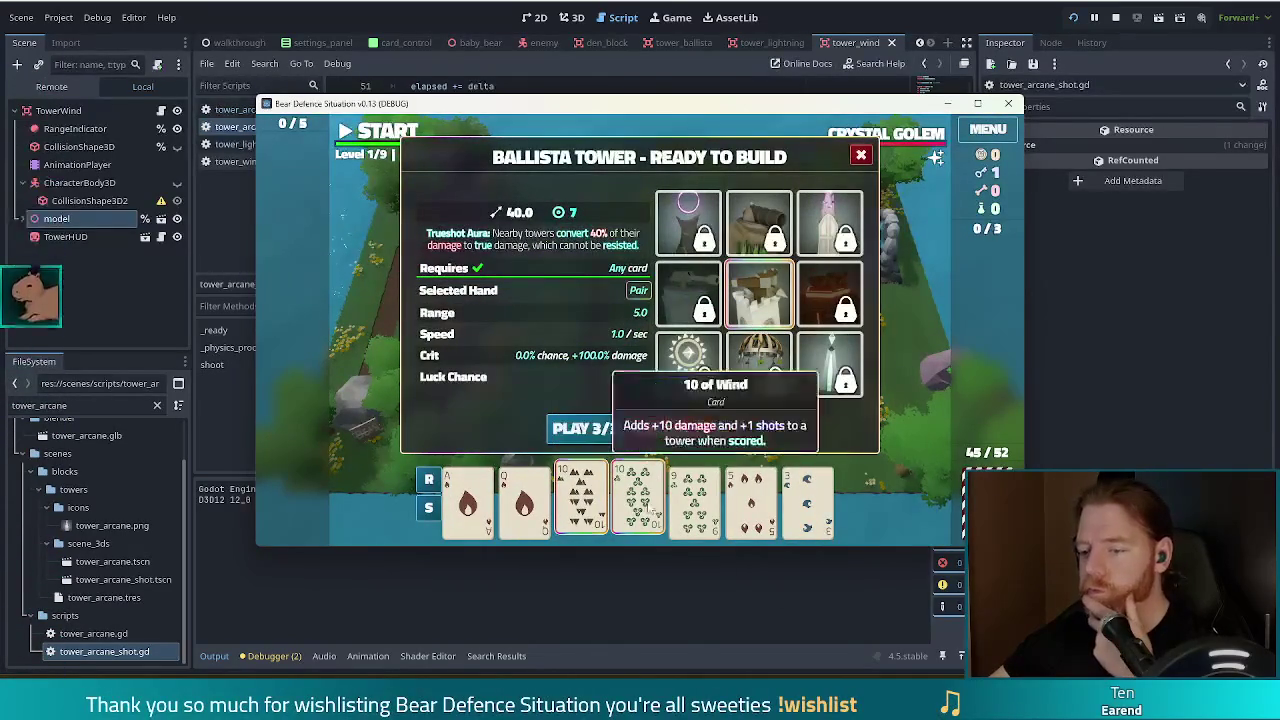
pyautogui.click(585, 485)
pyautogui.click(634, 485)
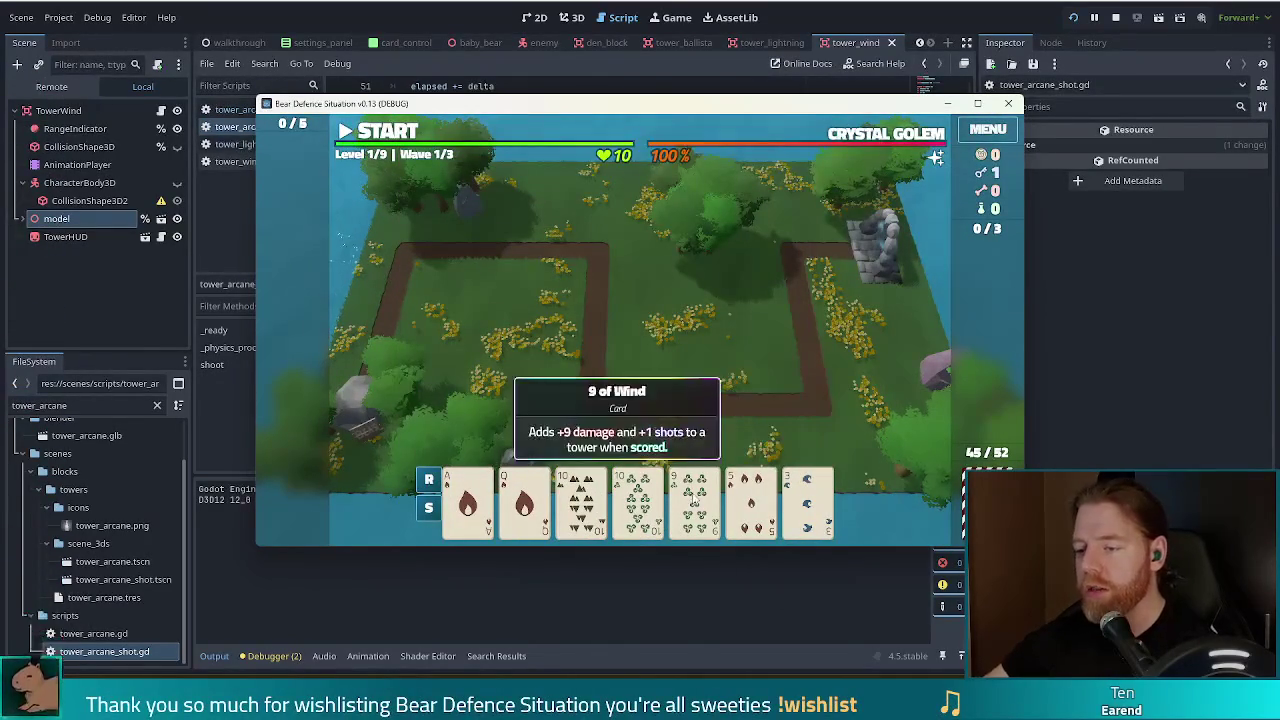
pyautogui.moveTo(873, 140)
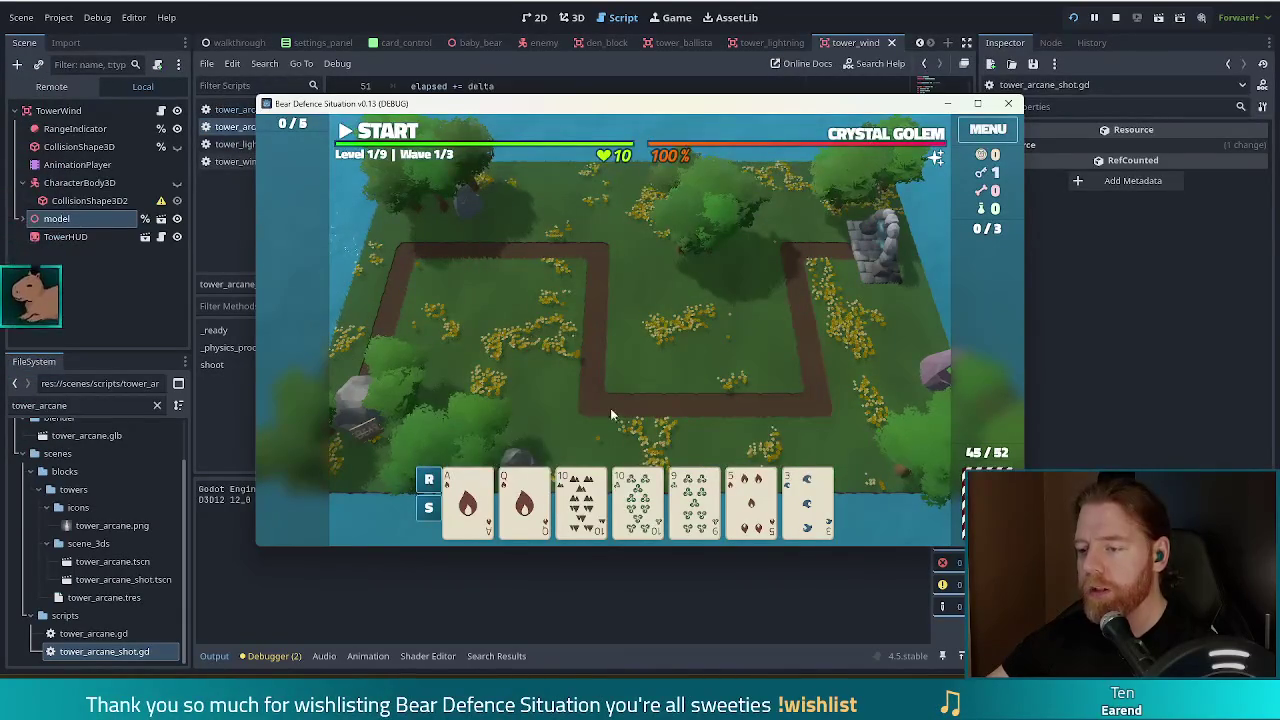
pyautogui.click(694, 500)
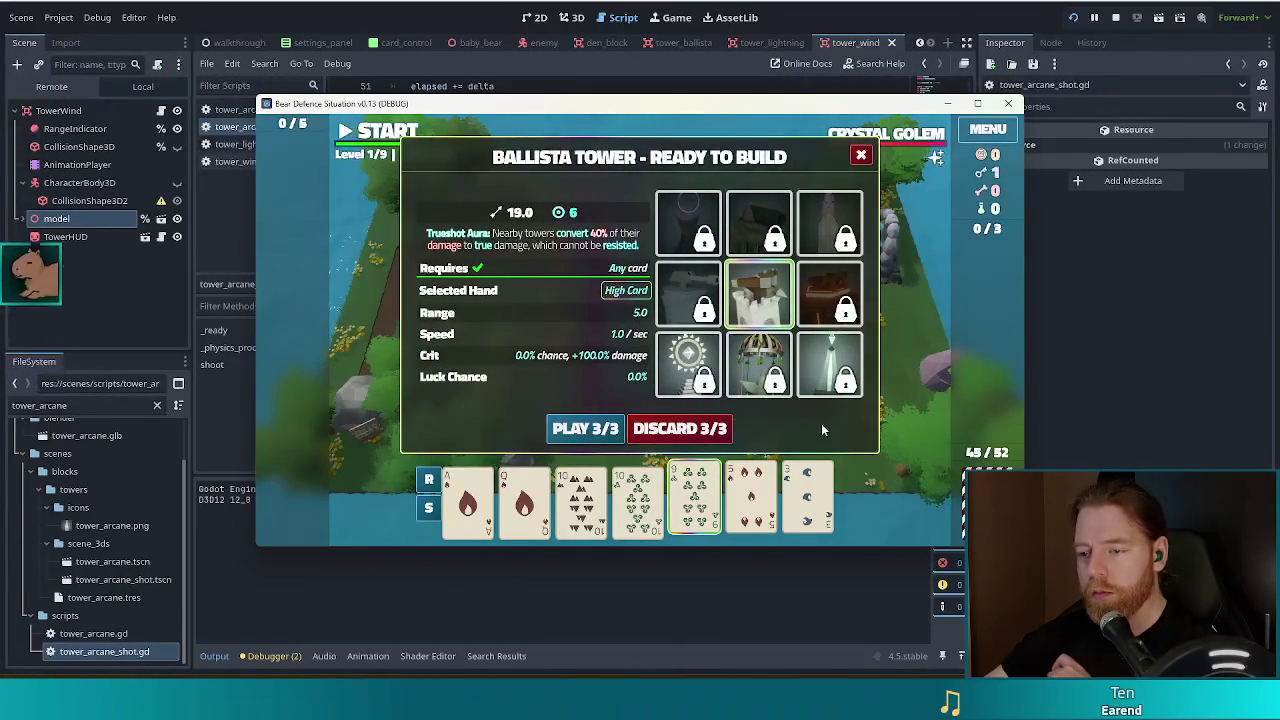
pyautogui.click(679, 430)
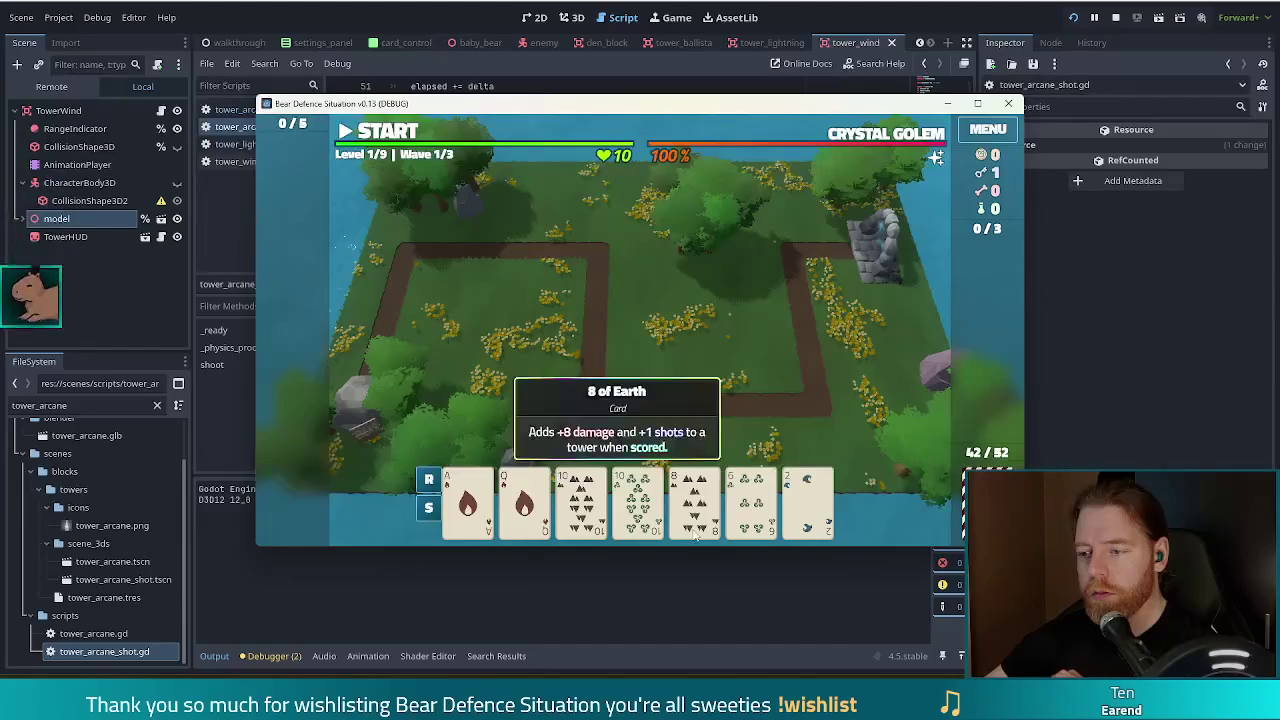
pyautogui.click(729, 428)
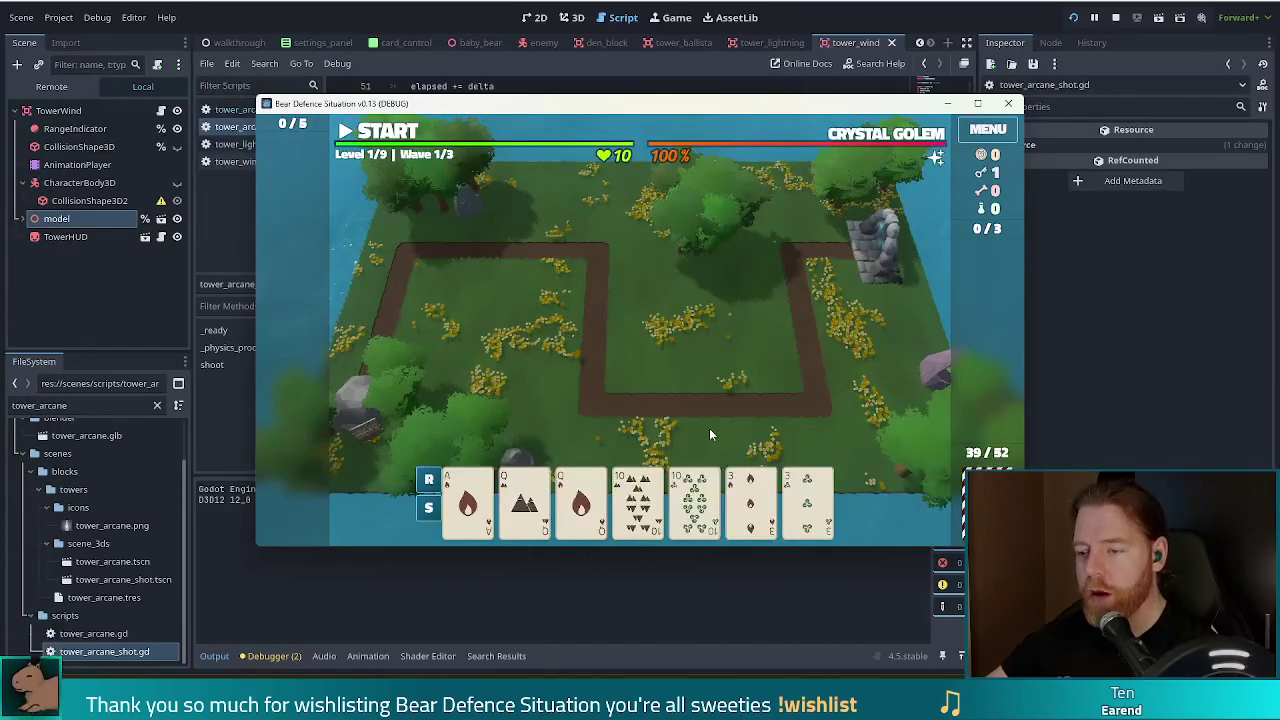
# - Select both Queens and both tens as Two Pair, and unlock the Fire Tower with the key
pyautogui.click(524, 500)
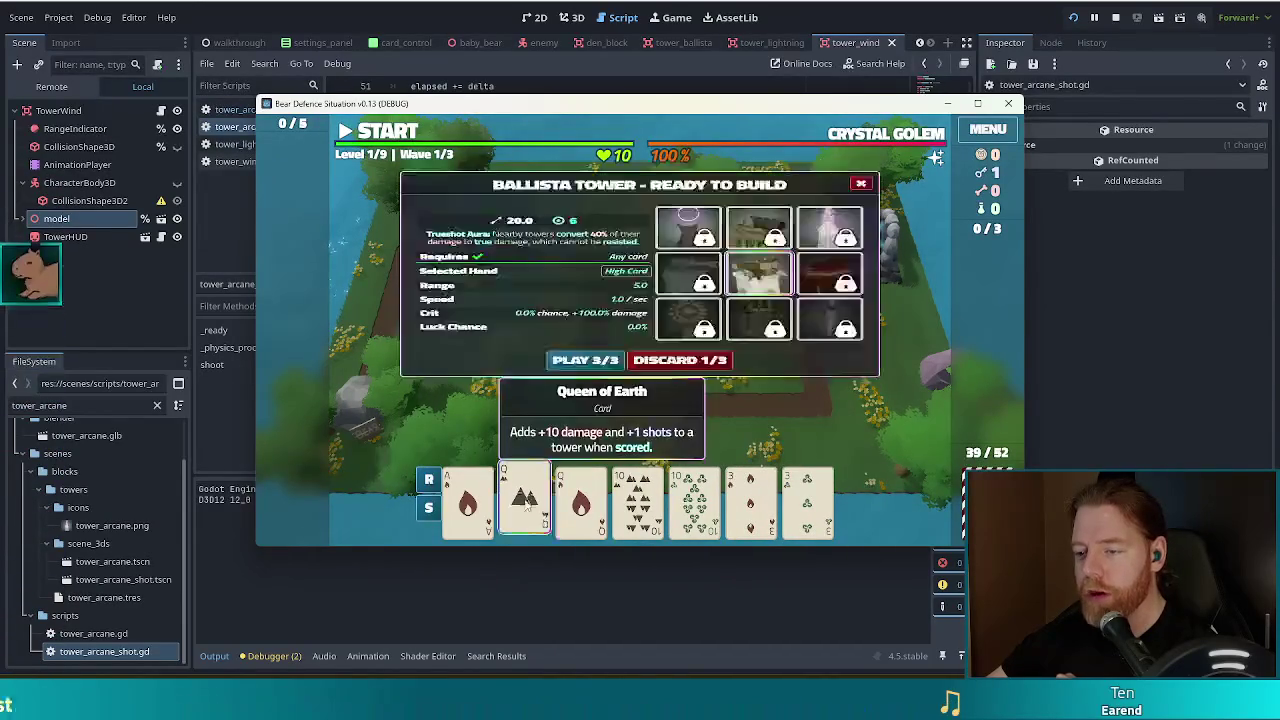
pyautogui.click(581, 500)
pyautogui.click(637, 500)
pyautogui.click(694, 500)
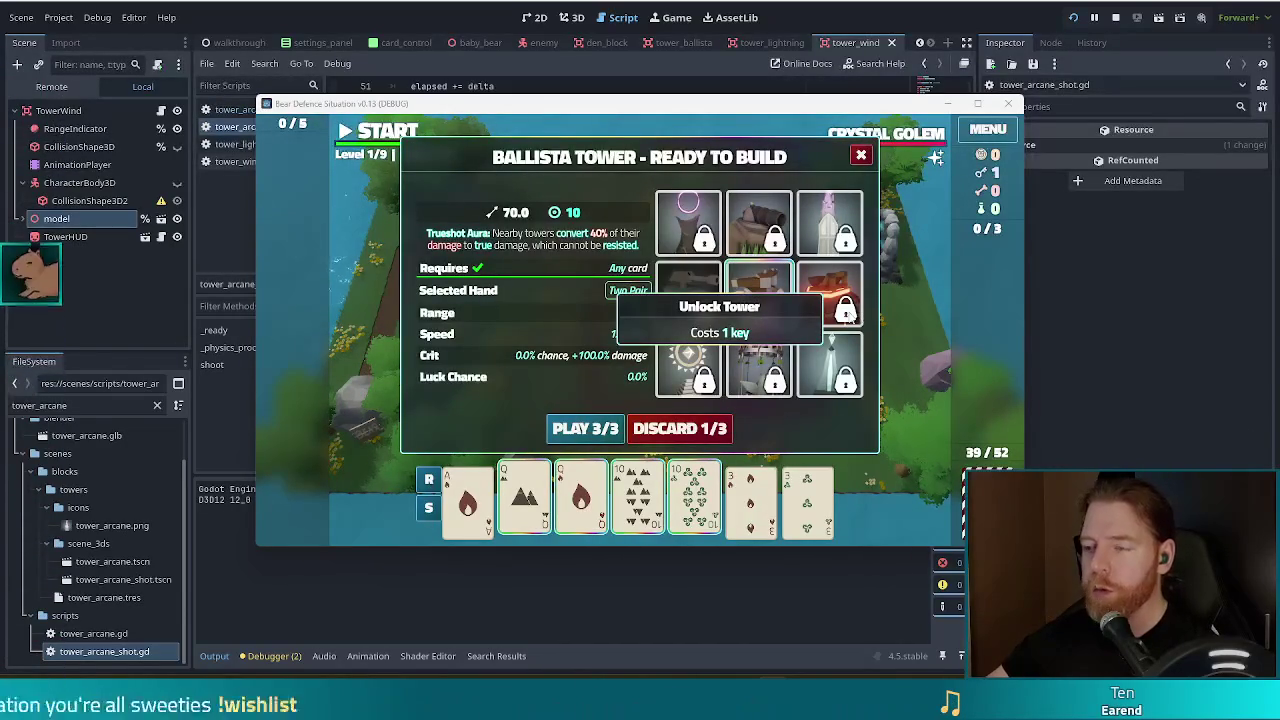
pyautogui.click(848, 316)
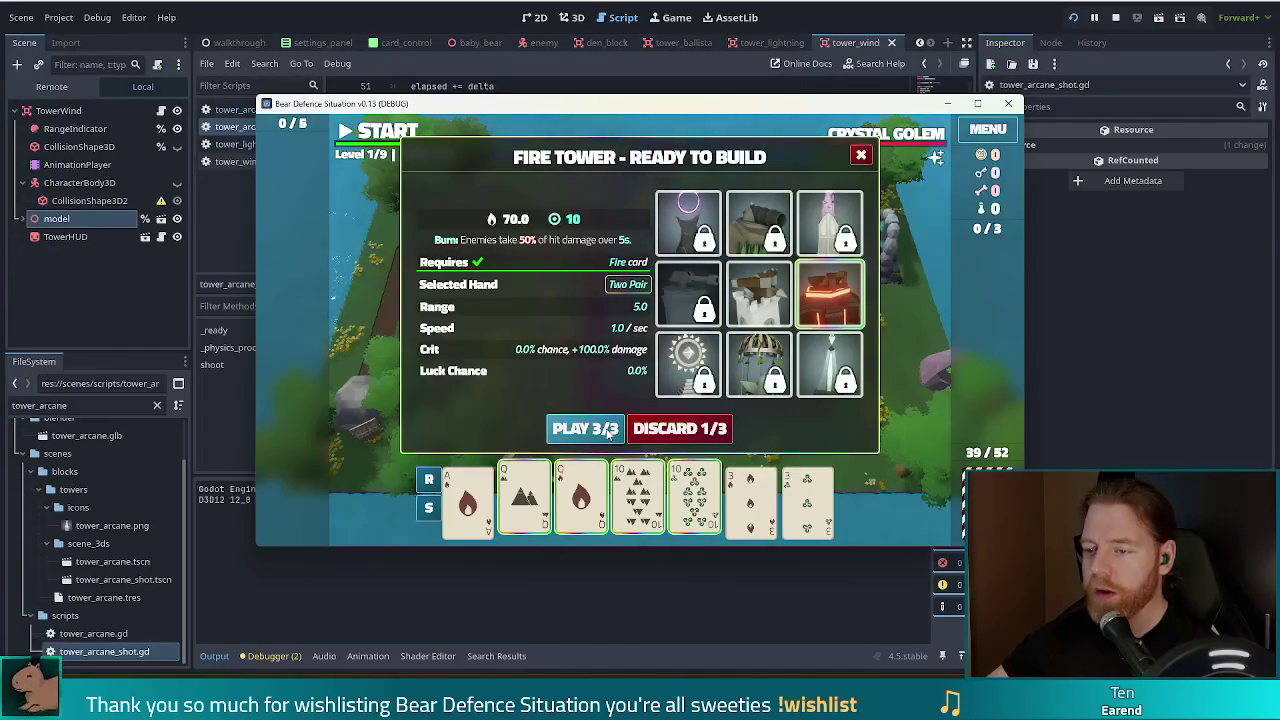
# - Place the Two Pair Fire Tower by the top-right path, then select the 5, 8 and 9
pyautogui.click(609, 428)
pyautogui.click(826, 262)
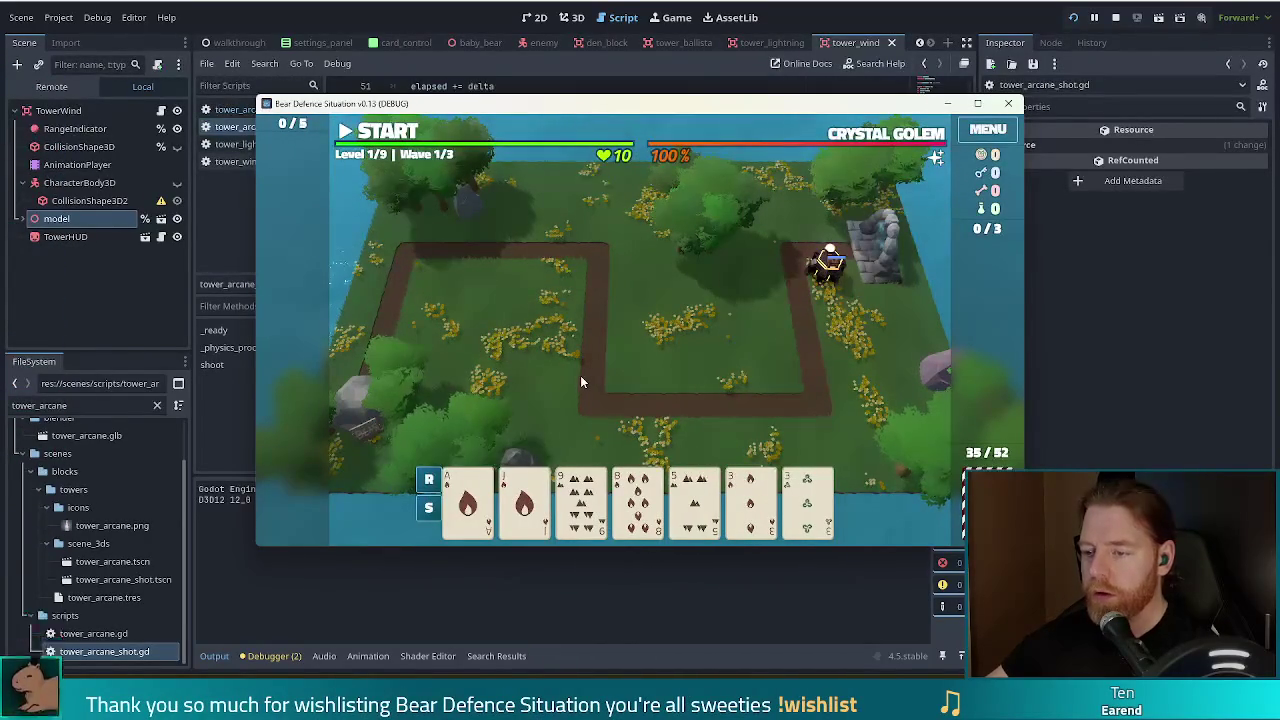
pyautogui.click(694, 500)
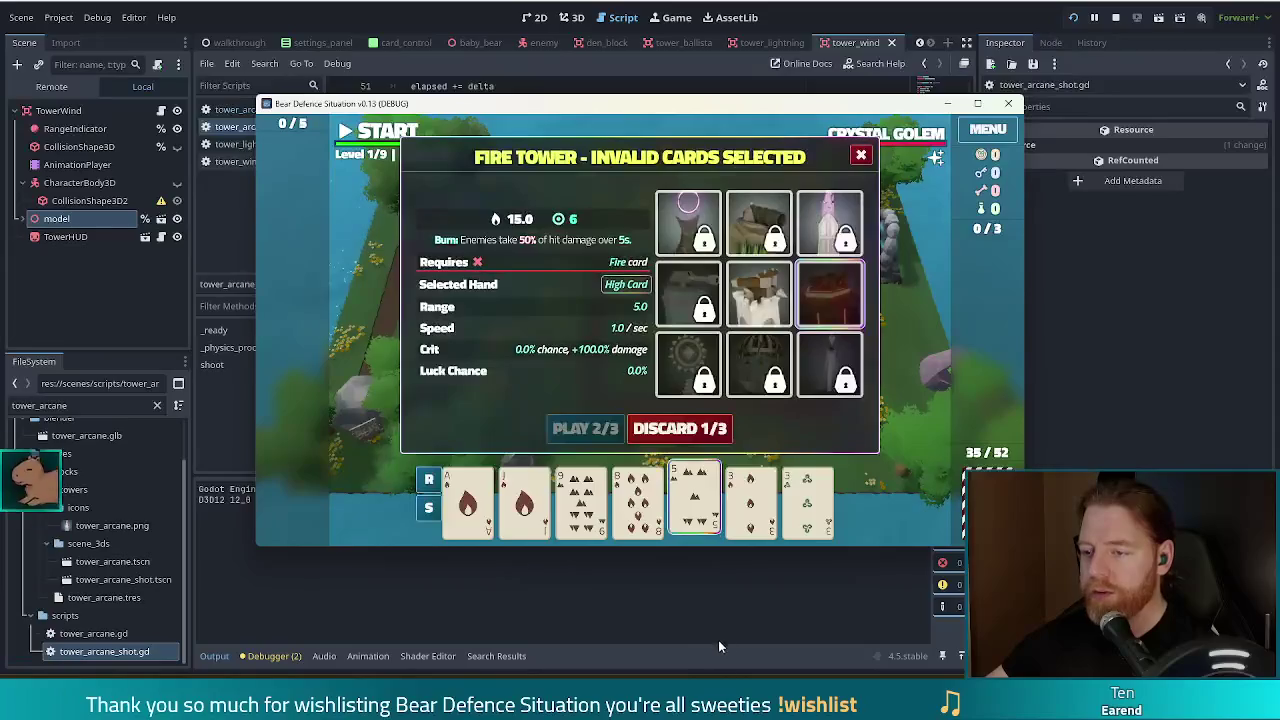
pyautogui.click(636, 520)
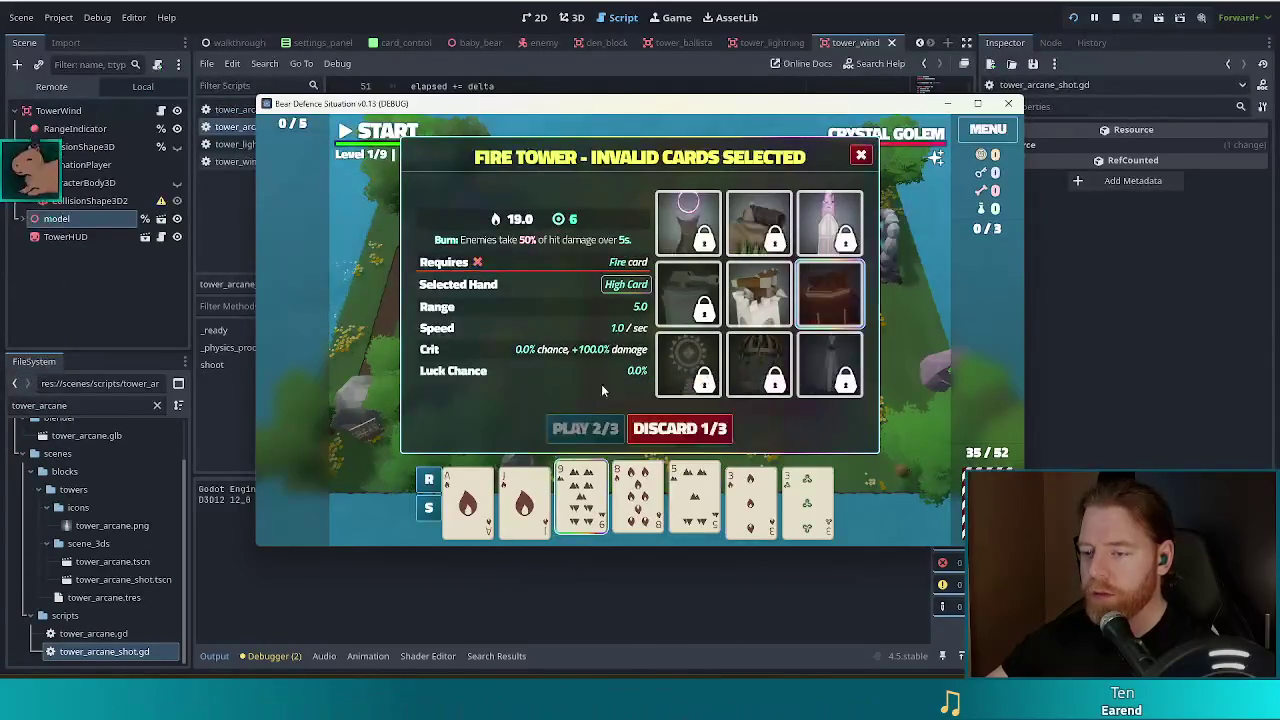
pyautogui.click(600, 505)
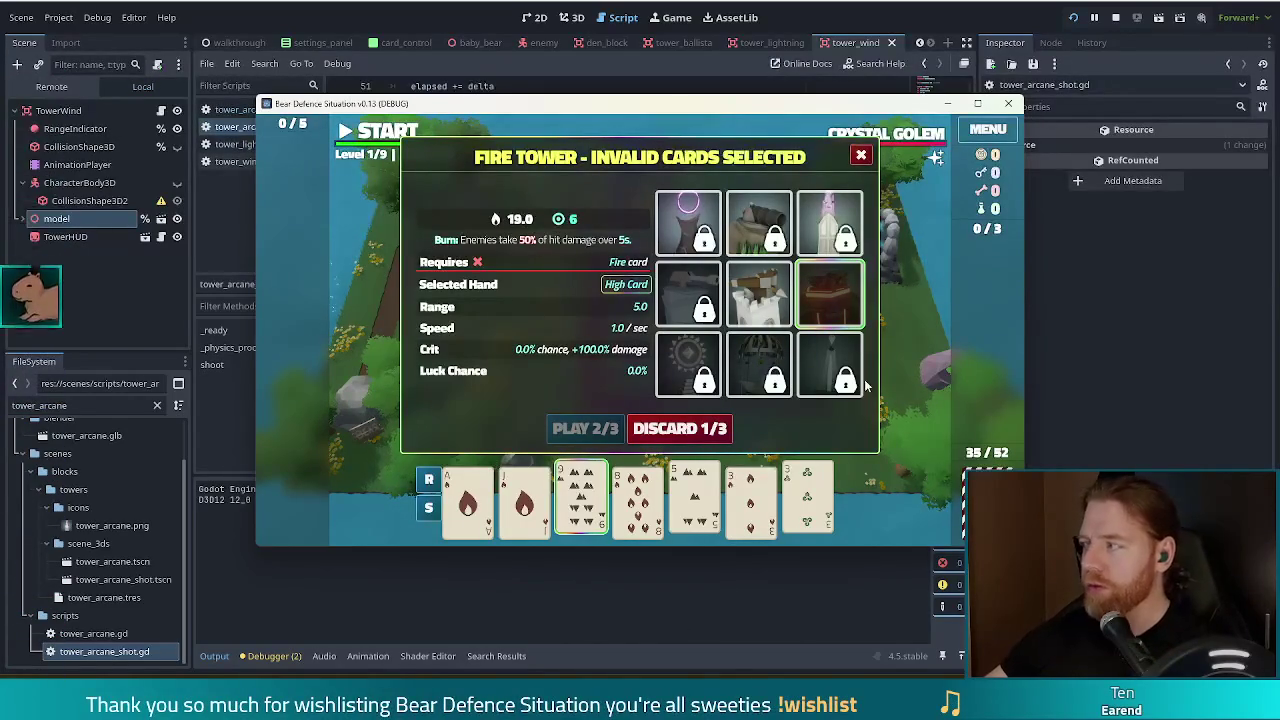
# - Discard the invalid selection and build a Flush Fire Tower at the path's lower-right bend
pyautogui.moveTo(788, 468)
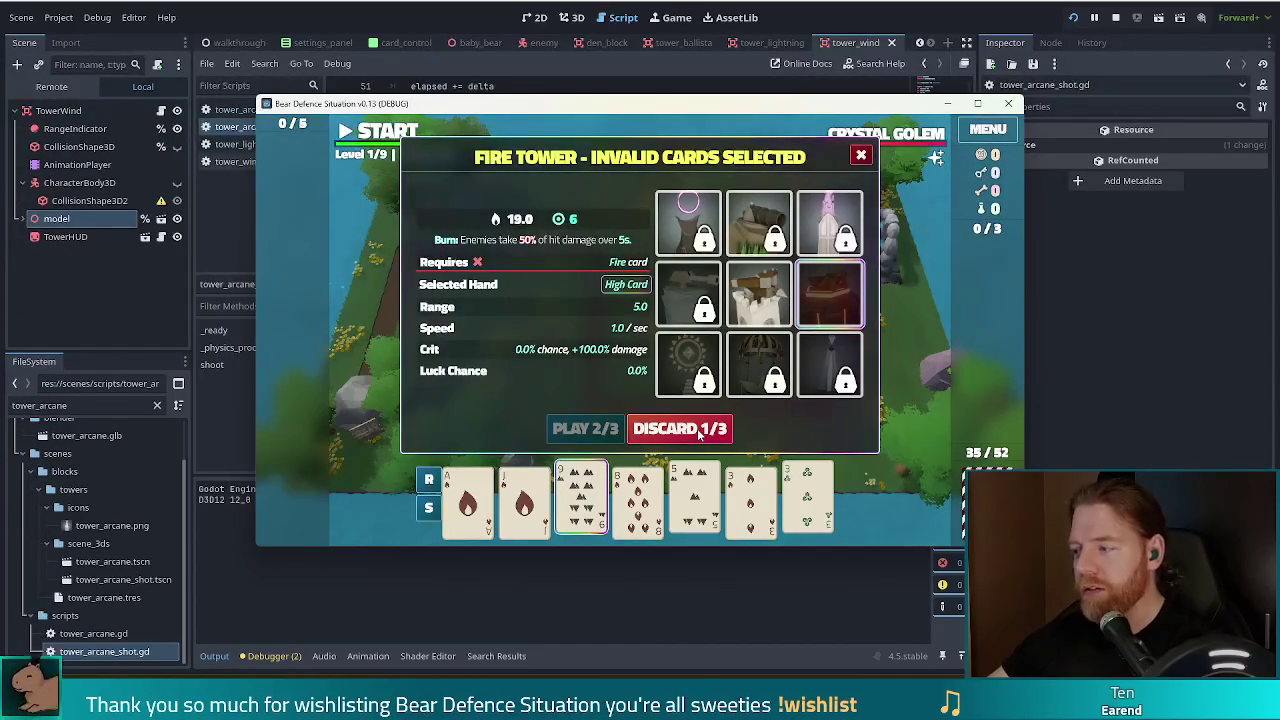
pyautogui.click(698, 428)
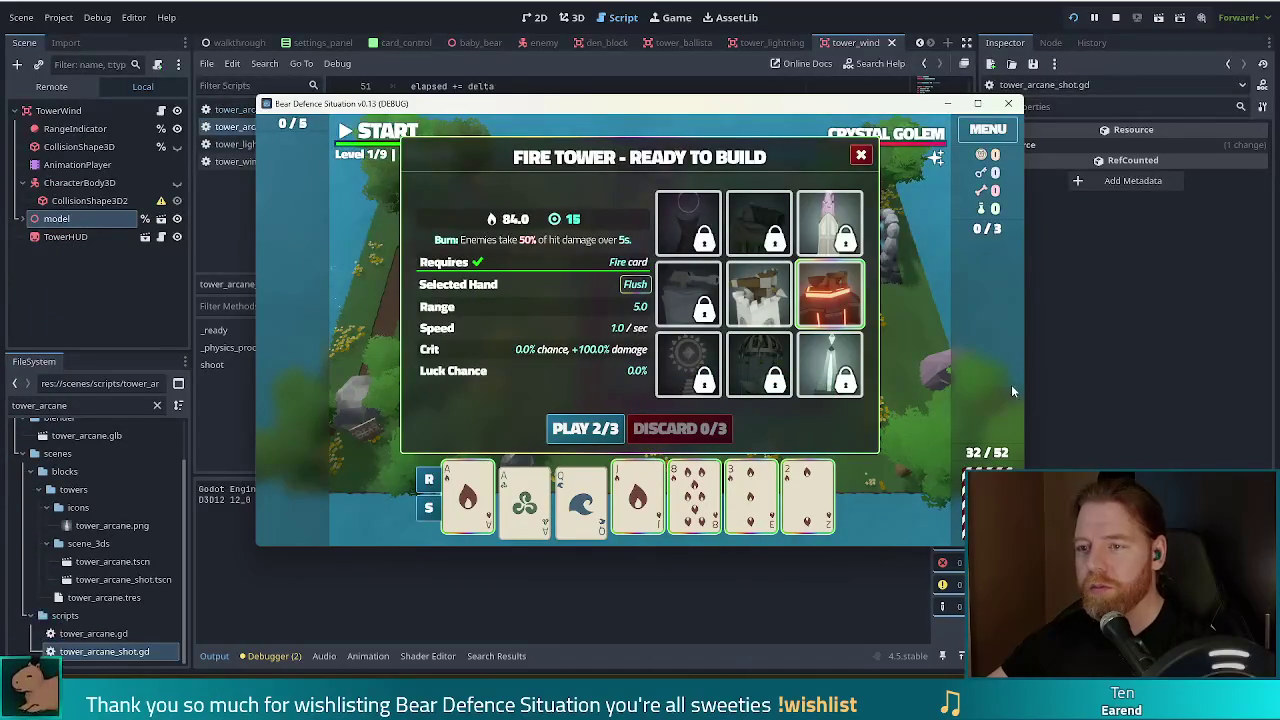
pyautogui.click(585, 428)
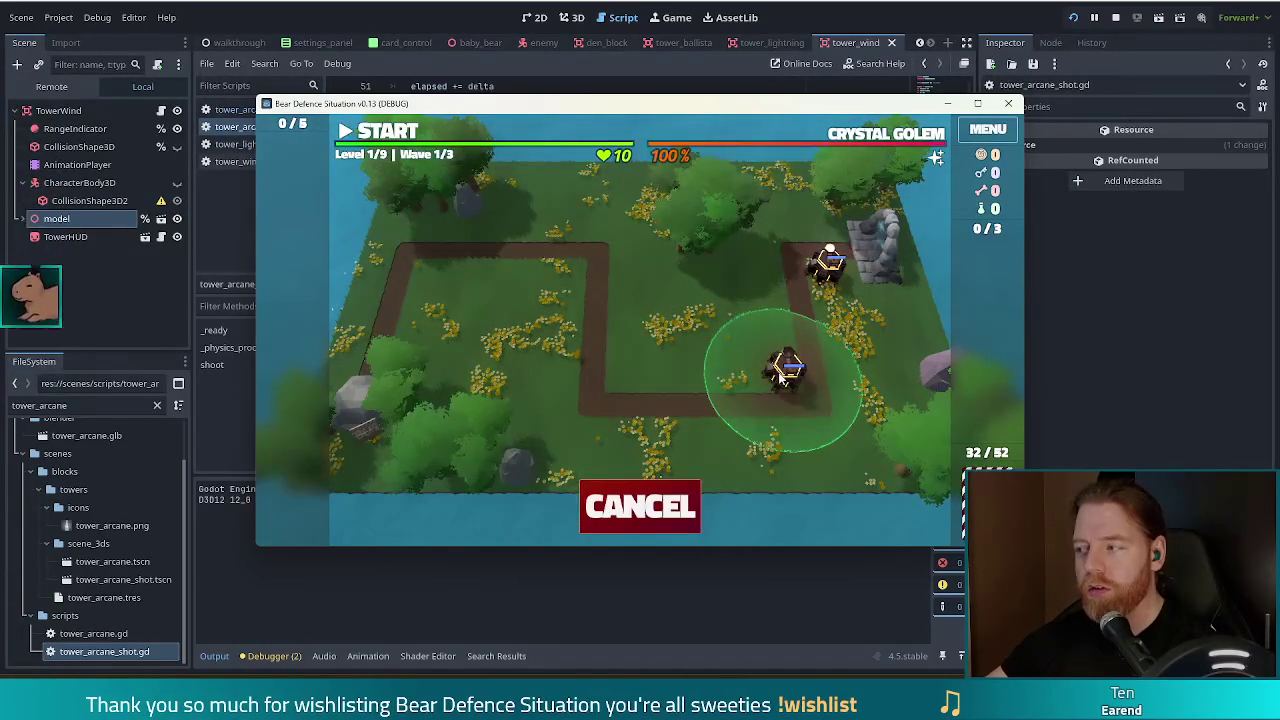
pyautogui.click(781, 376)
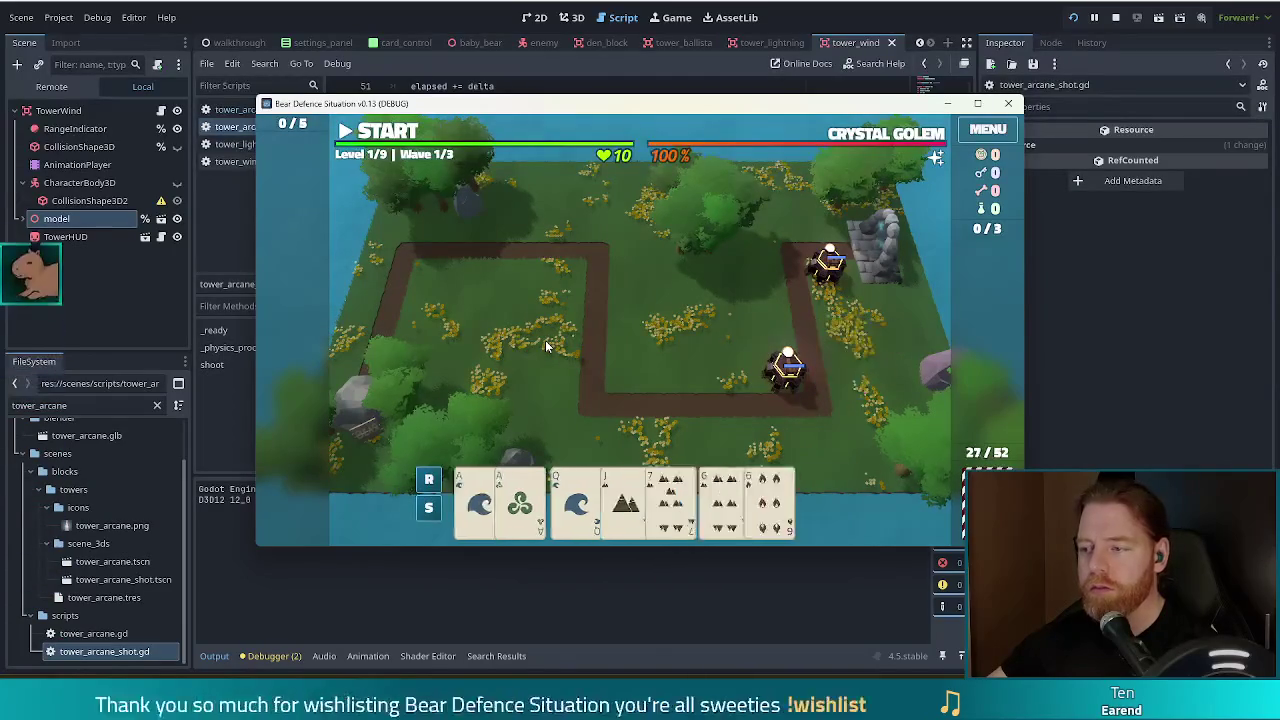
# - Run wave 1 to completion and dismiss the Wave Complete results
pyautogui.click(383, 133)
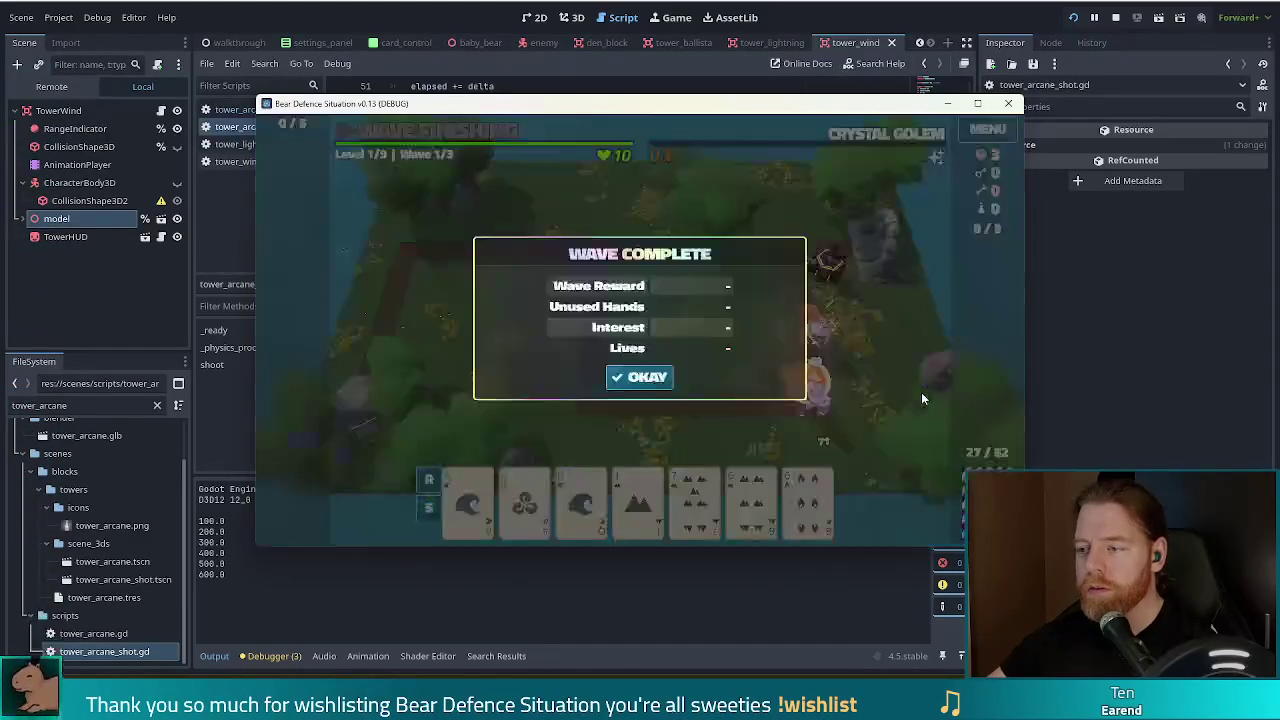
pyautogui.click(641, 378)
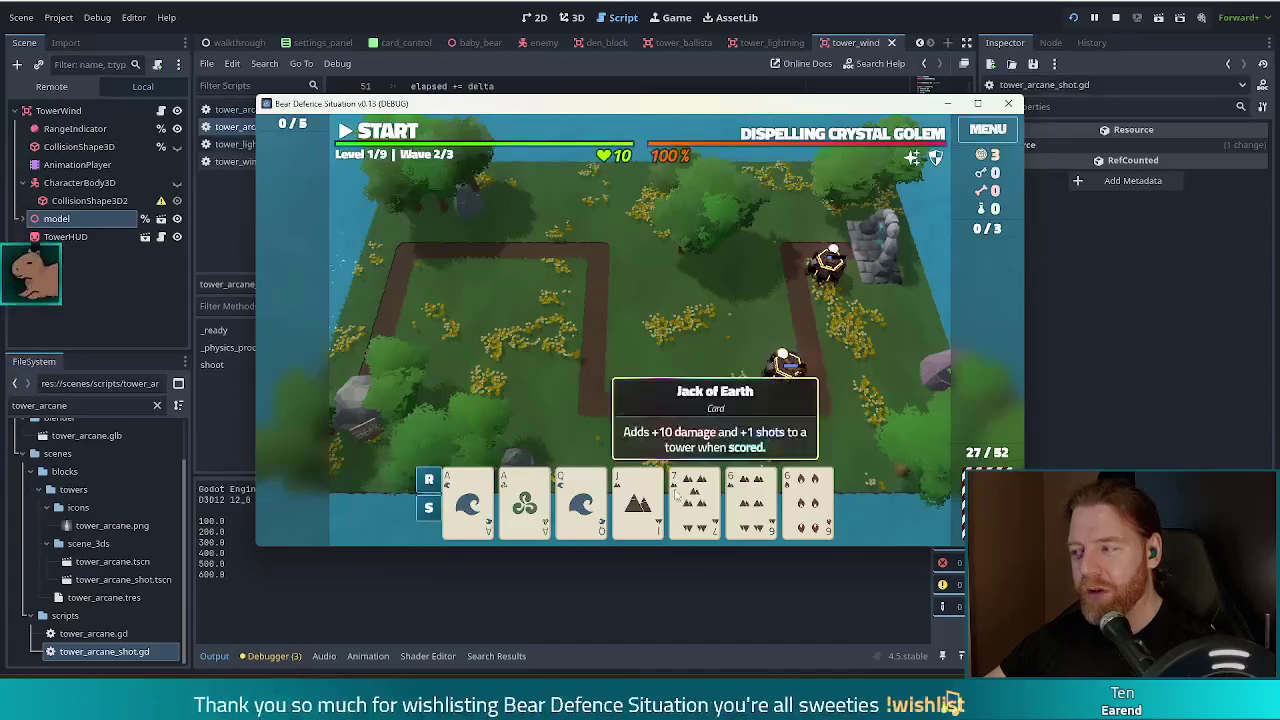
# - Discard the Jack of Earth and Queen of Water for new cards
pyautogui.click(751, 505)
pyautogui.click(812, 505)
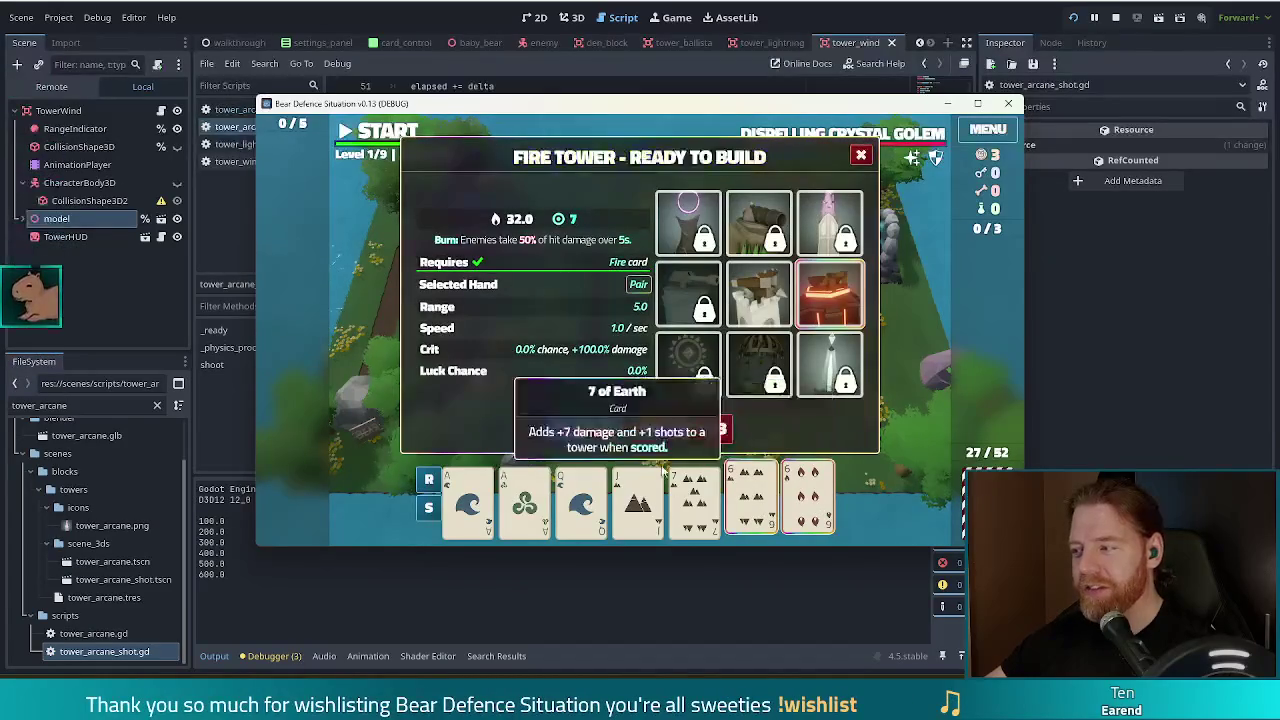
pyautogui.click(524, 500)
pyautogui.click(468, 500)
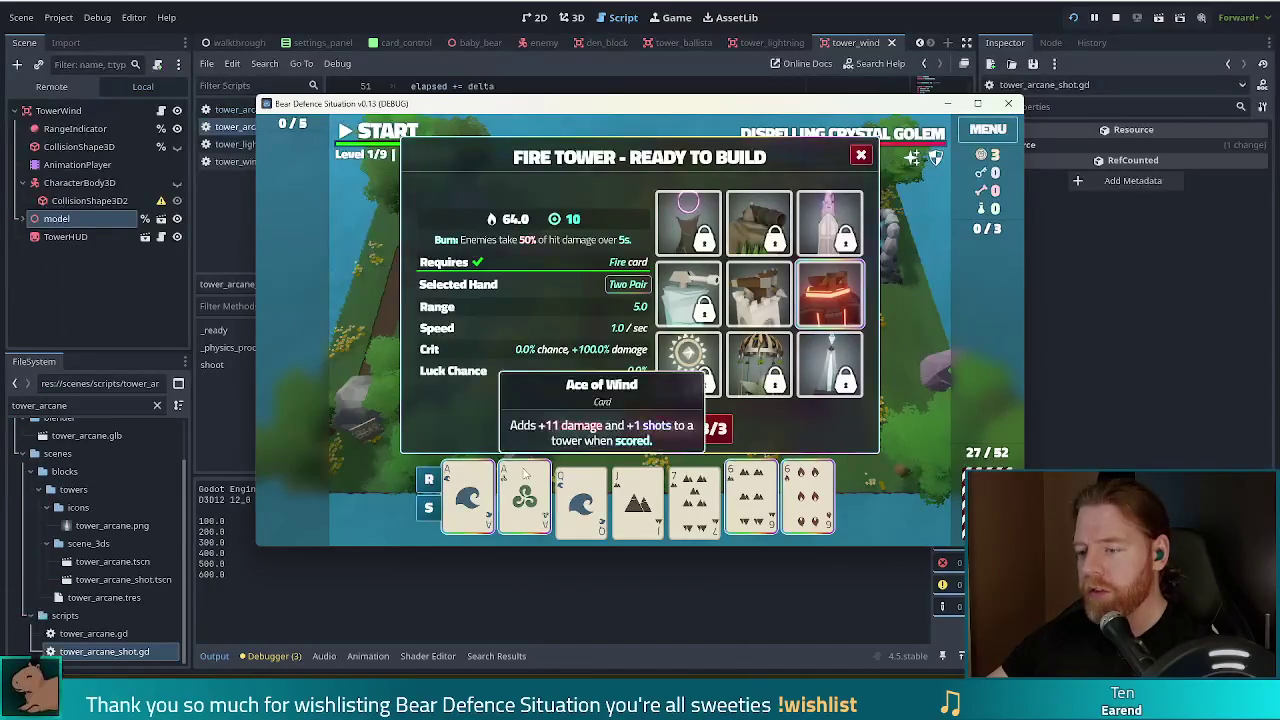
pyautogui.click(525, 500)
pyautogui.click(467, 500)
pyautogui.click(808, 500)
pyautogui.click(751, 500)
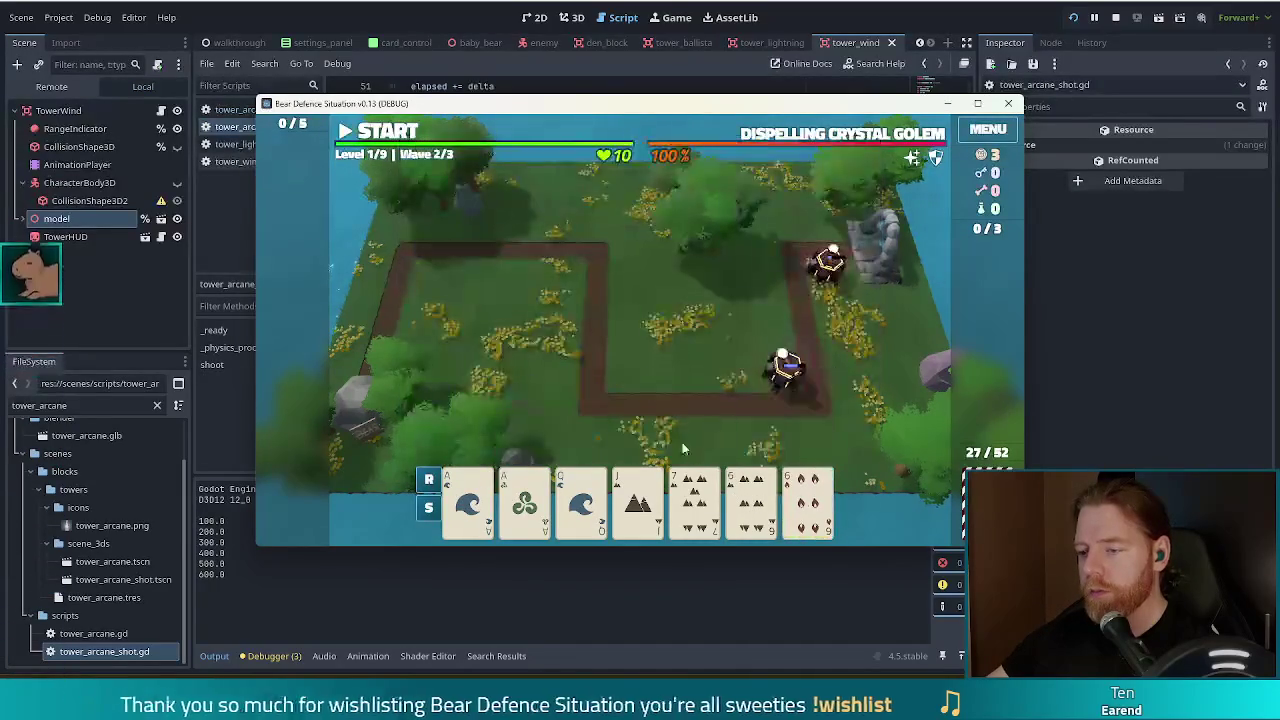
pyautogui.click(638, 497)
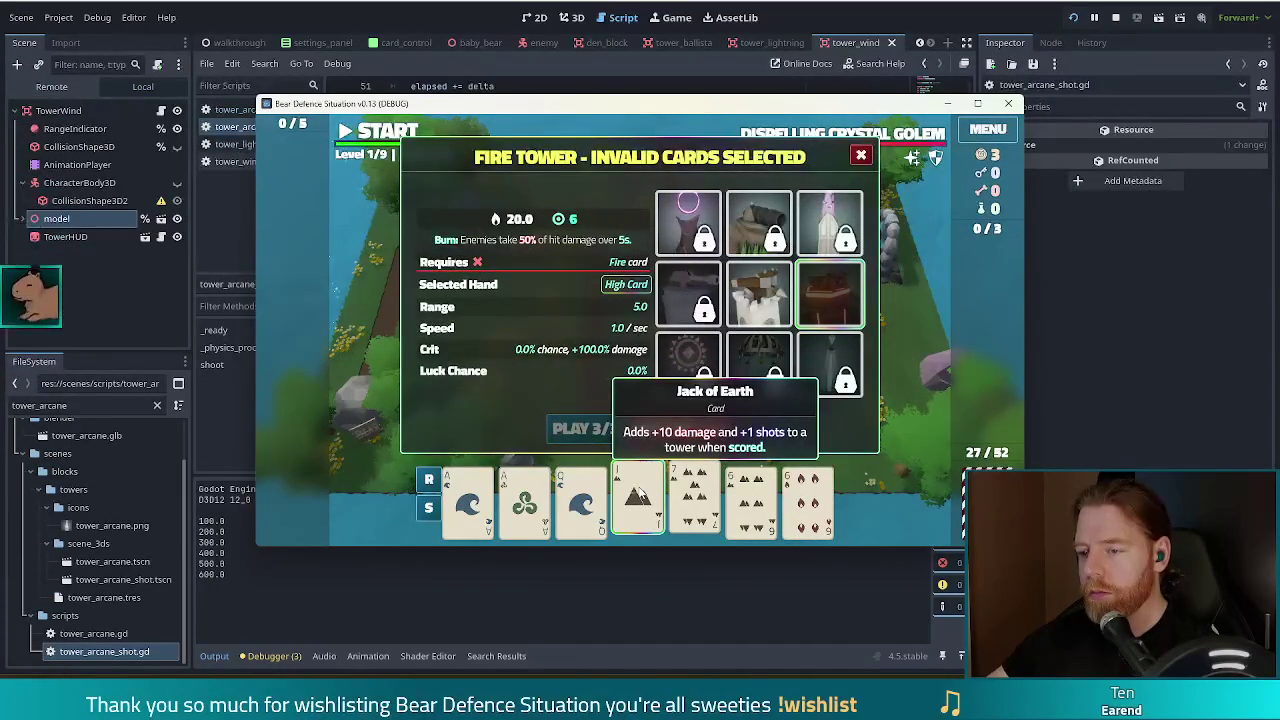
pyautogui.click(581, 497)
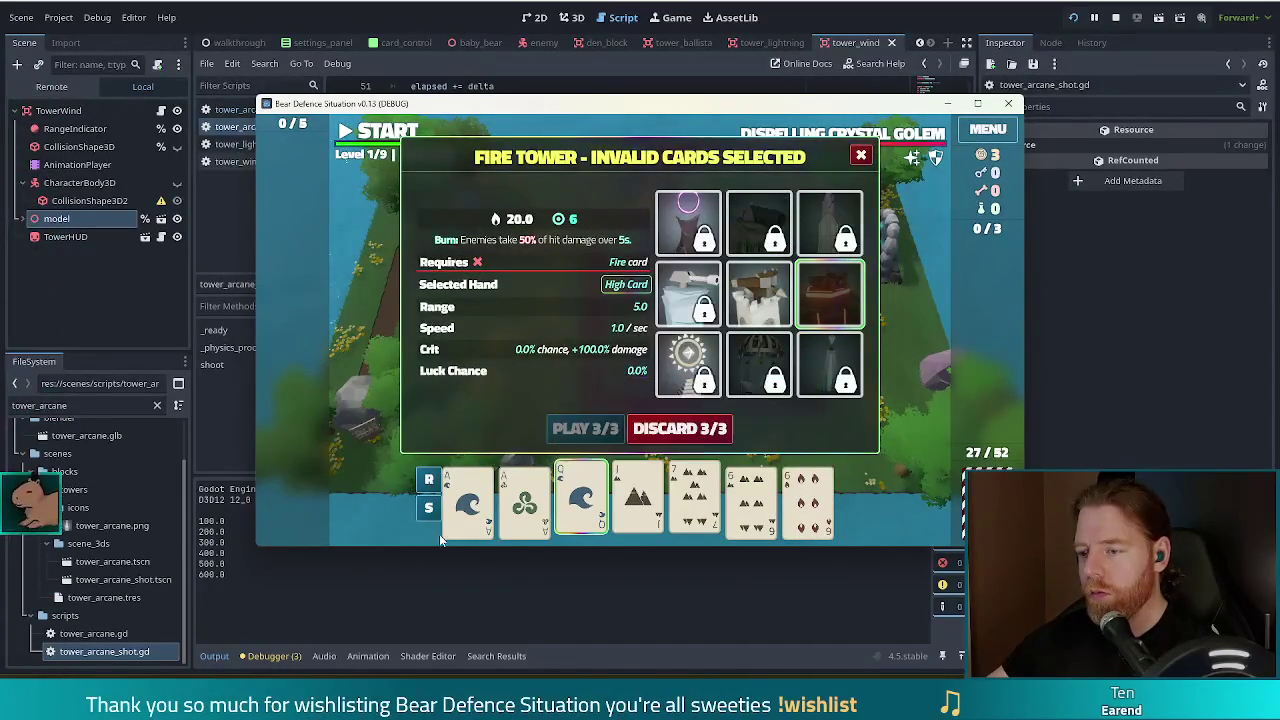
pyautogui.click(697, 428)
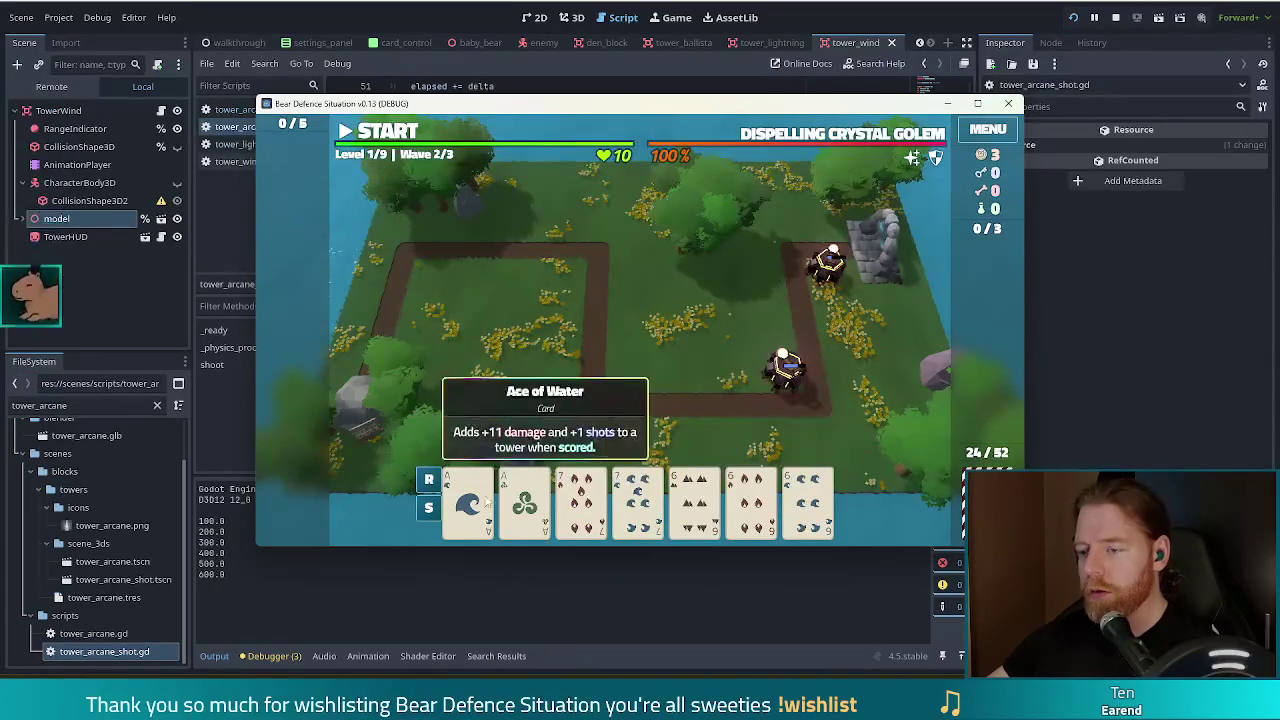
# - Build a Full House (two Aces, three 6s) Fire Tower at the upper-left corner, then start wave 2
pyautogui.click(475, 505)
pyautogui.click(525, 500)
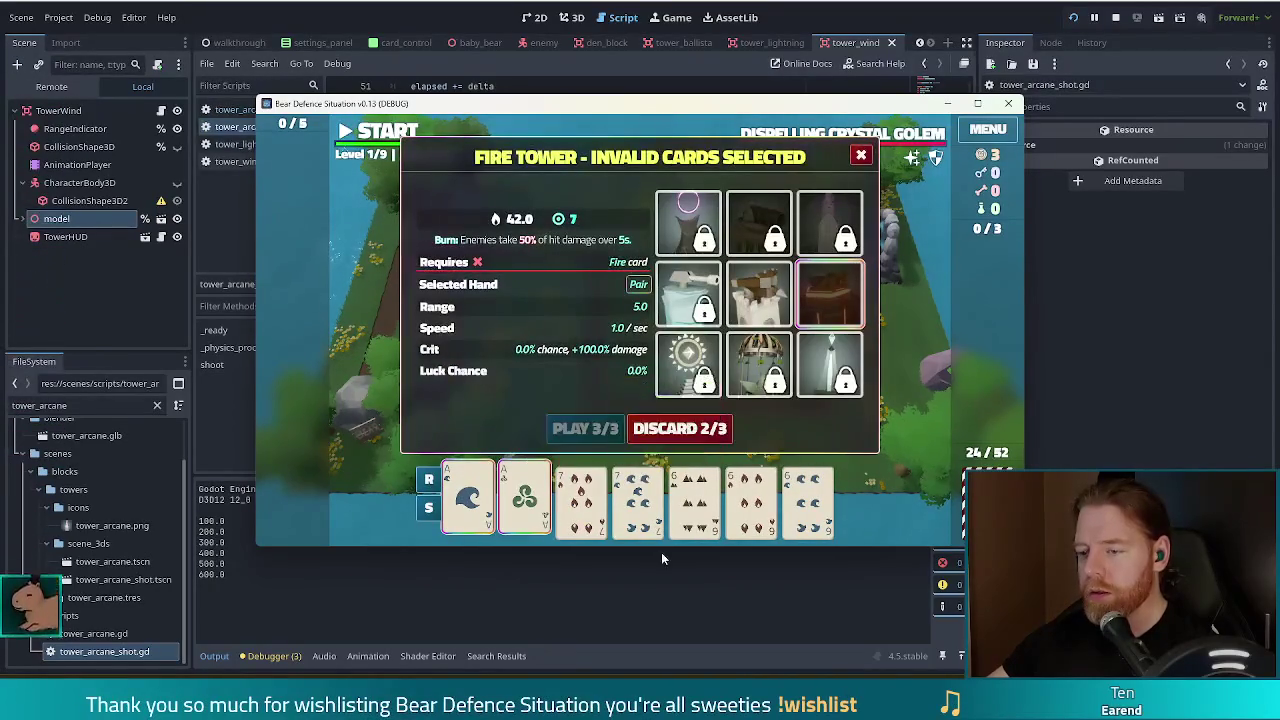
pyautogui.click(694, 500)
pyautogui.click(757, 497)
pyautogui.click(808, 497)
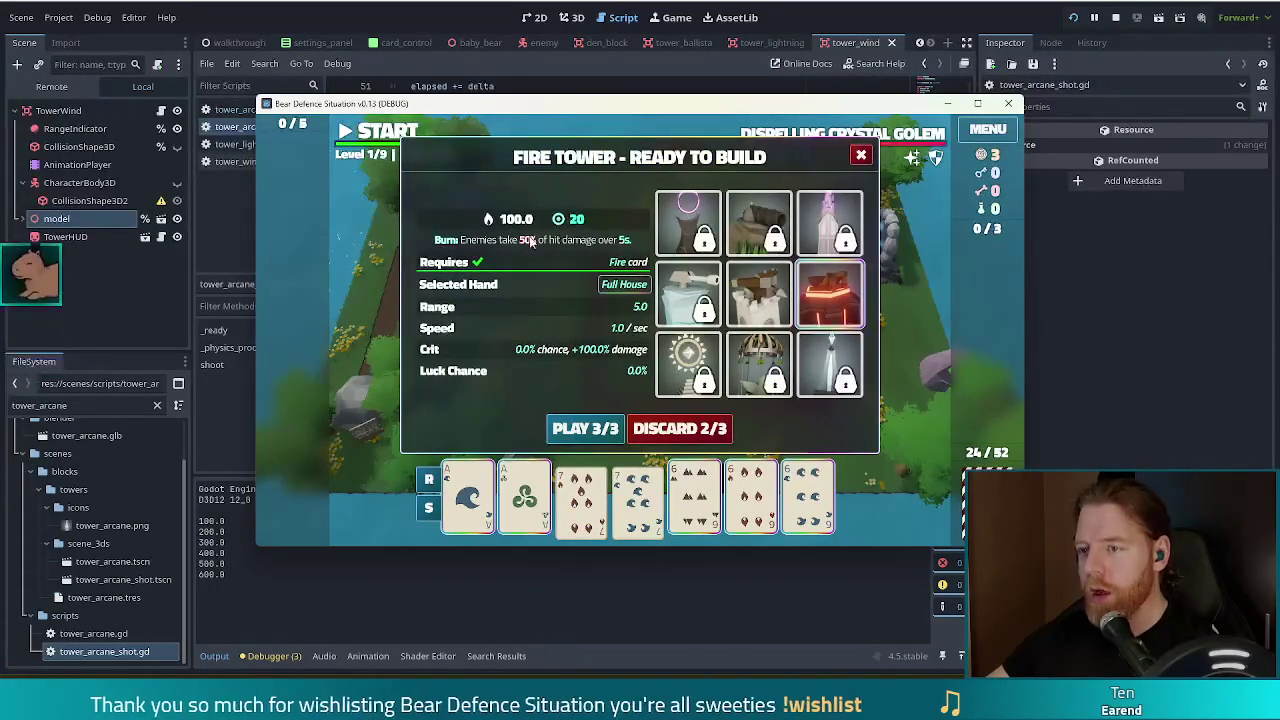
pyautogui.click(588, 429)
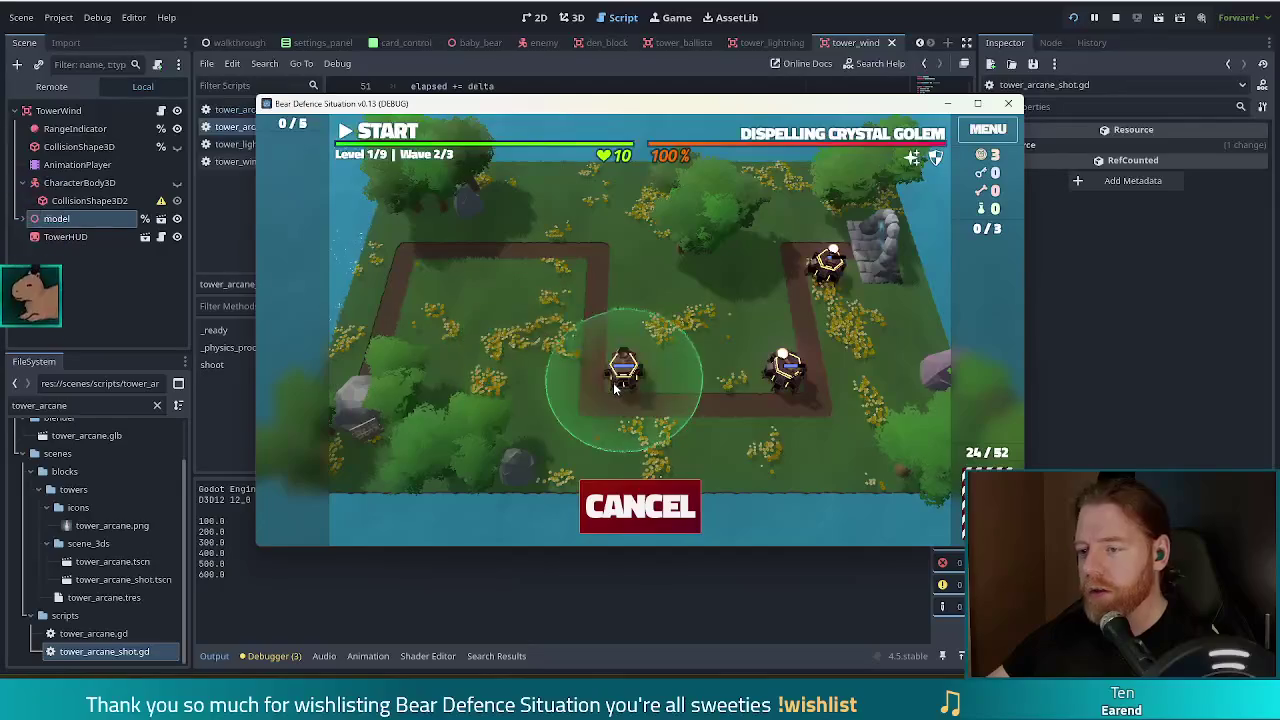
pyautogui.click(580, 275)
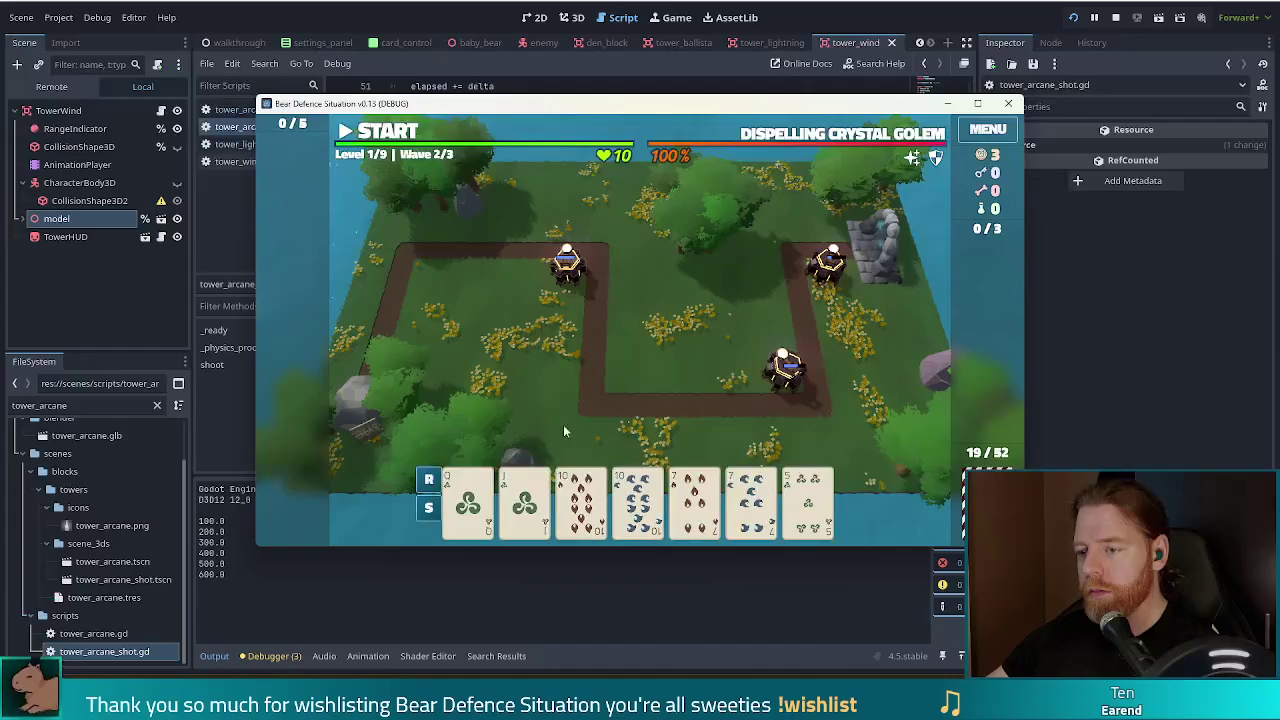
pyautogui.click(833, 136)
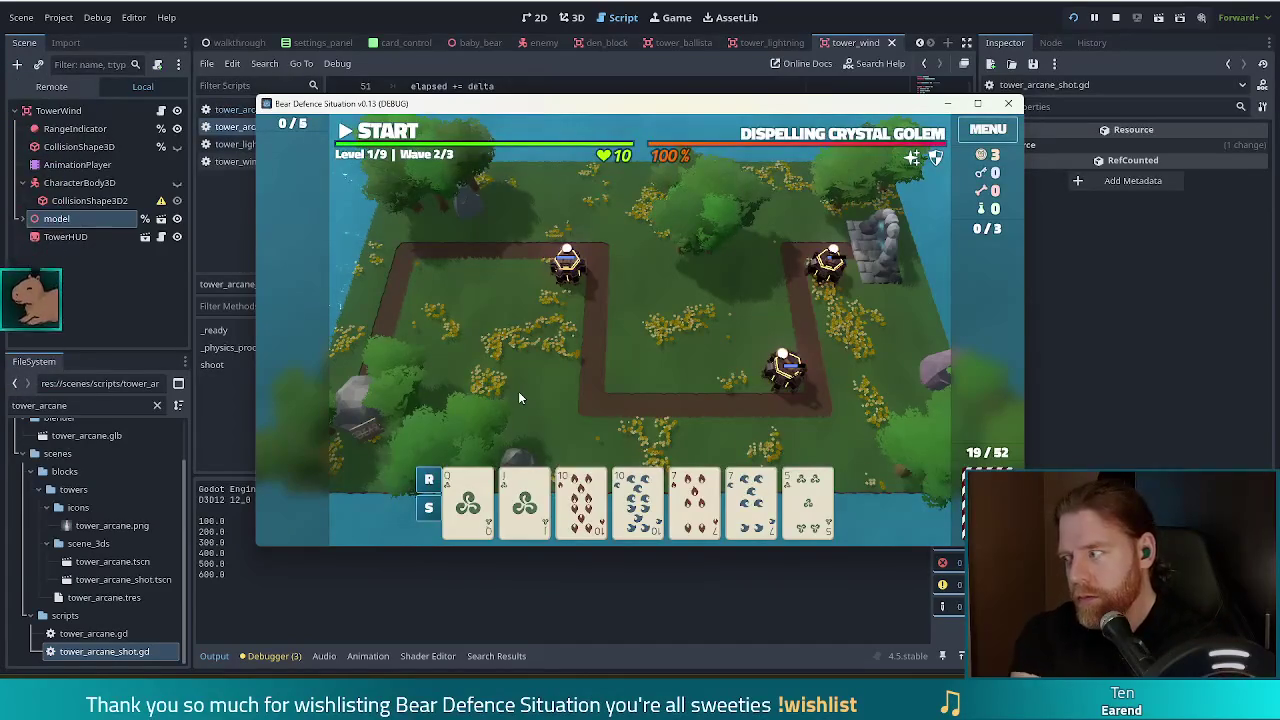
pyautogui.click(390, 131)
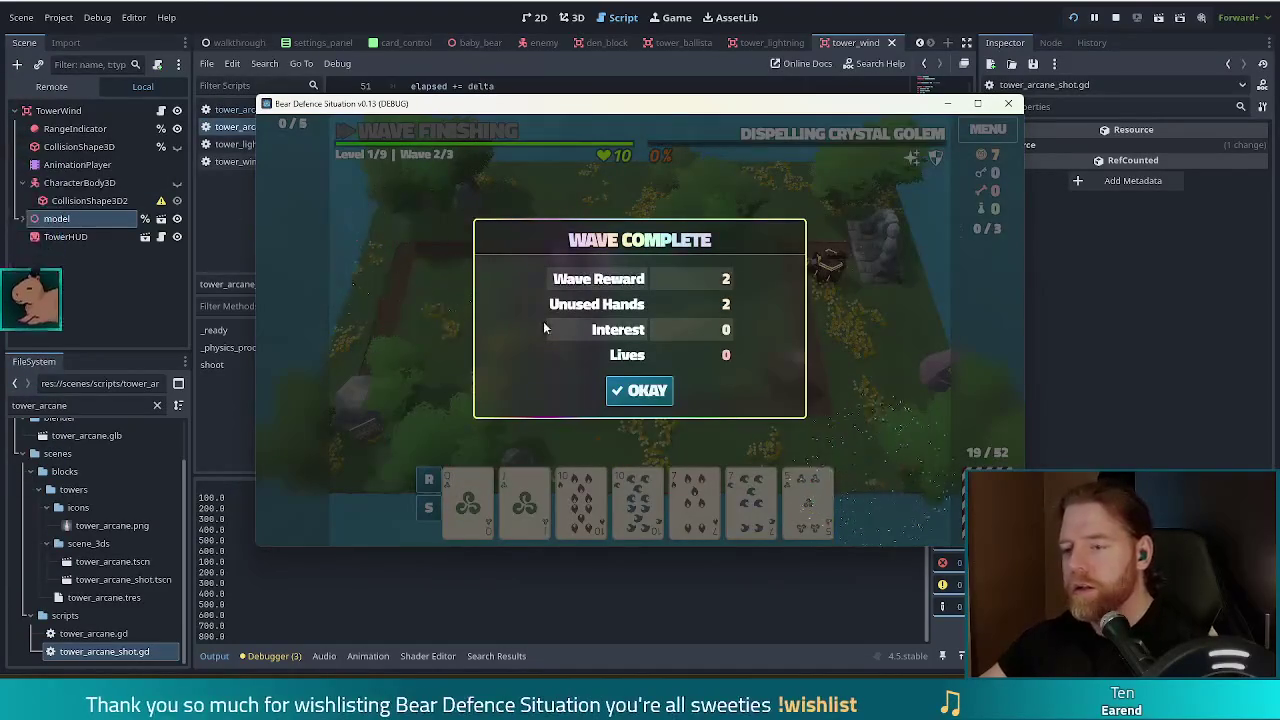
# - Dismiss the wave summary and inspect the stats of all three Fire Towers
pyautogui.click(645, 390)
pyautogui.click(561, 277)
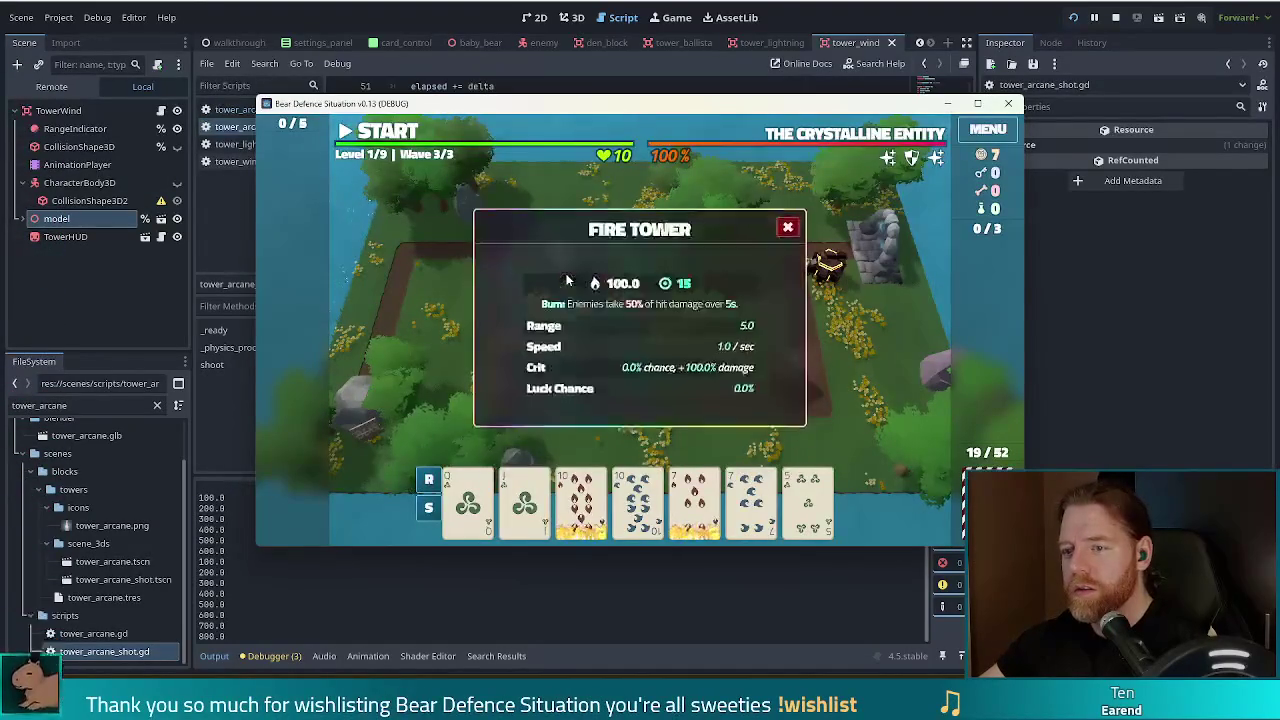
pyautogui.click(788, 226)
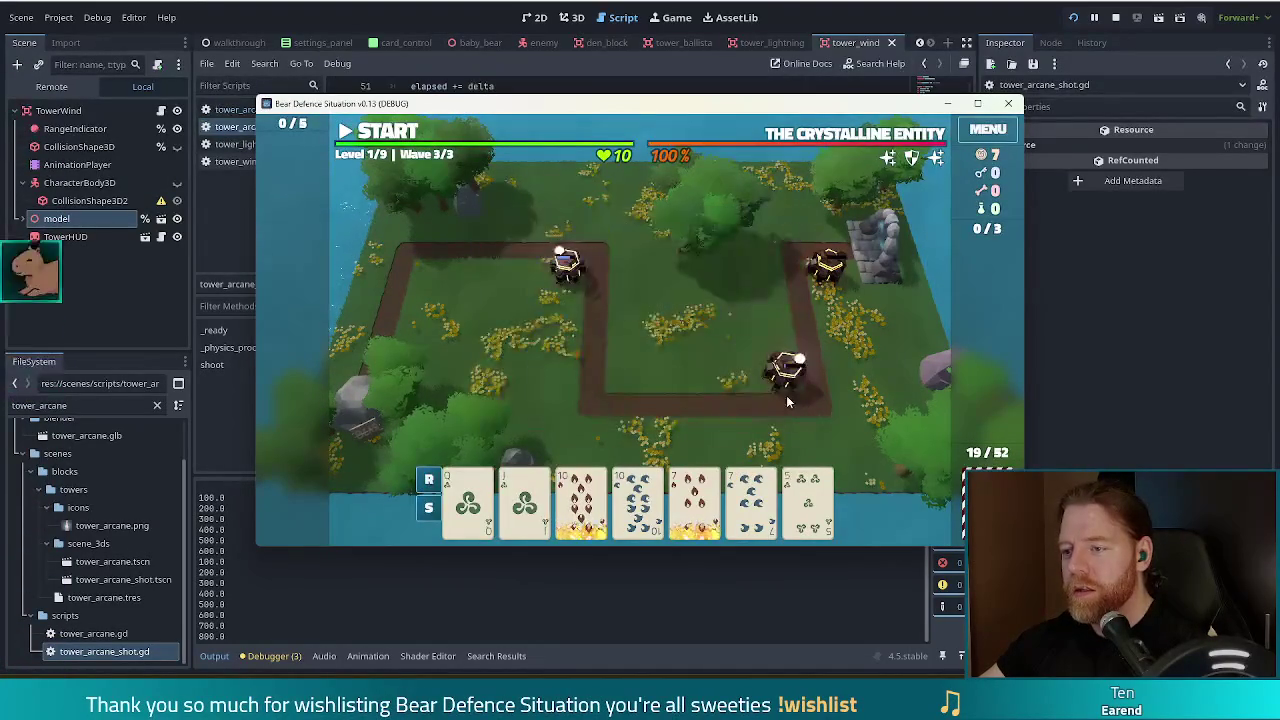
pyautogui.click(785, 368)
pyautogui.click(788, 228)
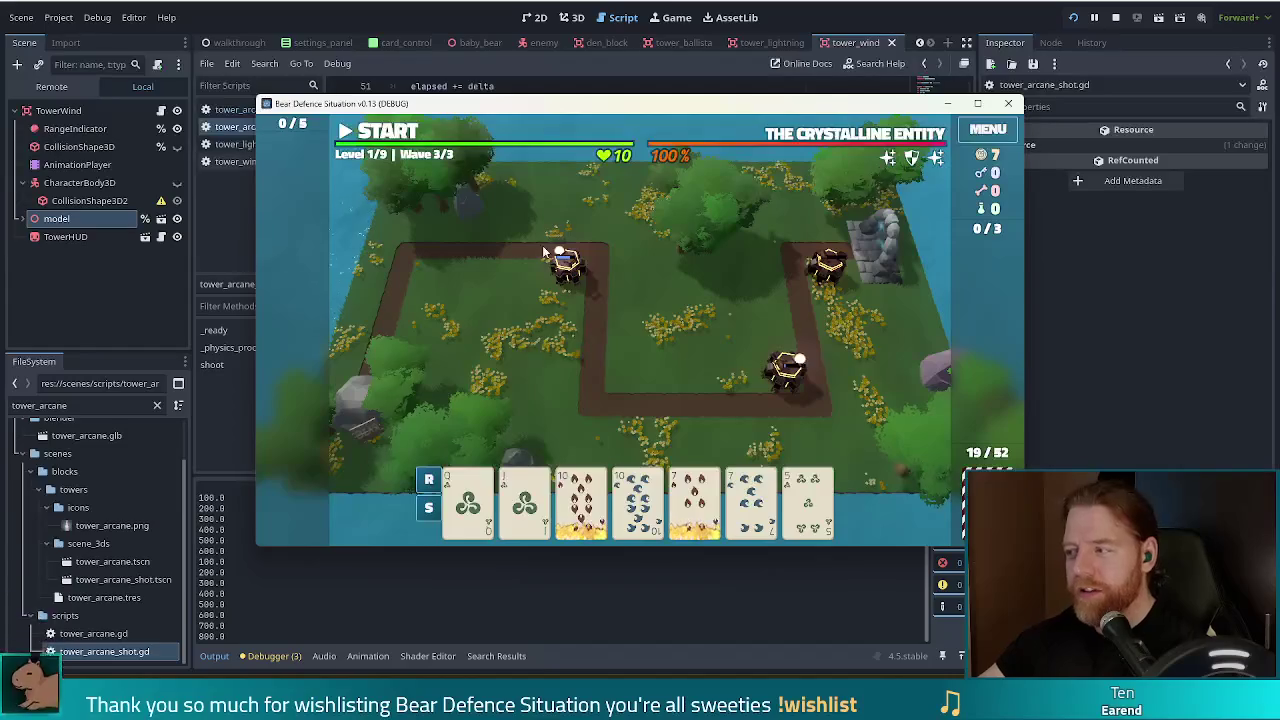
# - Start the final wave, pause it, and select the 10 of Fire
pyautogui.click(404, 143)
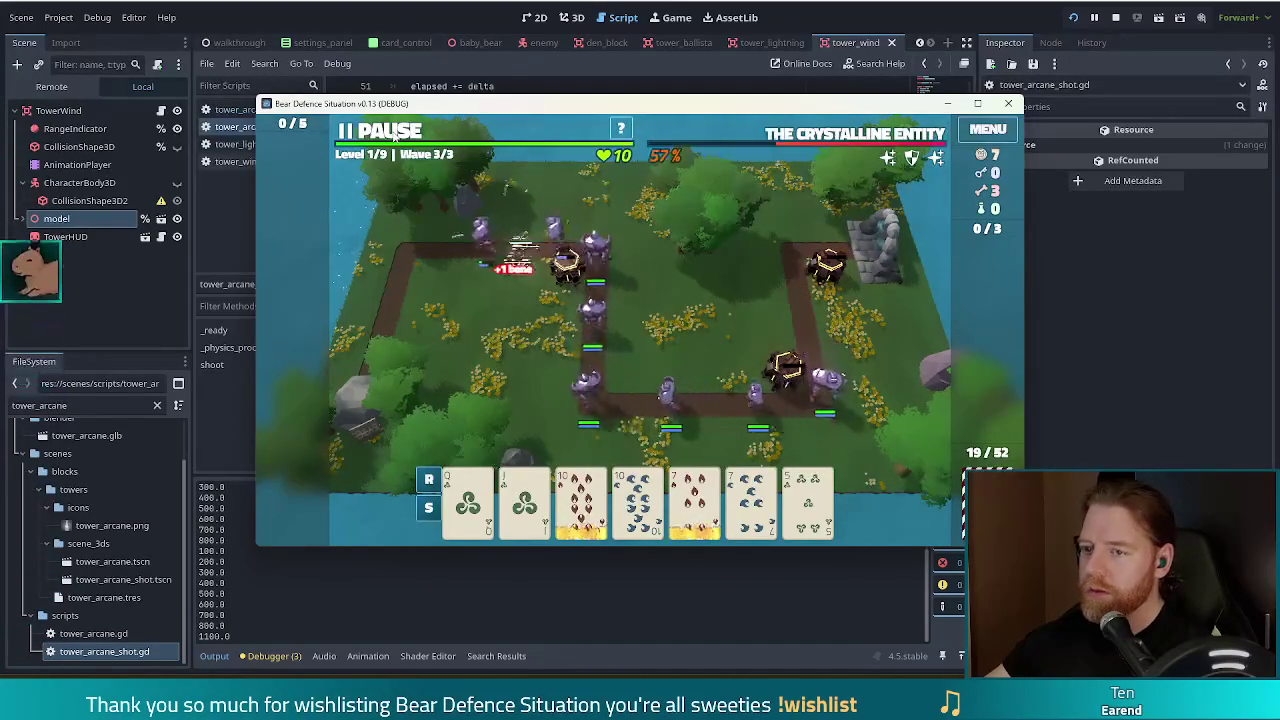
pyautogui.click(393, 138)
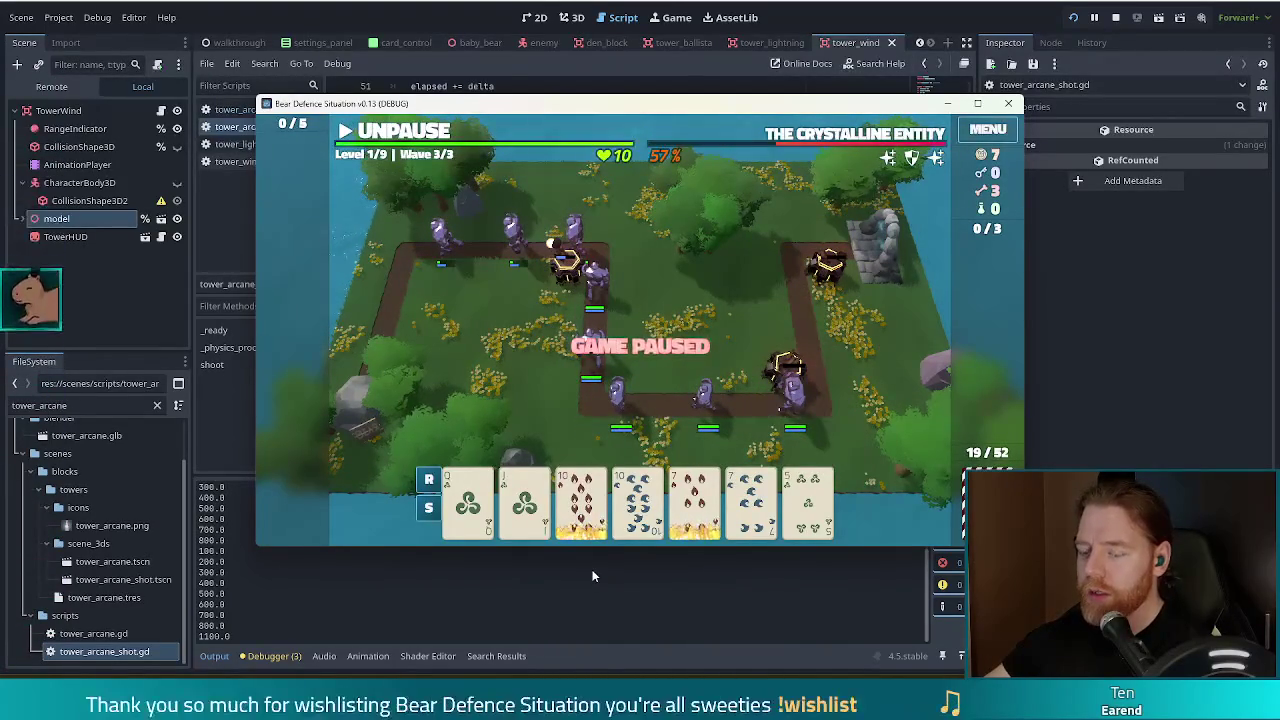
pyautogui.moveTo(826, 135)
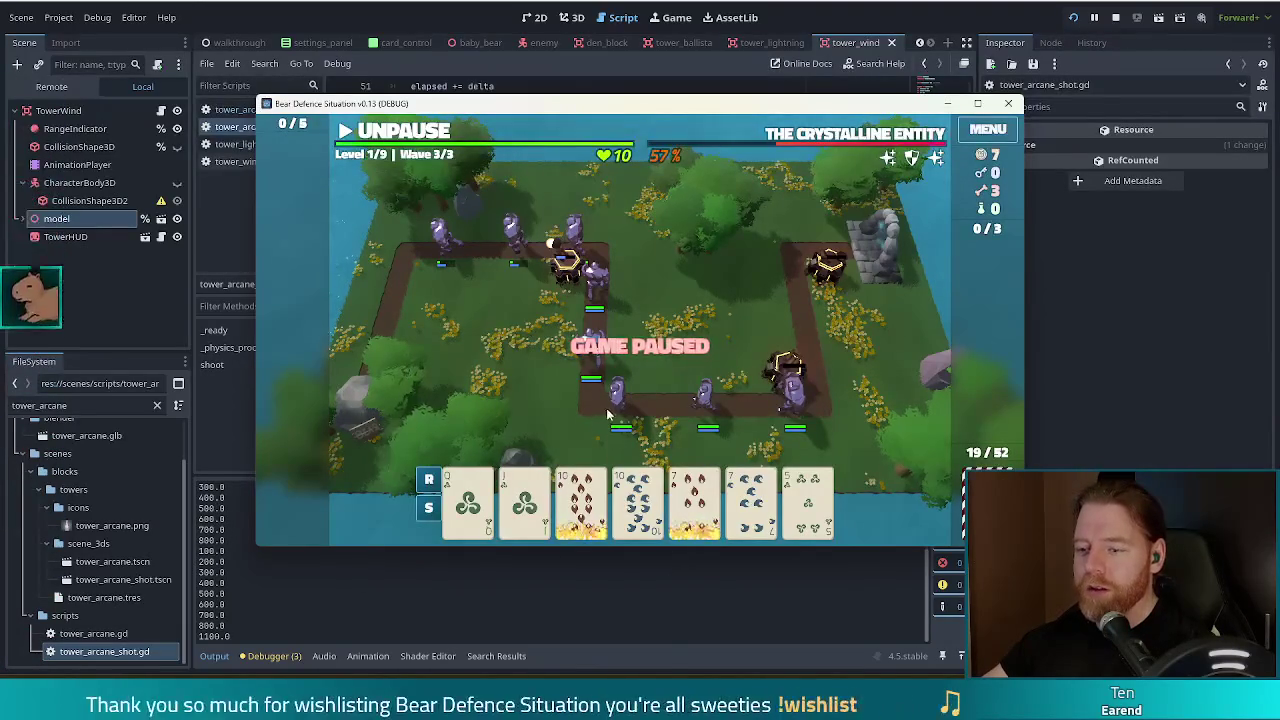
pyautogui.click(581, 500)
# - Discard the pair of 7s, another 7, then the pair of 4s for new cards
pyautogui.click(581, 500)
pyautogui.click(695, 500)
pyautogui.click(751, 500)
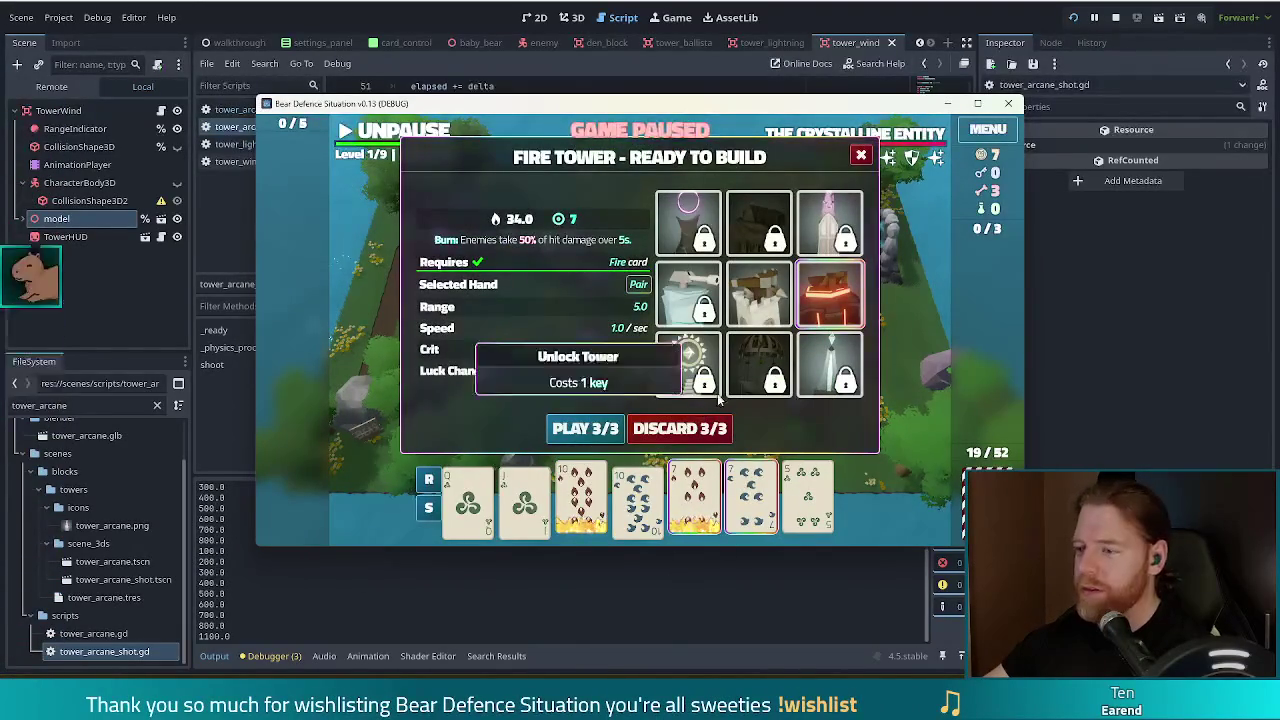
pyautogui.click(690, 428)
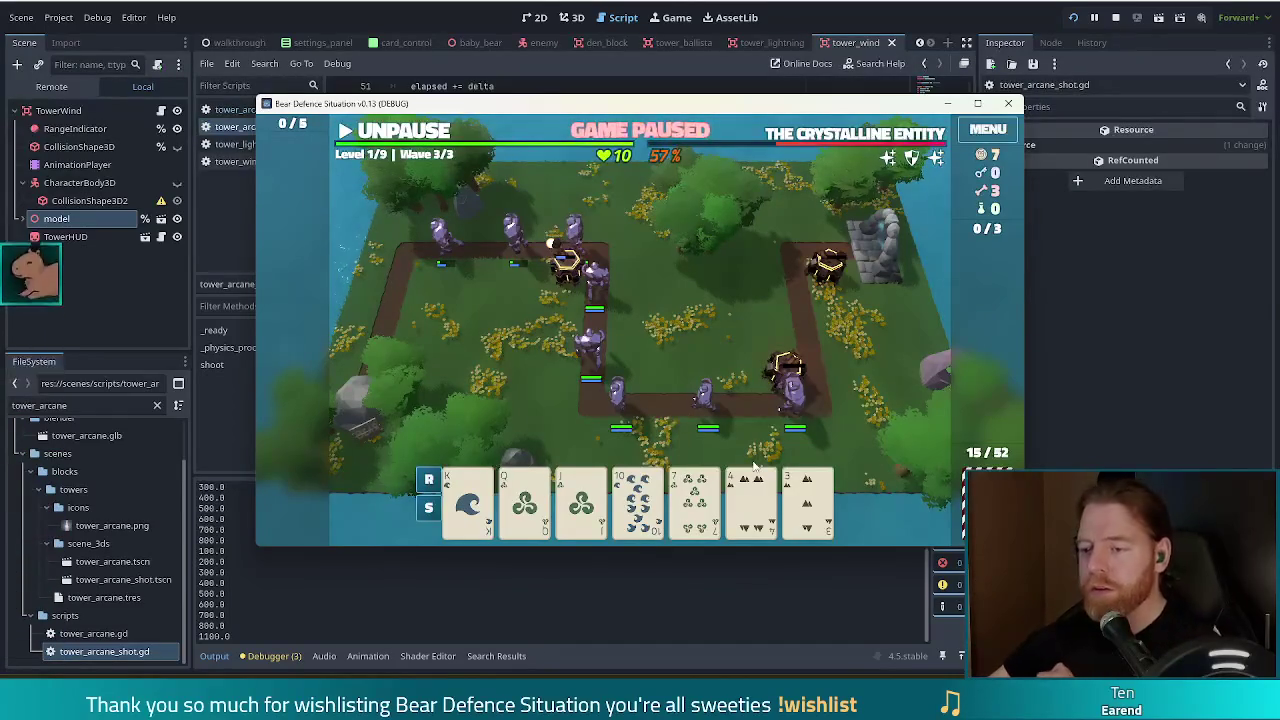
pyautogui.click(695, 490)
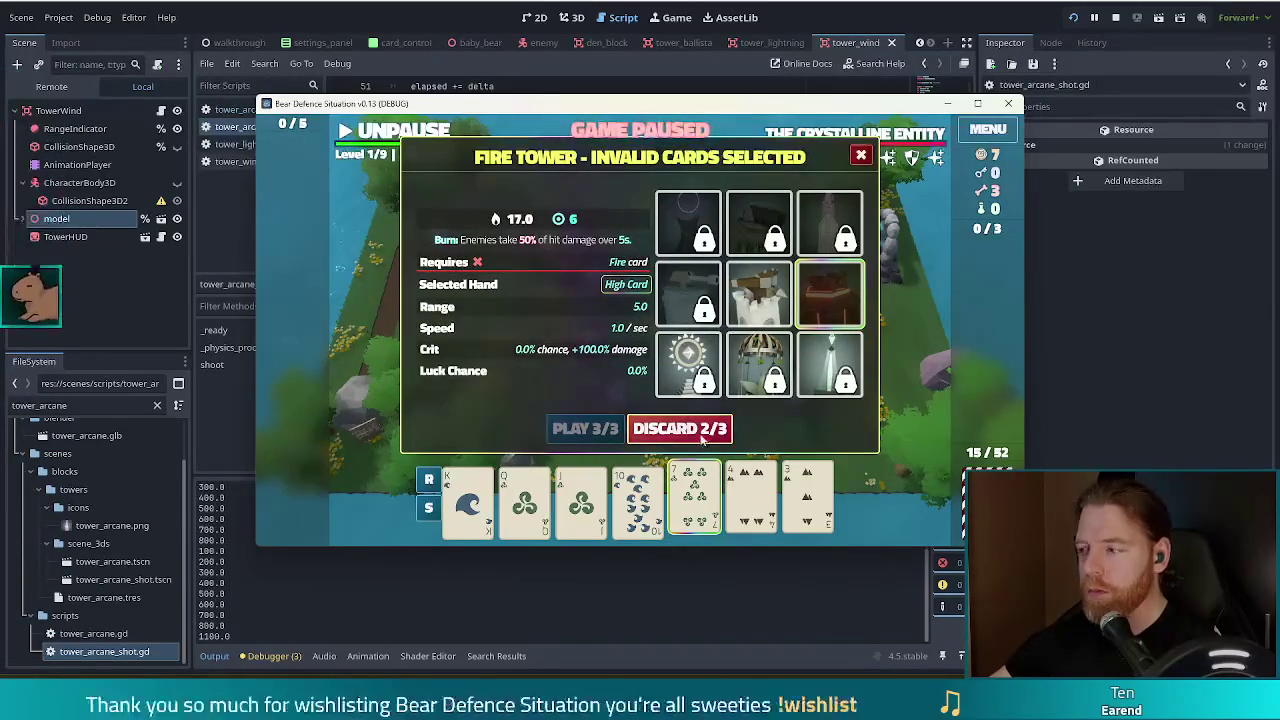
pyautogui.click(702, 432)
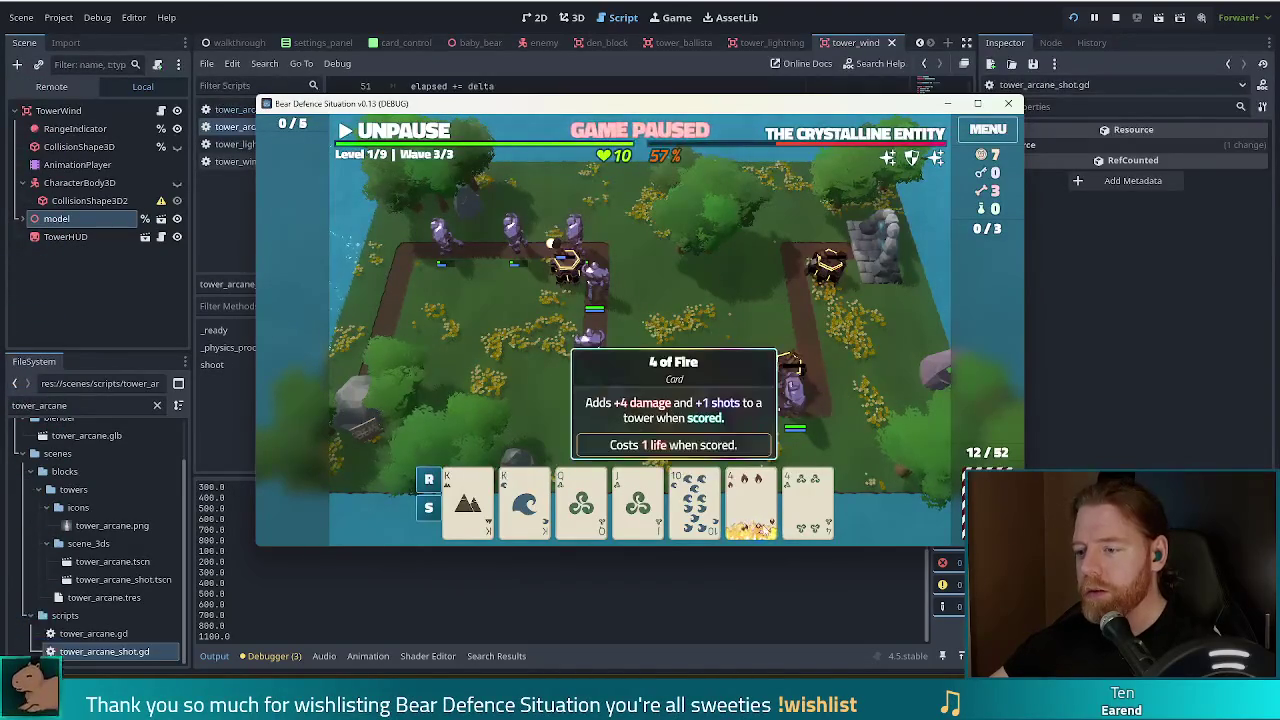
pyautogui.click(750, 500)
pyautogui.click(808, 500)
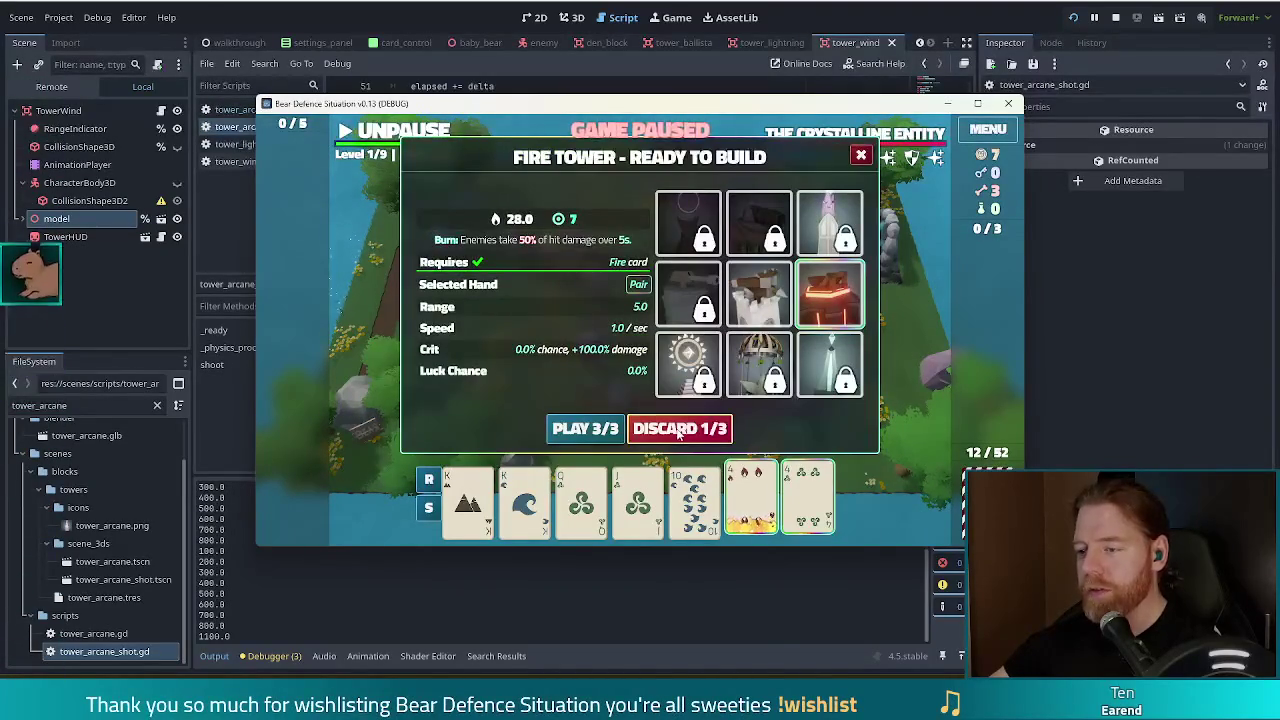
pyautogui.click(678, 430)
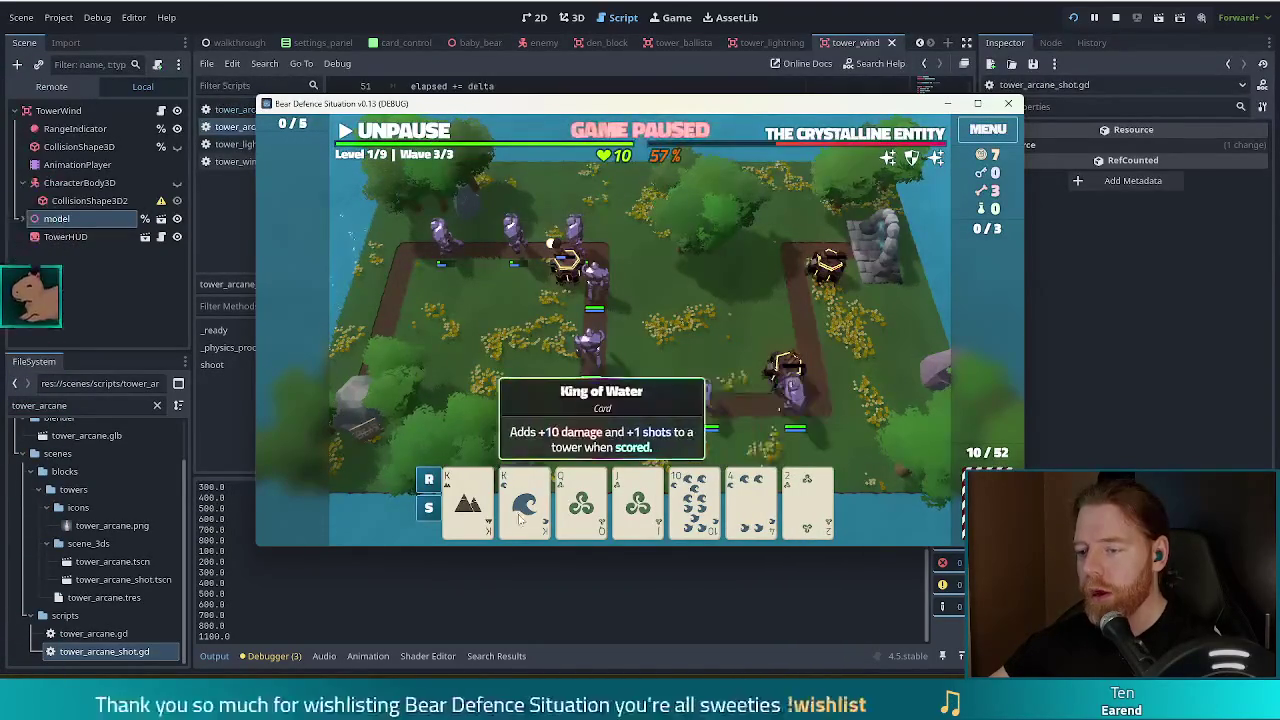
# - Select the pair of Kings and build a Ballista Tower from them
pyautogui.click(520, 517)
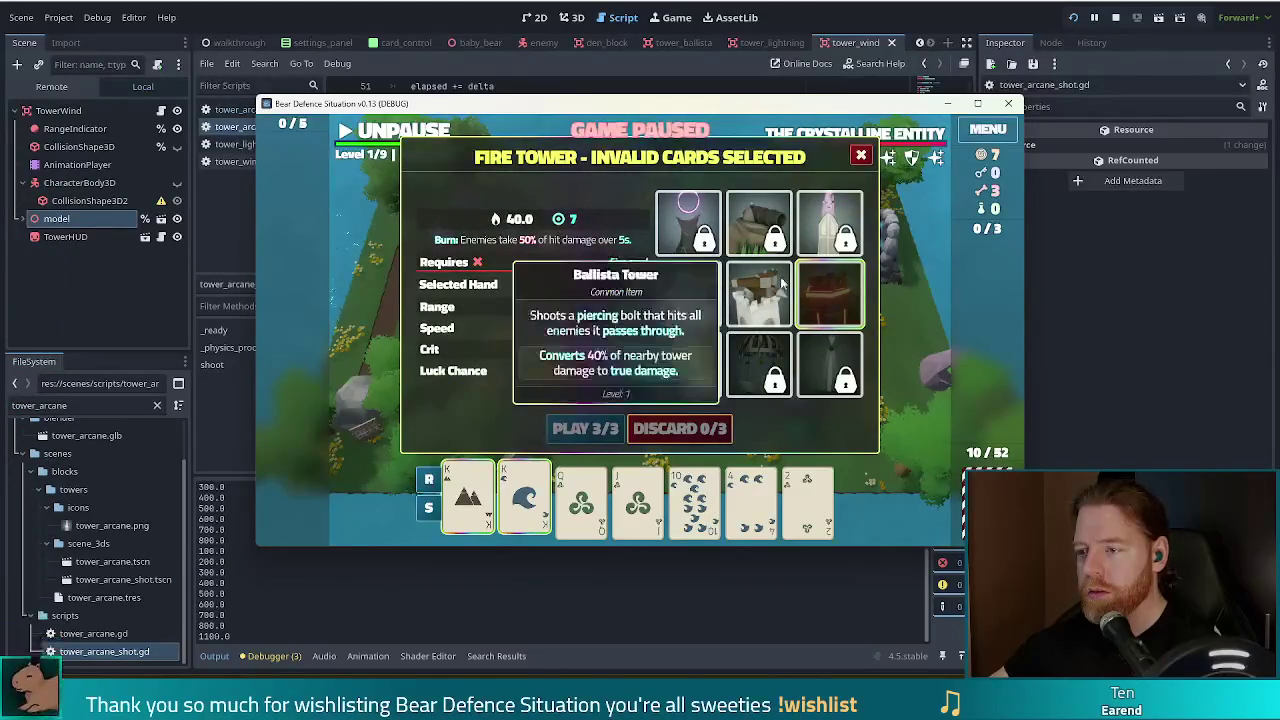
pyautogui.click(783, 285)
pyautogui.click(808, 305)
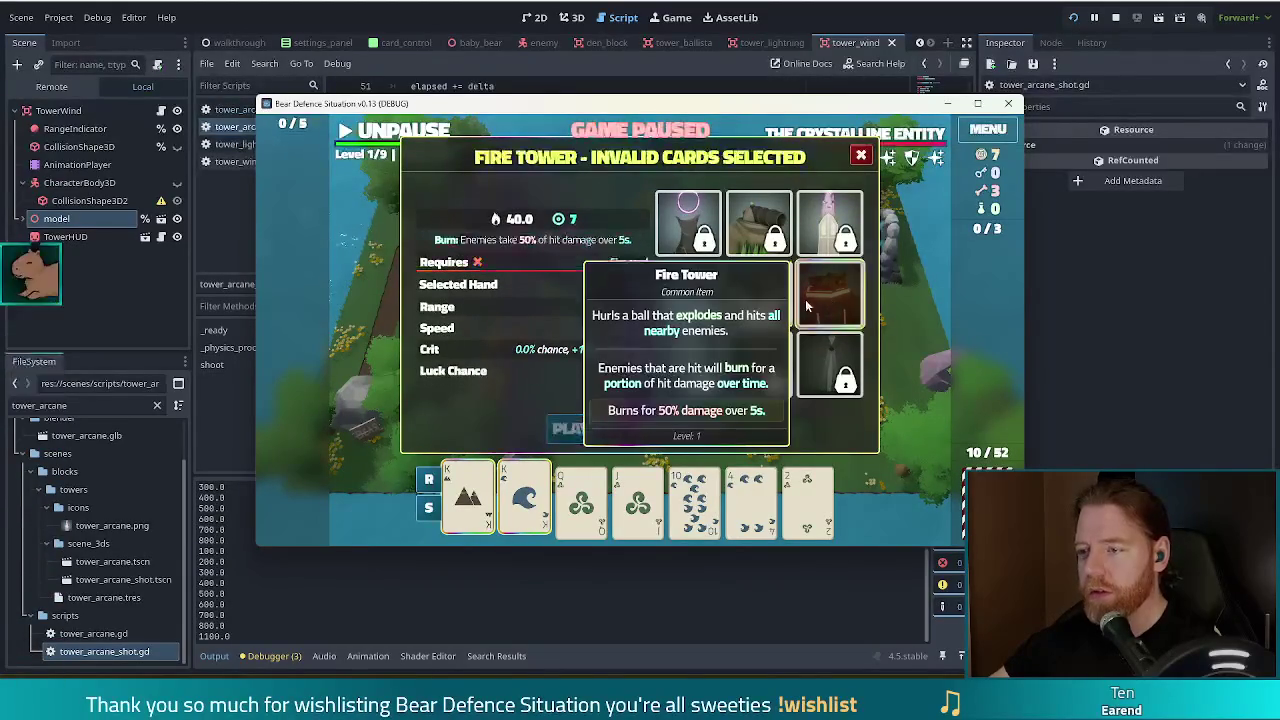
pyautogui.click(758, 293)
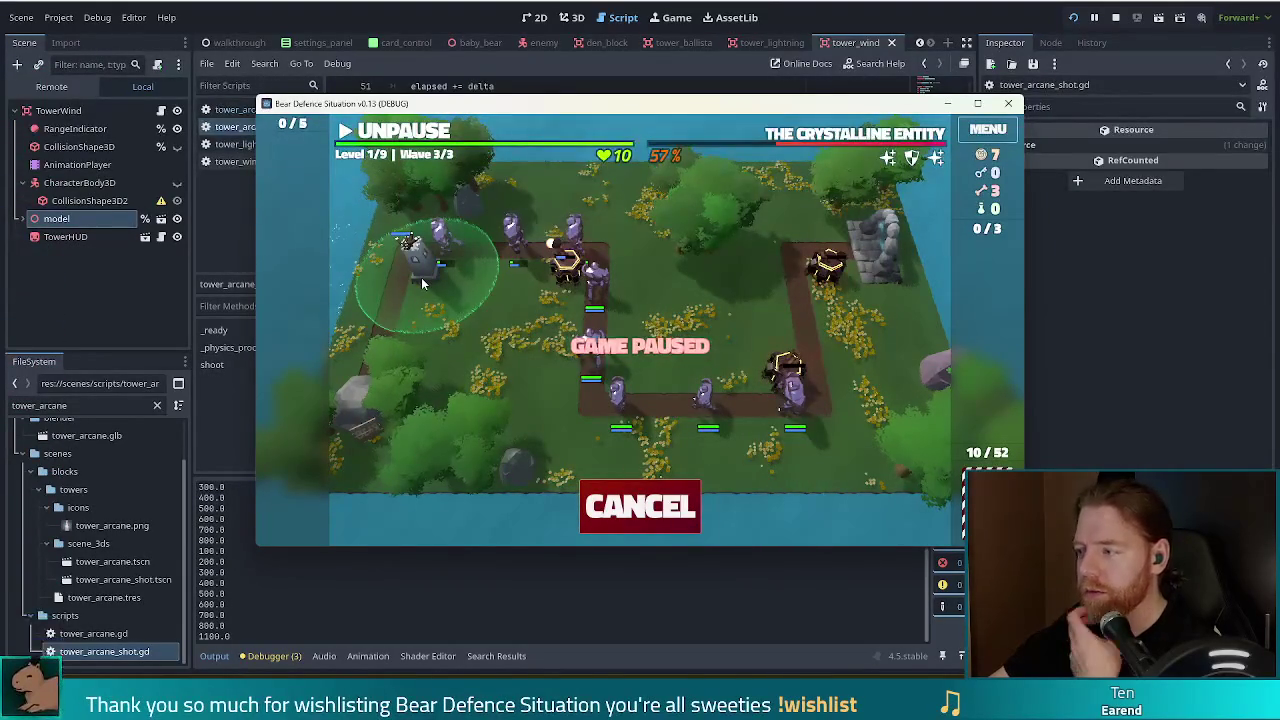
# - Place the Ballista at the top-left path start, let the wave run briefly, pause, and select the 2 of Wind
pyautogui.click(422, 284)
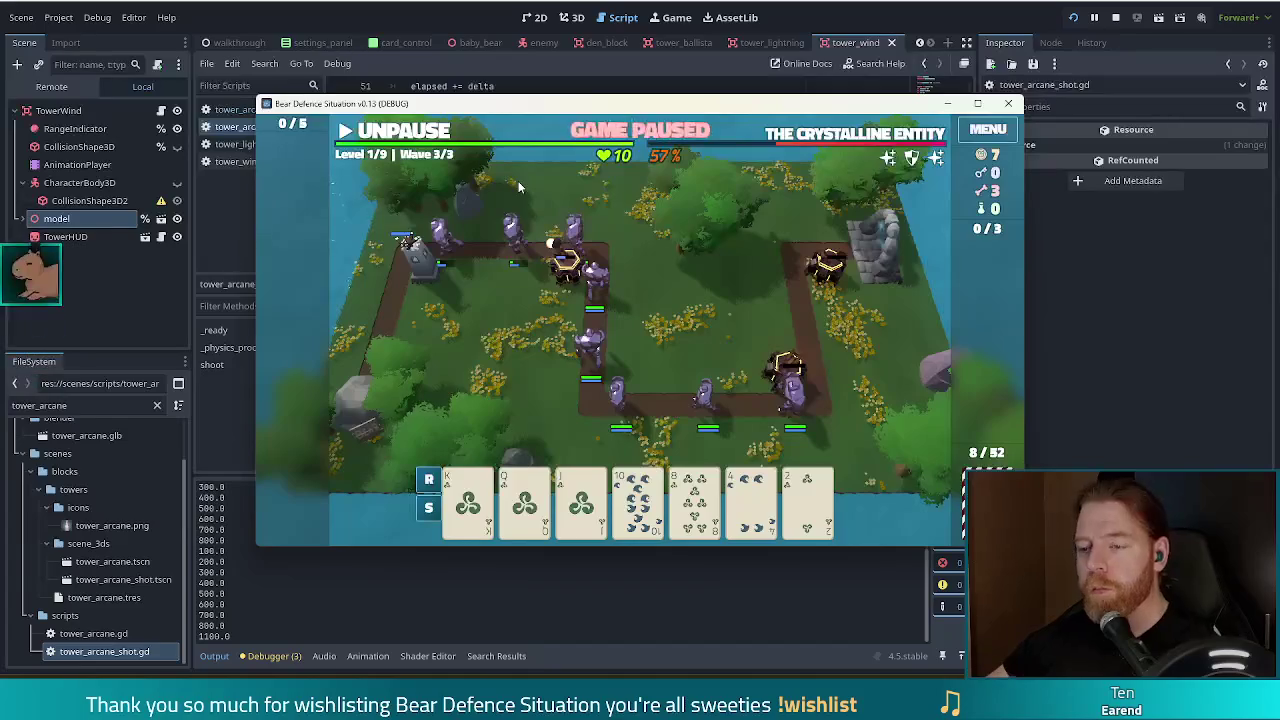
pyautogui.click(393, 138)
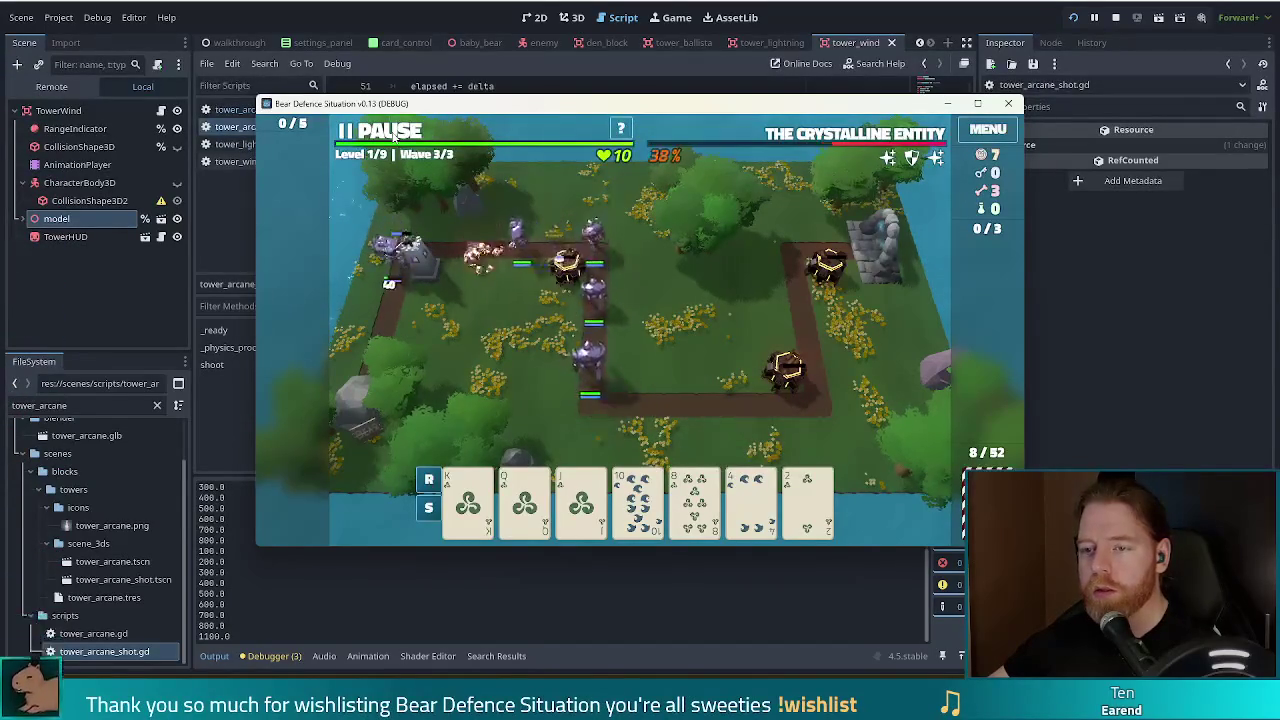
pyautogui.click(393, 138)
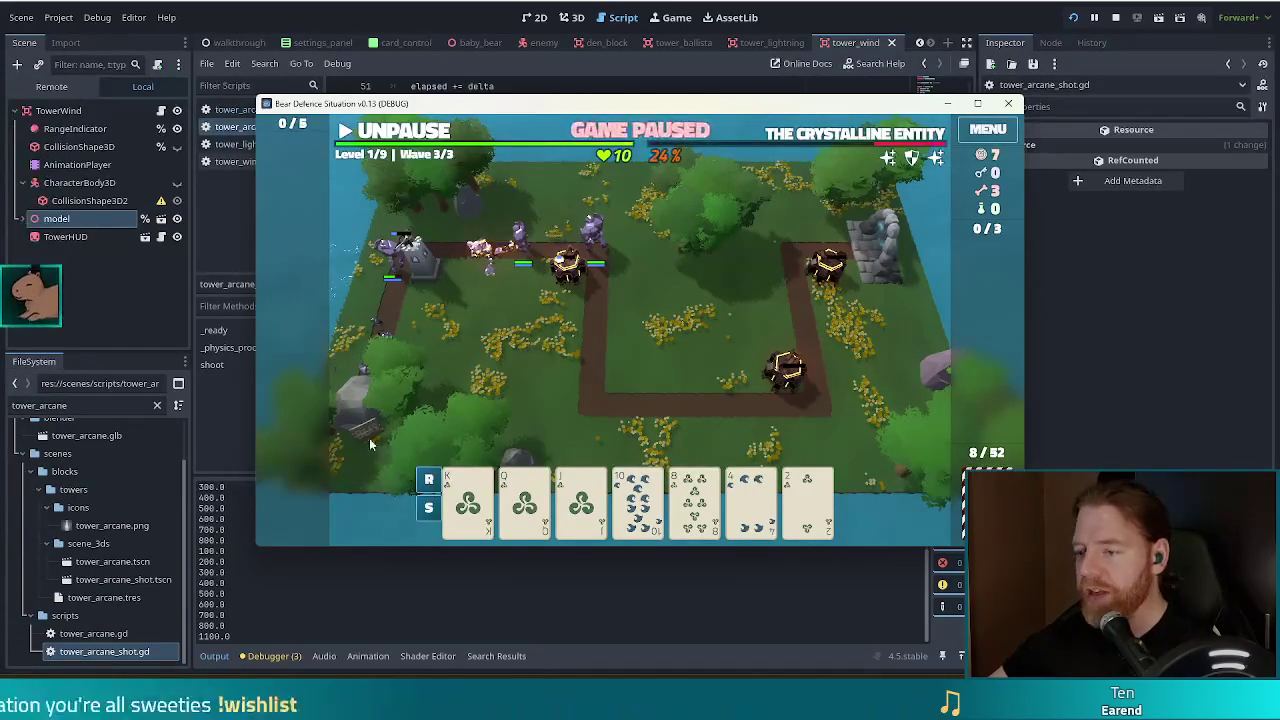
pyautogui.click(806, 500)
# - Build a second Ballista Tower from a Wind flush (Jack and King of Wind) near the first, then resume the game
pyautogui.moveTo(813, 500)
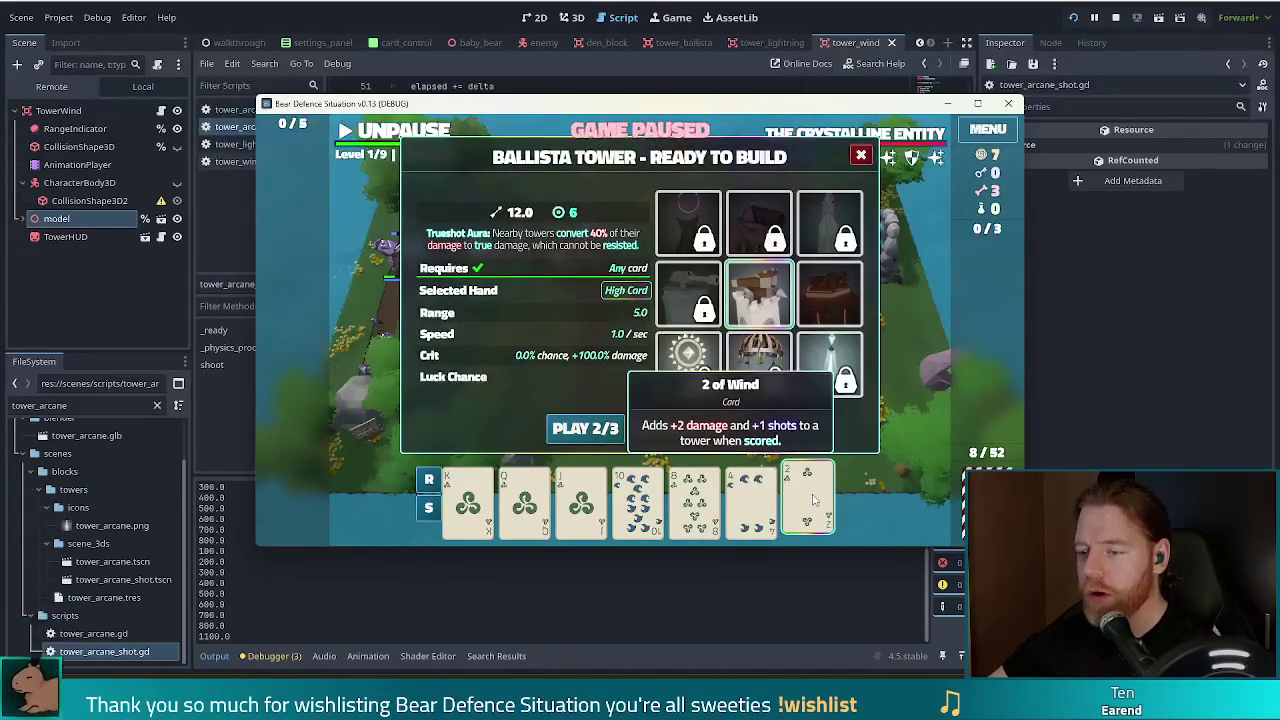
pyautogui.click(580, 500)
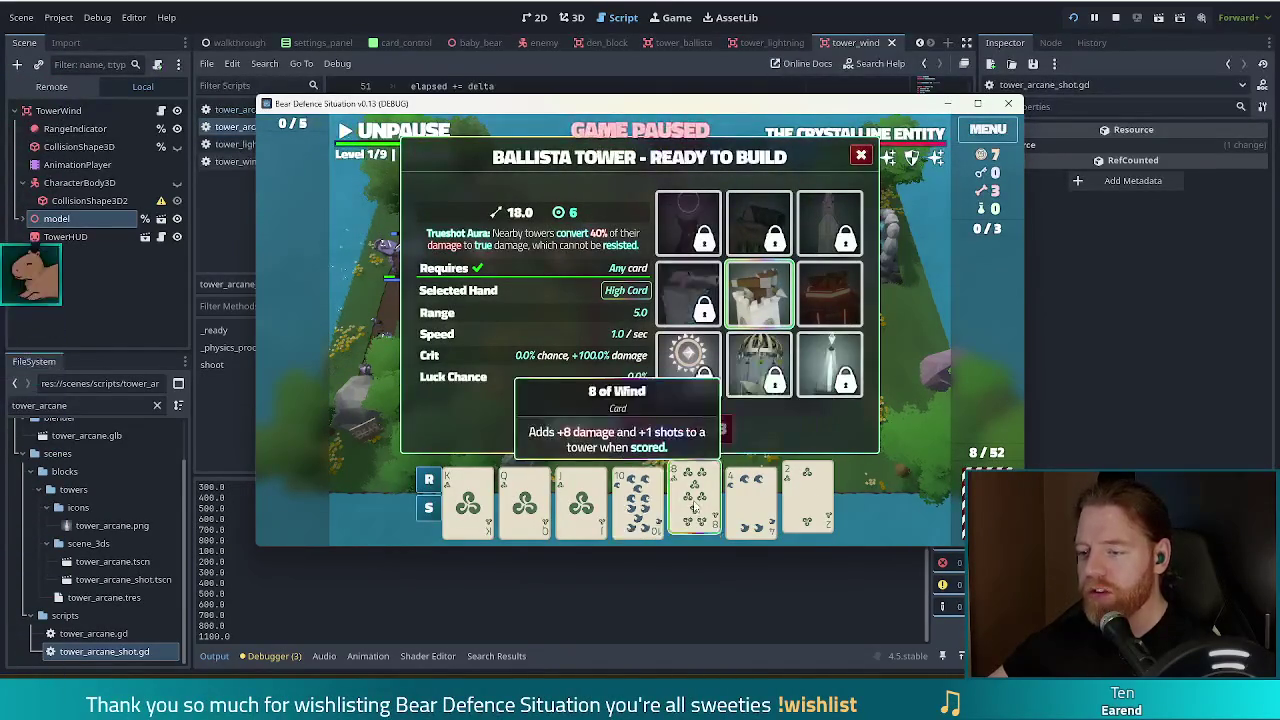
pyautogui.click(468, 500)
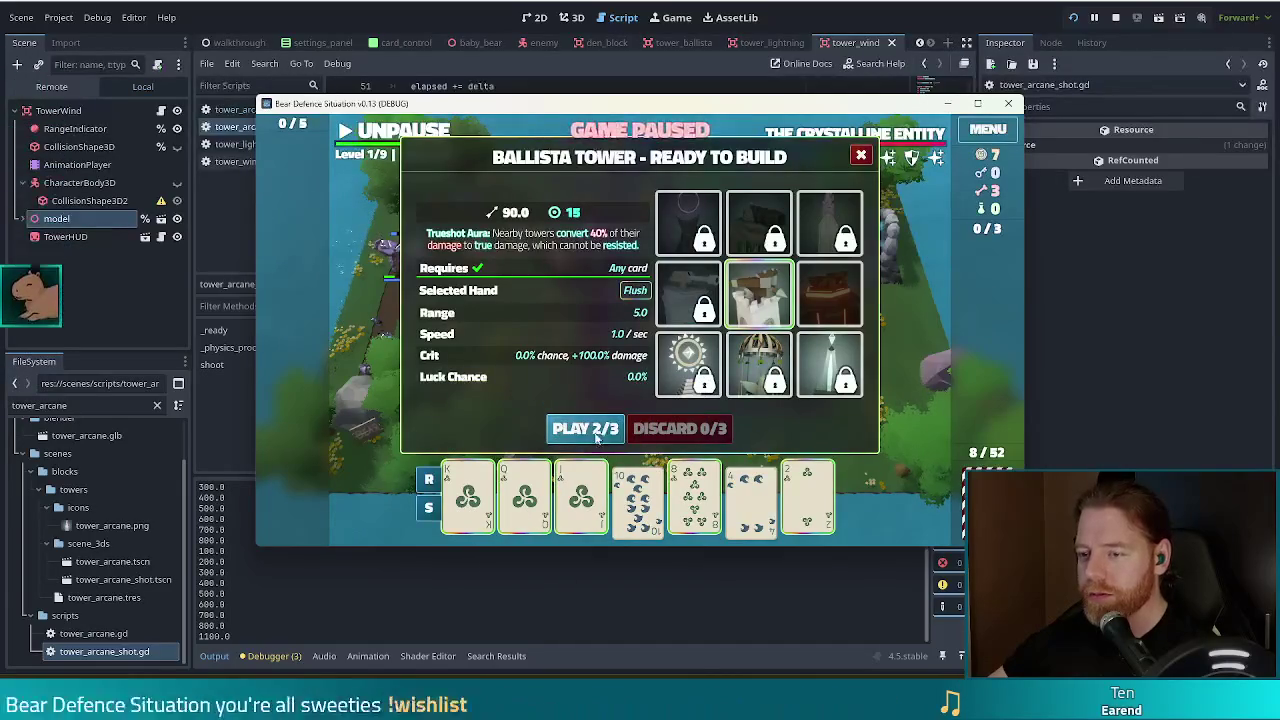
pyautogui.click(586, 429)
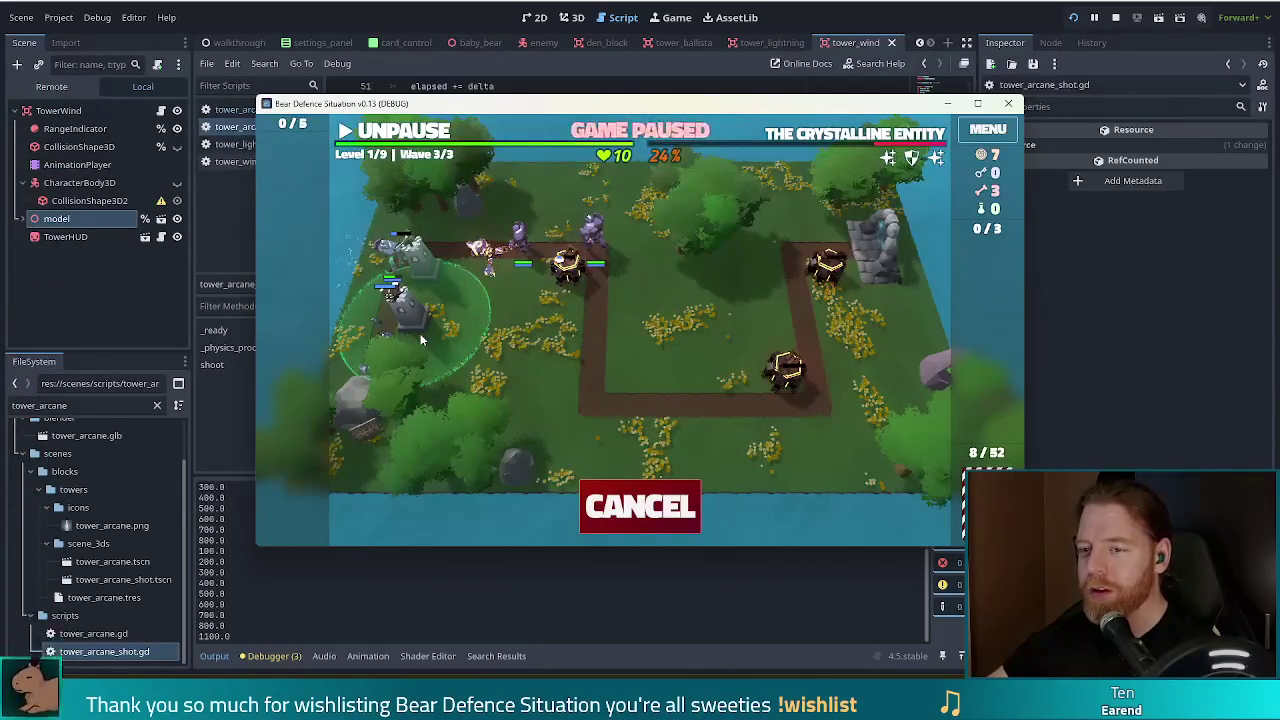
pyautogui.click(420, 340)
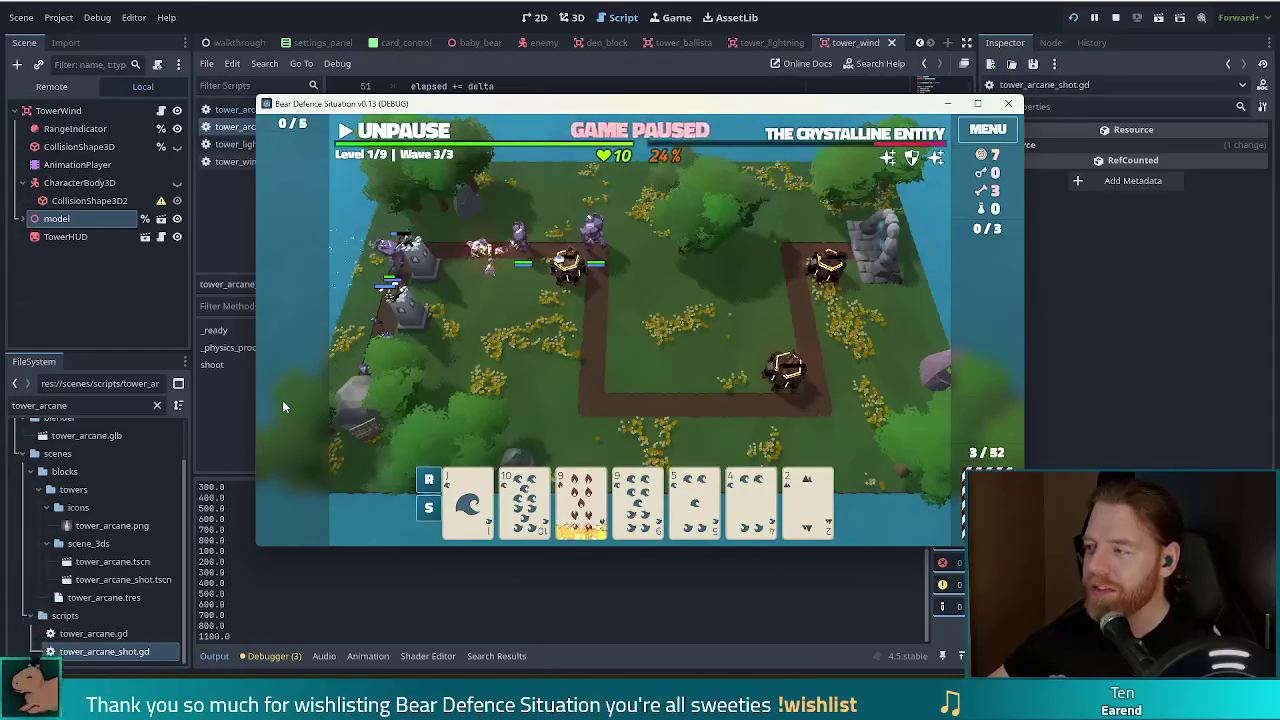
pyautogui.click(412, 132)
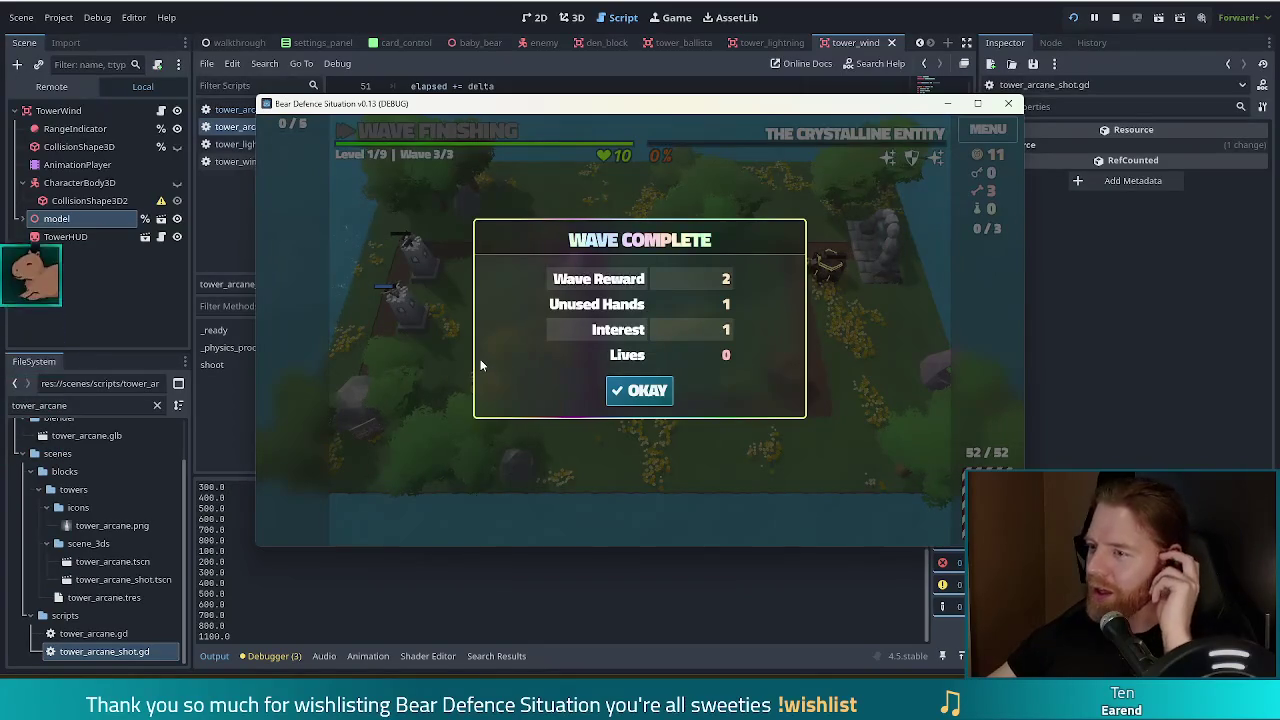
# - Dismiss the wave summary and upgrade the Fire Tower with extra Shots to reach Level 2
pyautogui.click(643, 393)
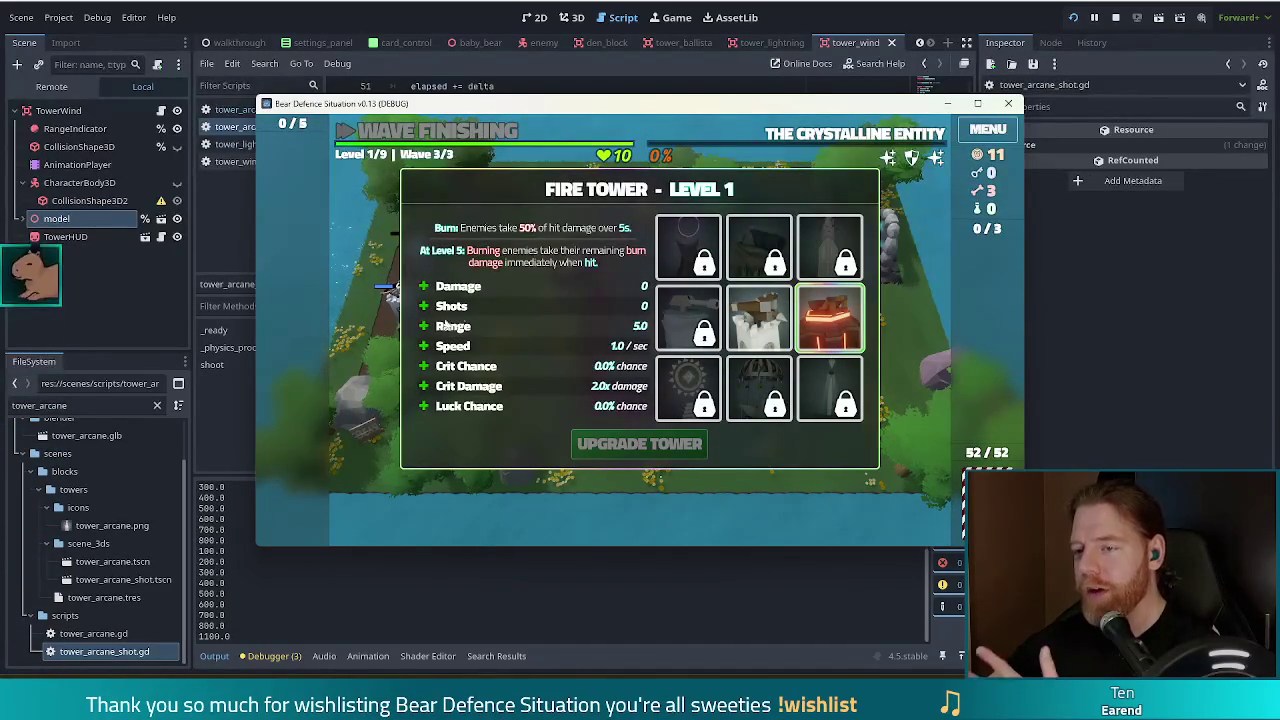
pyautogui.click(450, 306)
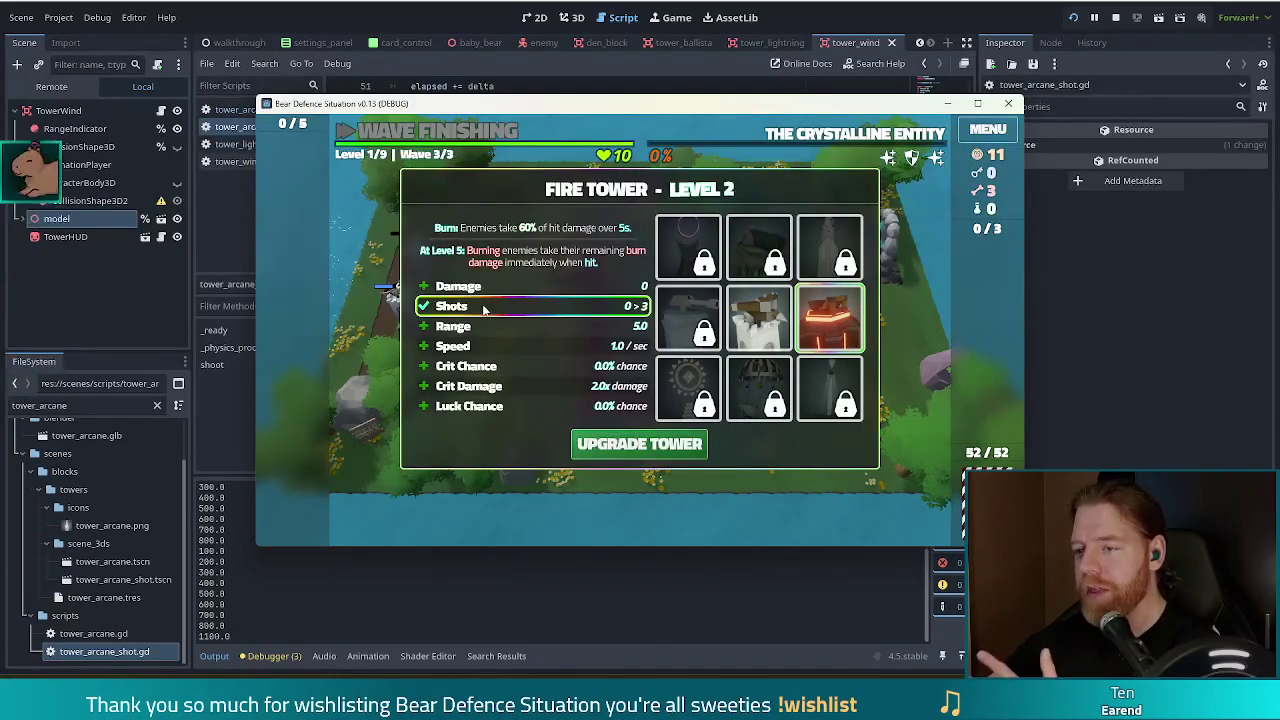
pyautogui.click(642, 442)
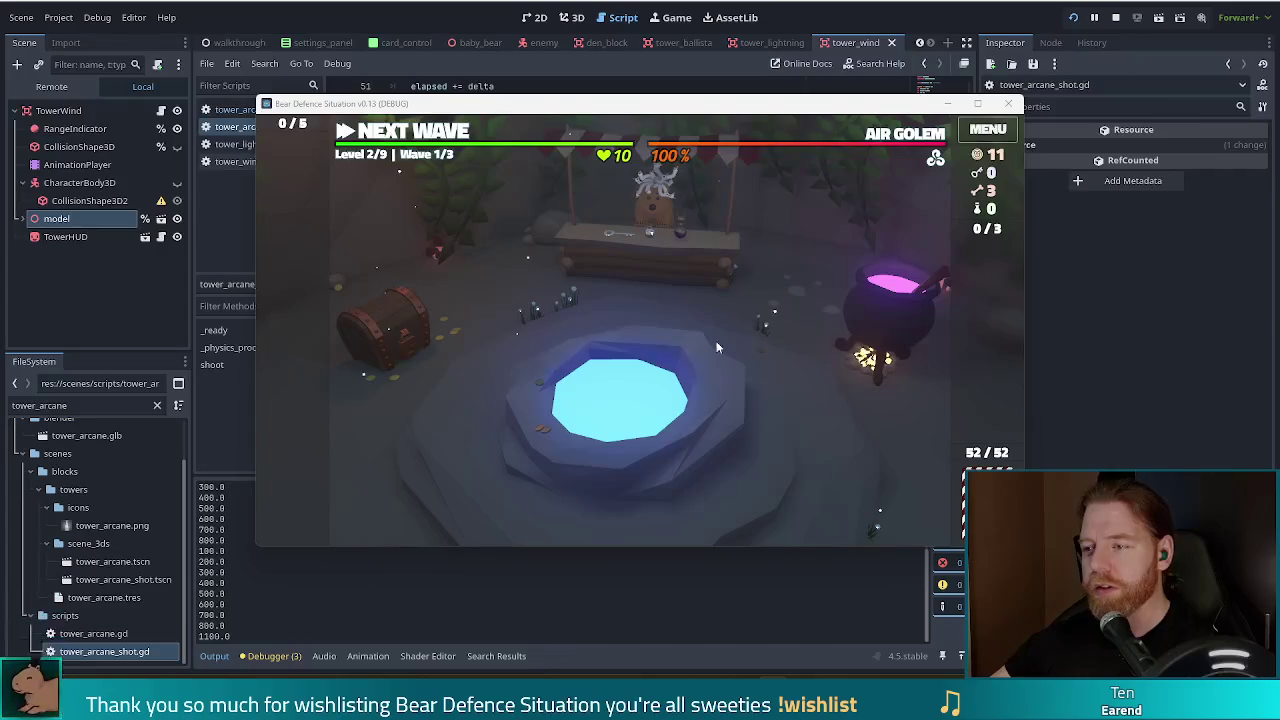
# - Throw 5 gold into the wishing well and take the Snowball wish instead of Training Wheels
pyautogui.click(704, 400)
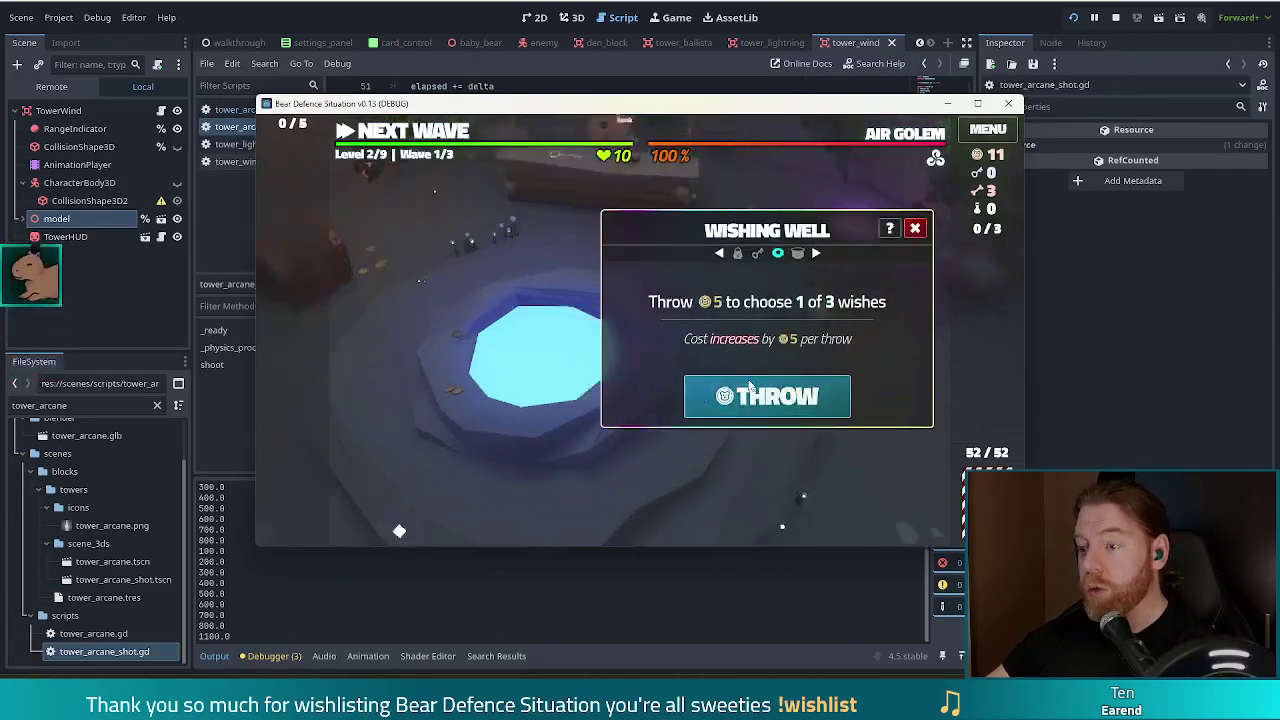
pyautogui.click(766, 394)
pyautogui.click(729, 263)
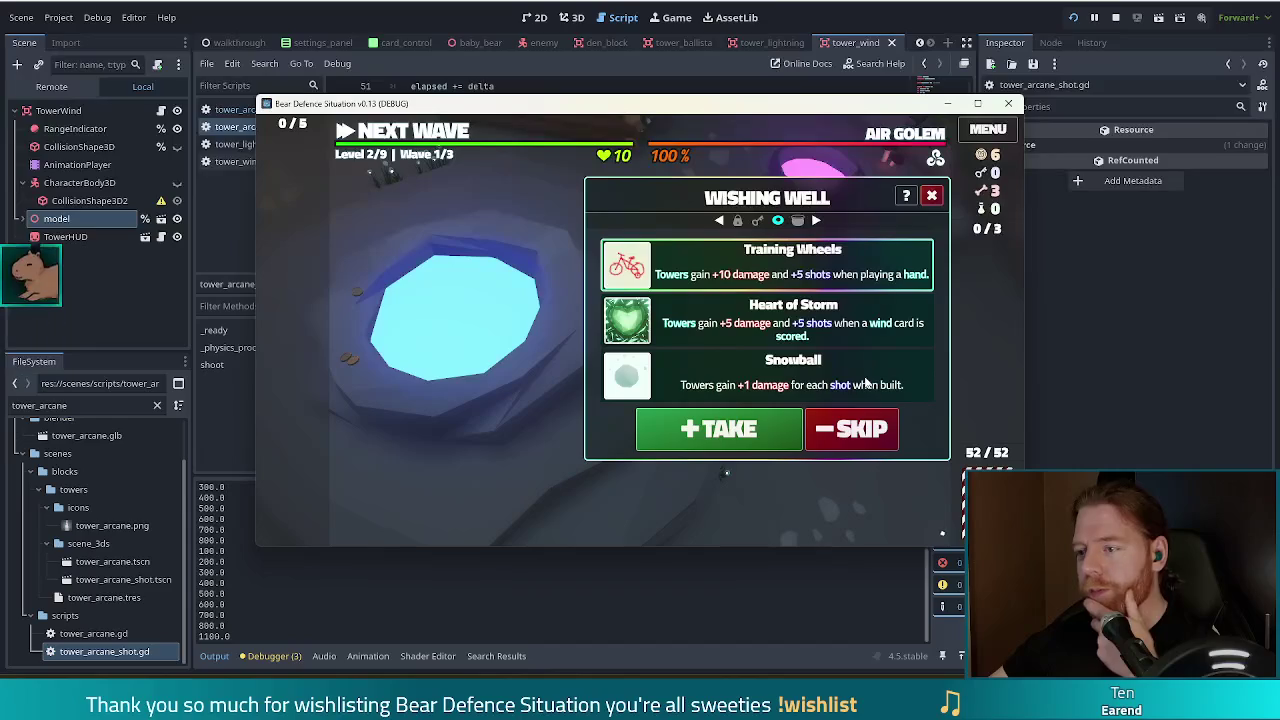
pyautogui.click(866, 382)
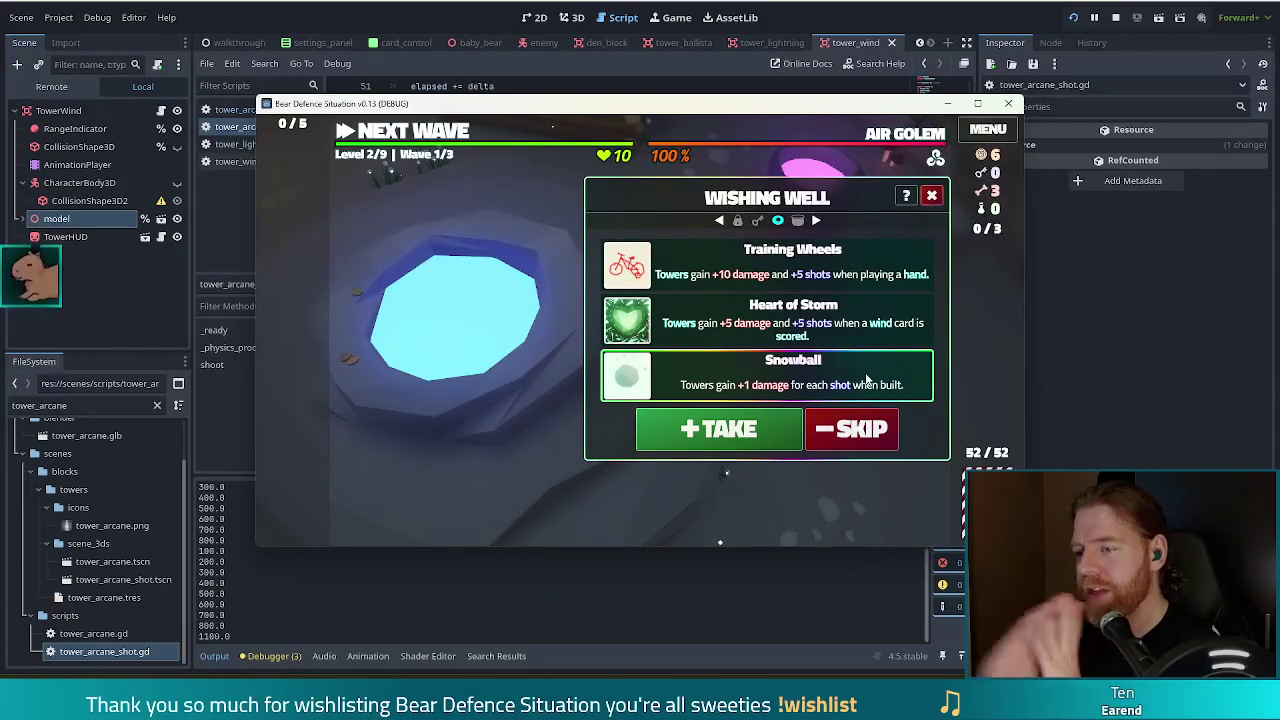
pyautogui.click(655, 425)
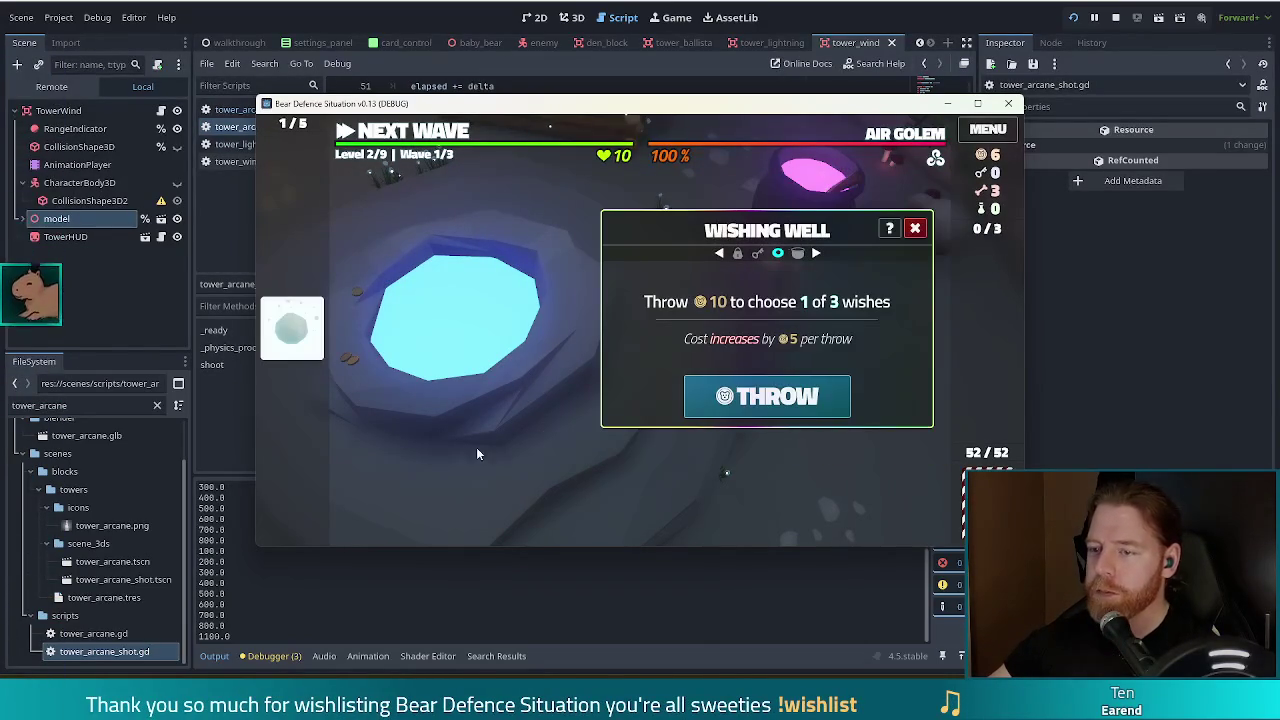
pyautogui.click(914, 228)
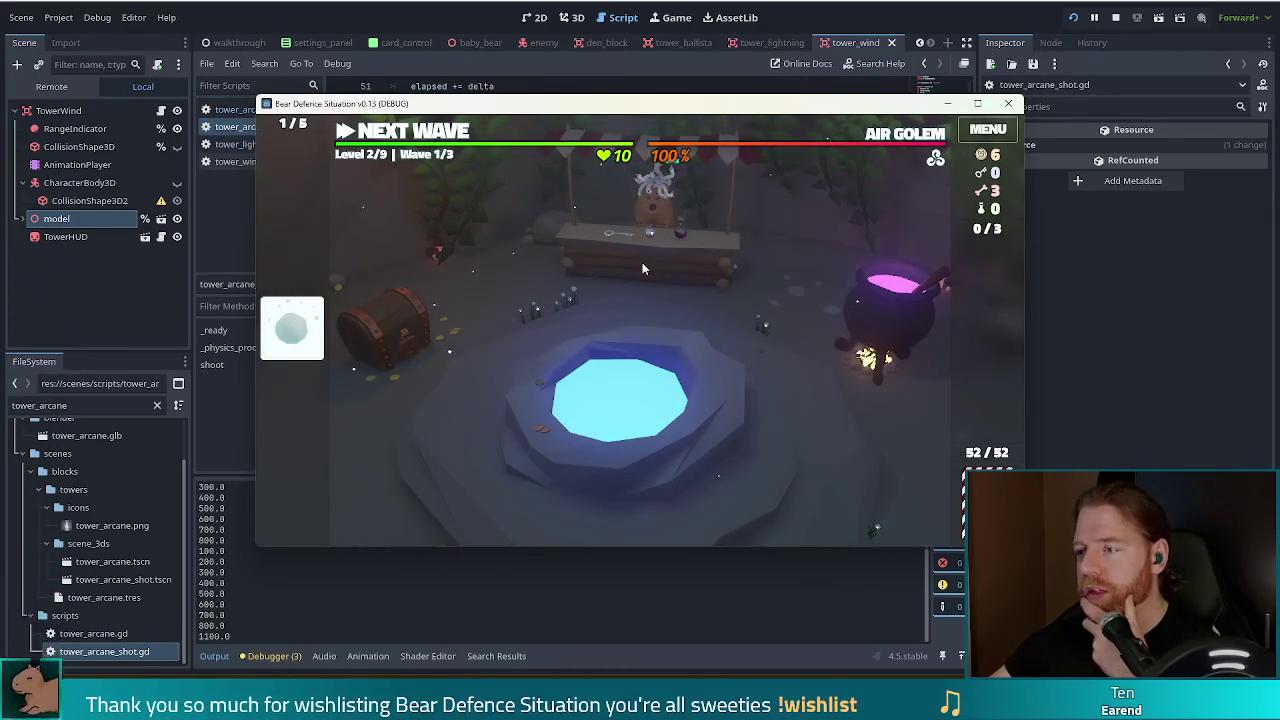
pyautogui.click(888, 315)
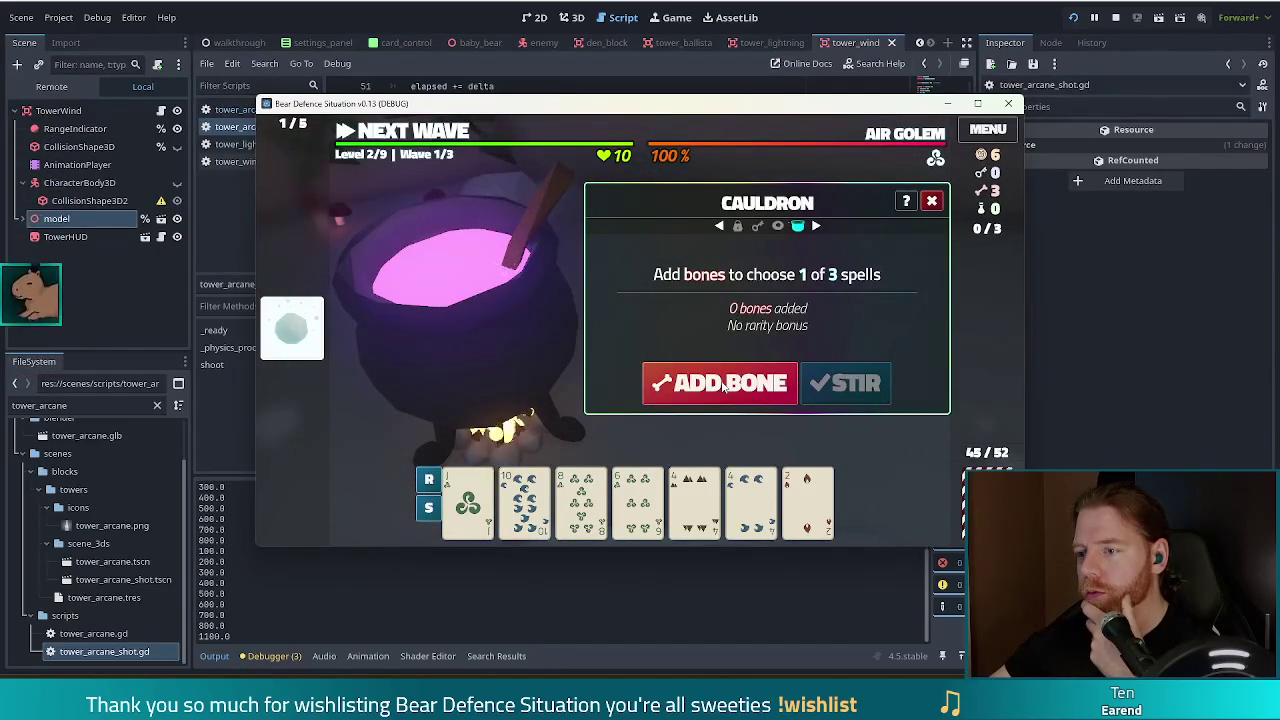
# - Add a bone, stir, and inscribe the Fehu rune on the Jack of Wind
pyautogui.click(760, 385)
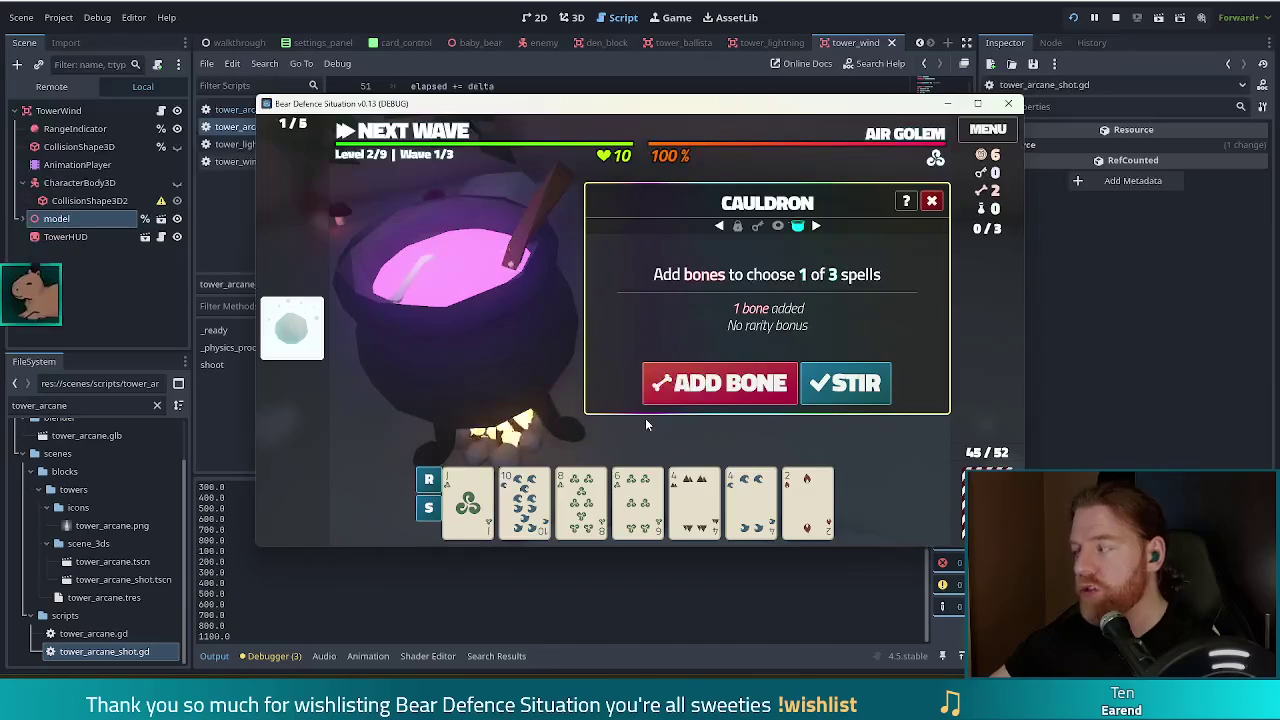
pyautogui.click(850, 383)
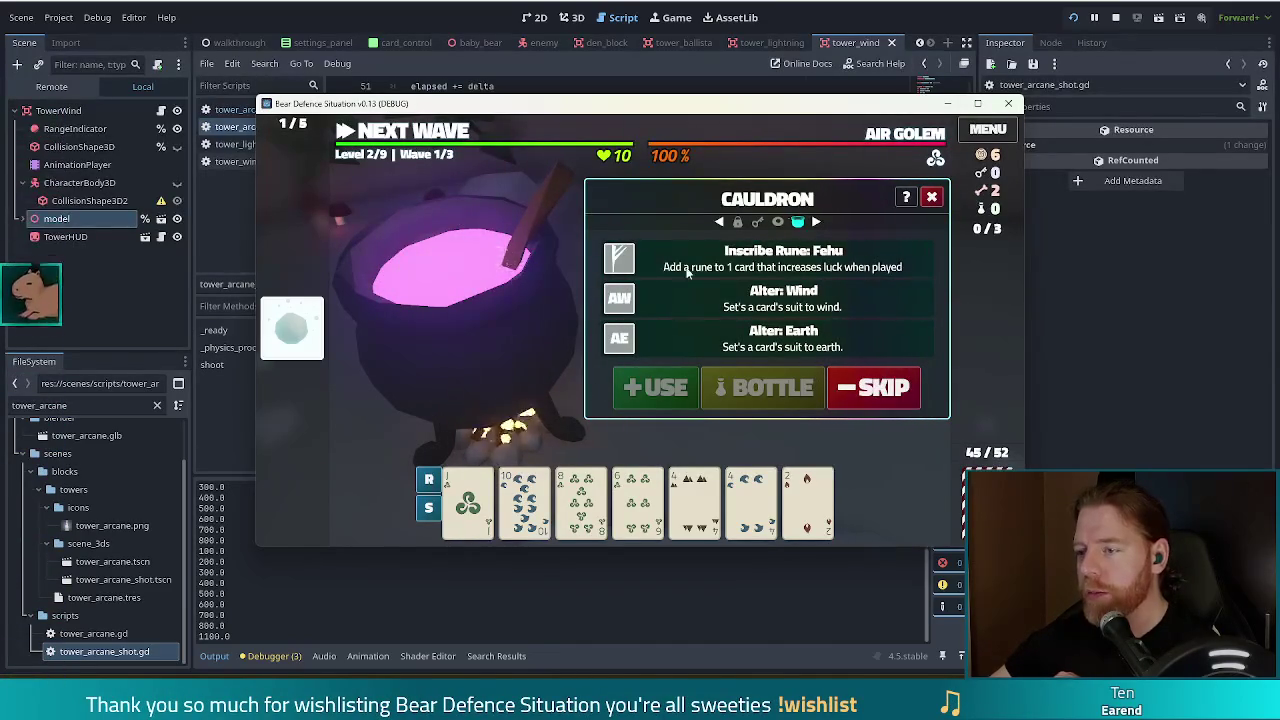
pyautogui.click(468, 505)
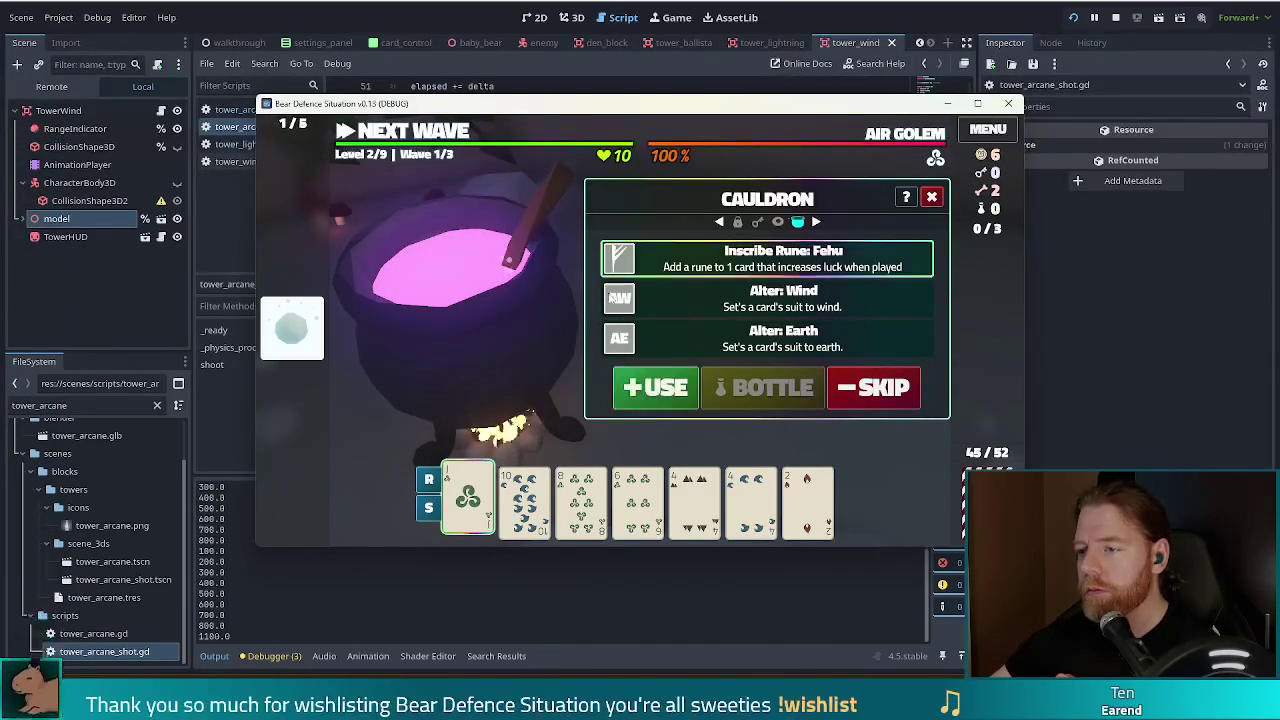
pyautogui.click(662, 390)
# - Add another bone and transmute the Jack of Wind into gold
pyautogui.click(665, 393)
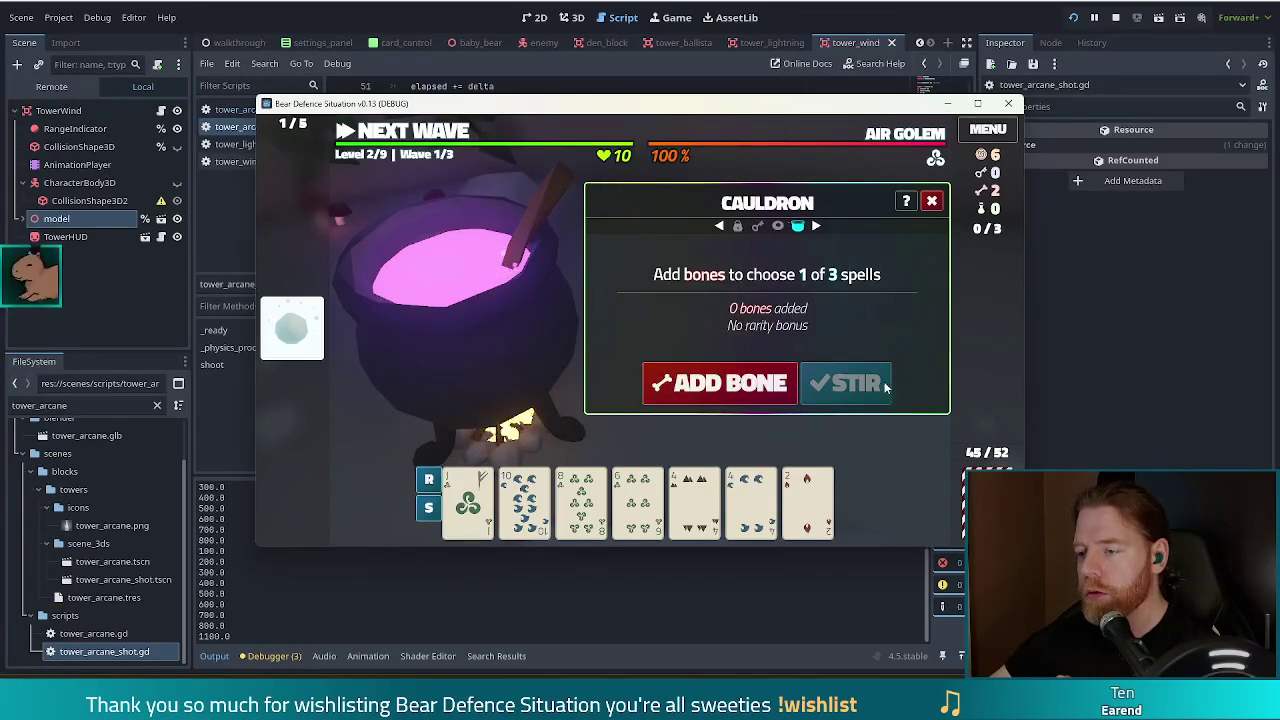
pyautogui.click(883, 385)
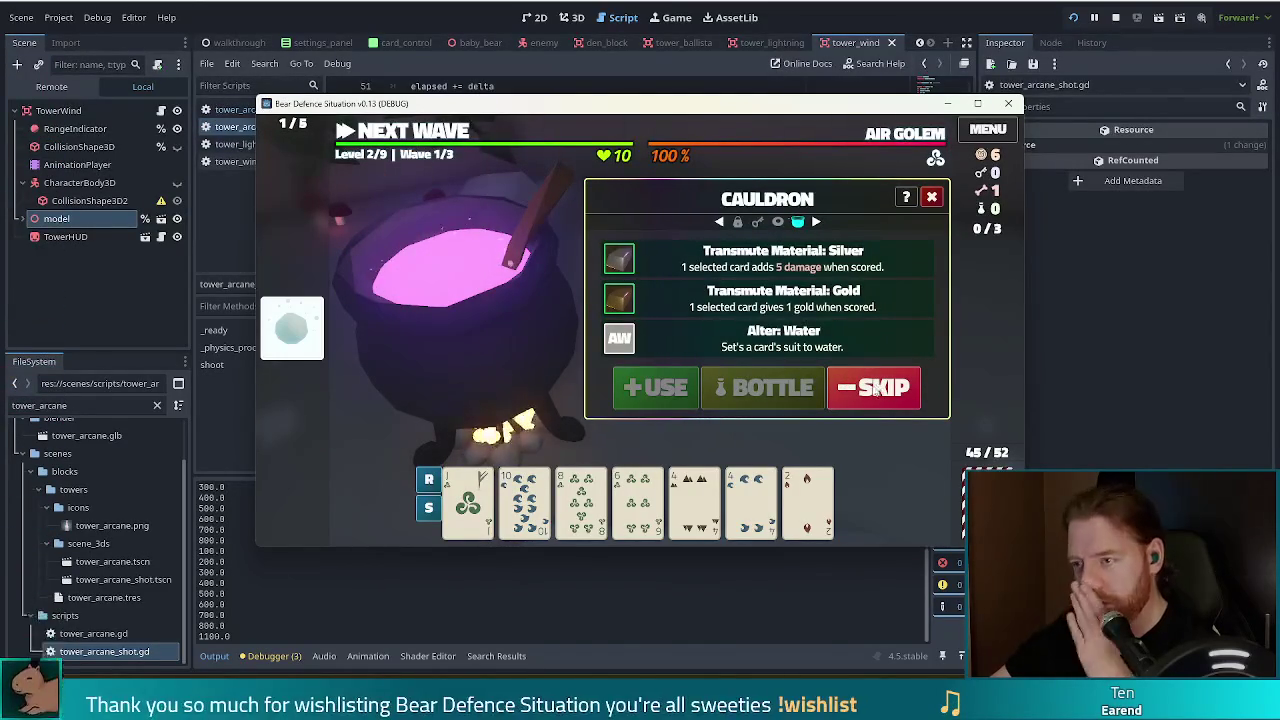
pyautogui.click(478, 515)
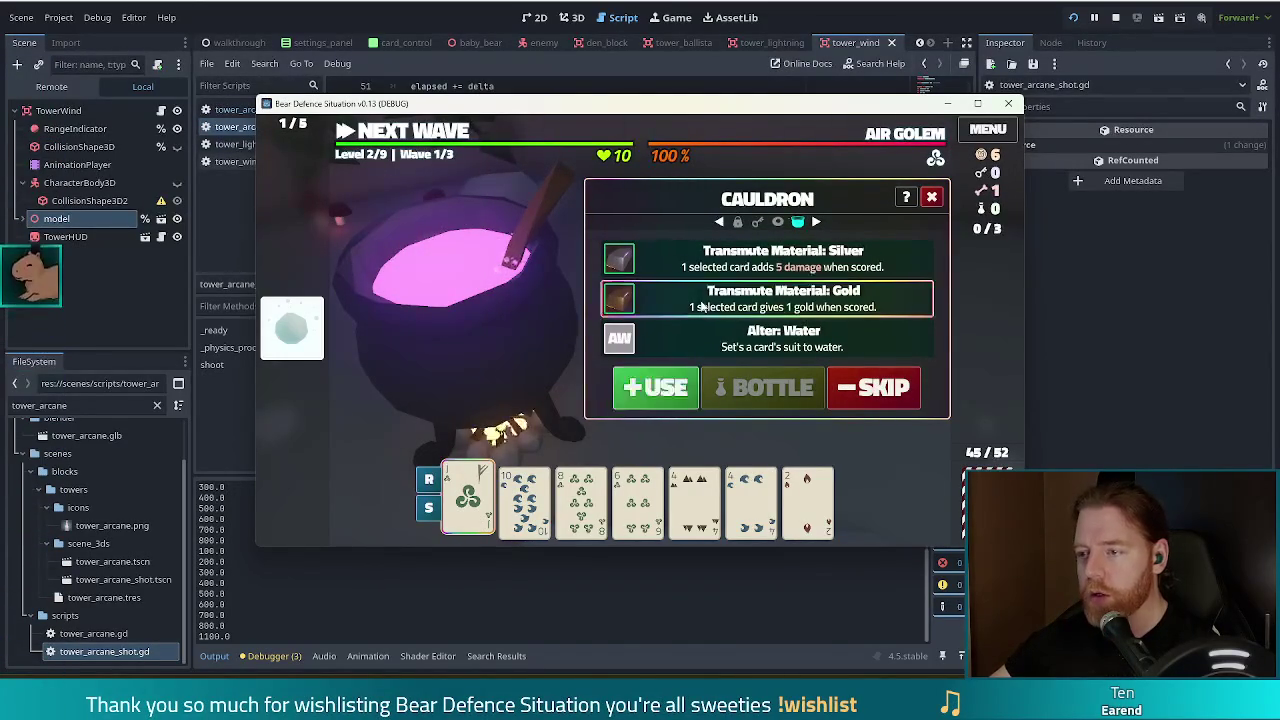
pyautogui.click(672, 387)
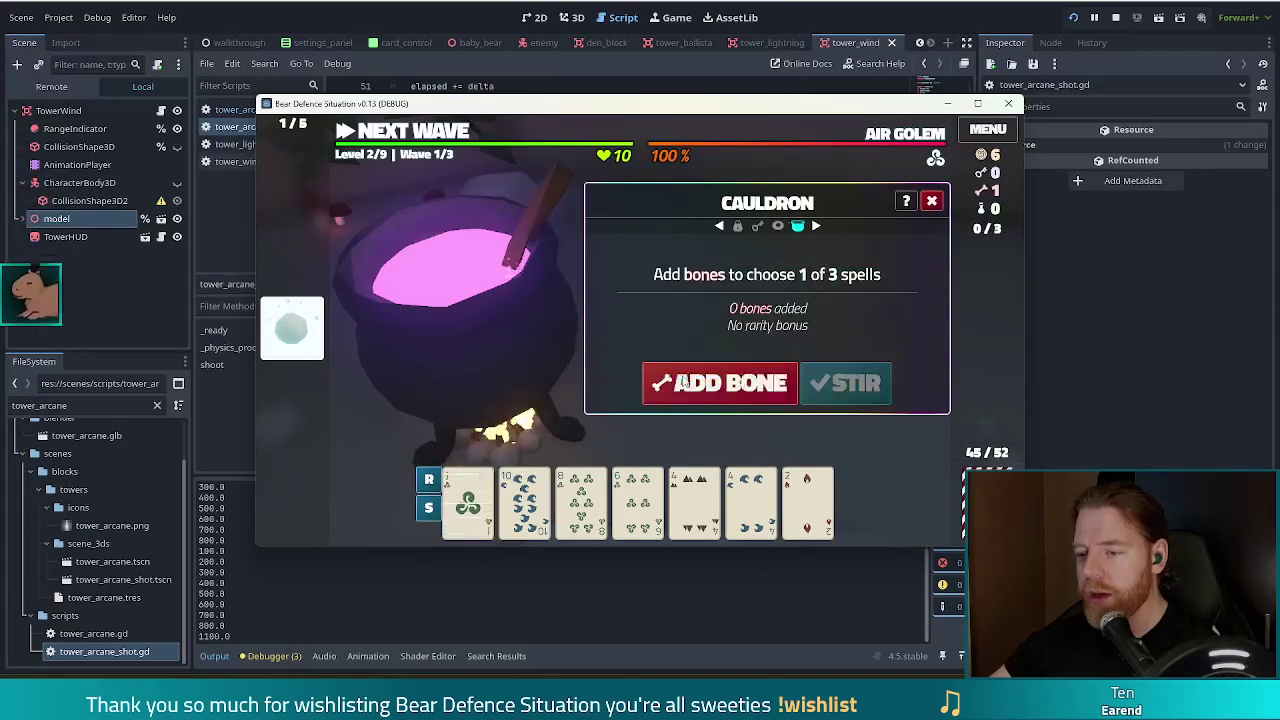
# - Use a third bone's Increase Rank spell to turn the 2 of Fire into a 3
pyautogui.click(676, 387)
pyautogui.click(845, 385)
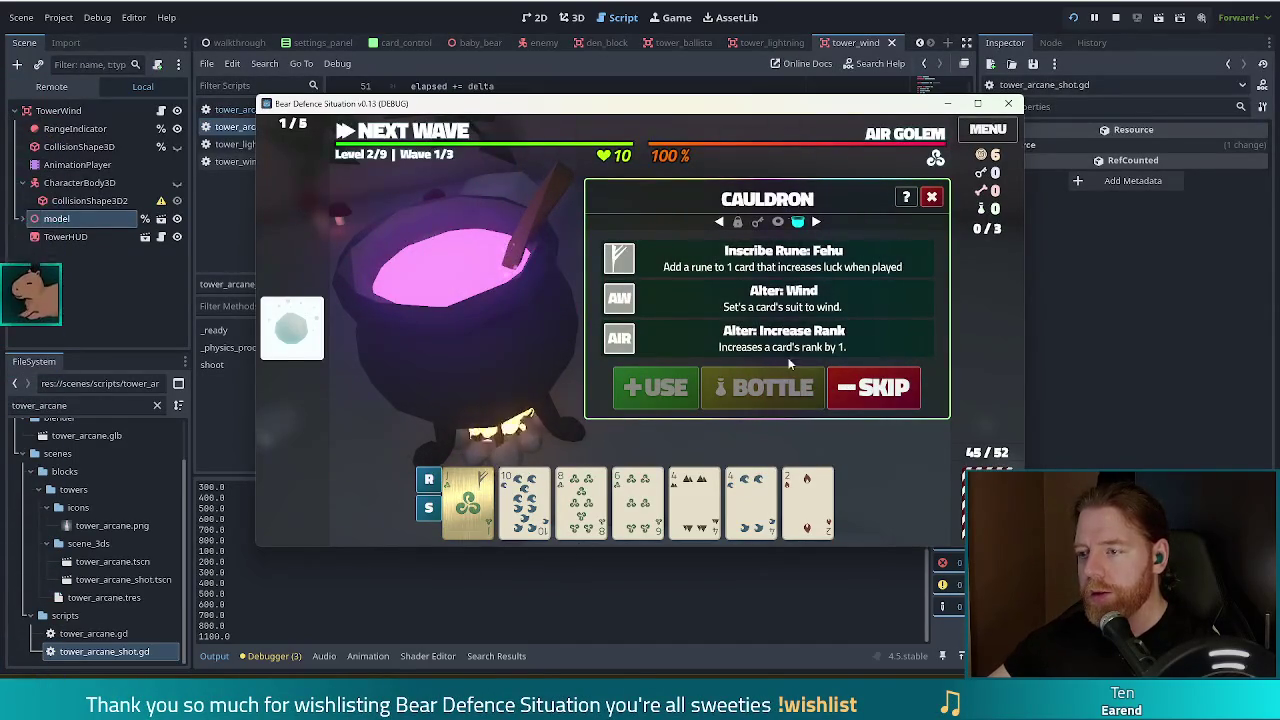
pyautogui.click(524, 500)
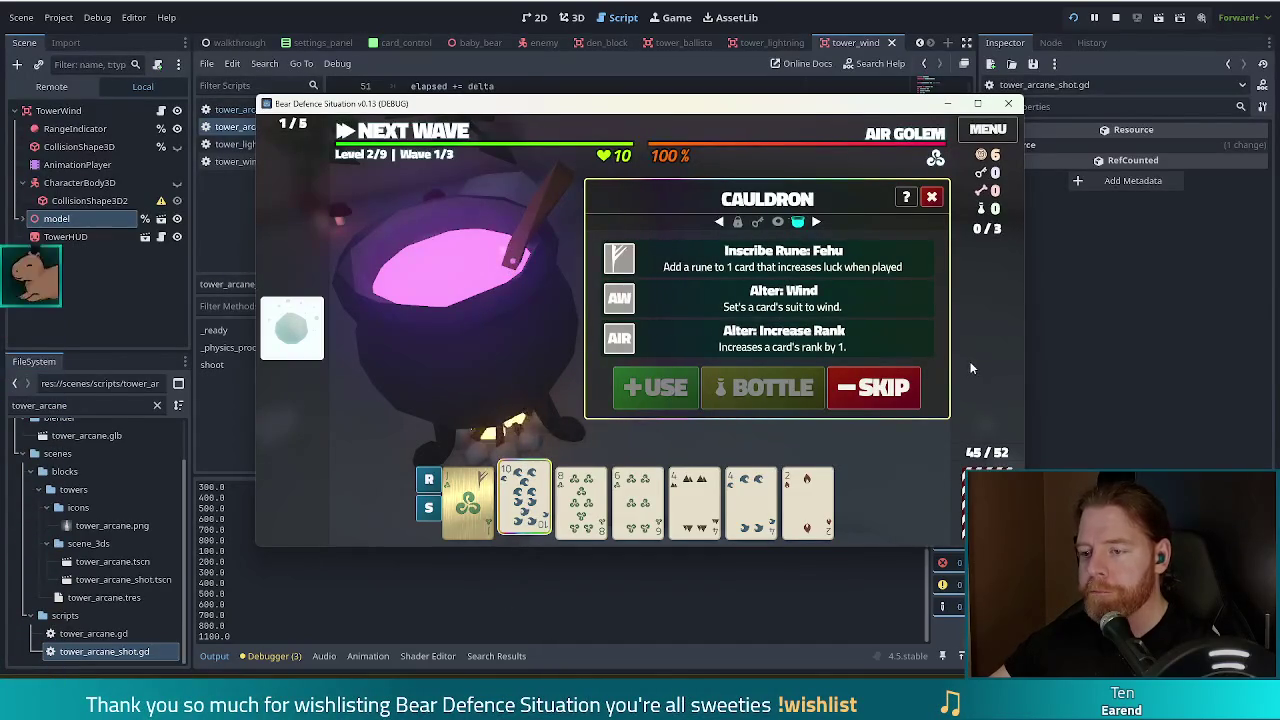
pyautogui.click(762, 345)
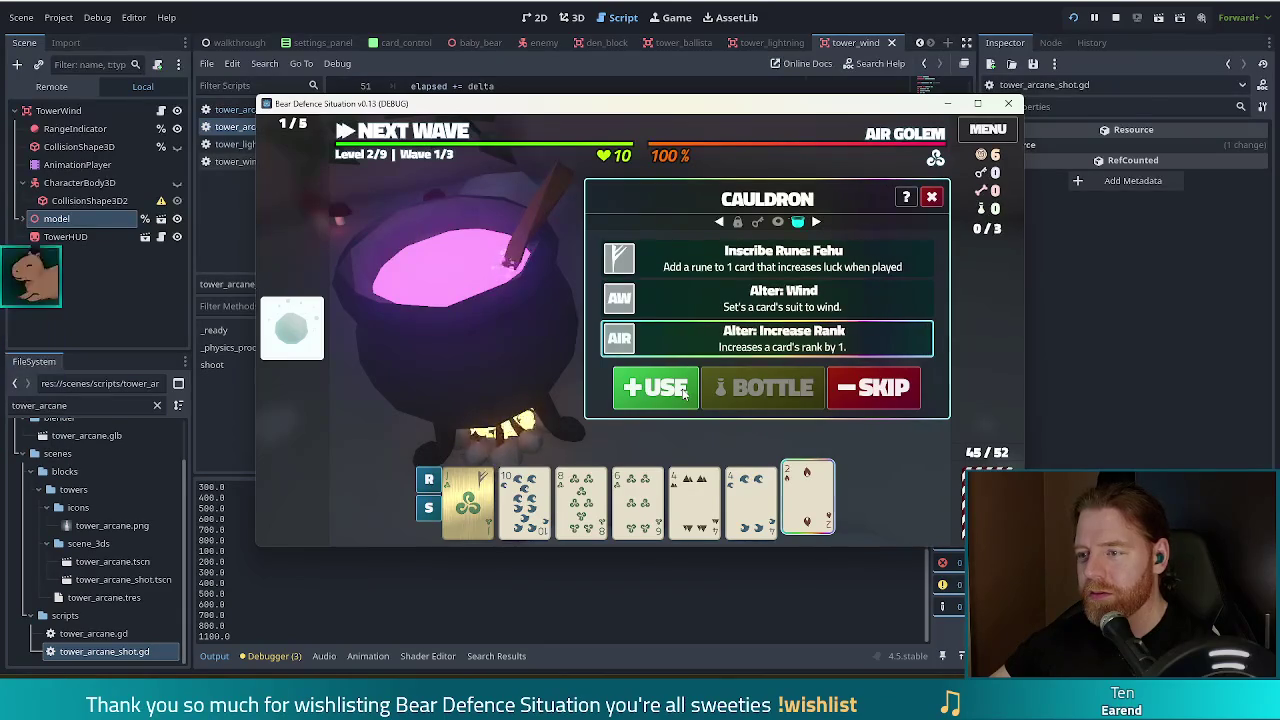
pyautogui.click(655, 387)
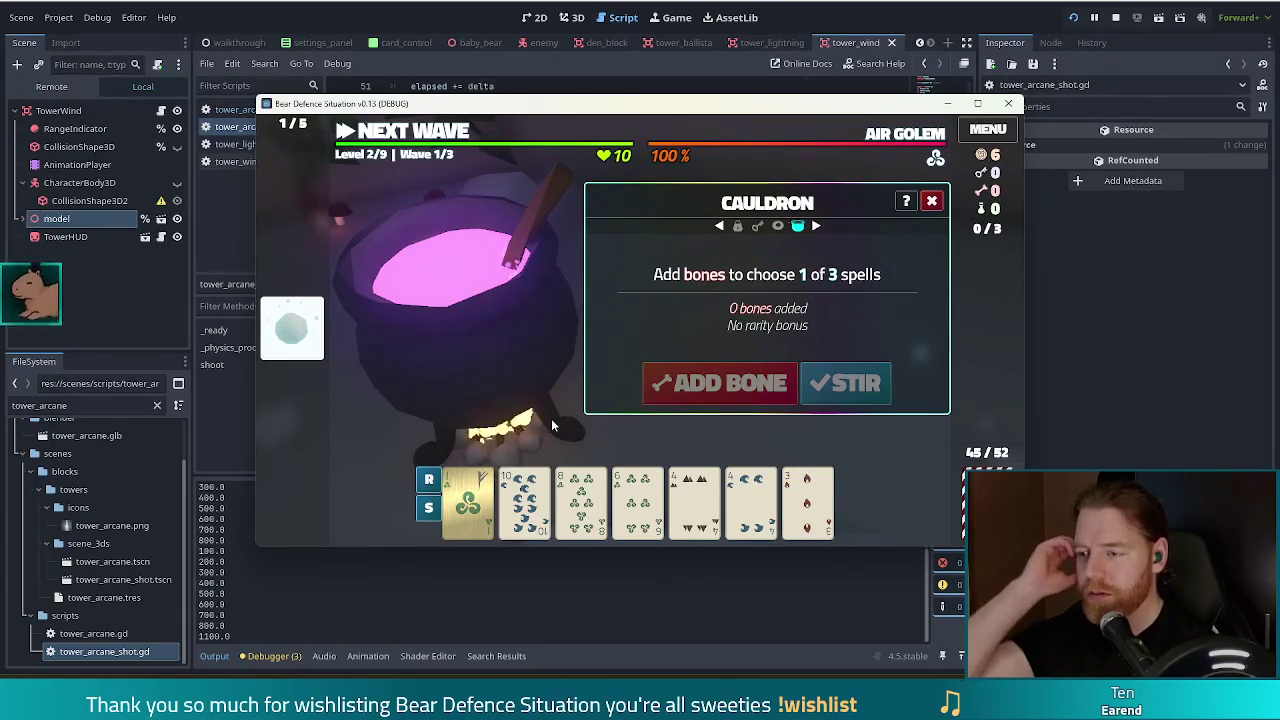
pyautogui.click(506, 206)
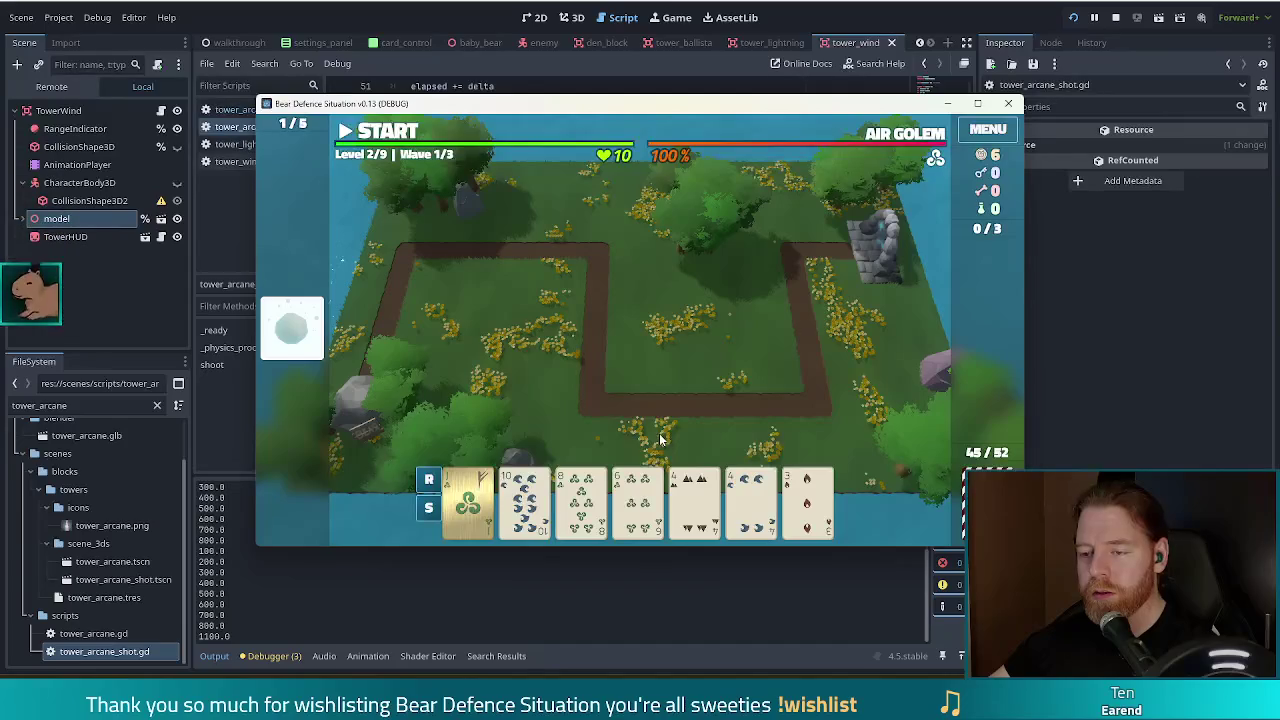
# - Discard the pair of 4s, then another card, for fresh draws
pyautogui.click(565, 518)
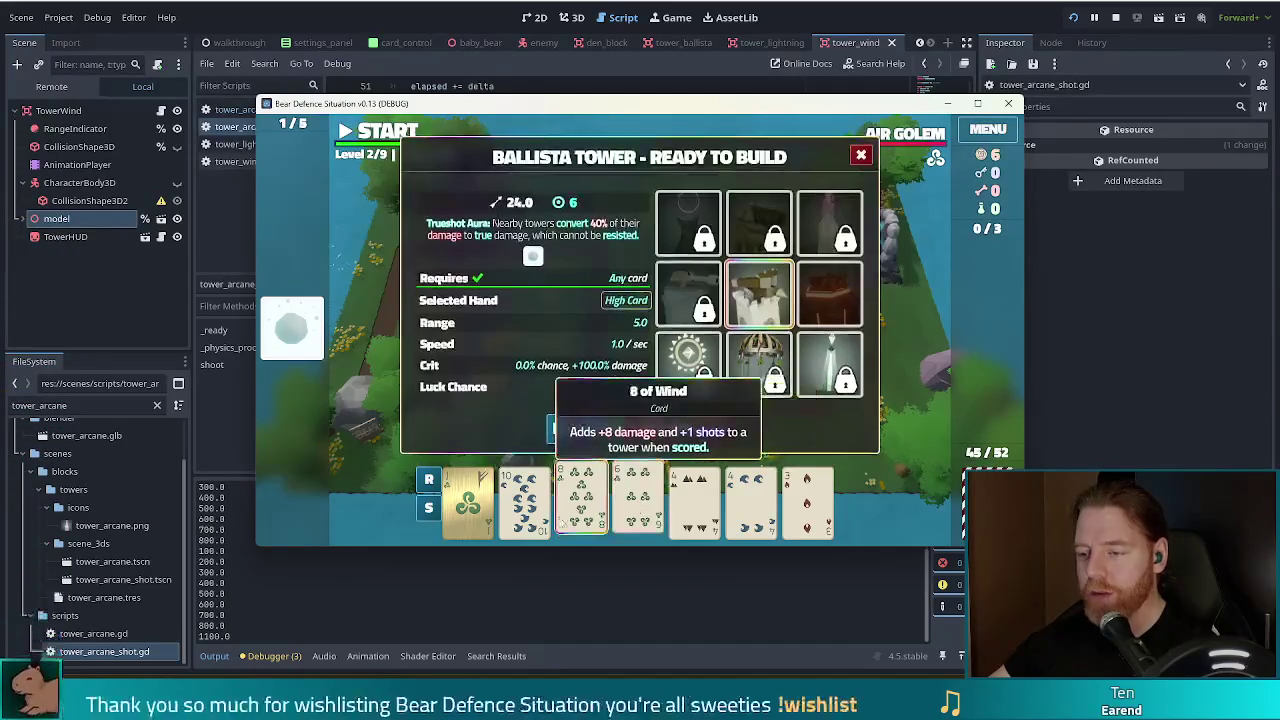
pyautogui.click(695, 500)
pyautogui.click(750, 500)
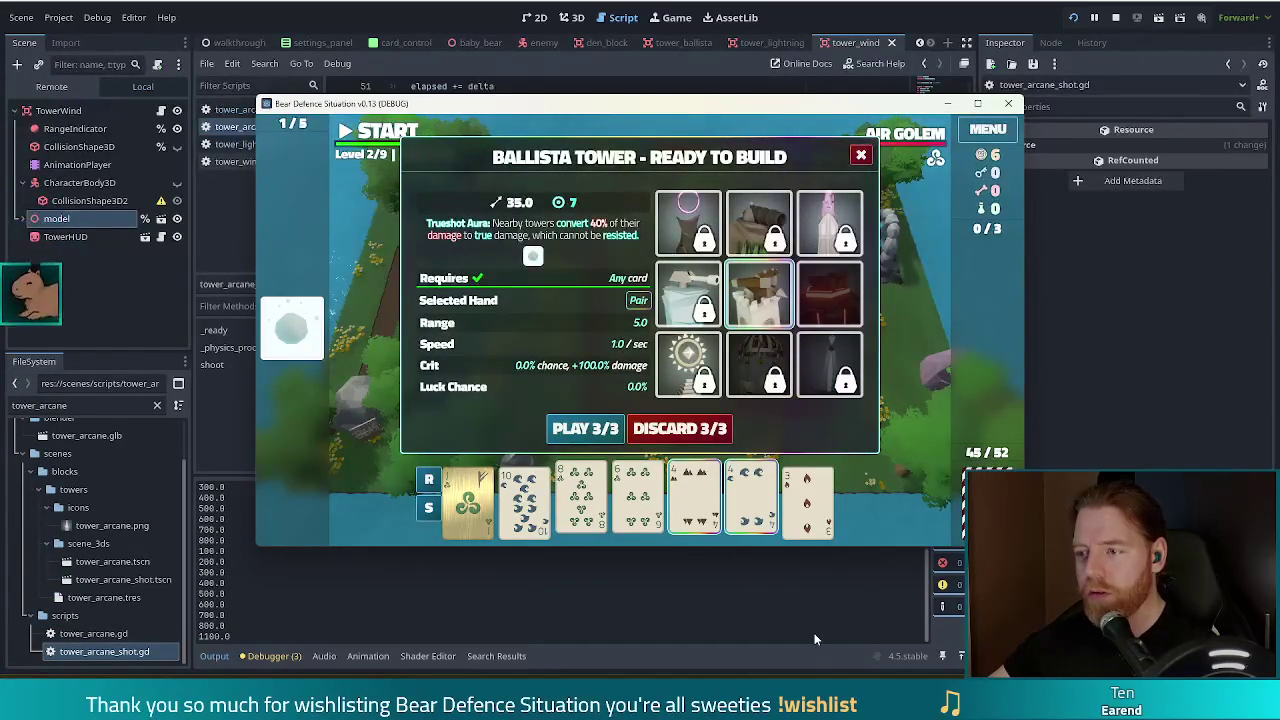
pyautogui.moveTo(895, 142)
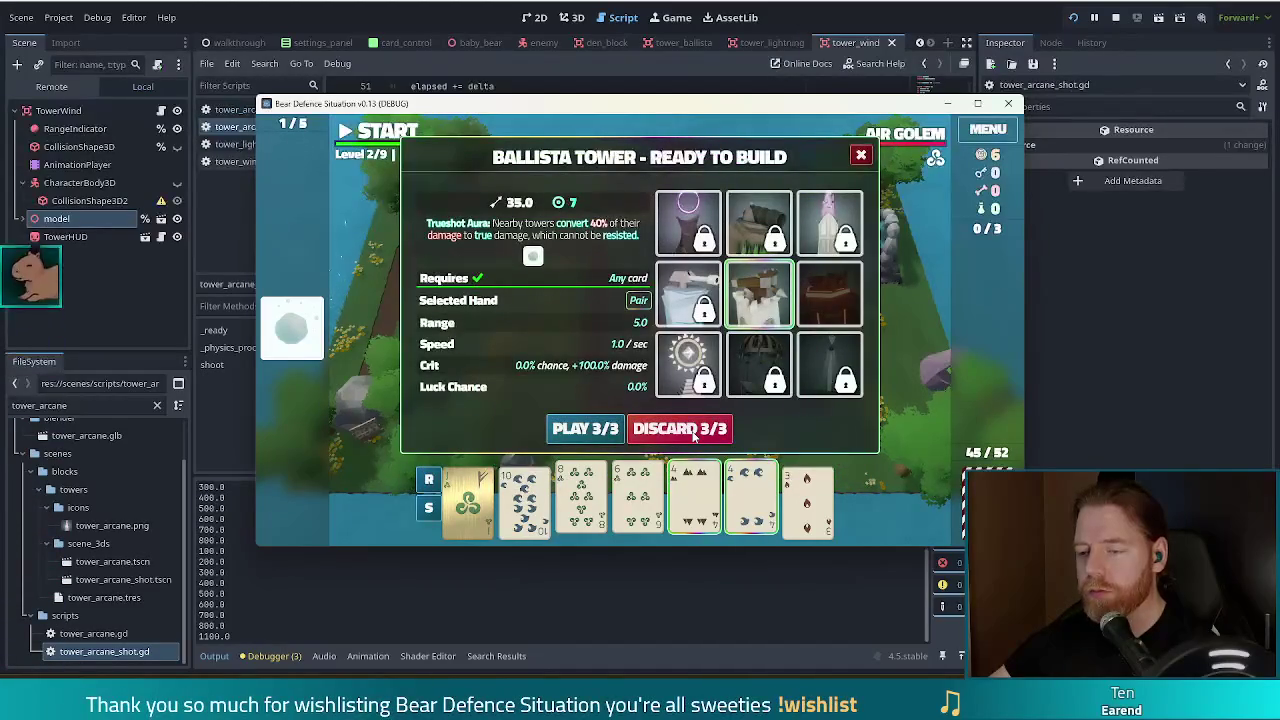
pyautogui.click(694, 432)
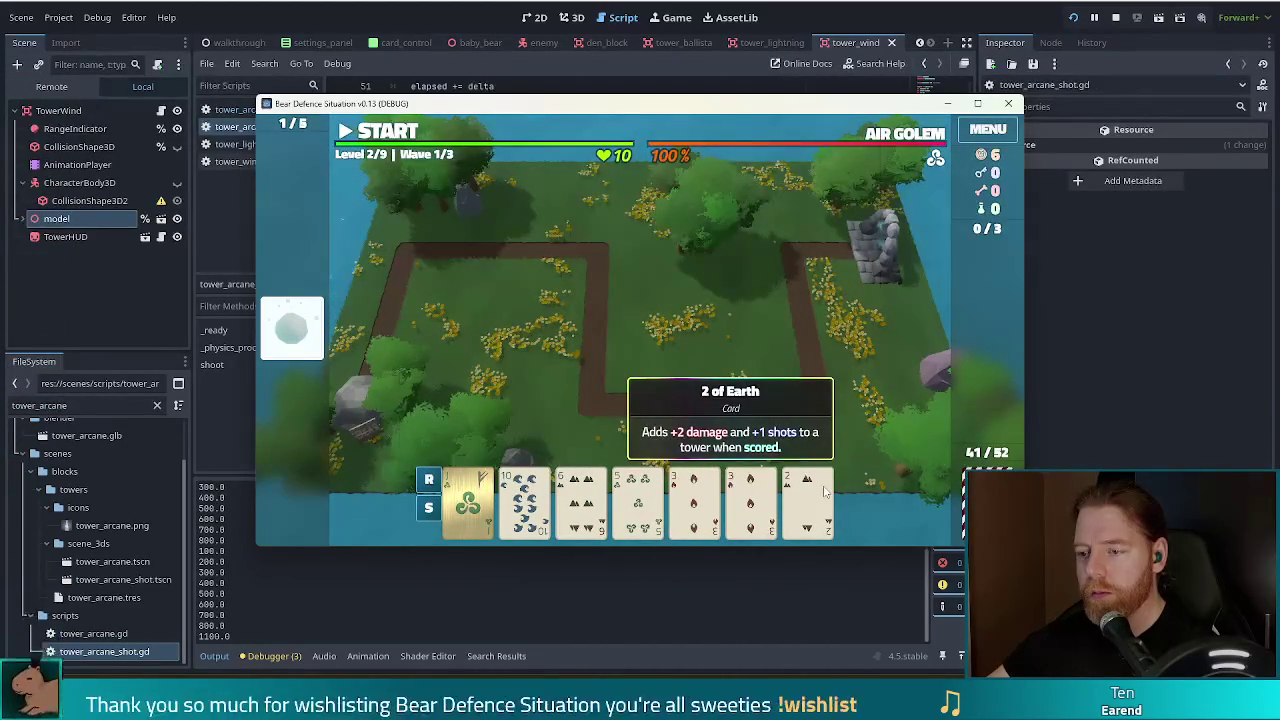
pyautogui.click(638, 500)
pyautogui.click(684, 431)
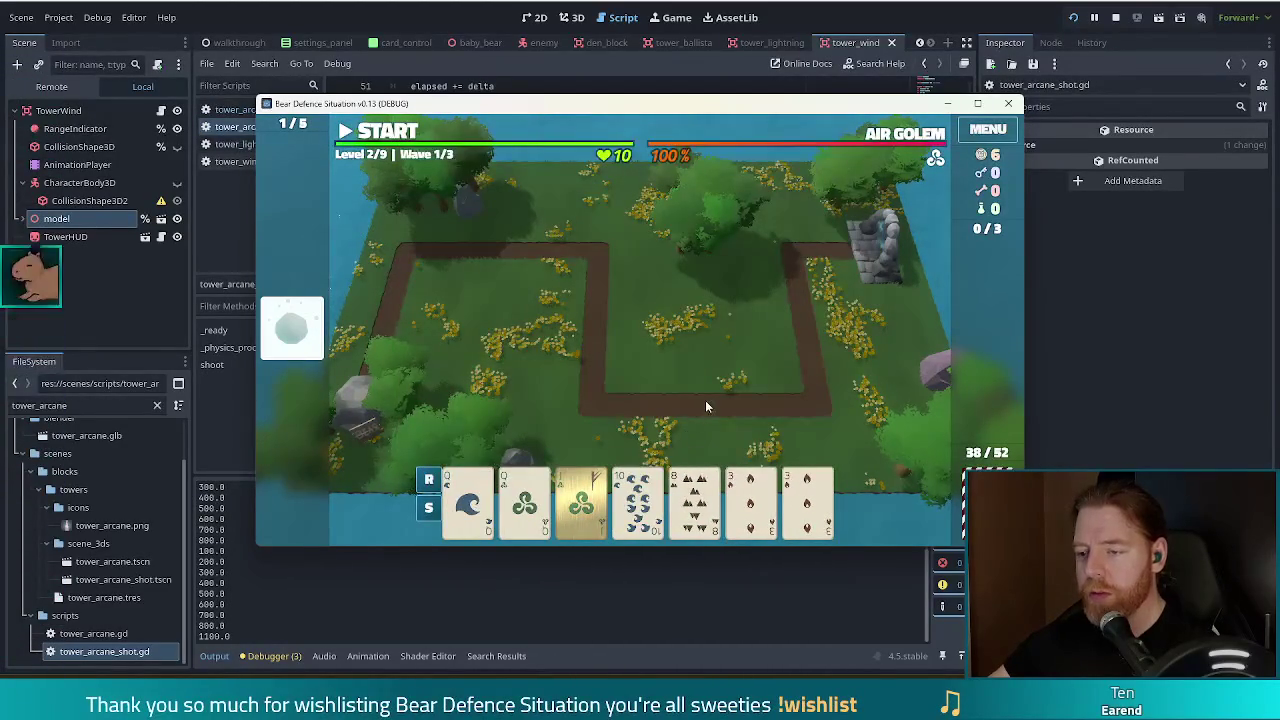
# - Play Two Pair of Queens and 3s of Fire to build a Fire Tower beside the stone ruins
pyautogui.click(468, 500)
pyautogui.click(524, 500)
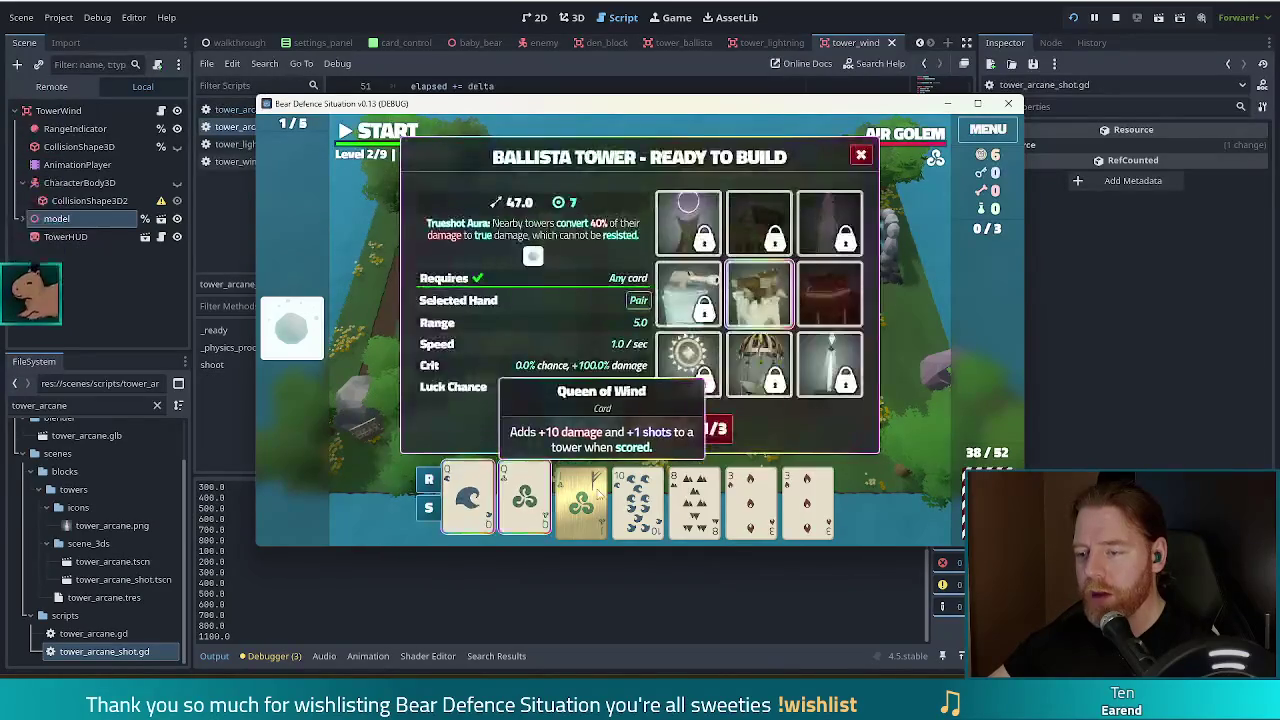
pyautogui.click(751, 505)
pyautogui.click(807, 500)
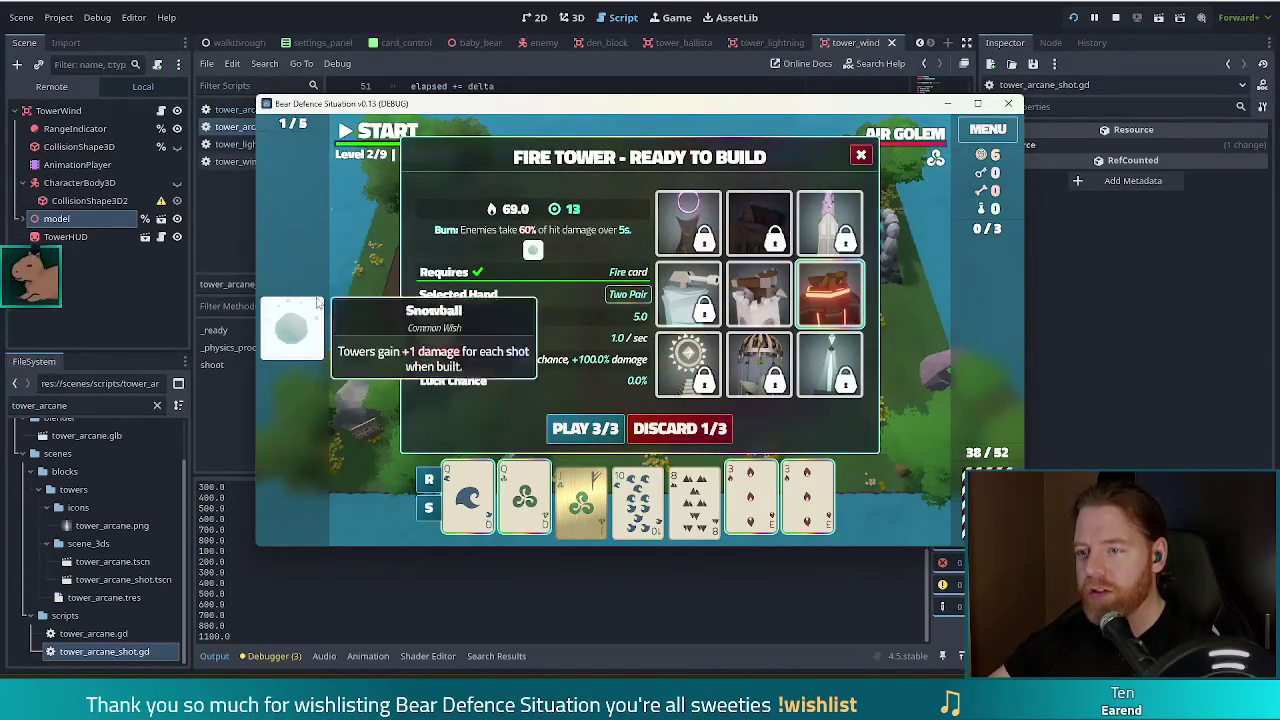
pyautogui.click(758, 295)
pyautogui.click(845, 302)
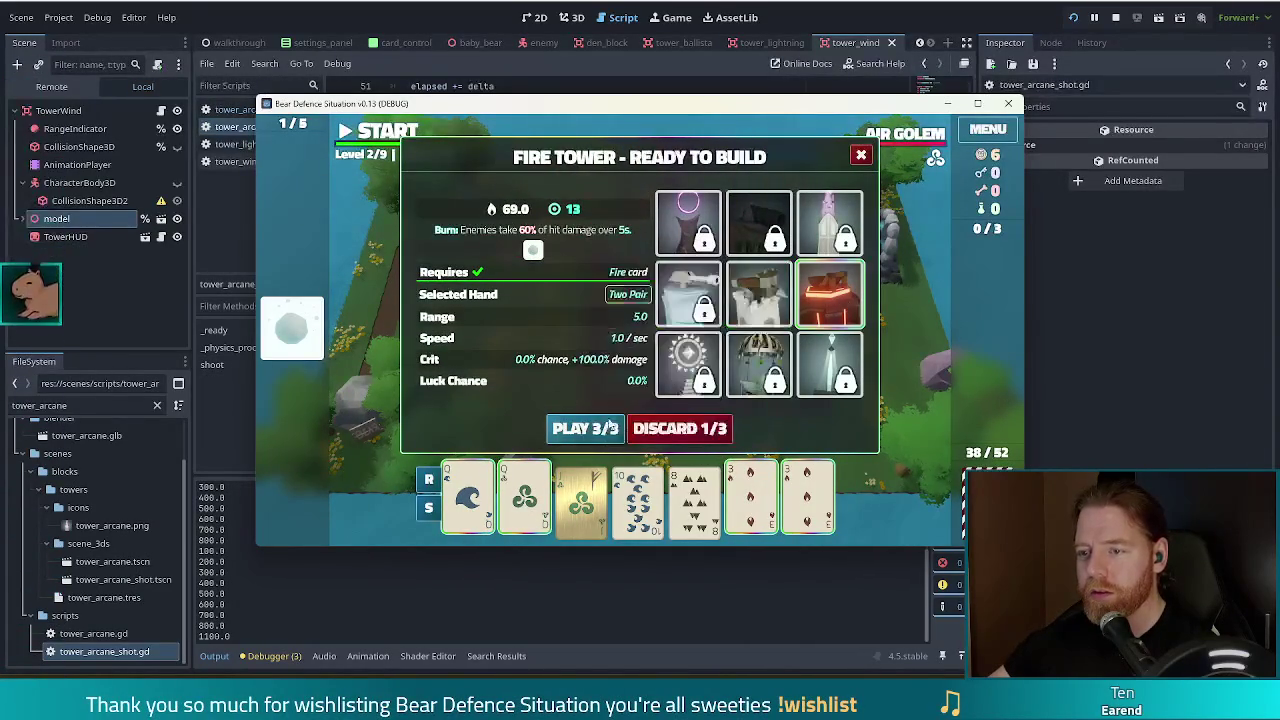
pyautogui.click(840, 298)
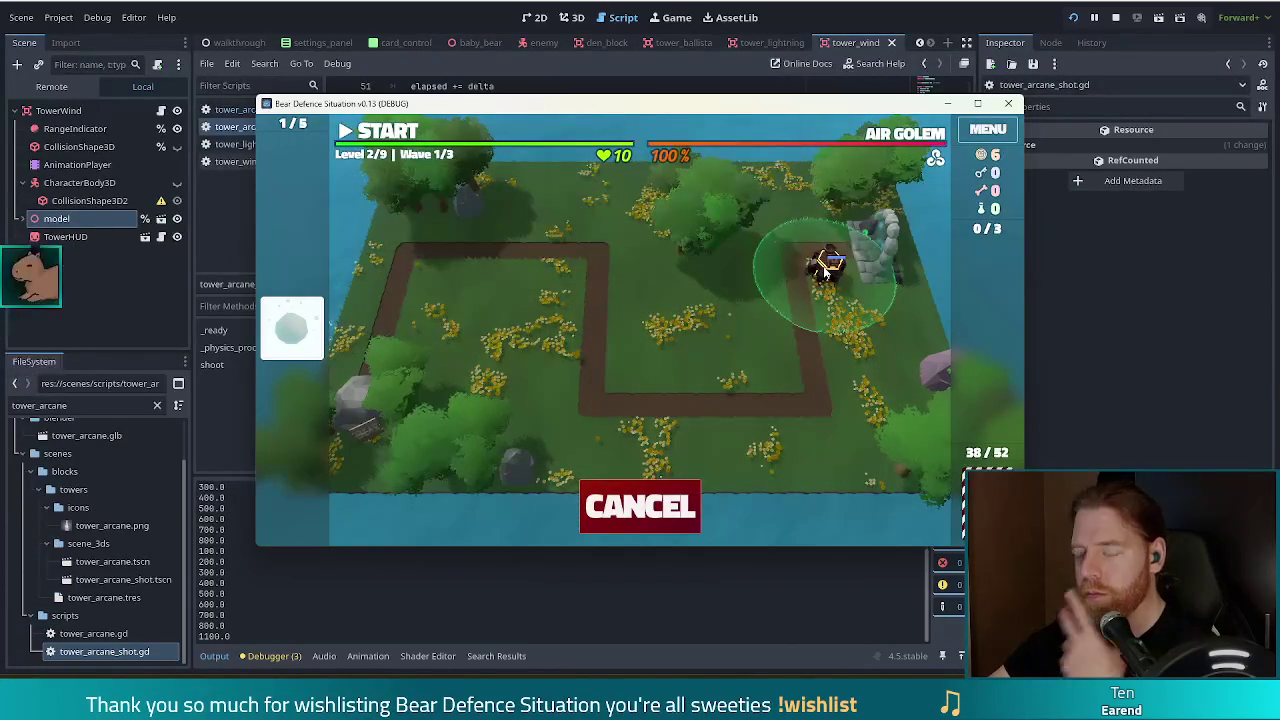
pyautogui.click(825, 269)
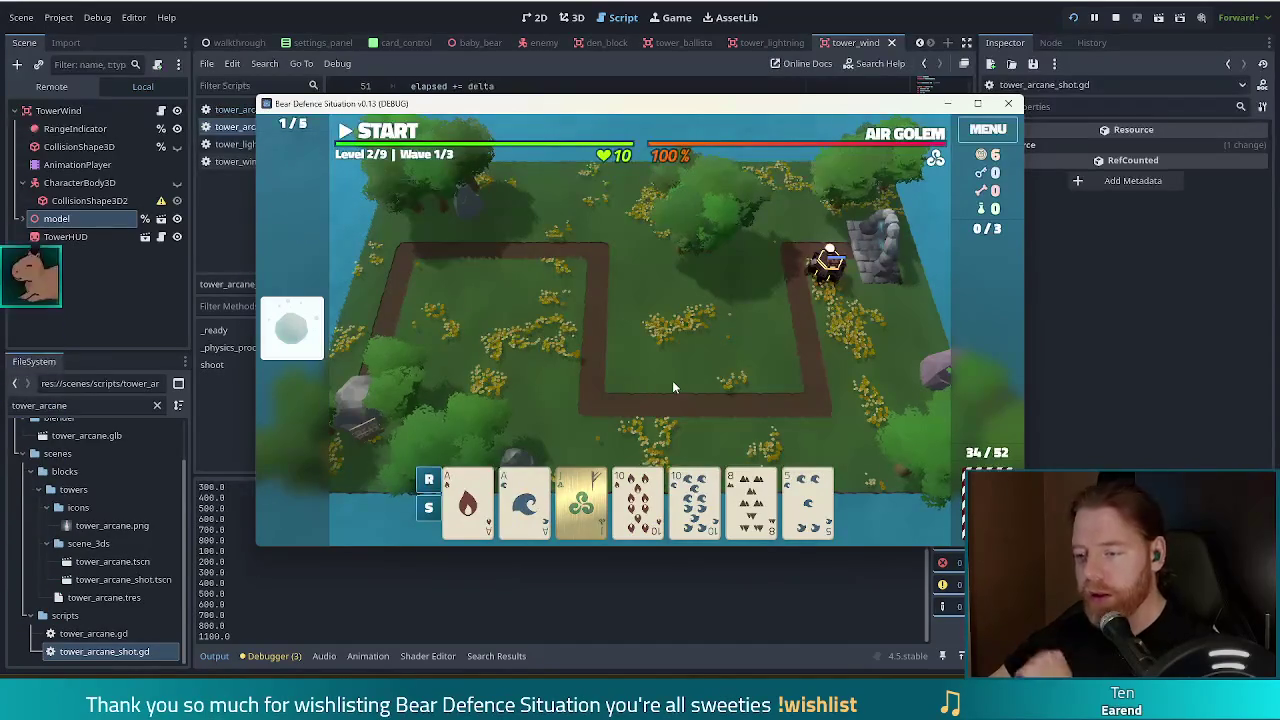
# - Play a Two Pair hand to build a Fire Tower beside the right-hand path
pyautogui.click(751, 500)
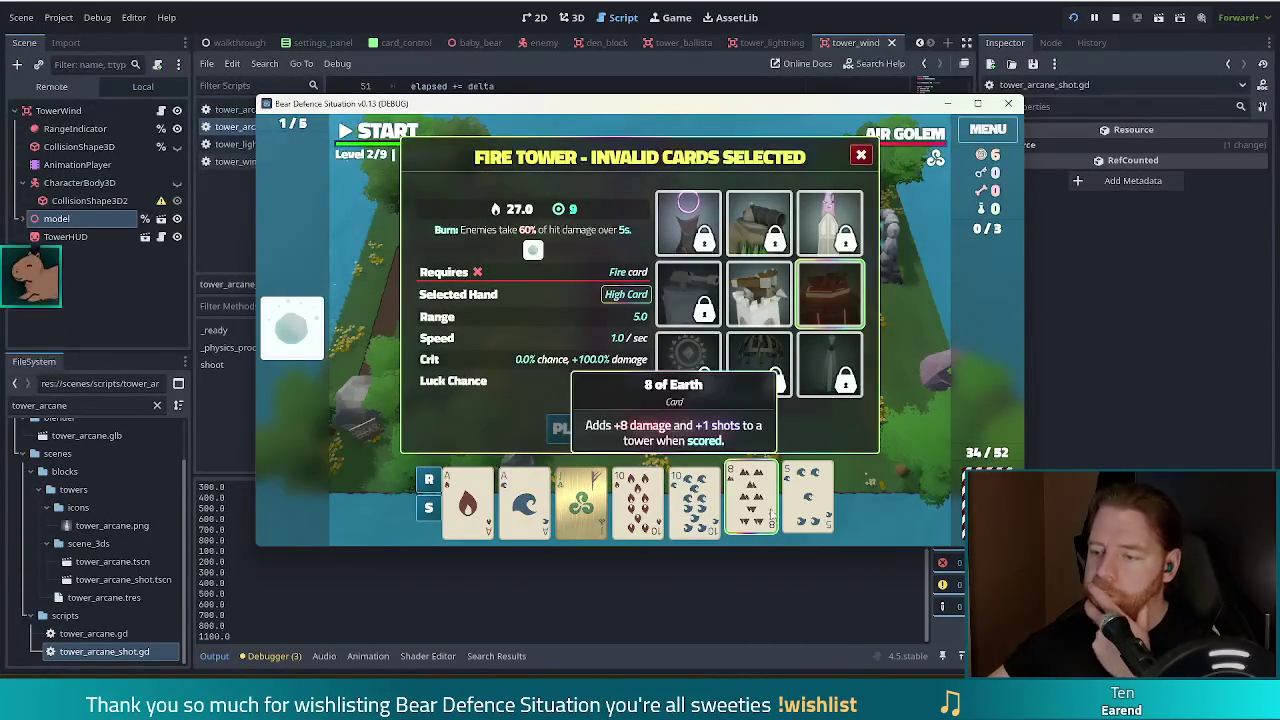
pyautogui.click(751, 500)
pyautogui.click(468, 500)
pyautogui.click(524, 500)
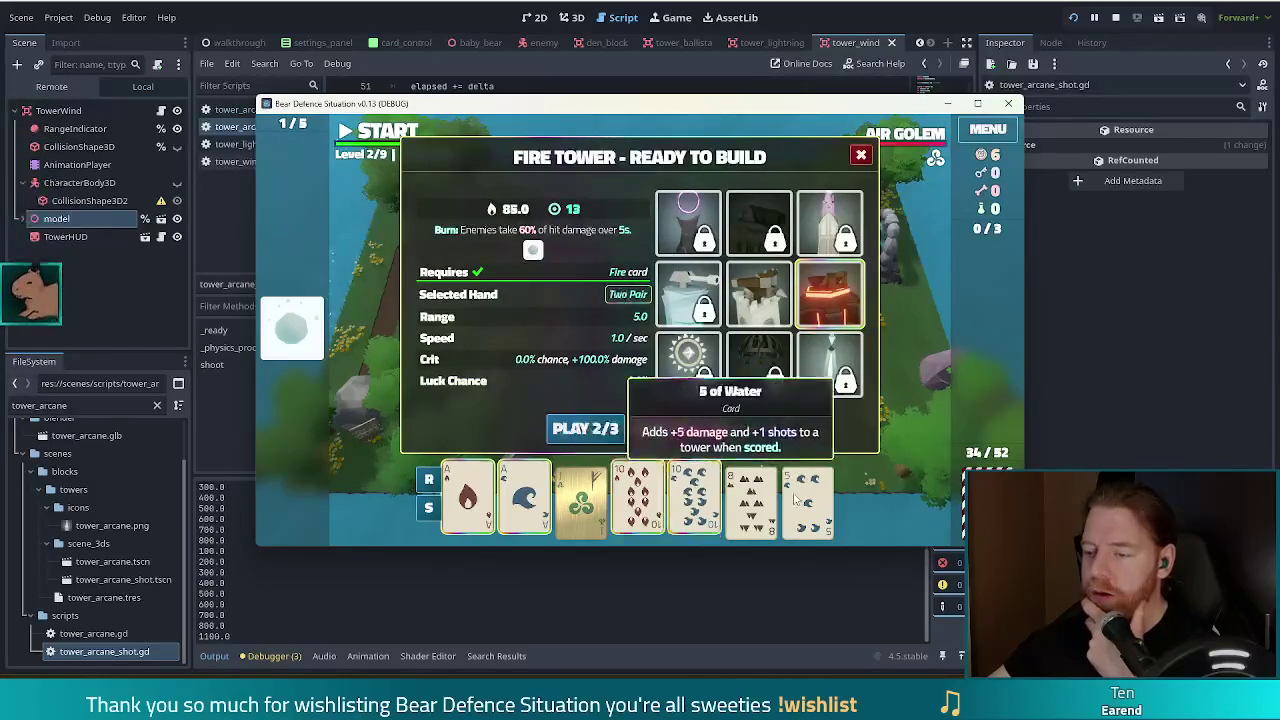
pyautogui.click(585, 428)
pyautogui.click(783, 360)
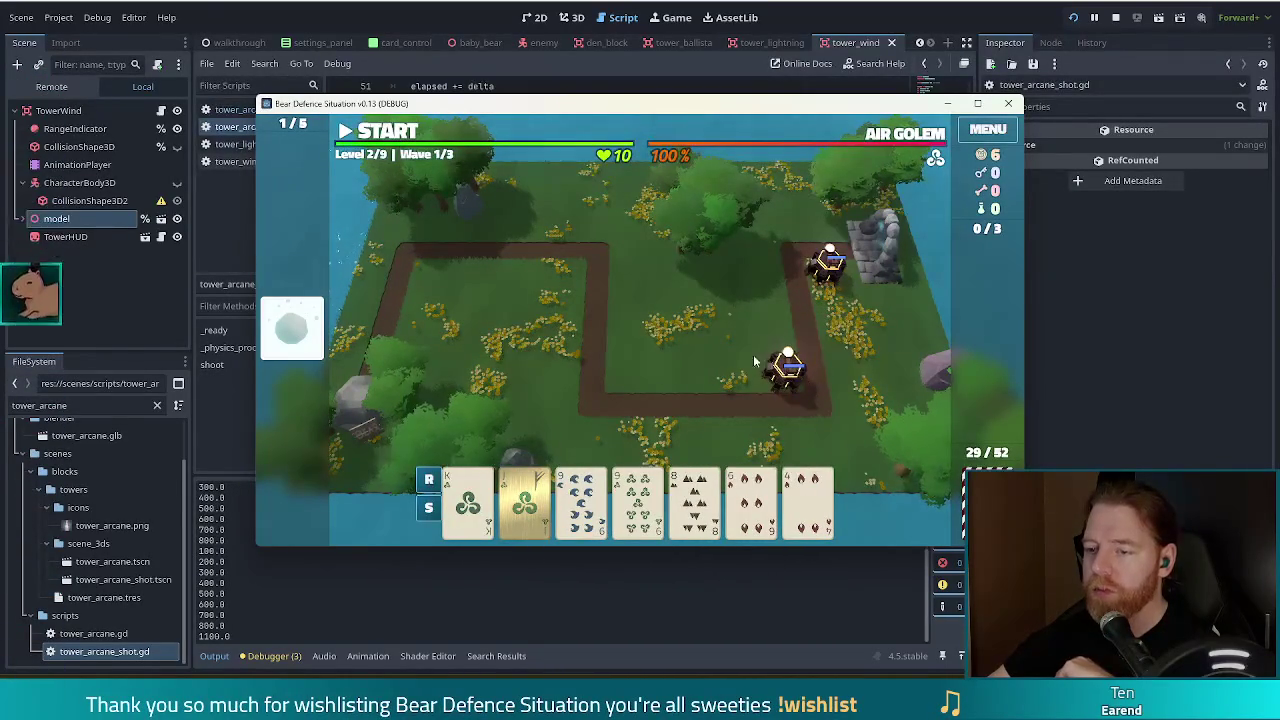
# - Discard the 8 of Earth for a new card and start the first wave
pyautogui.moveTo(702, 500)
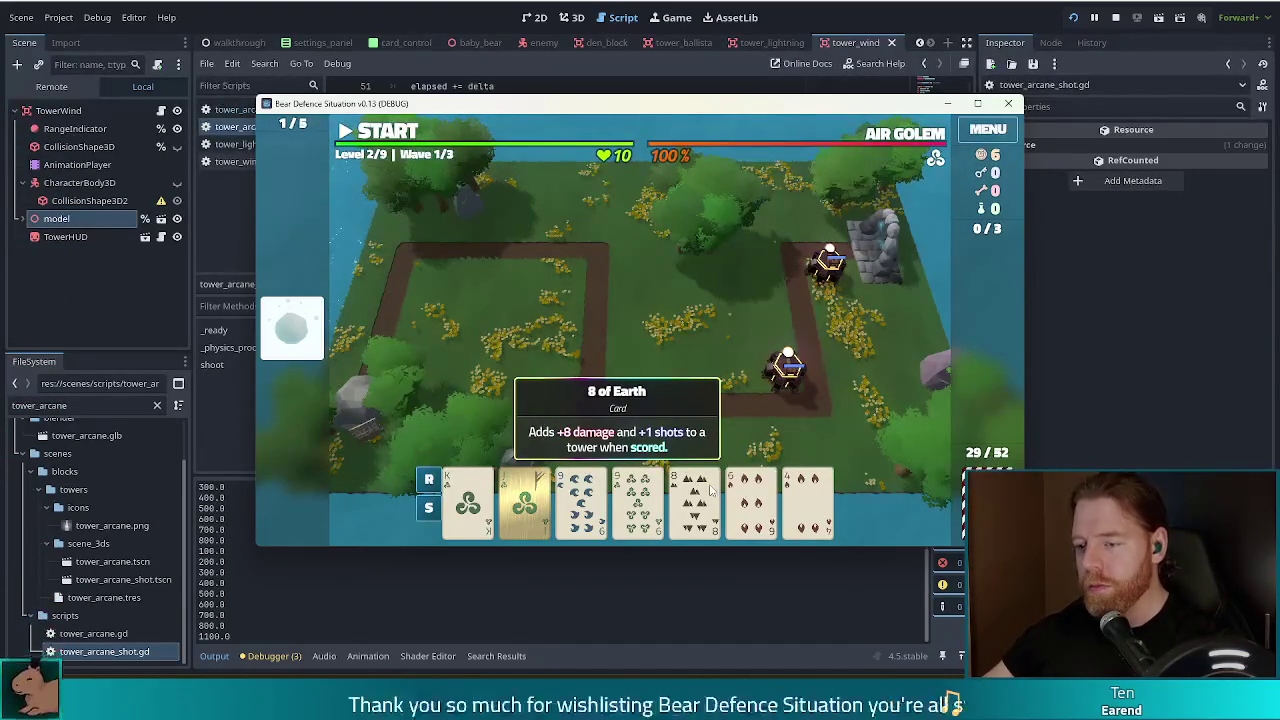
pyautogui.click(712, 488)
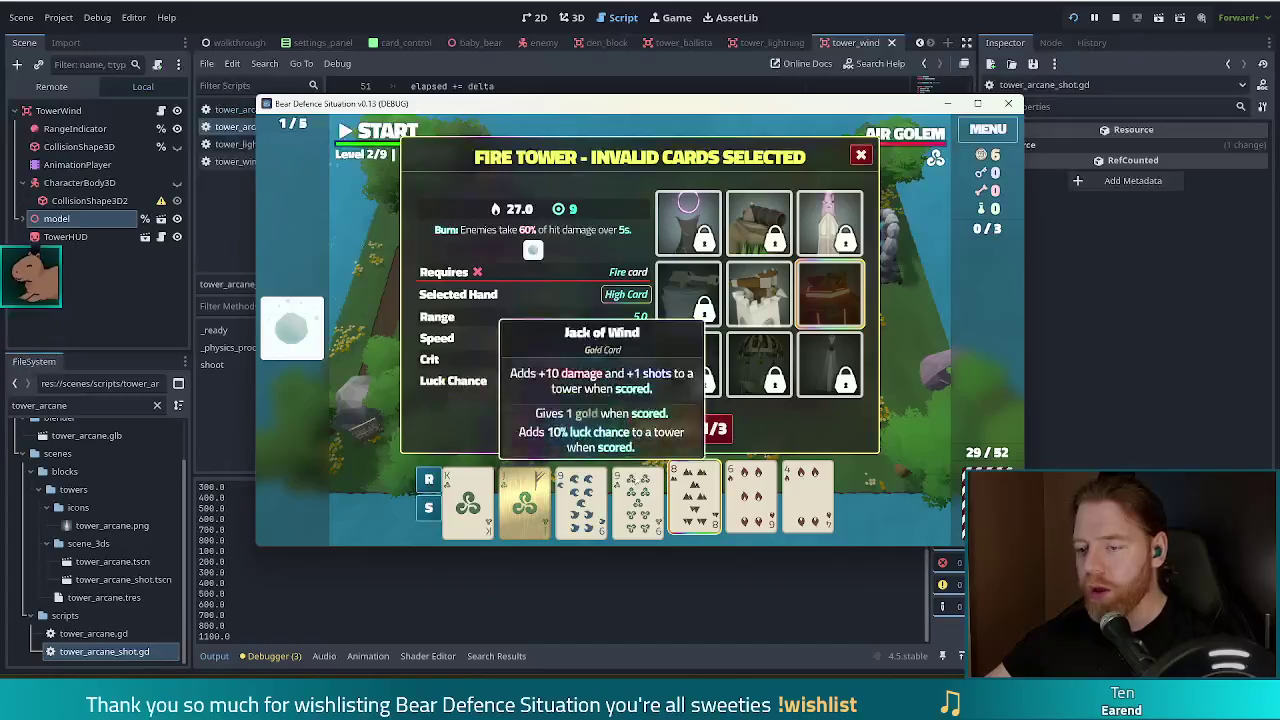
pyautogui.click(688, 431)
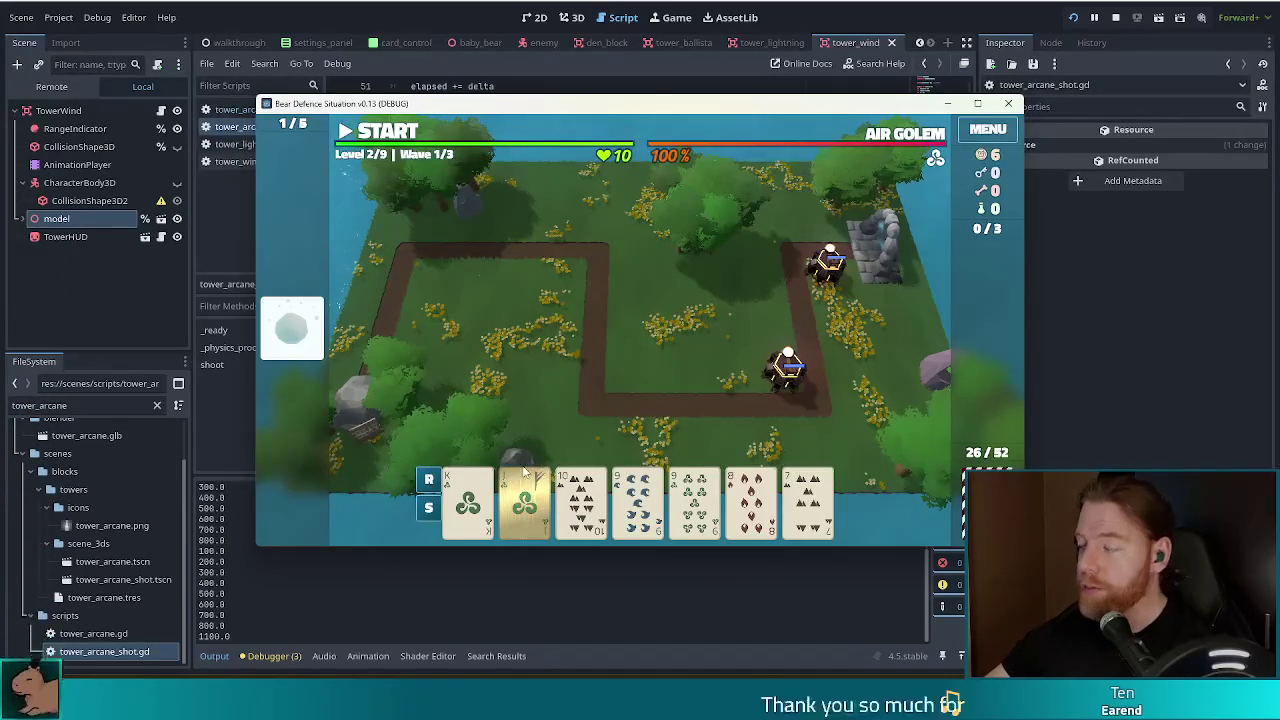
pyautogui.click(386, 140)
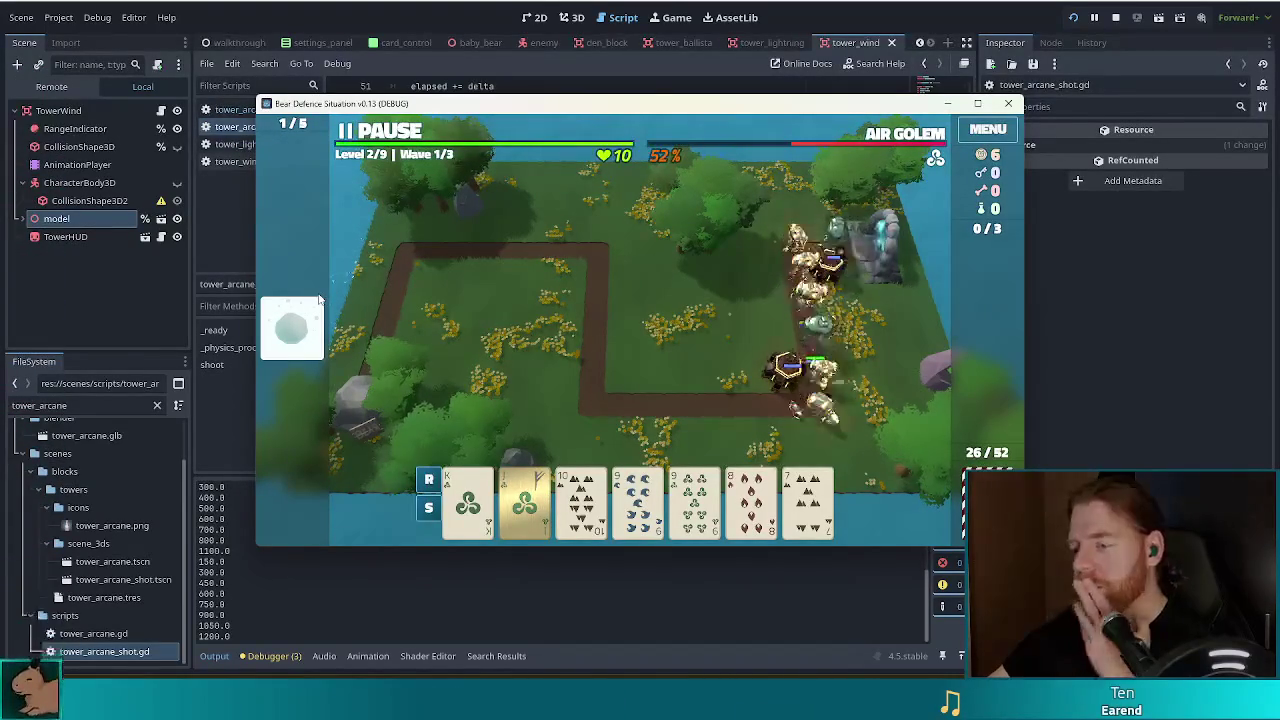
# - Let wave 1 finish, then return to tower_arcane_shot.gd in the script editor
pyautogui.moveTo(265, 337)
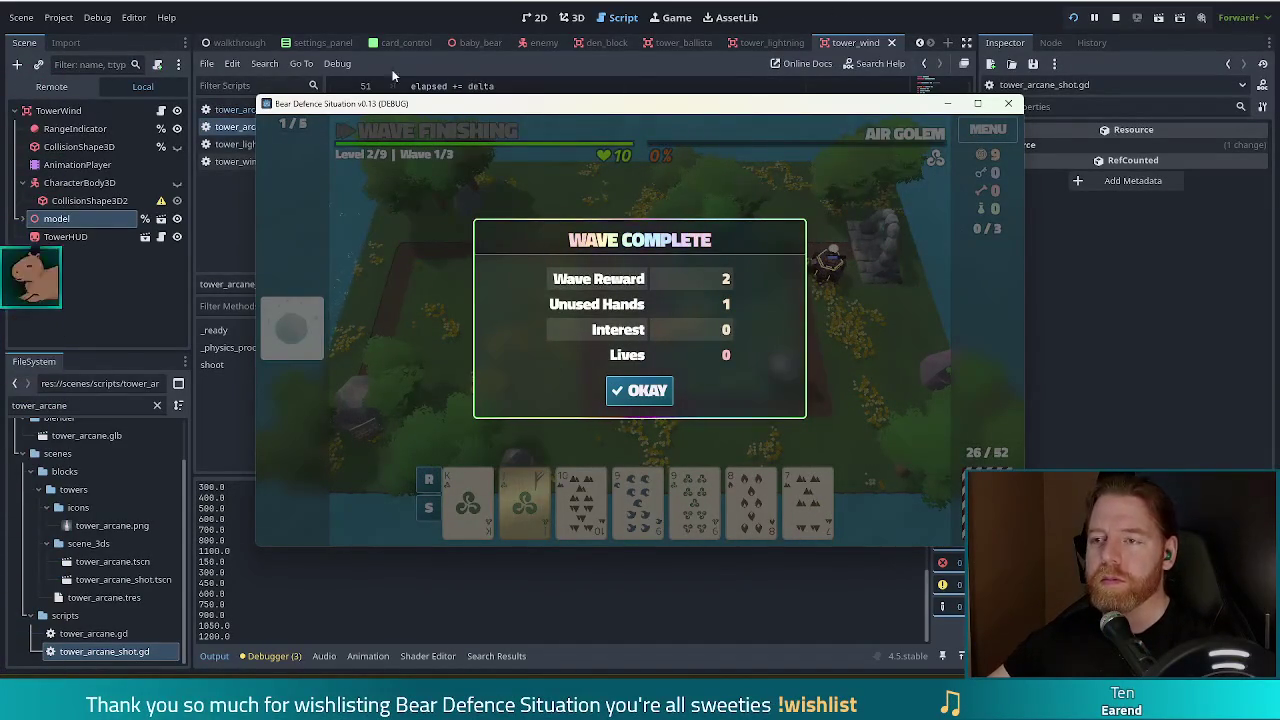
pyautogui.click(624, 27)
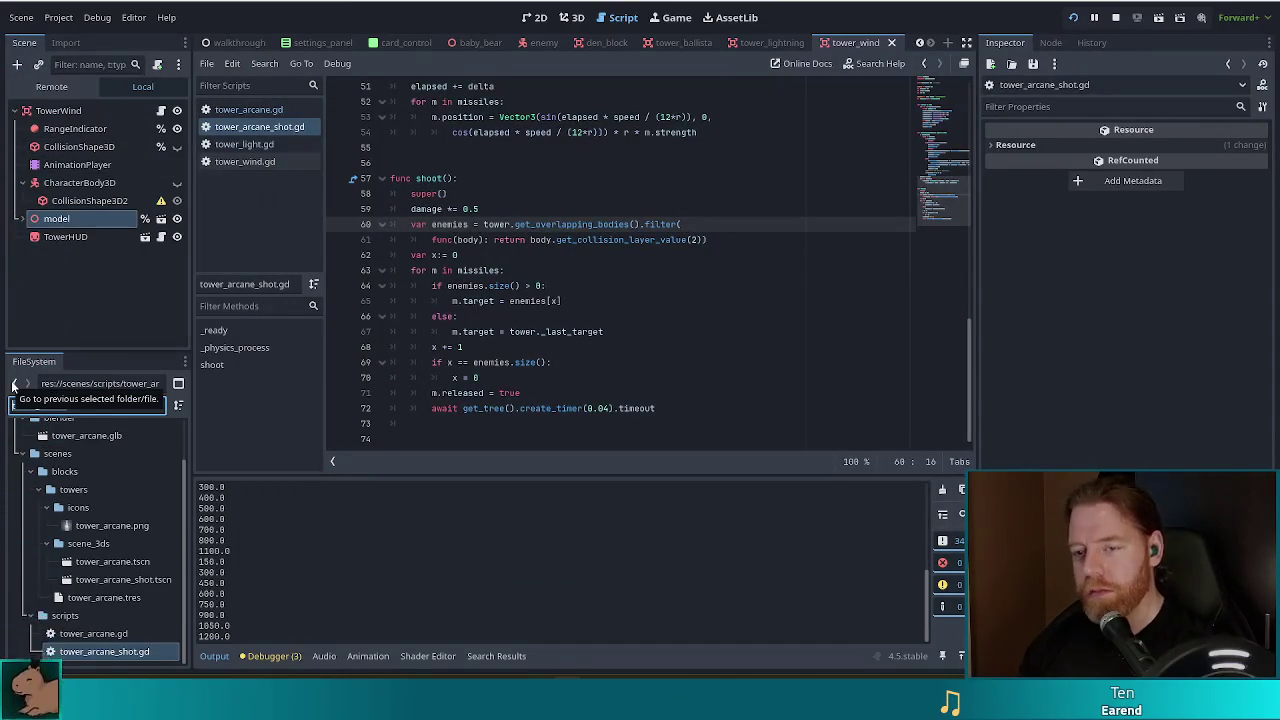
# - Open spawner_block.gd and change spawn_cooldown on line 14 from 0.25 to 1.0
pyautogui.click(14, 385)
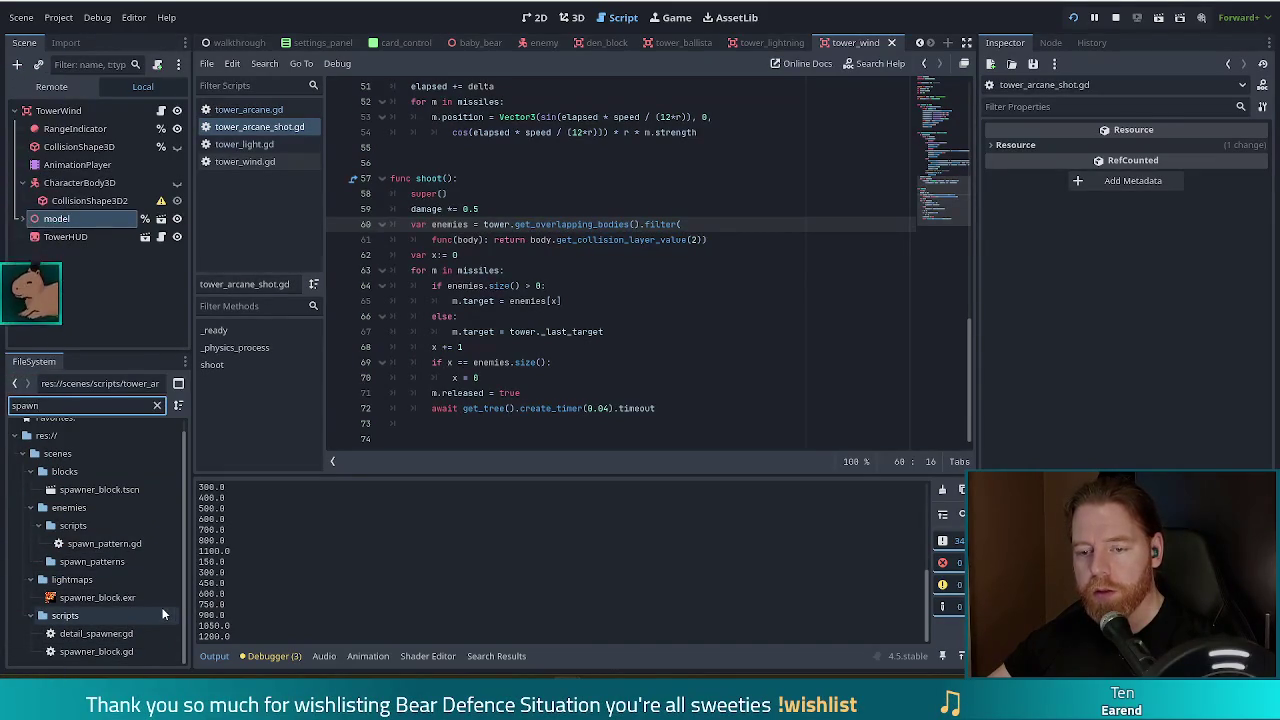
pyautogui.doubleClick(96, 651)
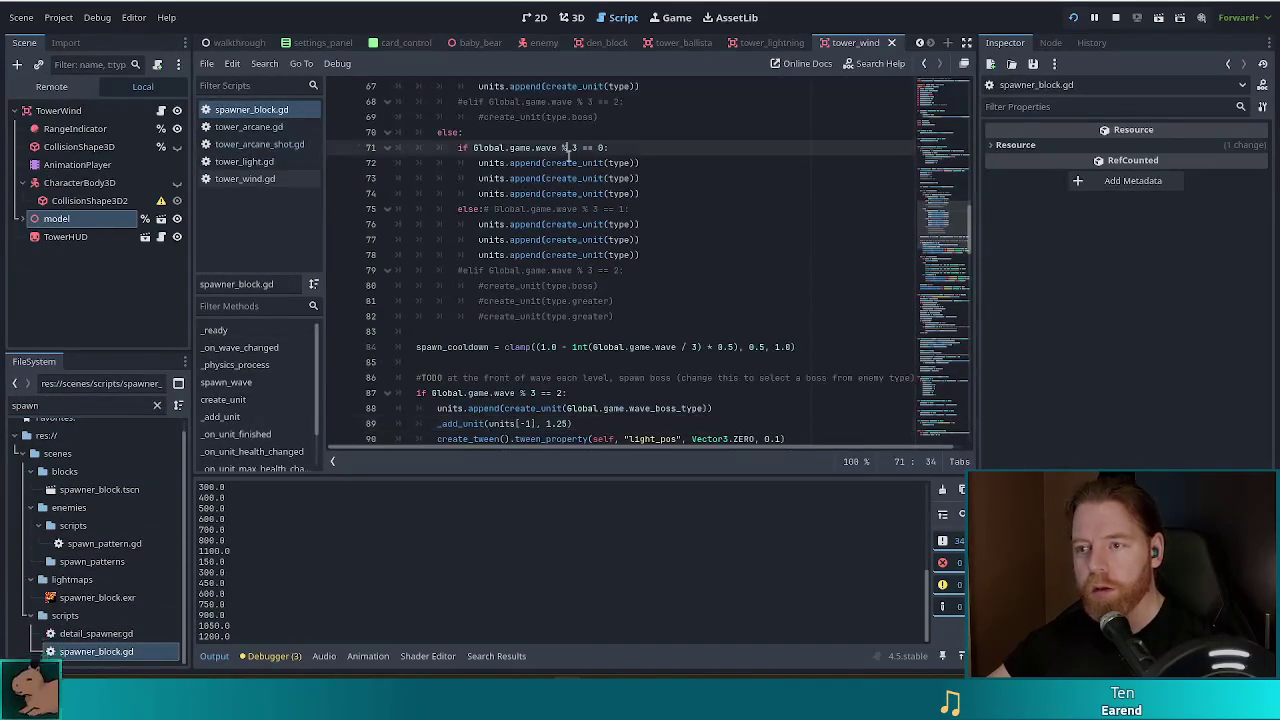
pyautogui.moveTo(937, 219); pyautogui.dragTo(948, 75)
pyautogui.click(590, 240)
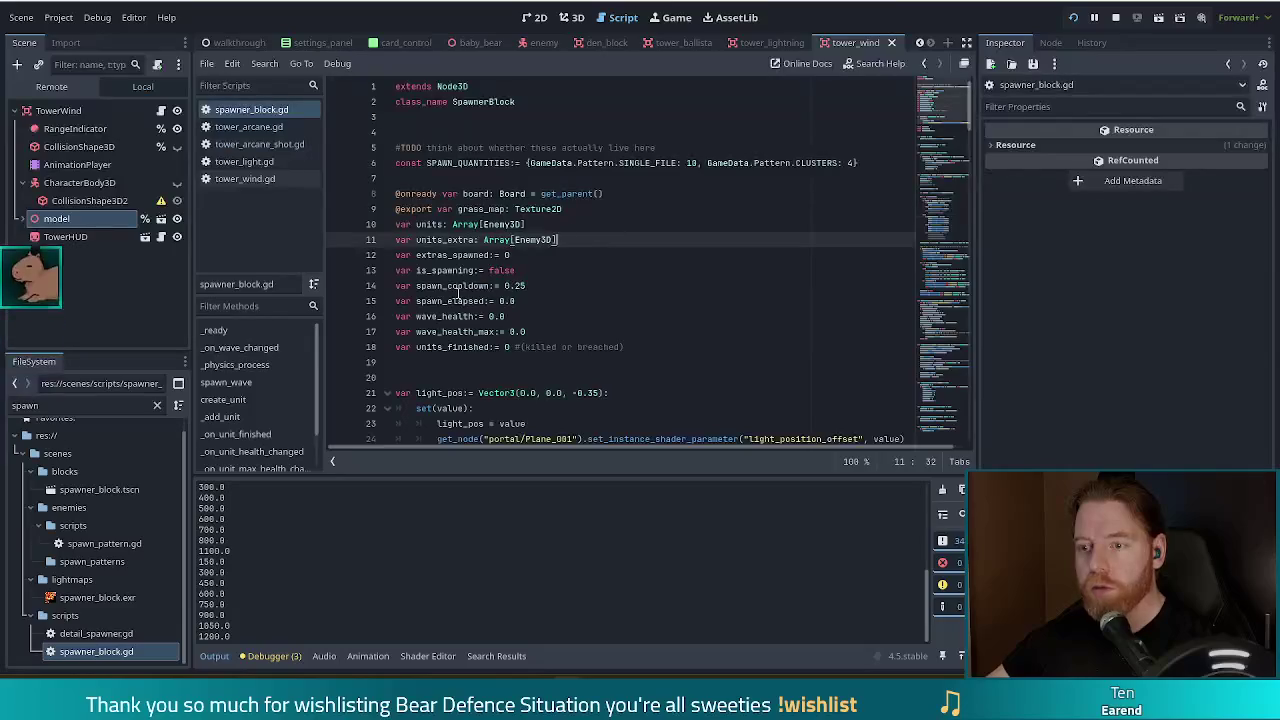
pyautogui.click(579, 282)
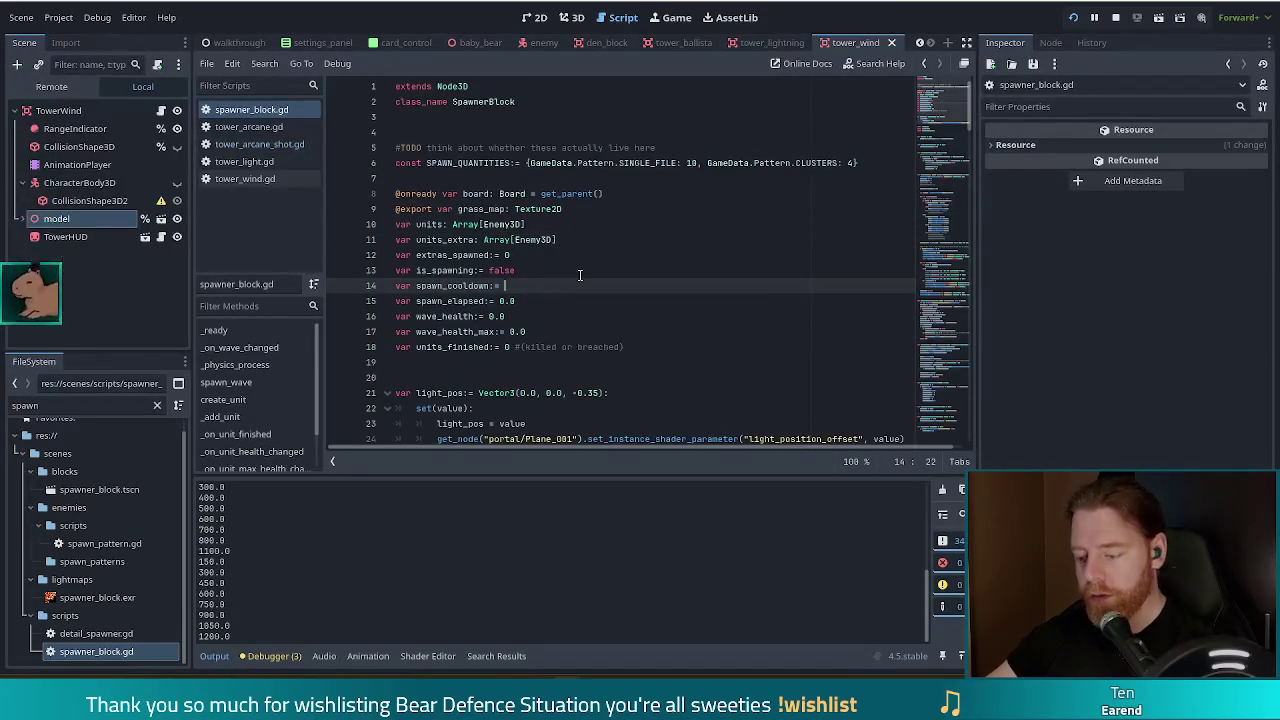
pyautogui.press('Up')
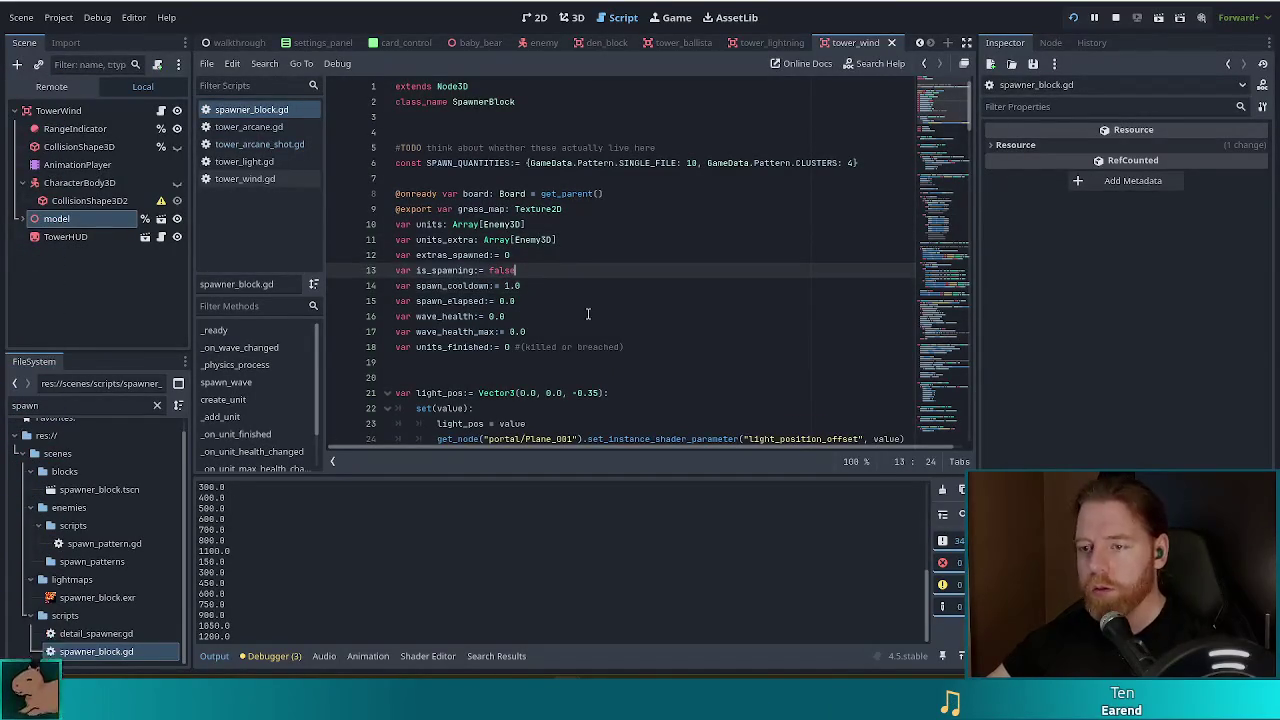
# - Search for spawn_cooldown usages down to the line 84 clamp, then dismiss the game's wave summary
pyautogui.hotkey('ctrl', 'f')
pyautogui.write('spawn_cooldown')
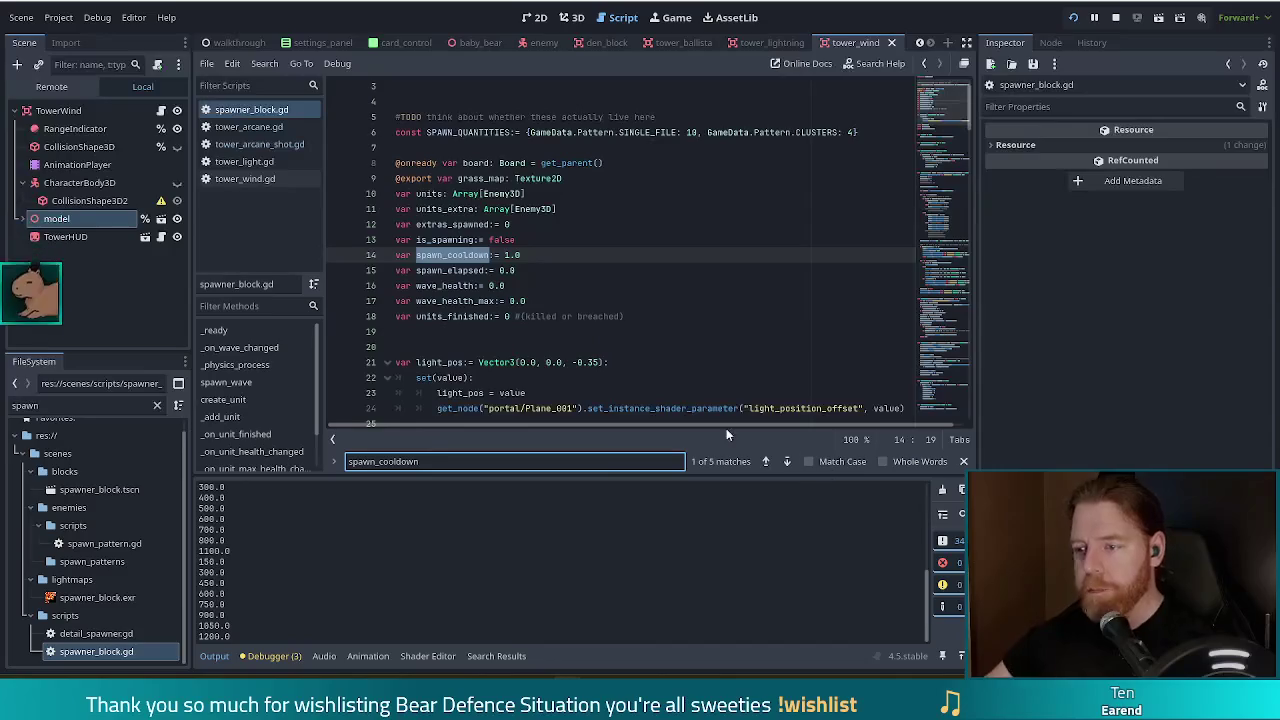
pyautogui.click(786, 461)
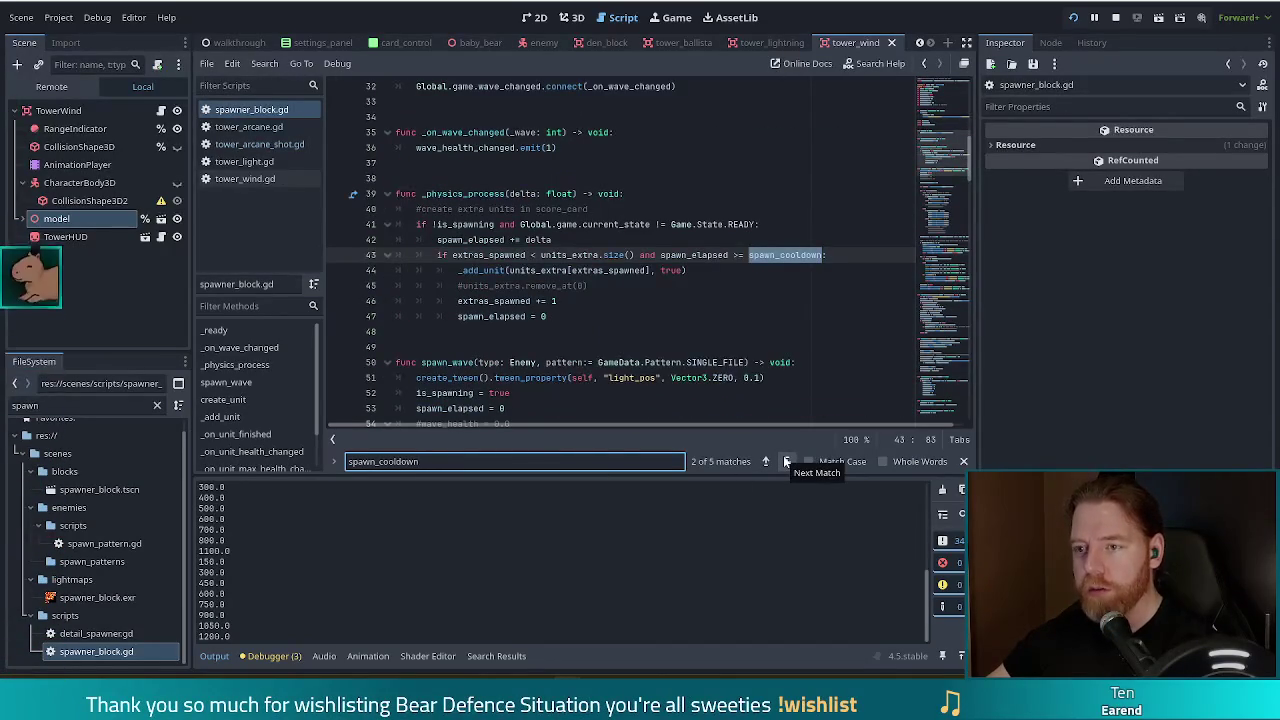
pyautogui.click(786, 461)
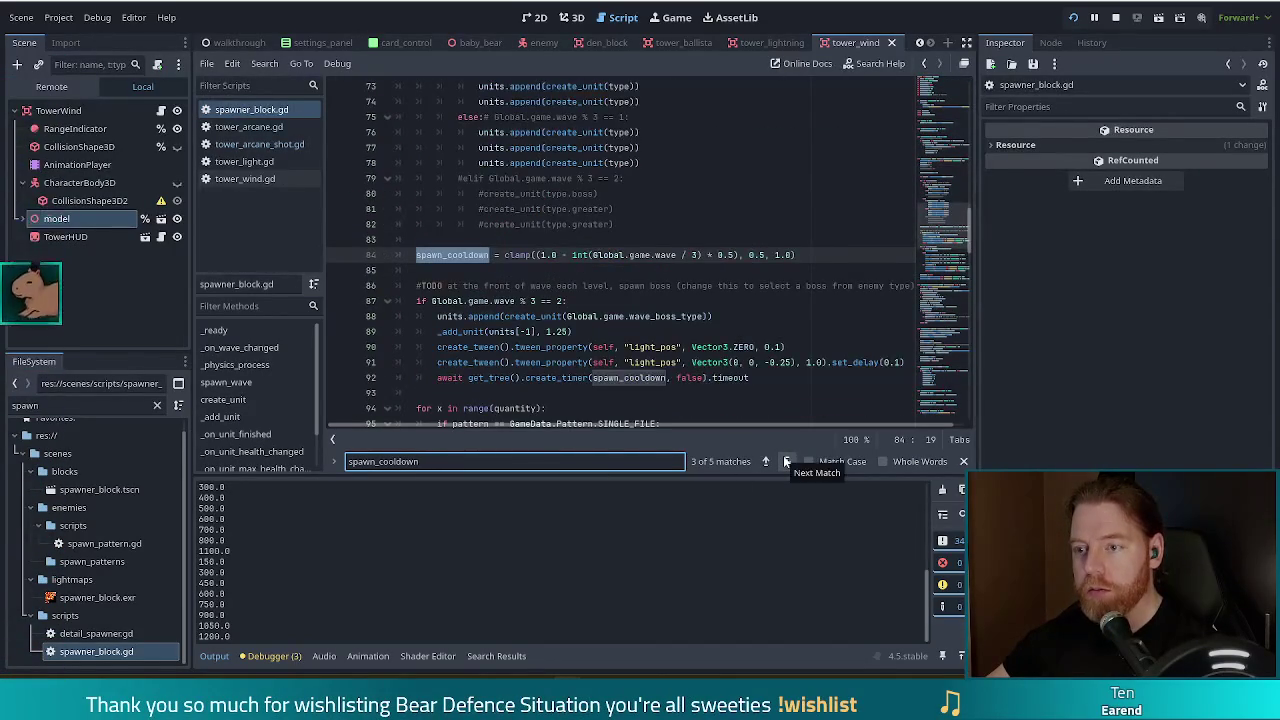
pyautogui.click(505, 255)
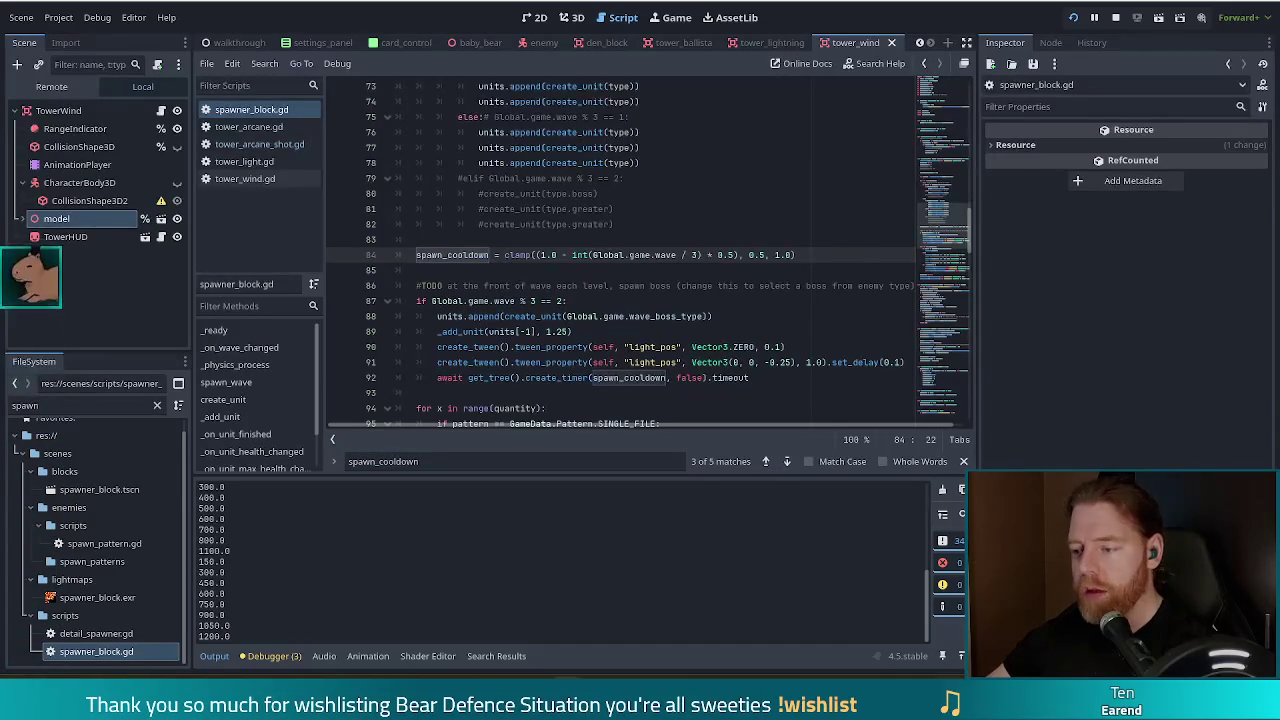
pyautogui.hotkey('alt', 'Tab')
pyautogui.click(643, 394)
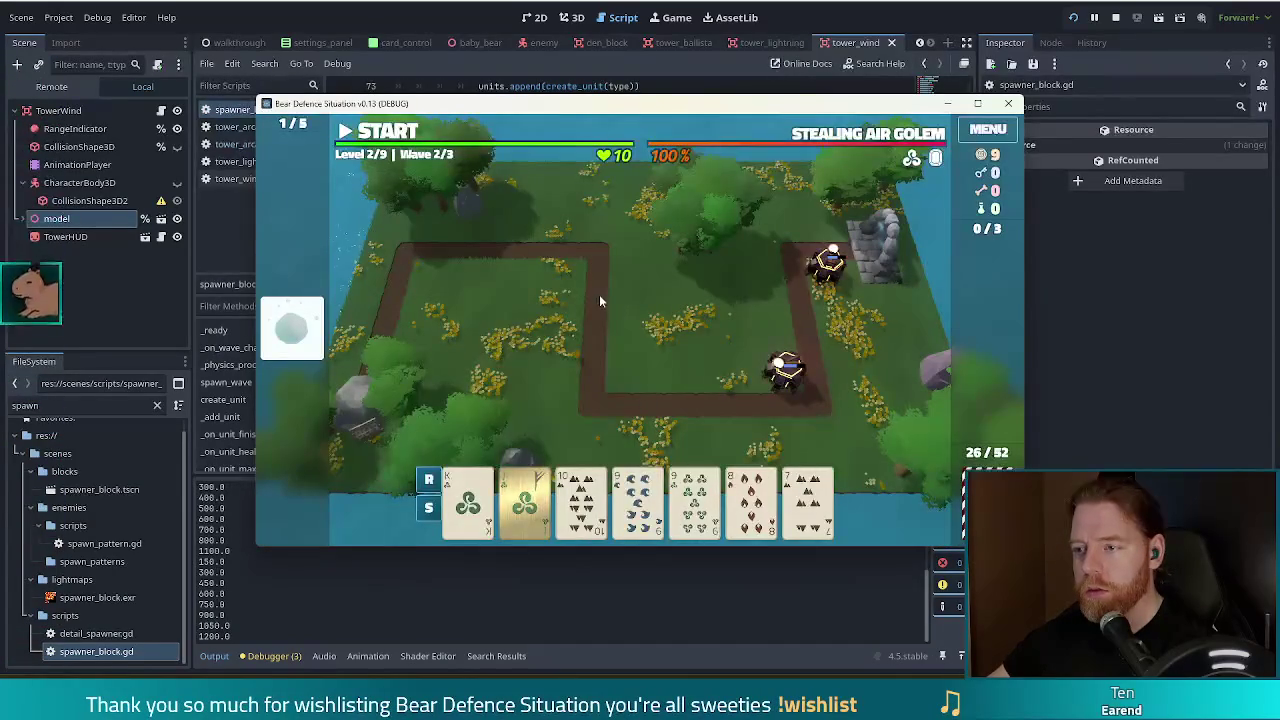
# - Discard the 8 of Fire for a new card
pyautogui.moveTo(803, 505)
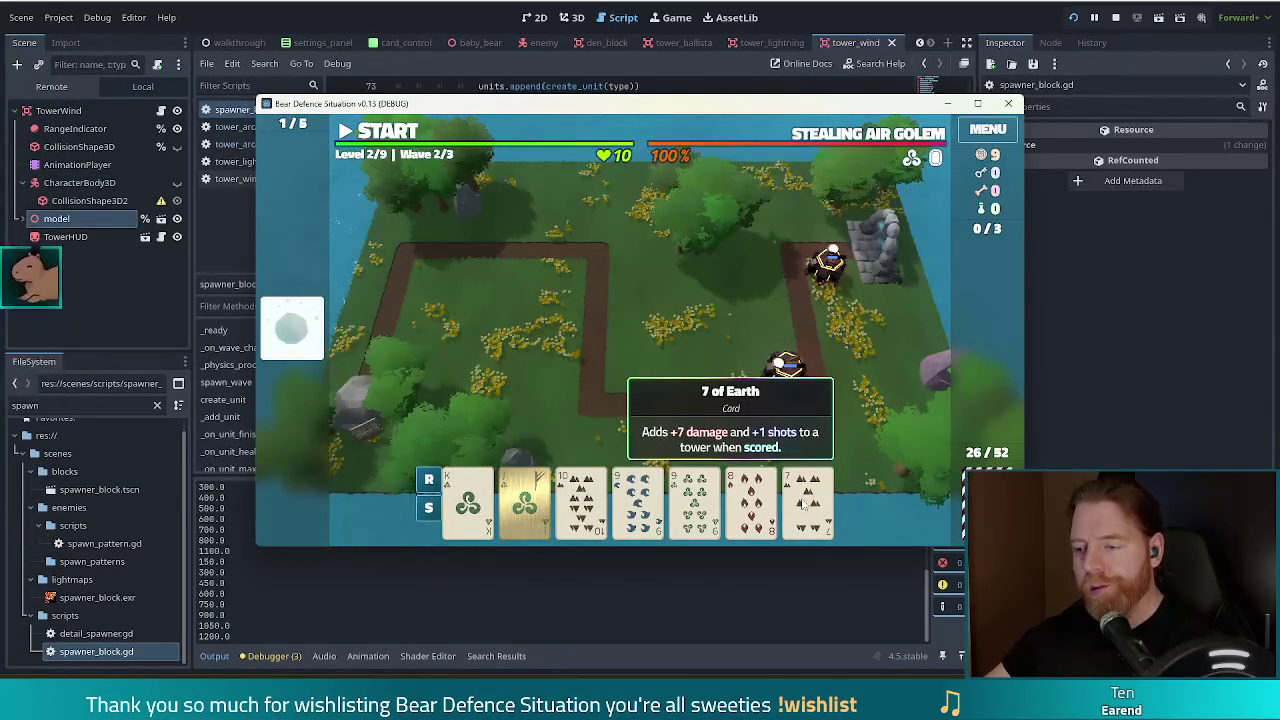
pyautogui.click(803, 505)
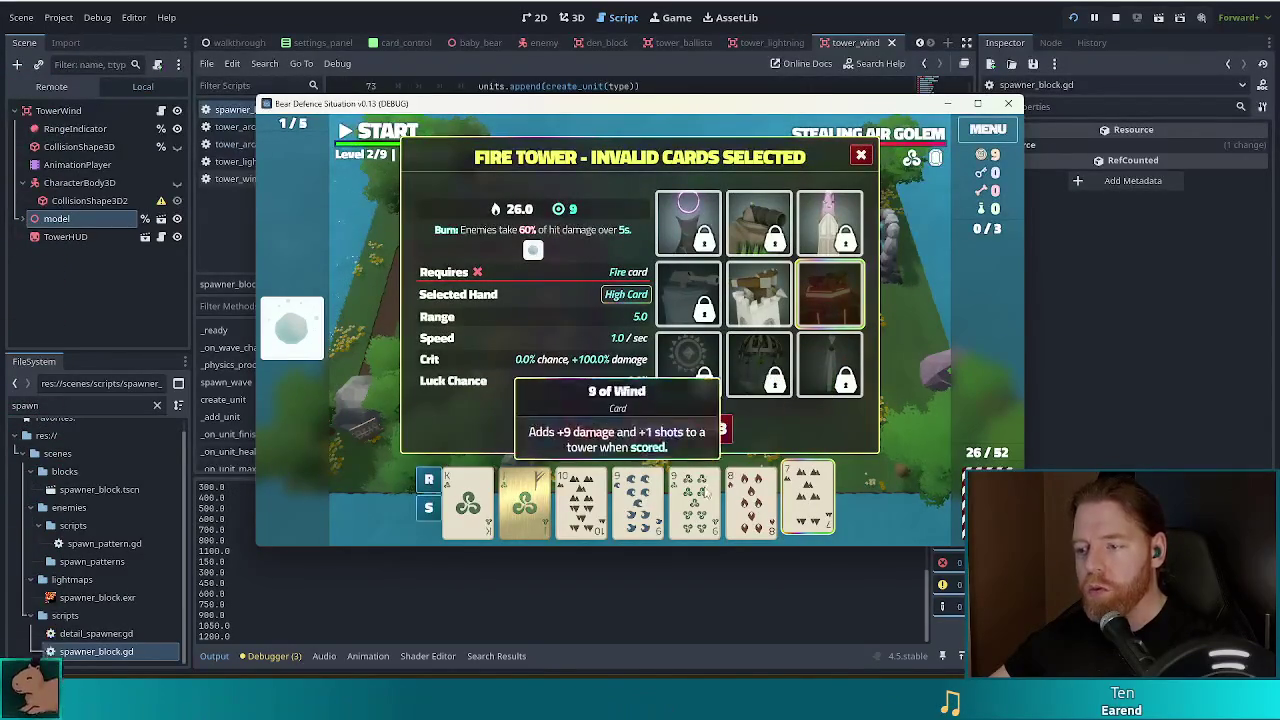
pyautogui.click(752, 505)
pyautogui.moveTo(583, 497)
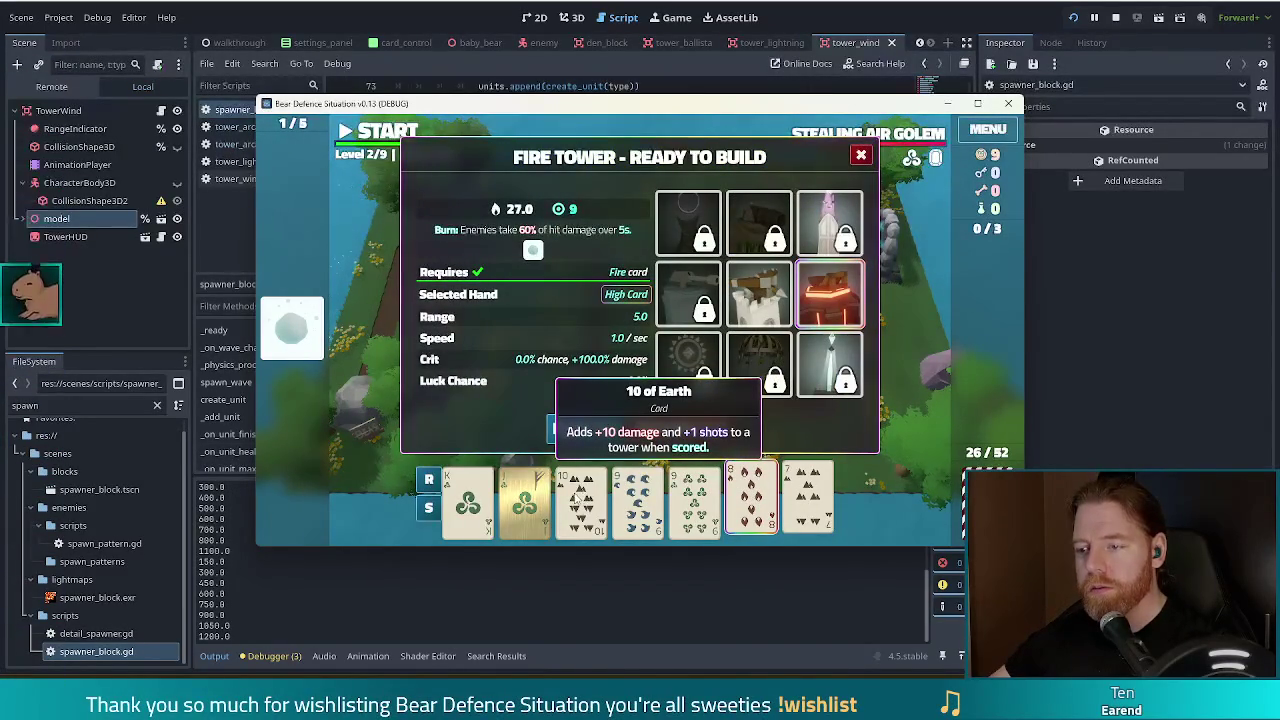
pyautogui.click(717, 431)
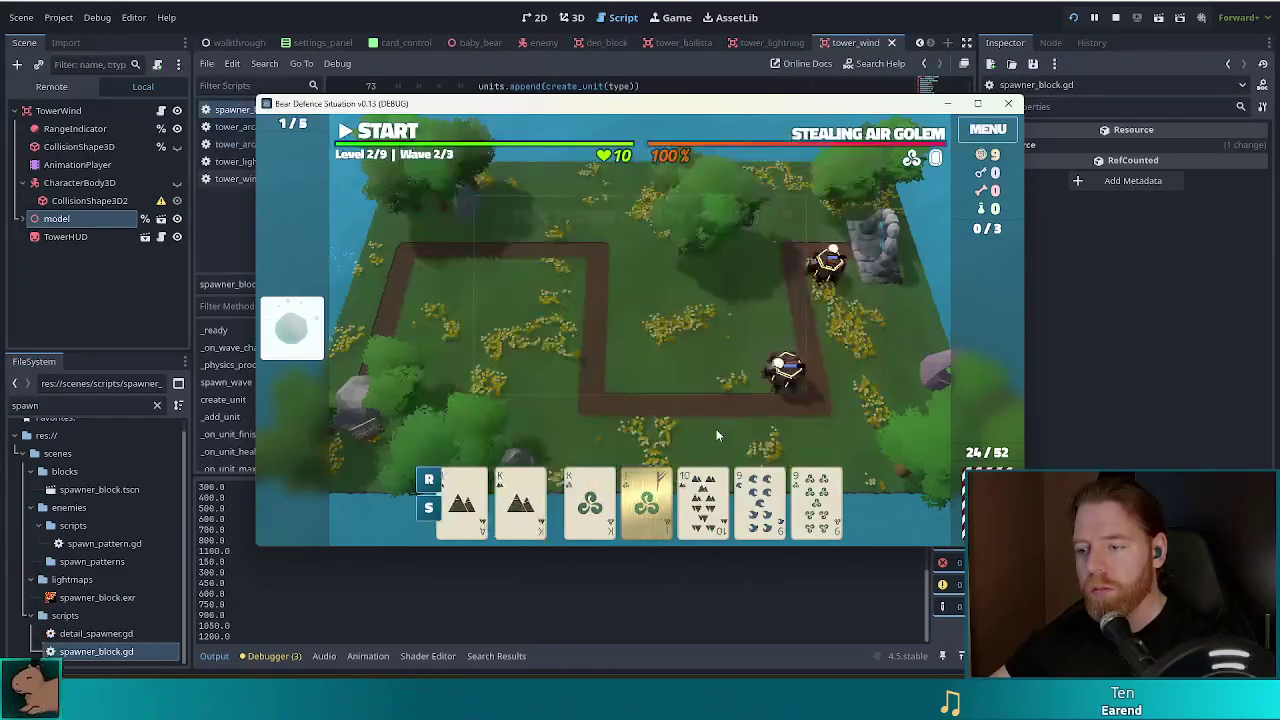
# - Play Two Pair of Kings and 9s to build a Ballista Tower inside the path loop
pyautogui.click(524, 500)
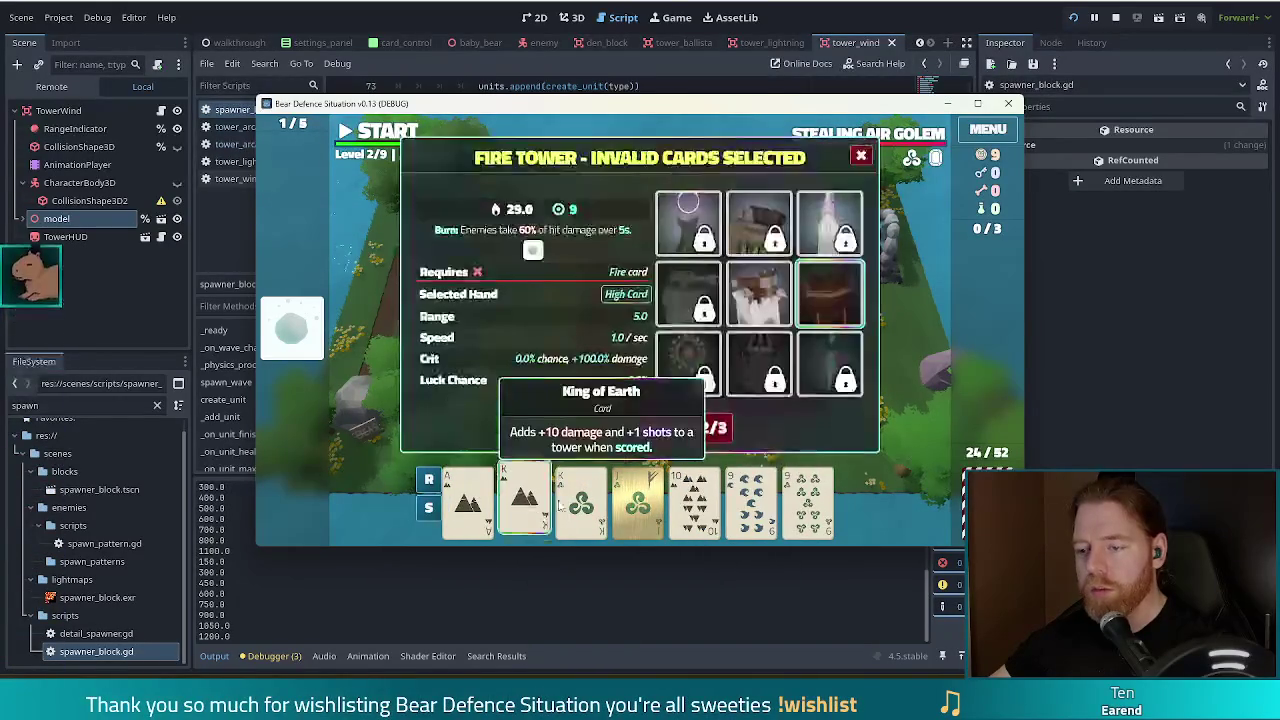
pyautogui.click(581, 500)
pyautogui.click(743, 499)
pyautogui.click(808, 498)
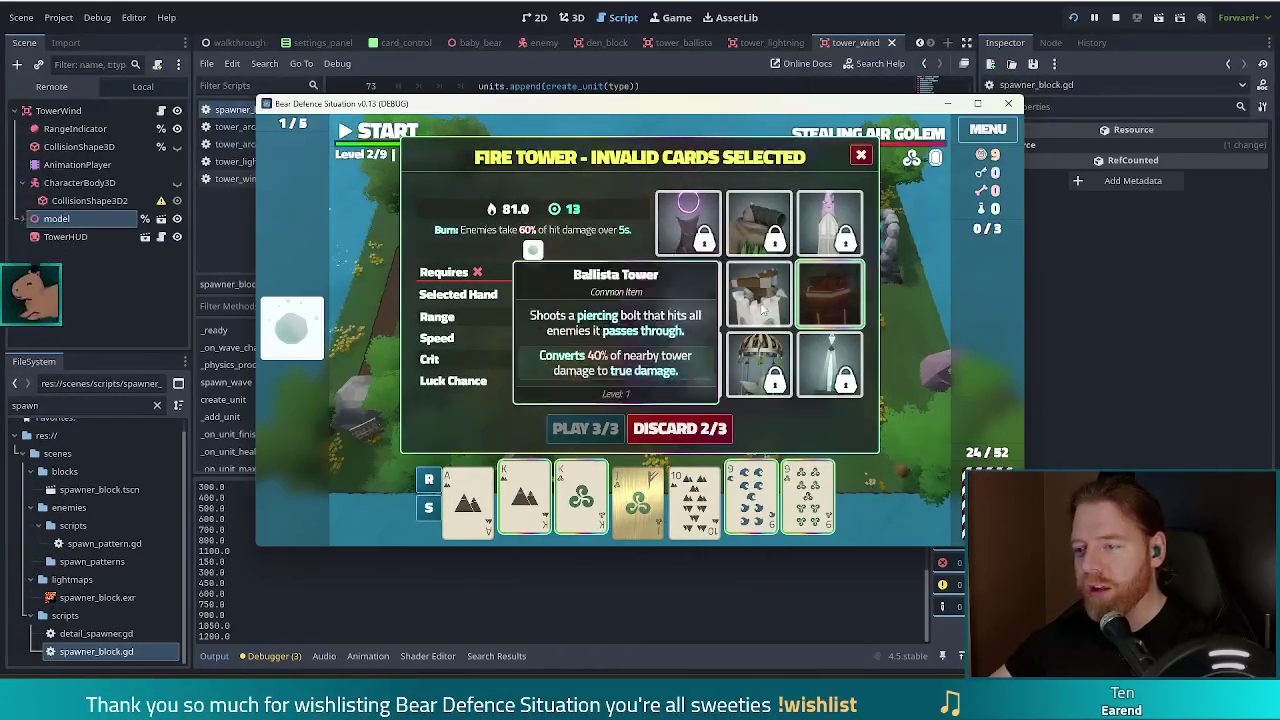
pyautogui.click(590, 429)
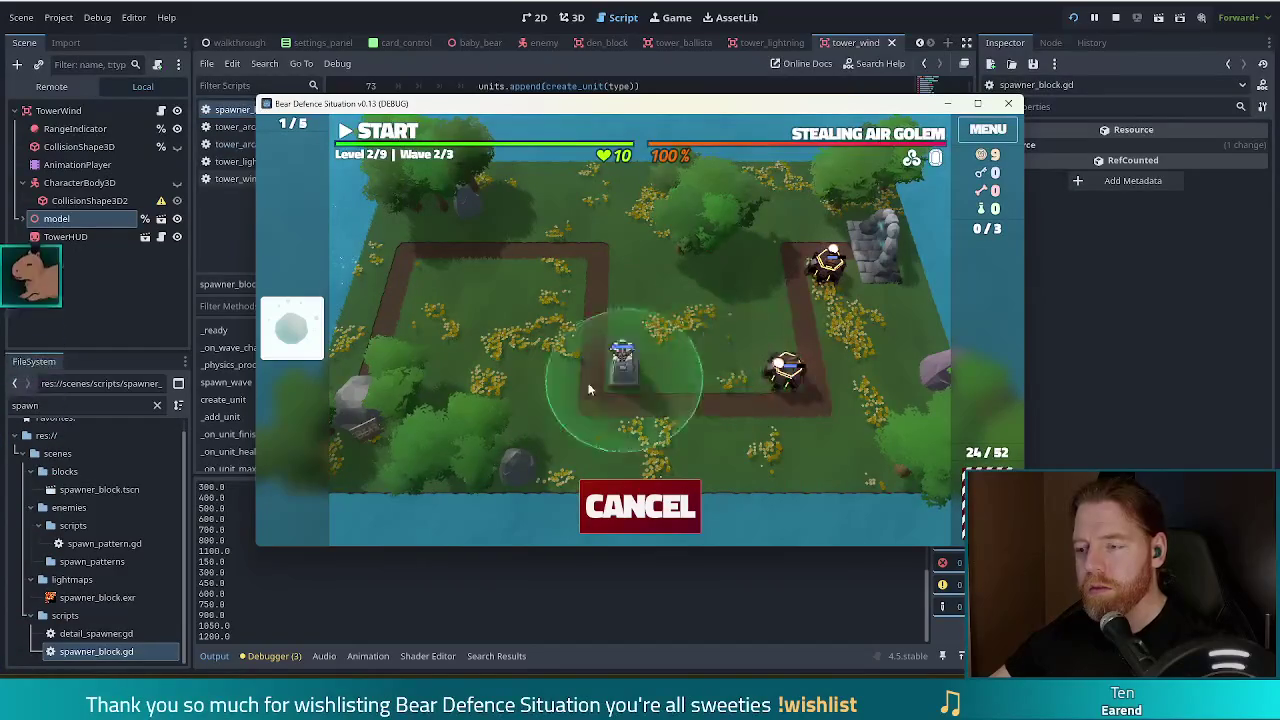
pyautogui.click(626, 384)
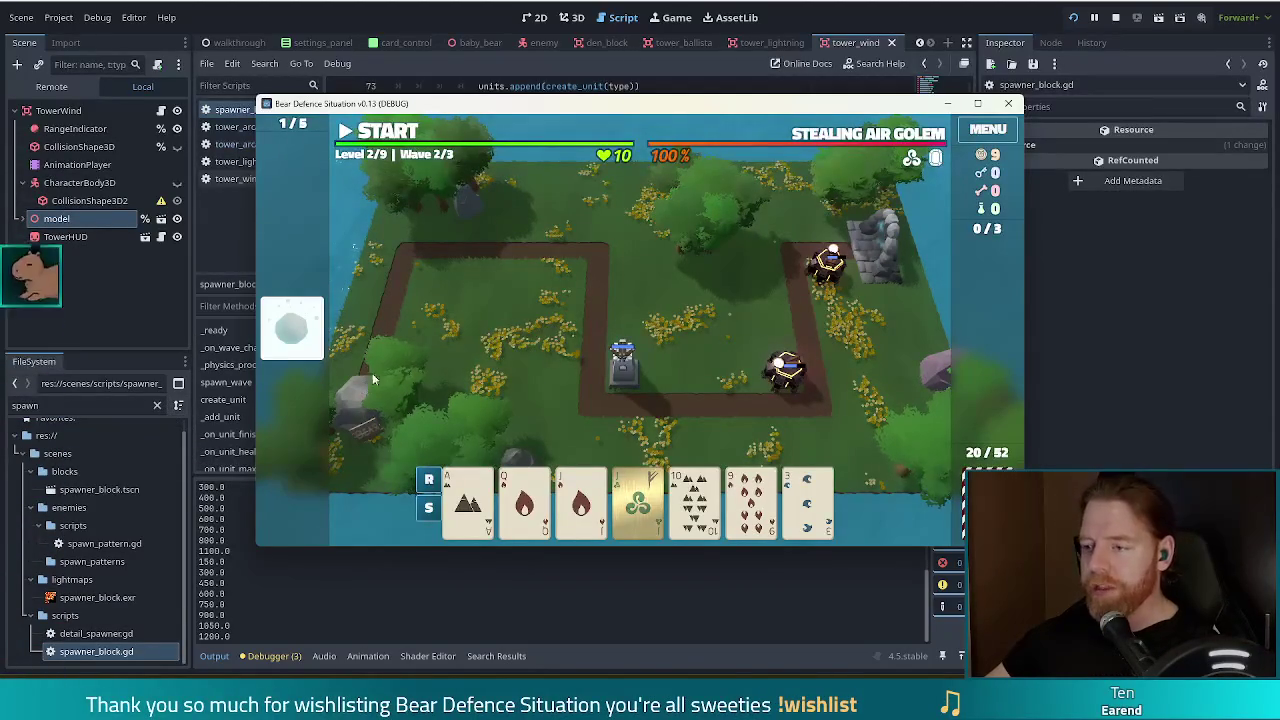
# - Discard the 9 card for a fresh draw
pyautogui.moveTo(474, 545)
pyautogui.click(808, 500)
pyautogui.click(755, 340)
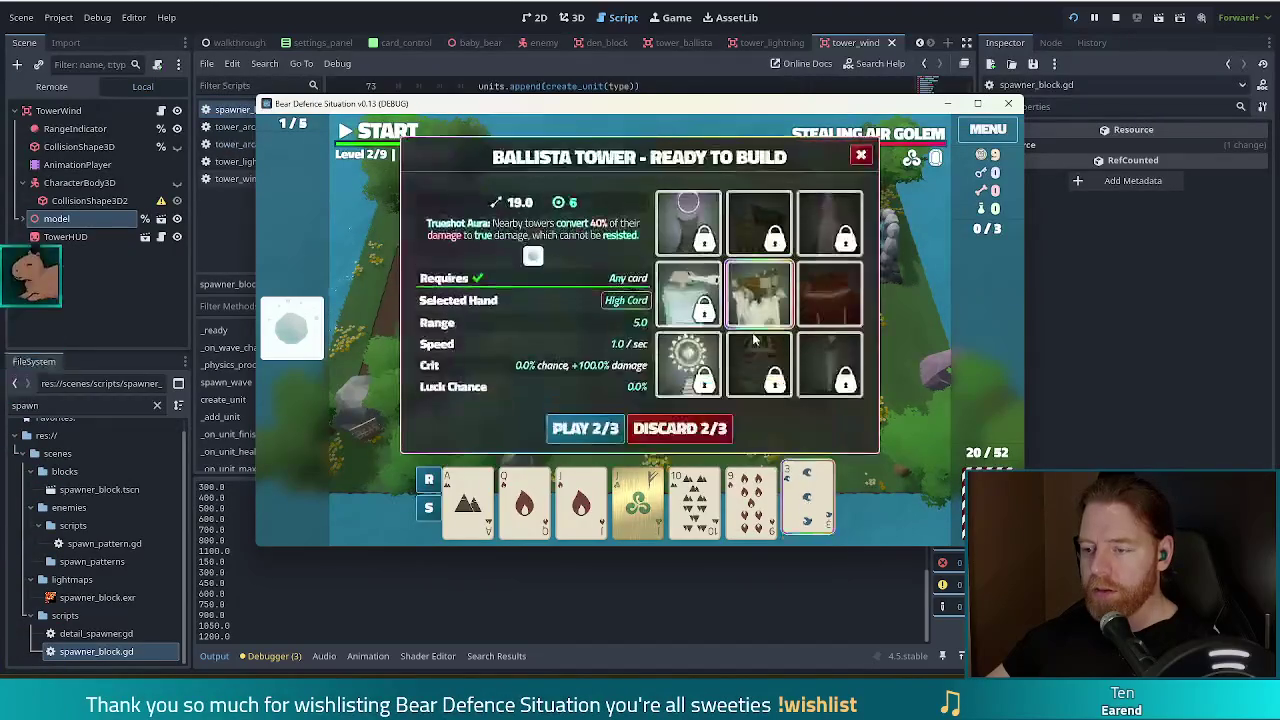
pyautogui.click(752, 500)
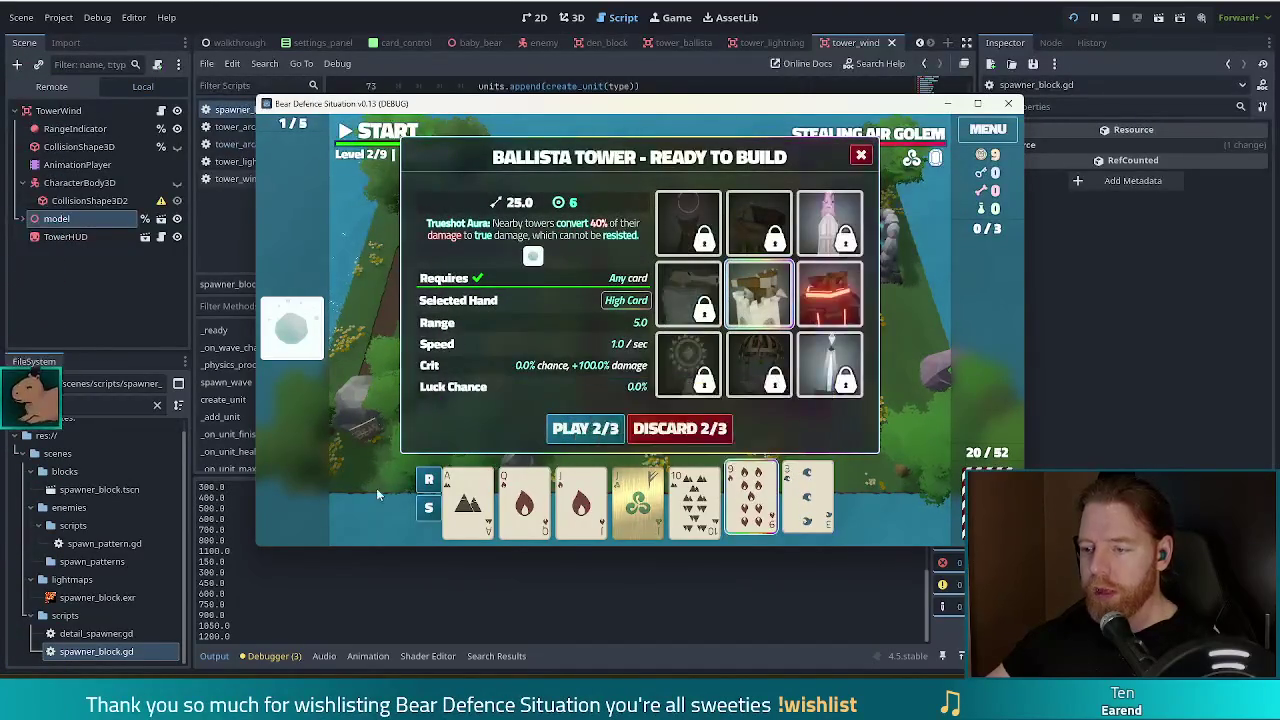
pyautogui.click(712, 429)
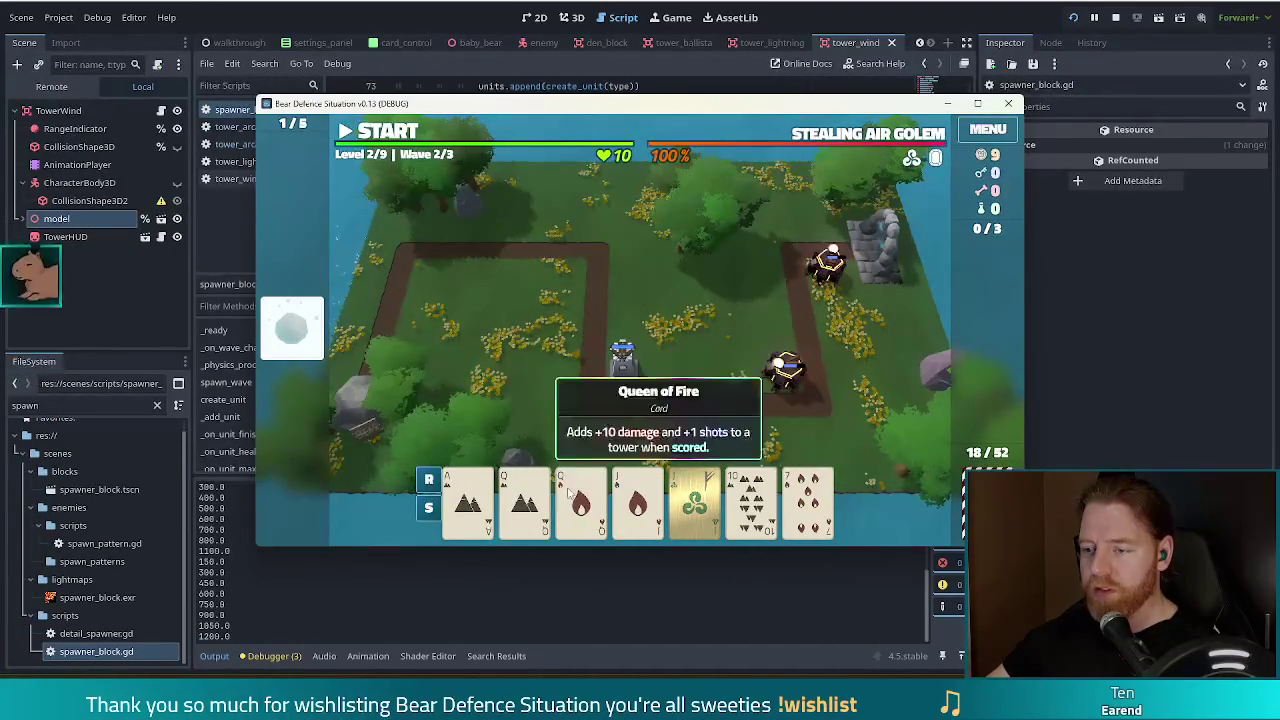
# - Play the Queen of Fire and two Jacks for a Fire Tower, cancel its placement, and start wave 2
pyautogui.click(581, 500)
pyautogui.click(637, 500)
pyautogui.click(694, 500)
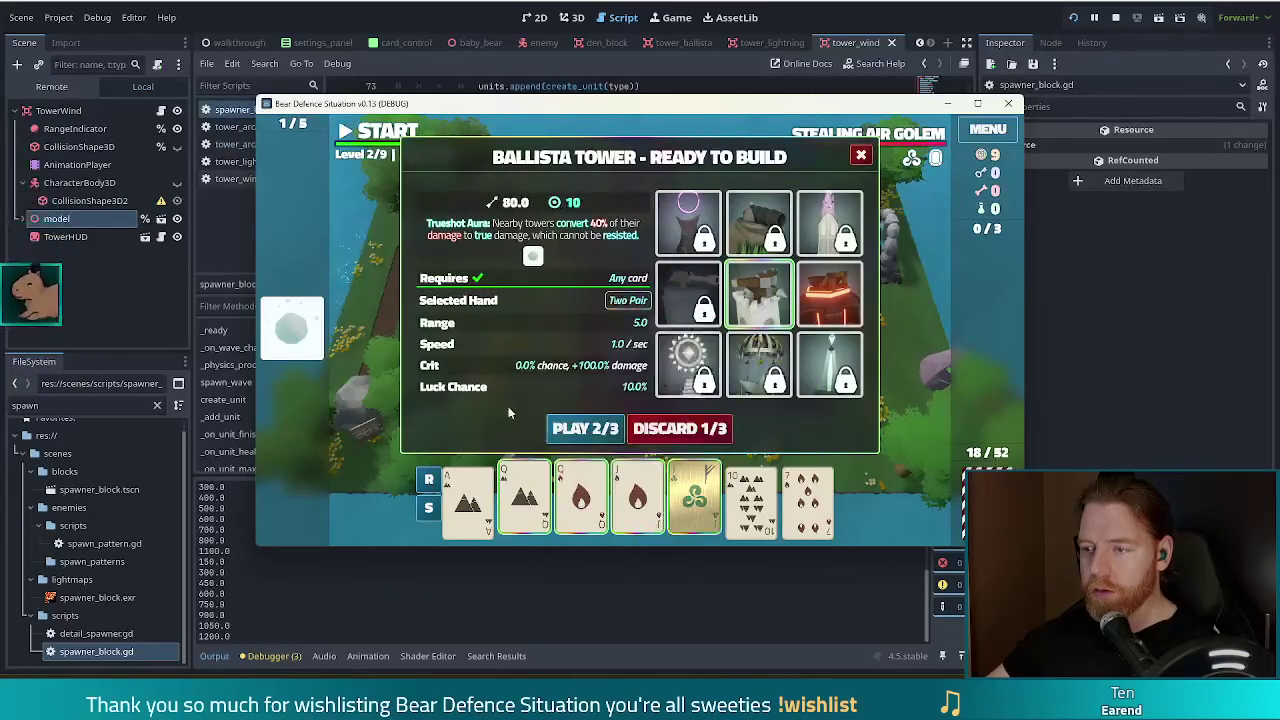
pyautogui.click(829, 318)
pyautogui.click(580, 429)
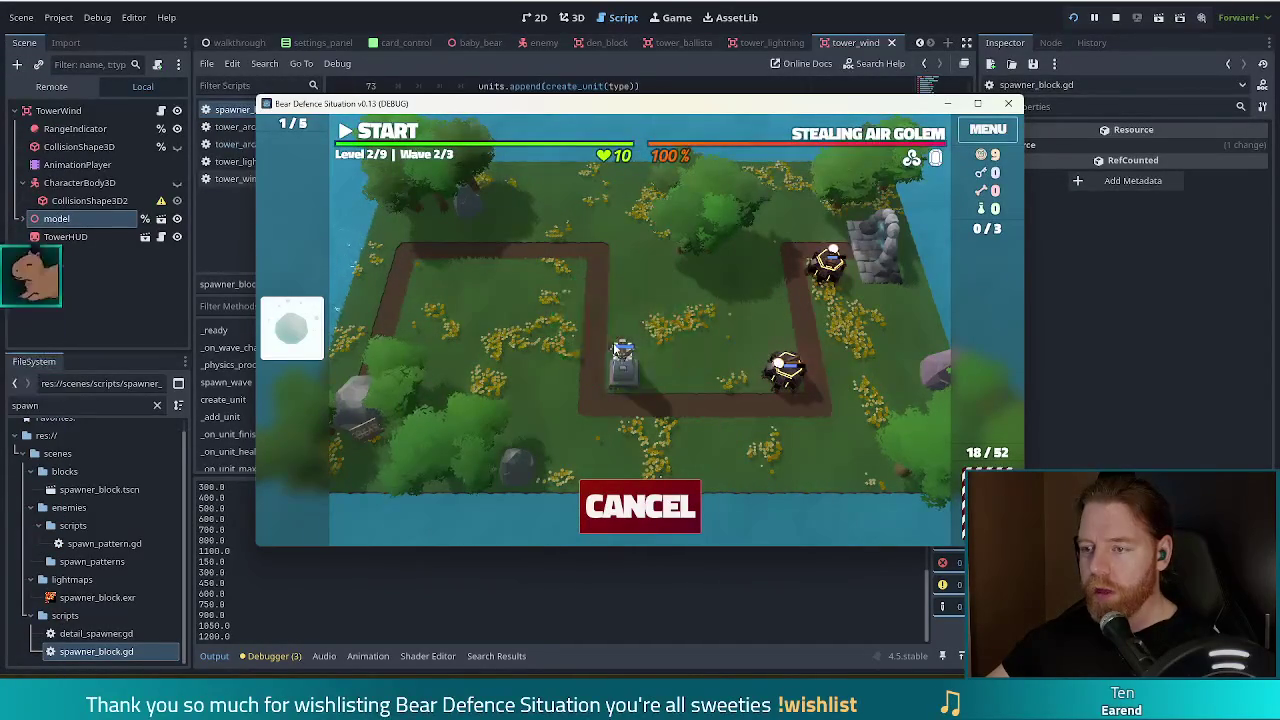
pyautogui.click(627, 353)
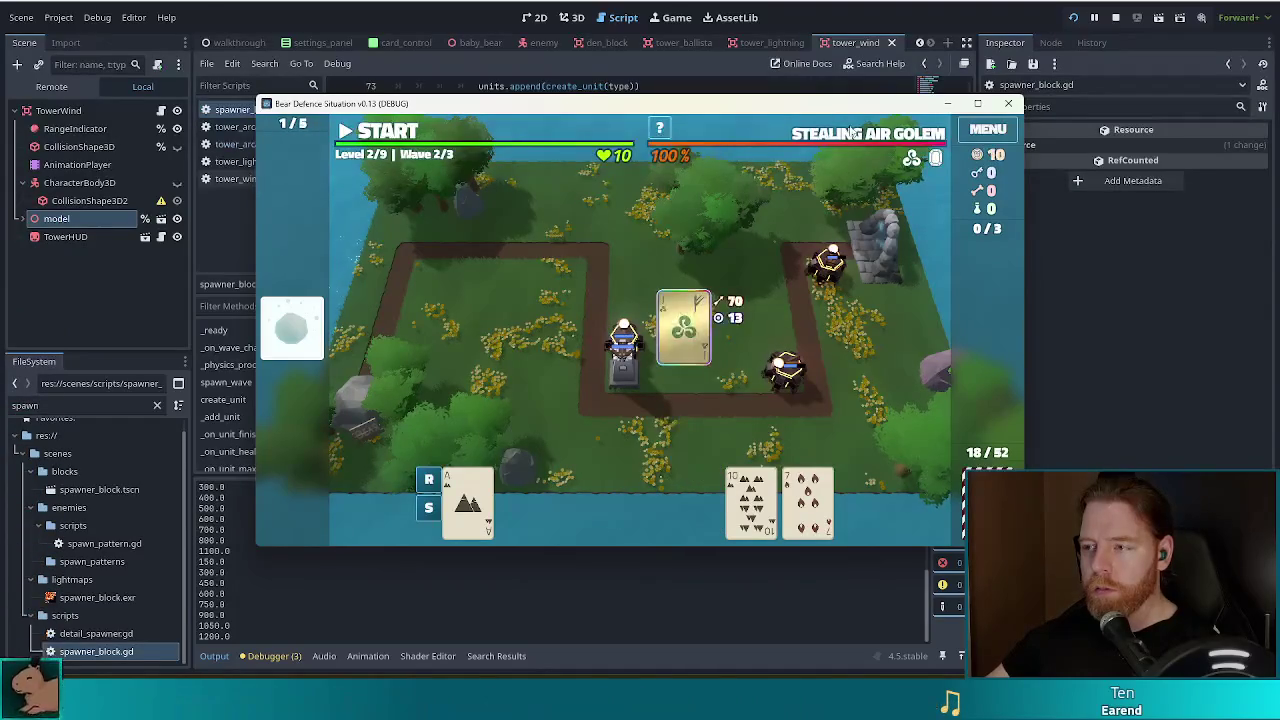
pyautogui.press('space')
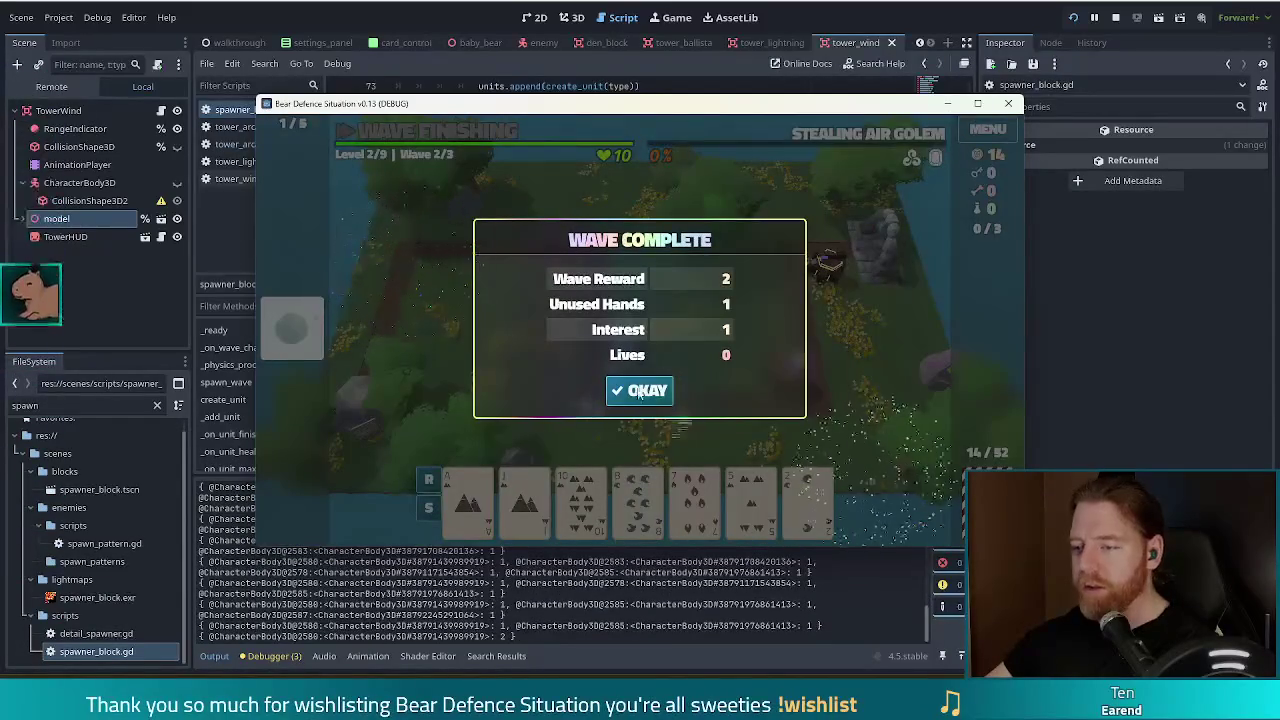
# - Dismiss the wave summary, start wave 3, and pause the game
pyautogui.click(643, 391)
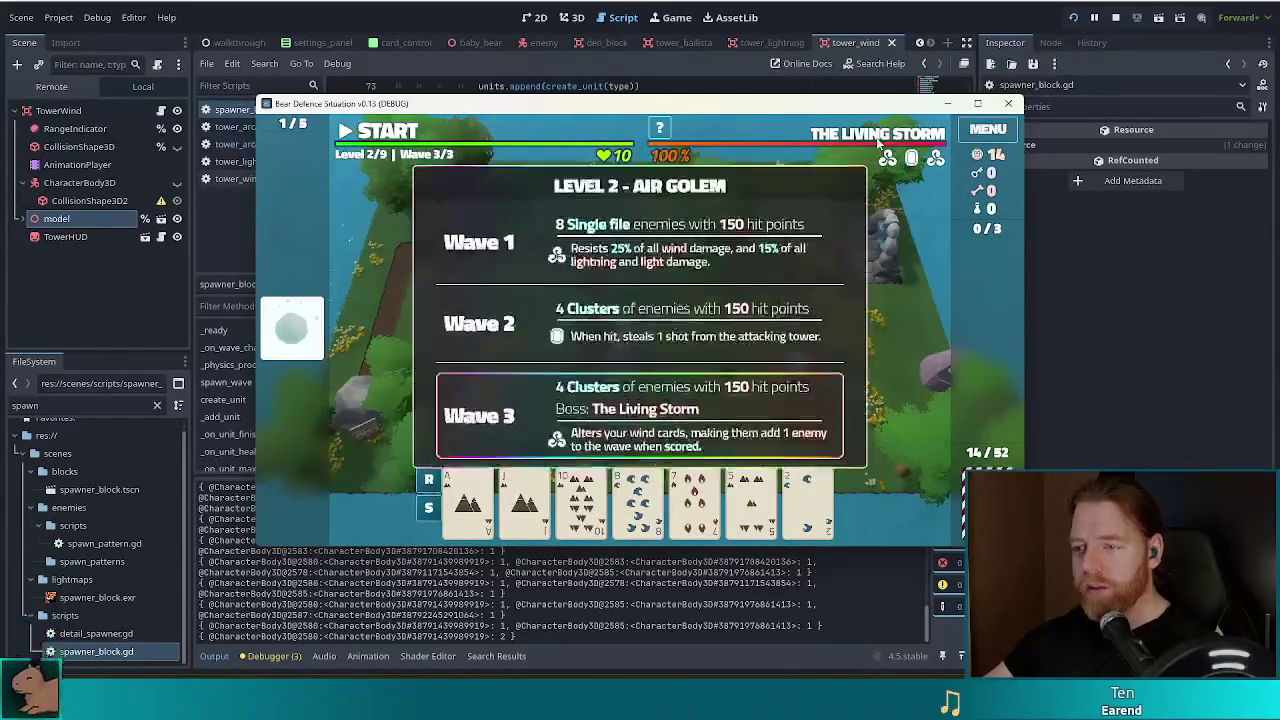
pyautogui.click(391, 140)
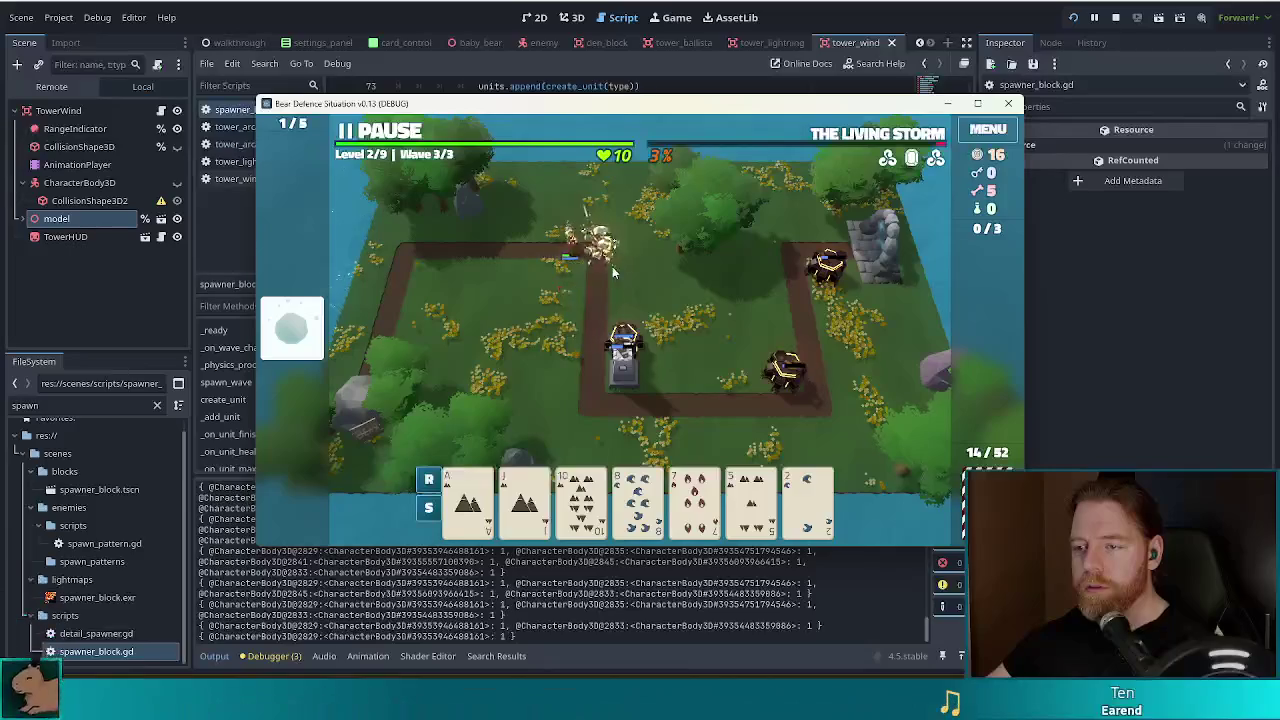
pyautogui.press('space')
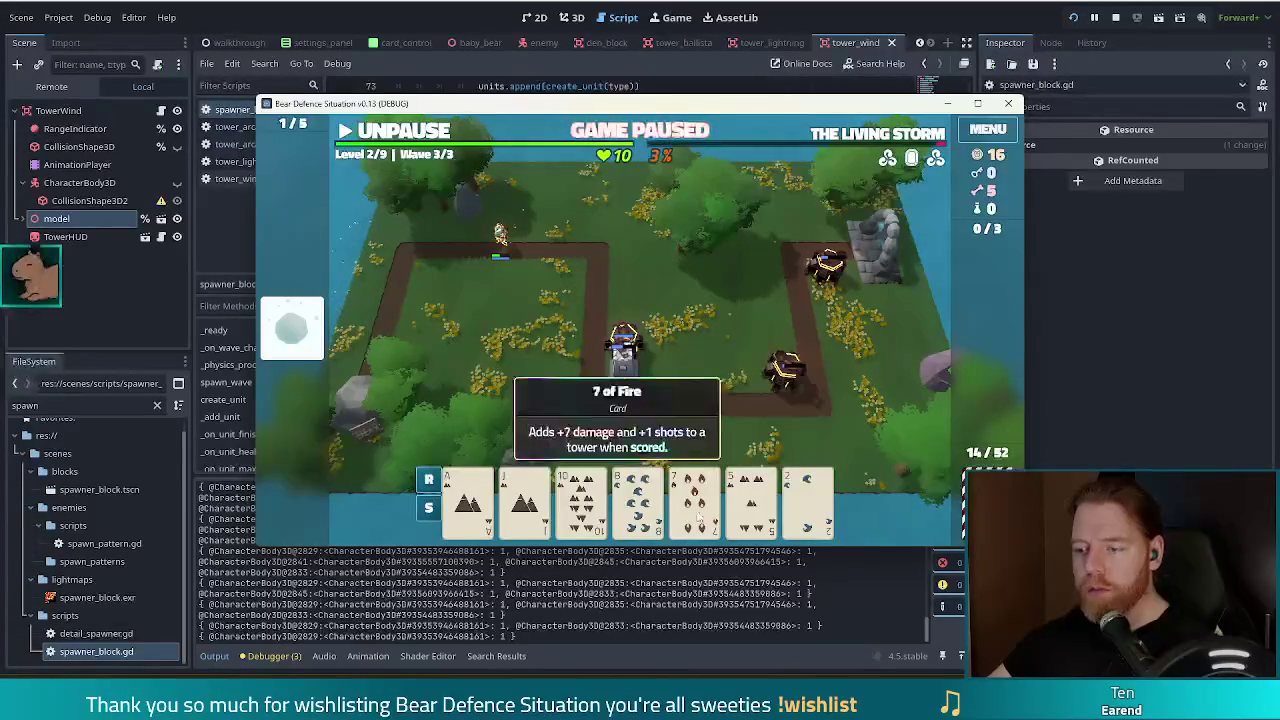
# - Discard a card, play Two Pair to build a Ballista Tower, and resume the game
pyautogui.click(752, 500)
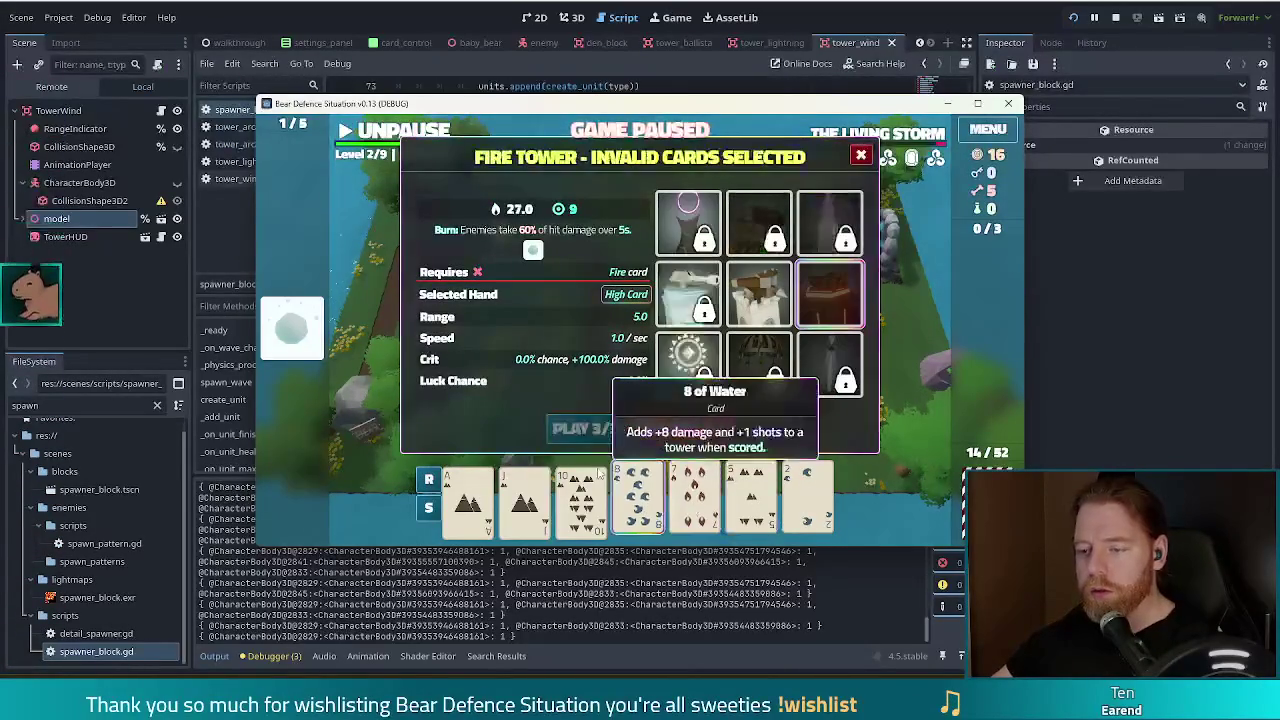
pyautogui.click(630, 425)
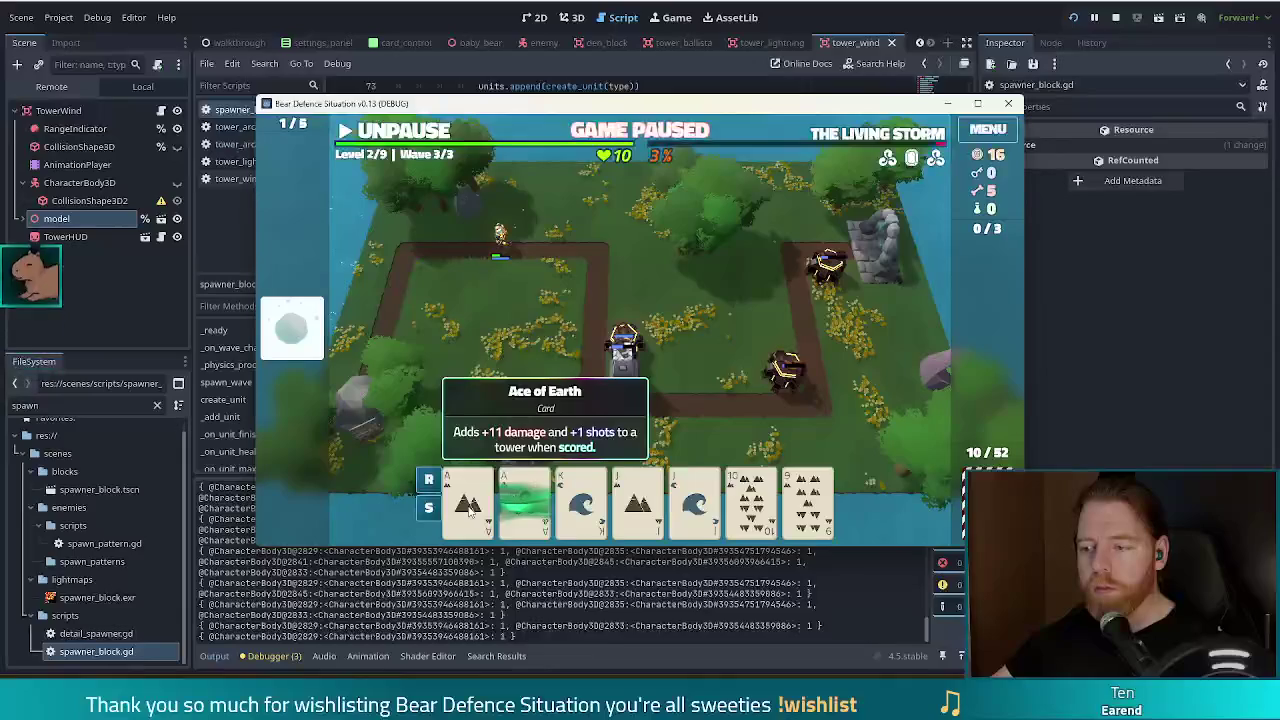
pyautogui.click(469, 510)
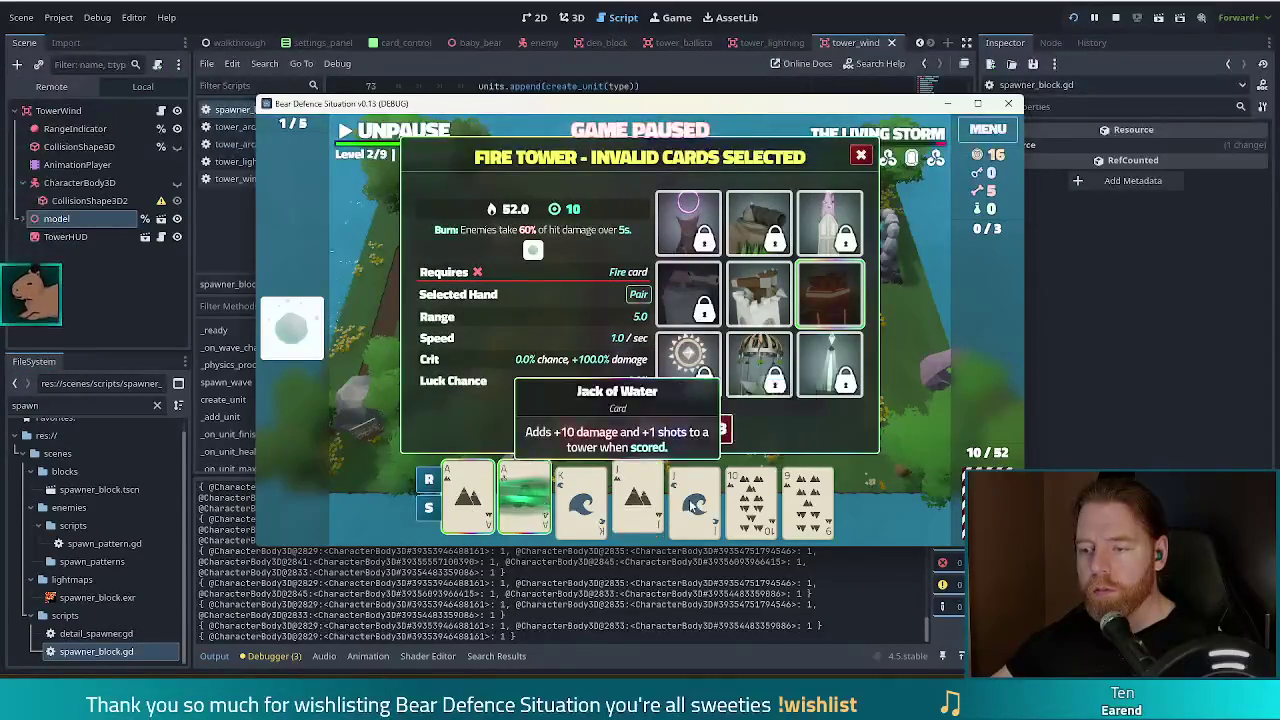
pyautogui.click(758, 293)
pyautogui.click(585, 428)
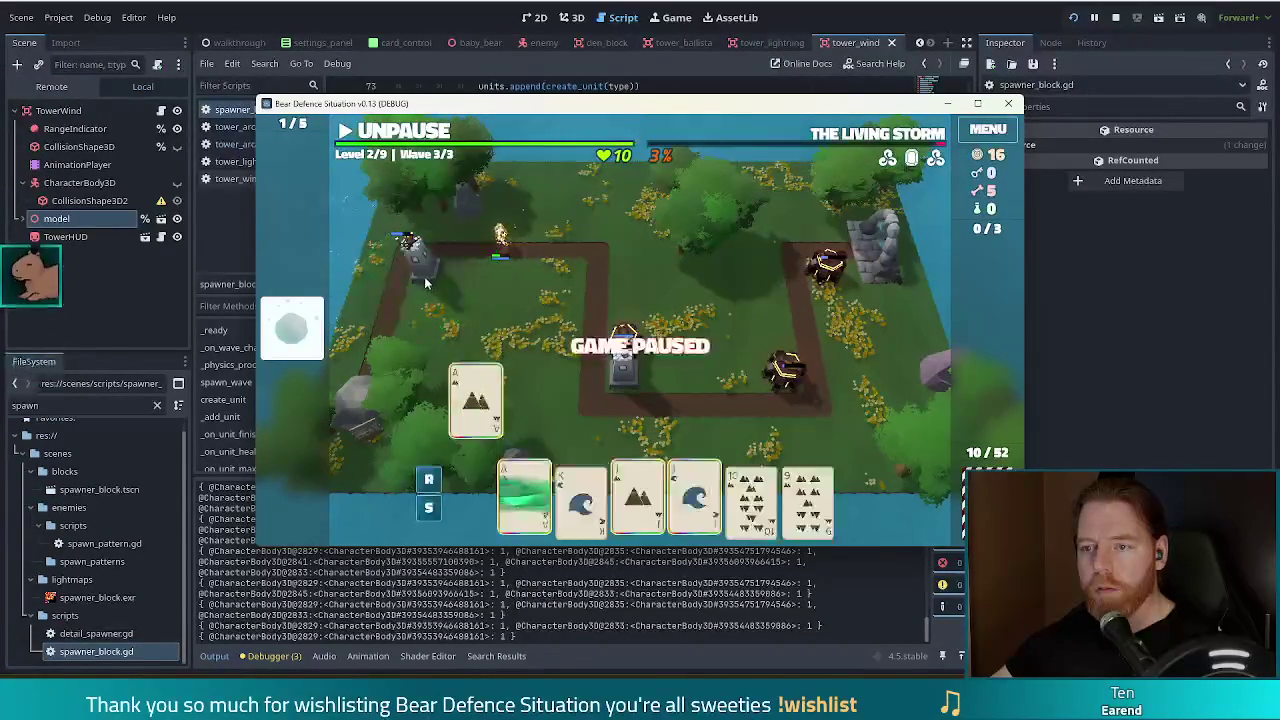
pyautogui.click(420, 130)
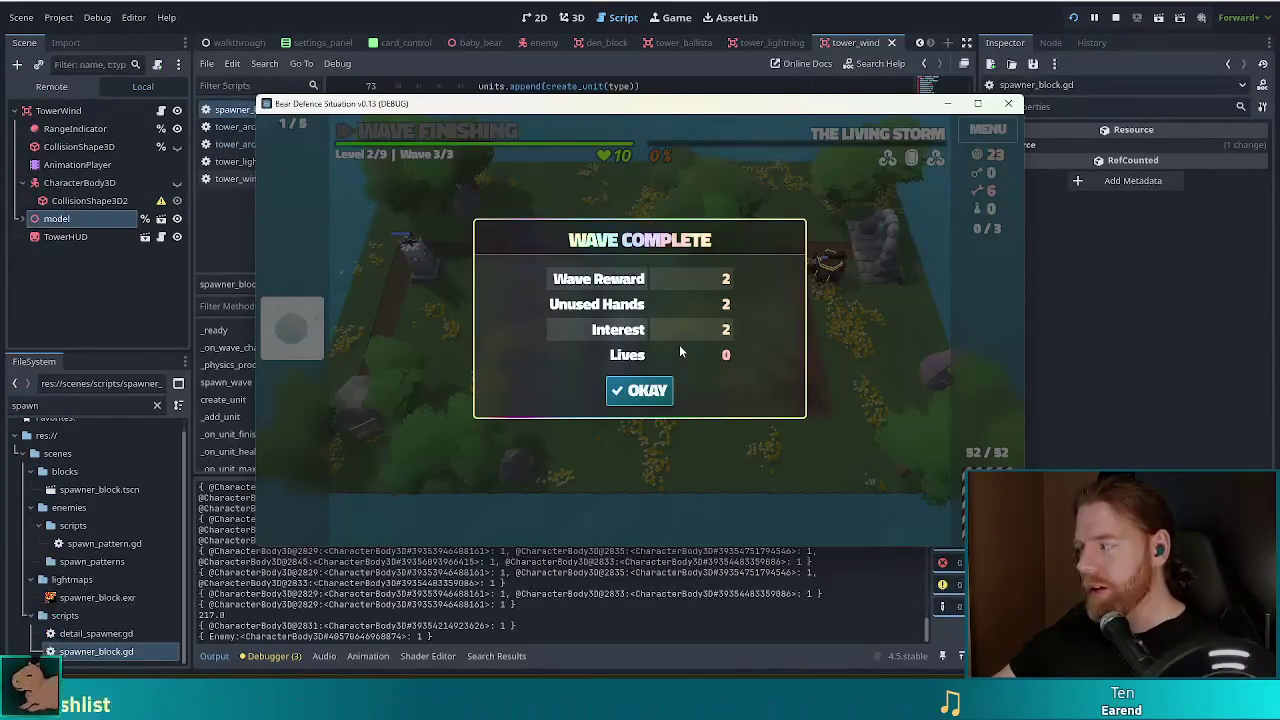
# - Dismiss the wave summary and upgrade the Fire Tower to advance to Level 3
pyautogui.click(640, 397)
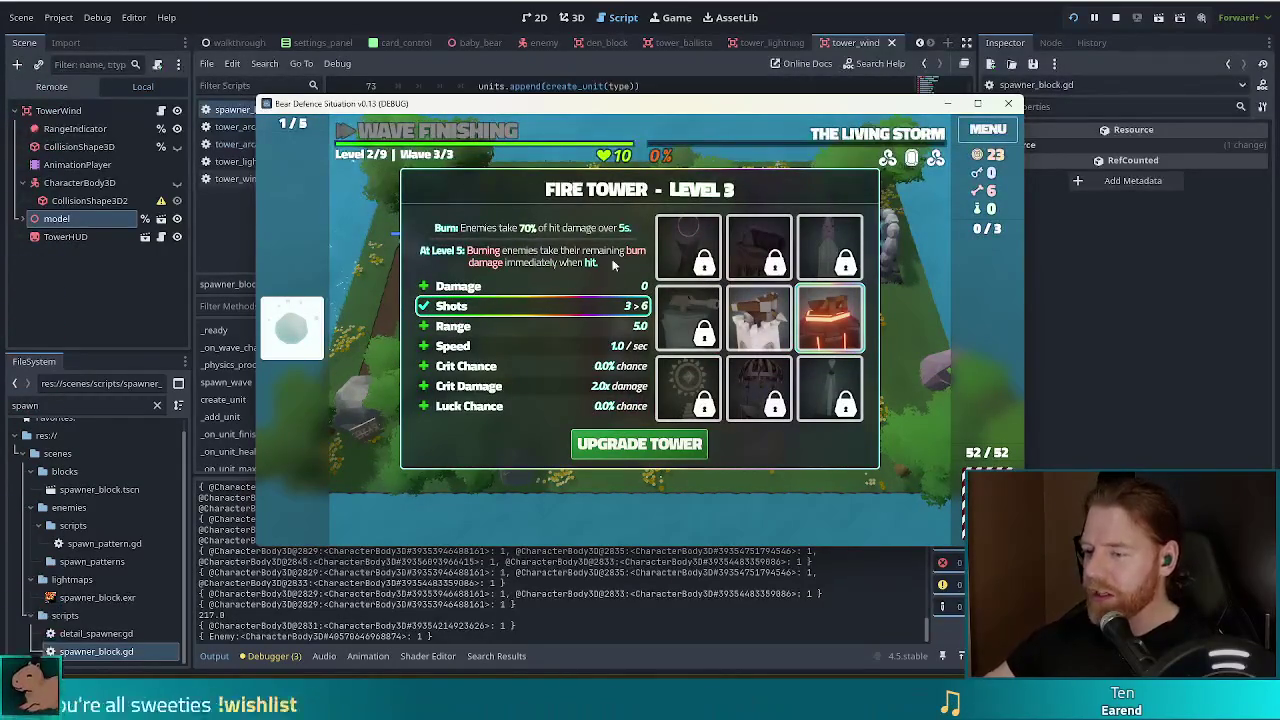
pyautogui.click(628, 447)
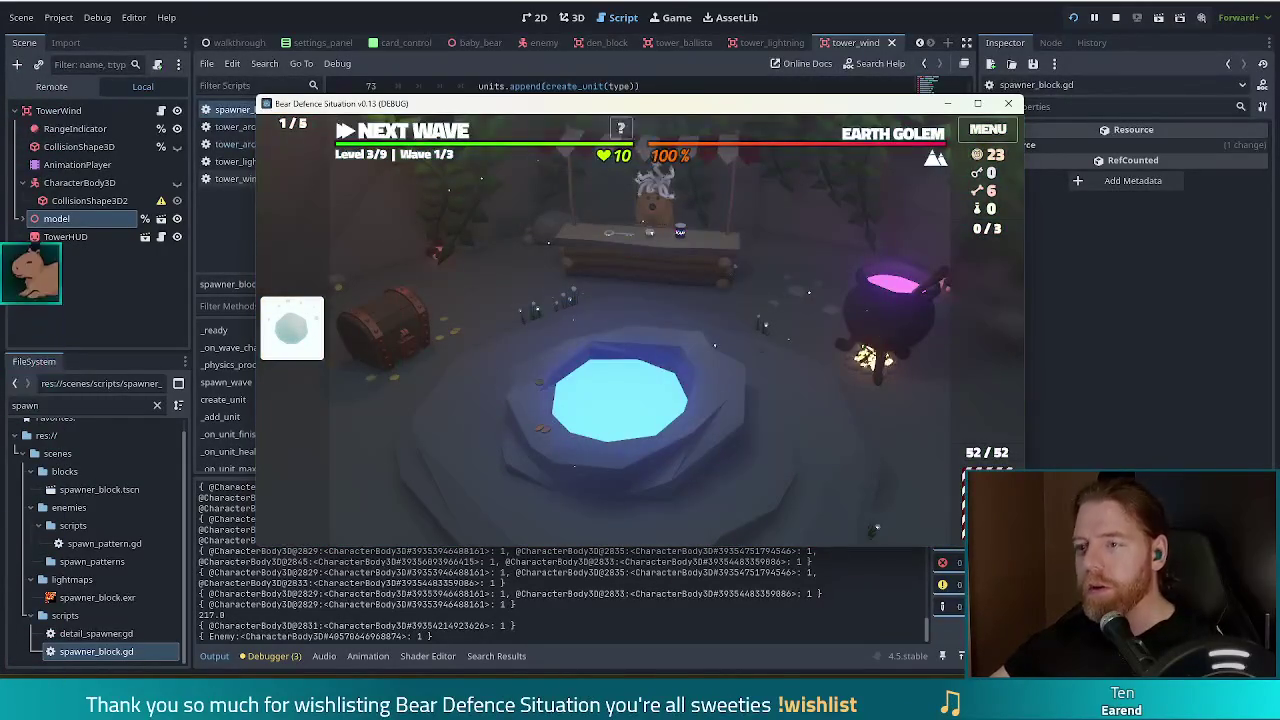
pyautogui.hotkey('alt', 'Tab')
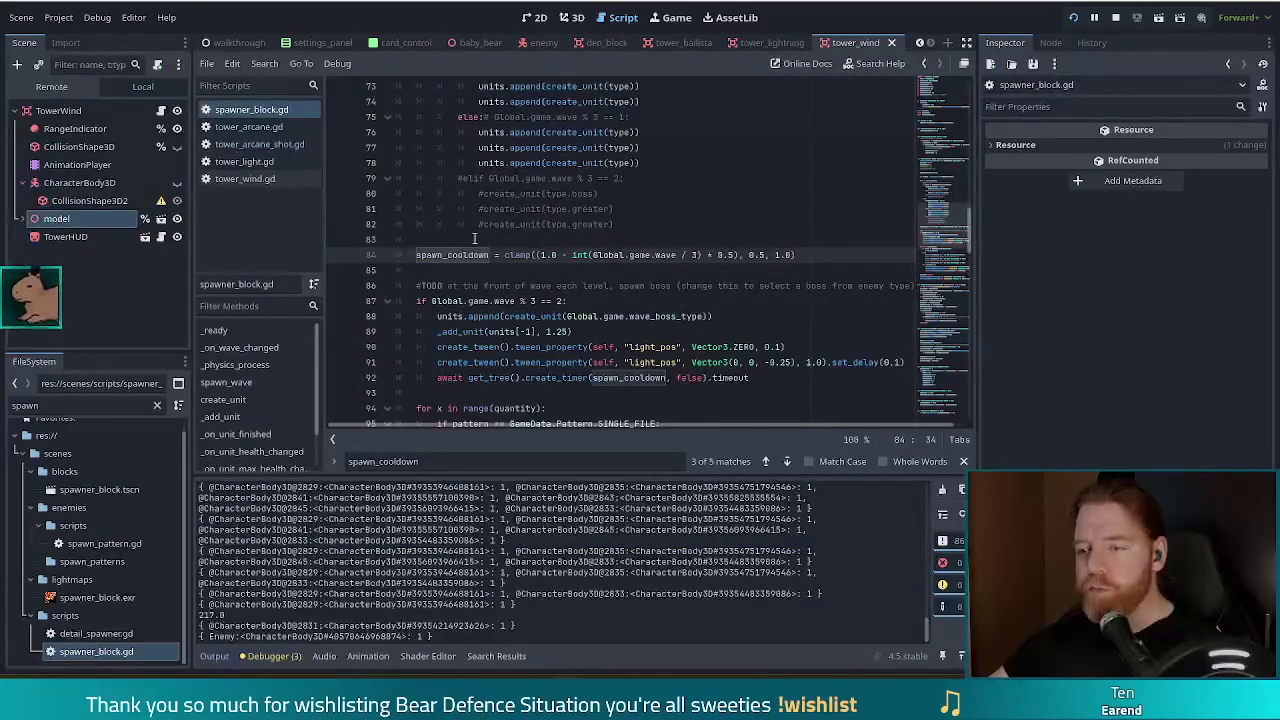
# - Change the spawn_cooldown multiplier on line 84 of spawner_block.gd from 0.5 to 0.05
pyautogui.moveTo(657, 254)
pyautogui.mouseDown()
pyautogui.moveTo(784, 254)
pyautogui.moveTo(580, 254)
pyautogui.moveTo(745, 254)
pyautogui.mouseUp()
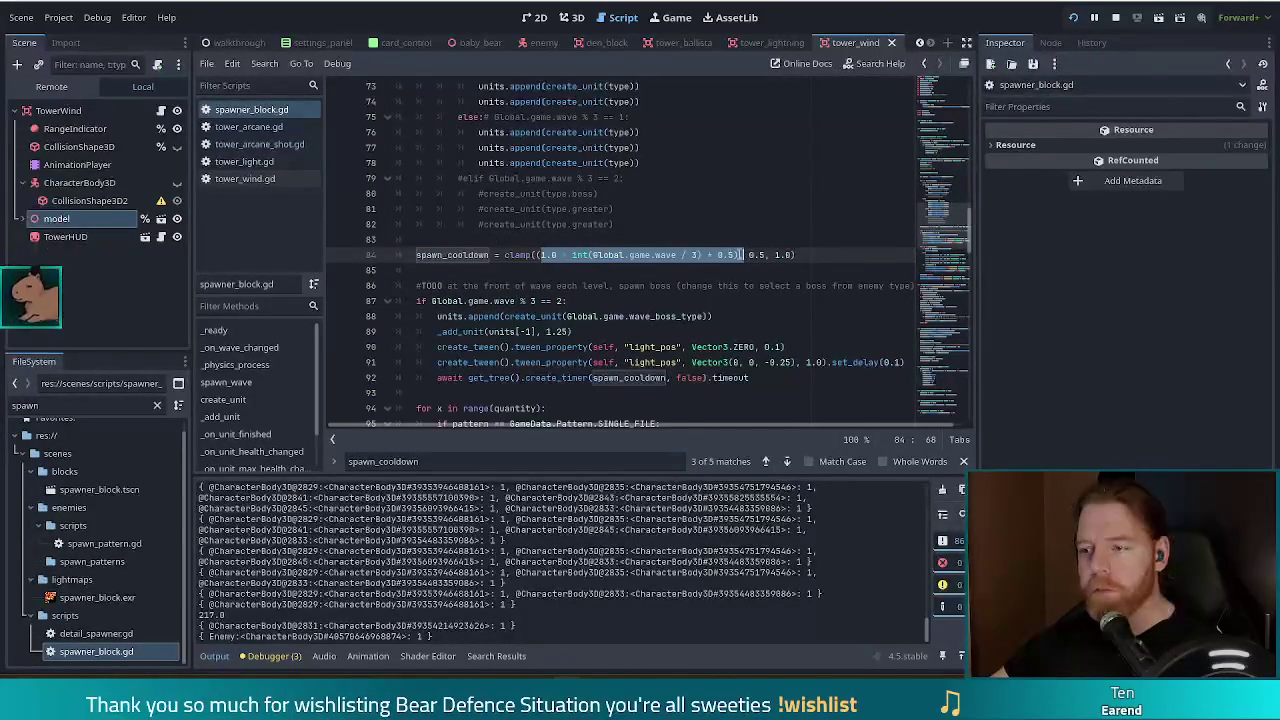
pyautogui.click(725, 254)
pyautogui.write('0')
pyautogui.click(717, 286)
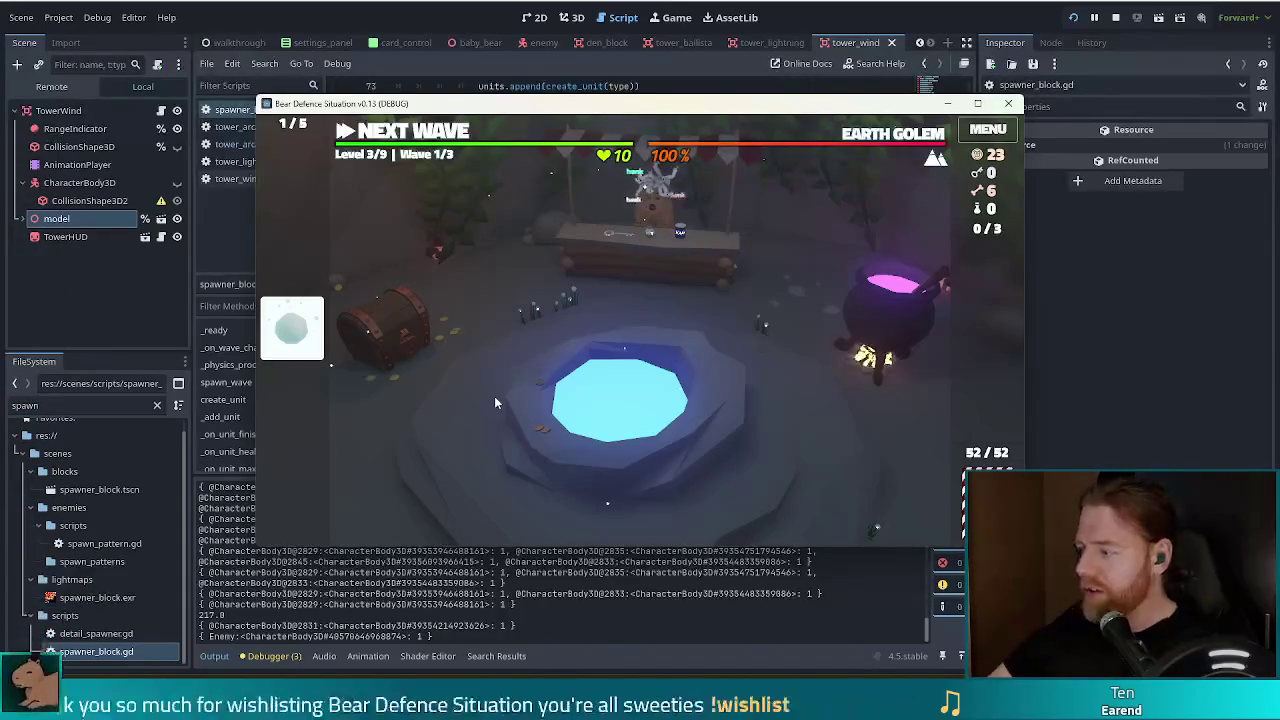
# - Throw coins at the wishing well and take the Stocked Up wish
pyautogui.click(725, 396)
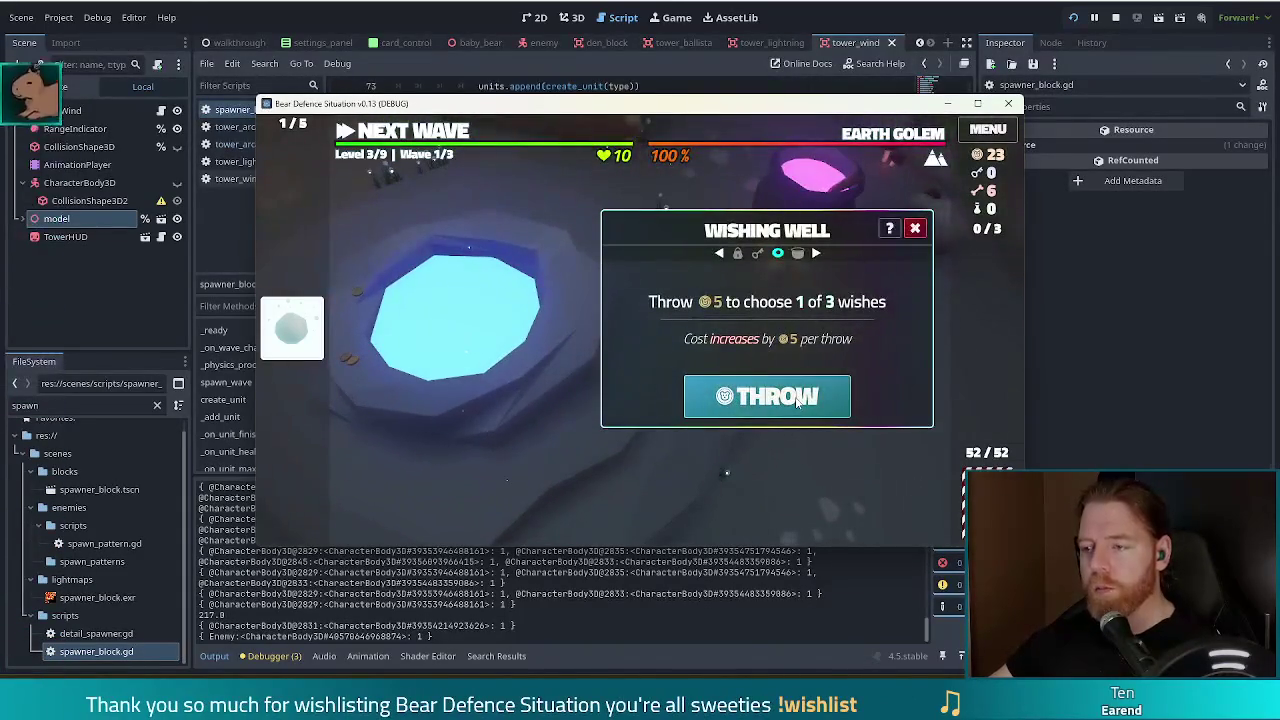
pyautogui.click(797, 400)
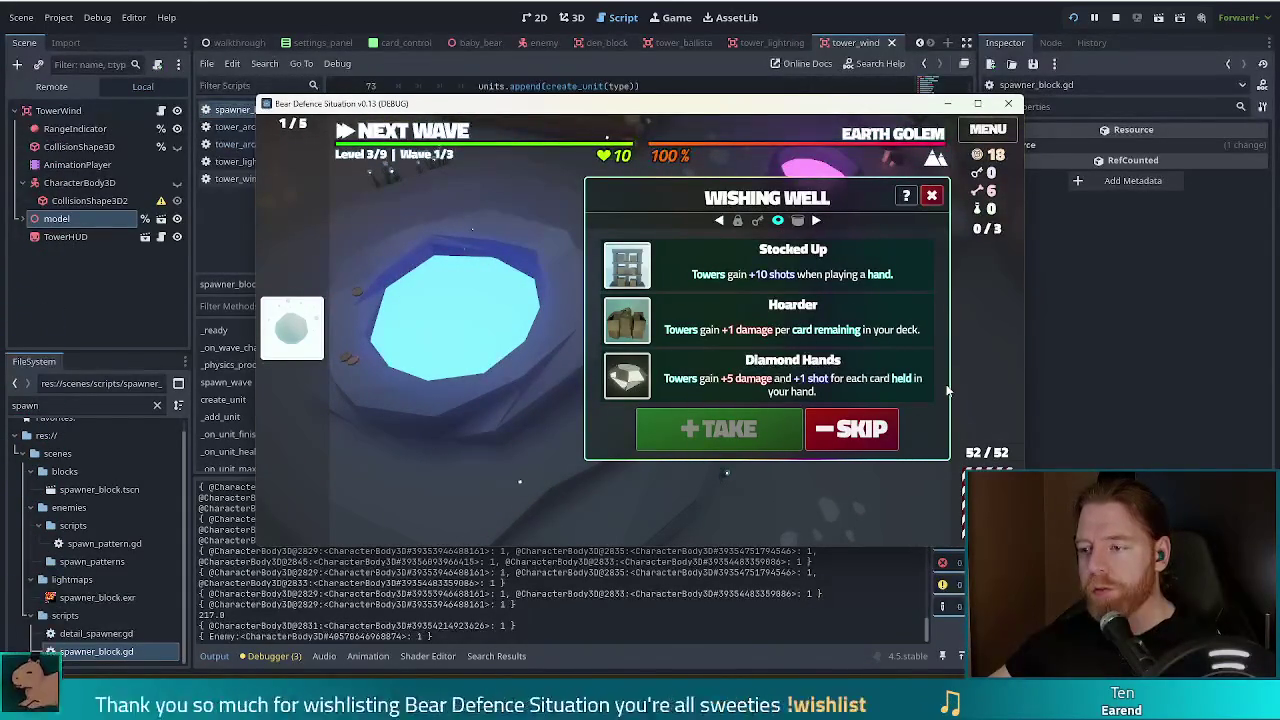
pyautogui.click(695, 385)
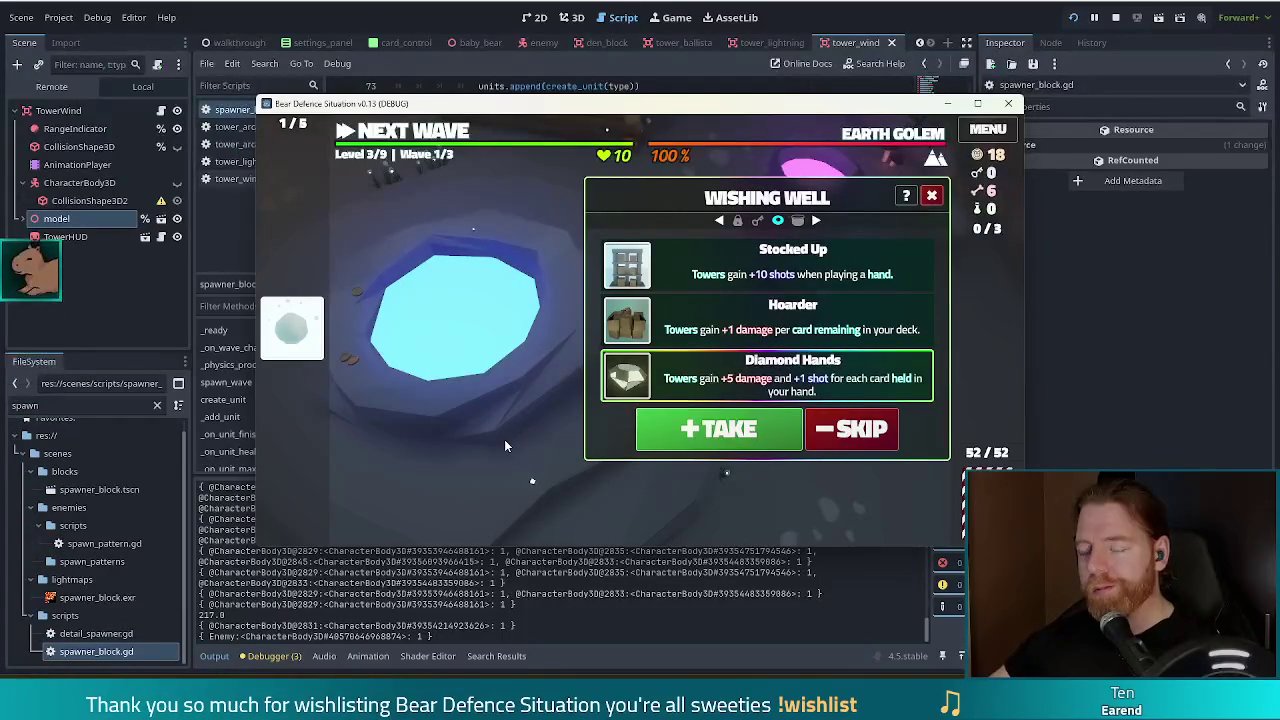
pyautogui.click(665, 272)
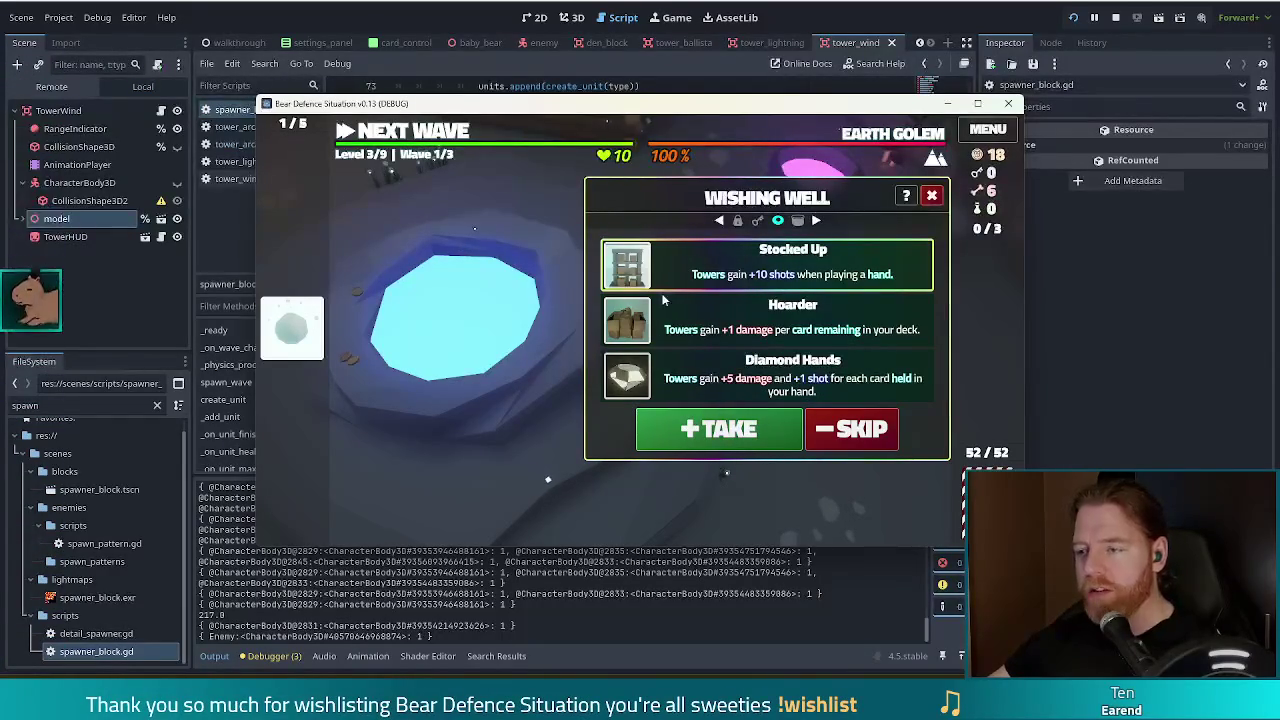
pyautogui.moveTo(290, 346)
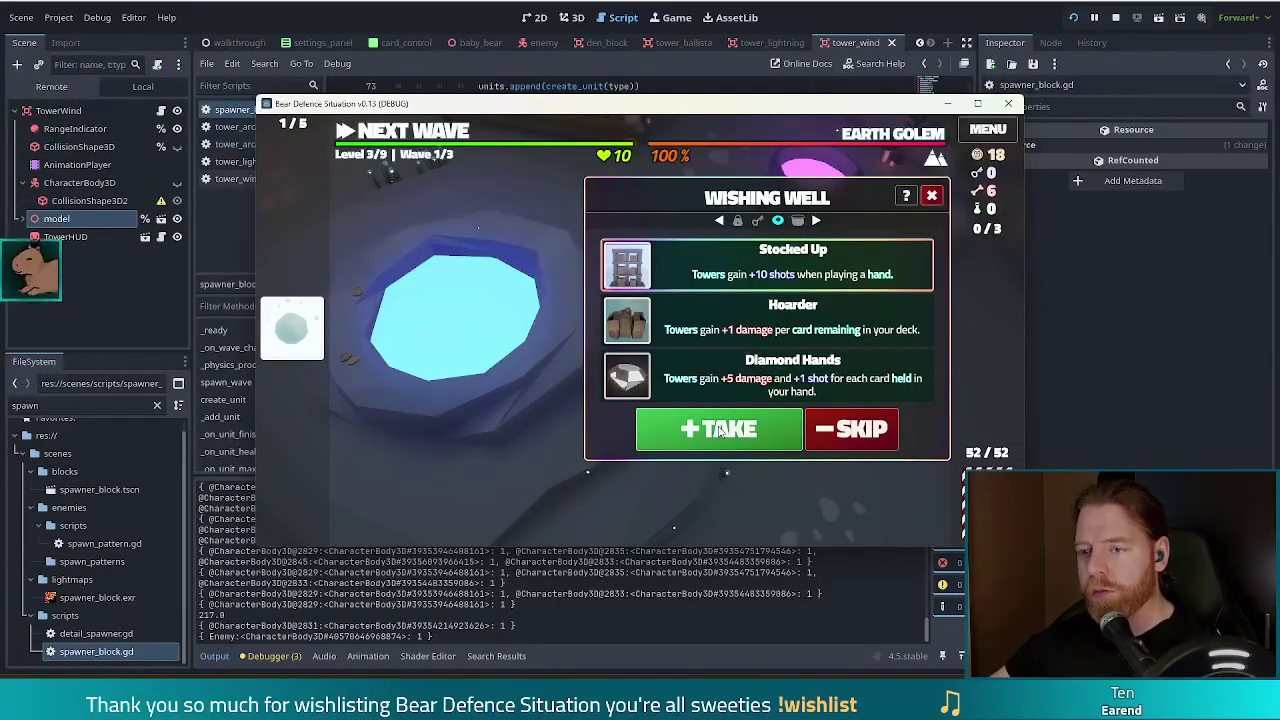
pyautogui.click(714, 444)
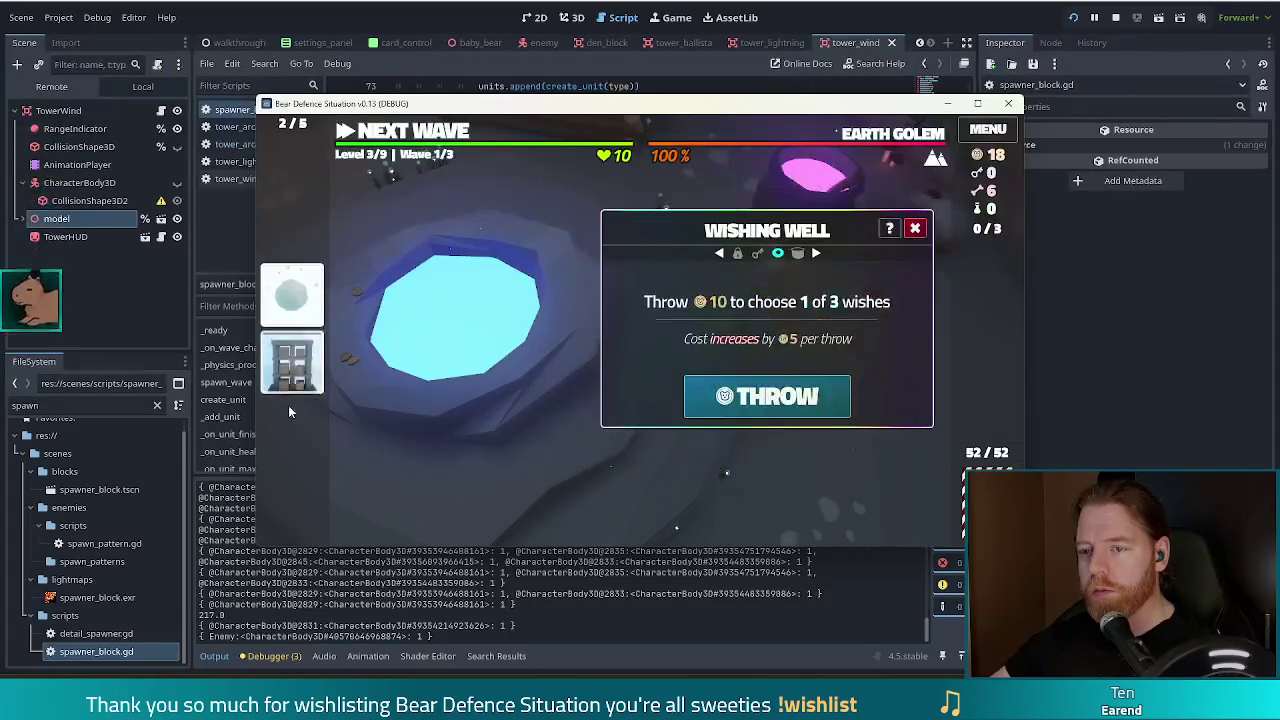
# - Throw again, take the Trash Cannot wish, then open the cauldron
pyautogui.click(787, 400)
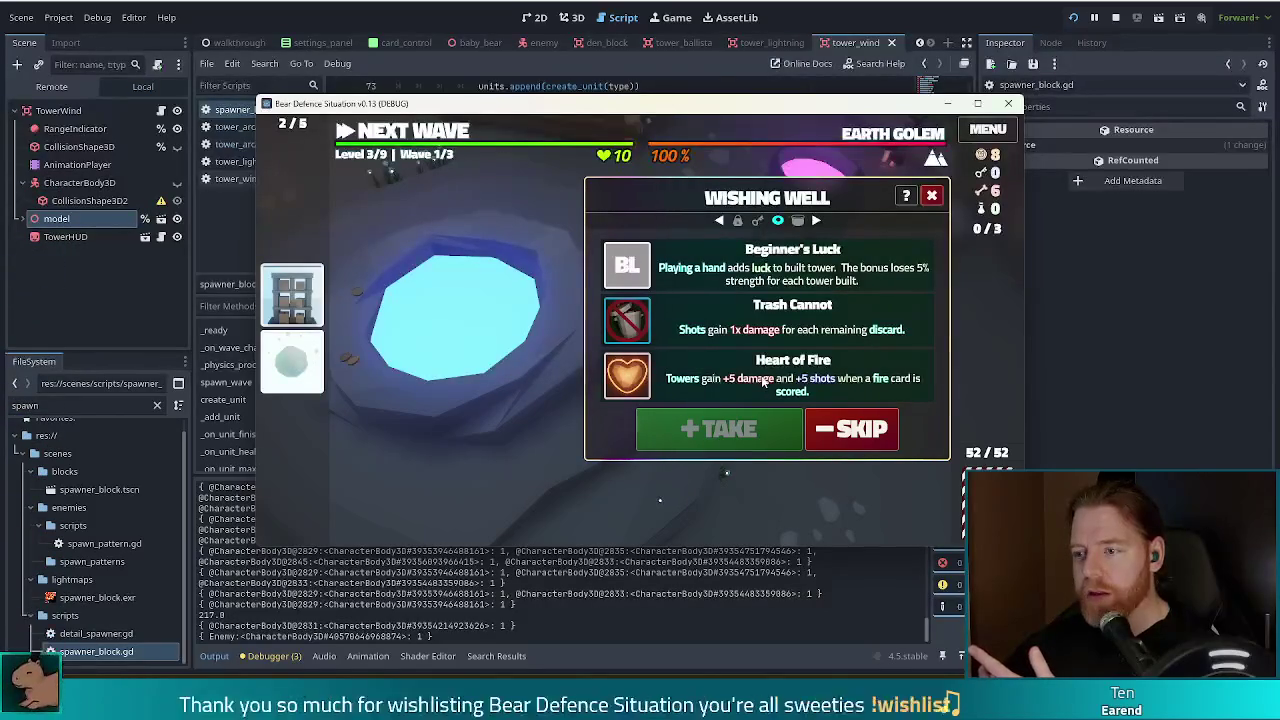
pyautogui.click(691, 320)
pyautogui.click(707, 425)
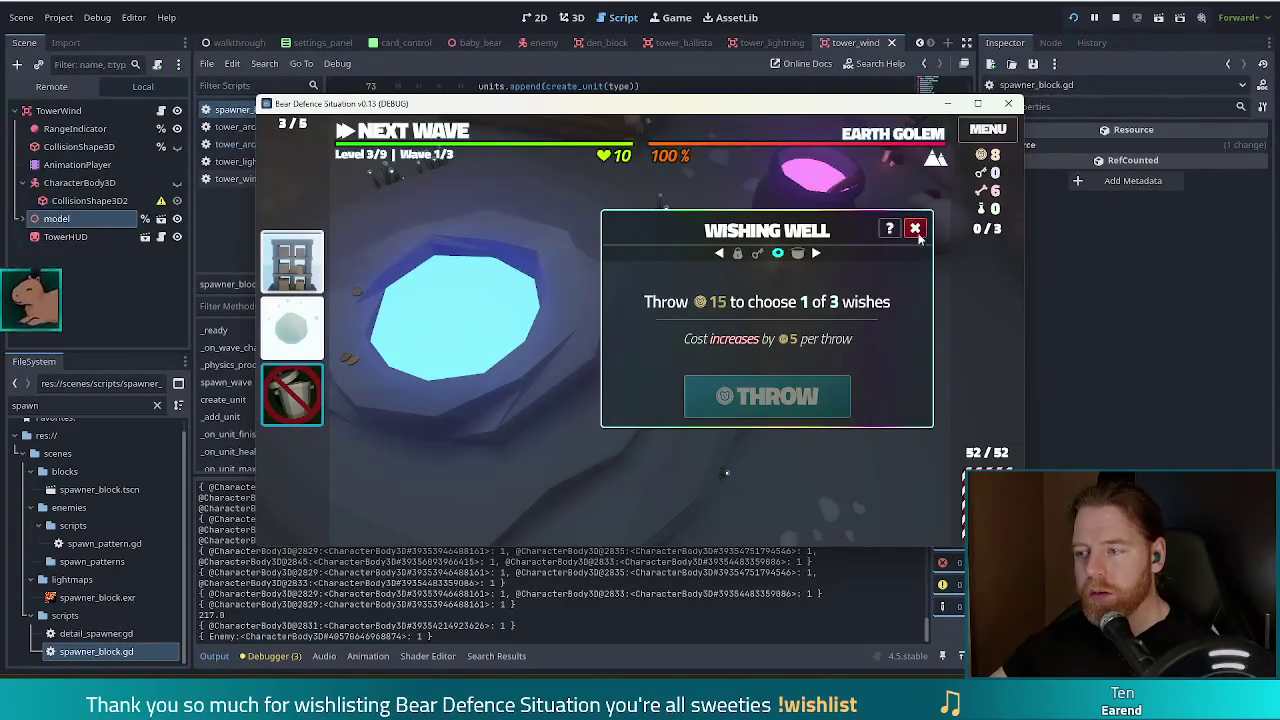
pyautogui.click(915, 229)
pyautogui.moveTo(303, 418)
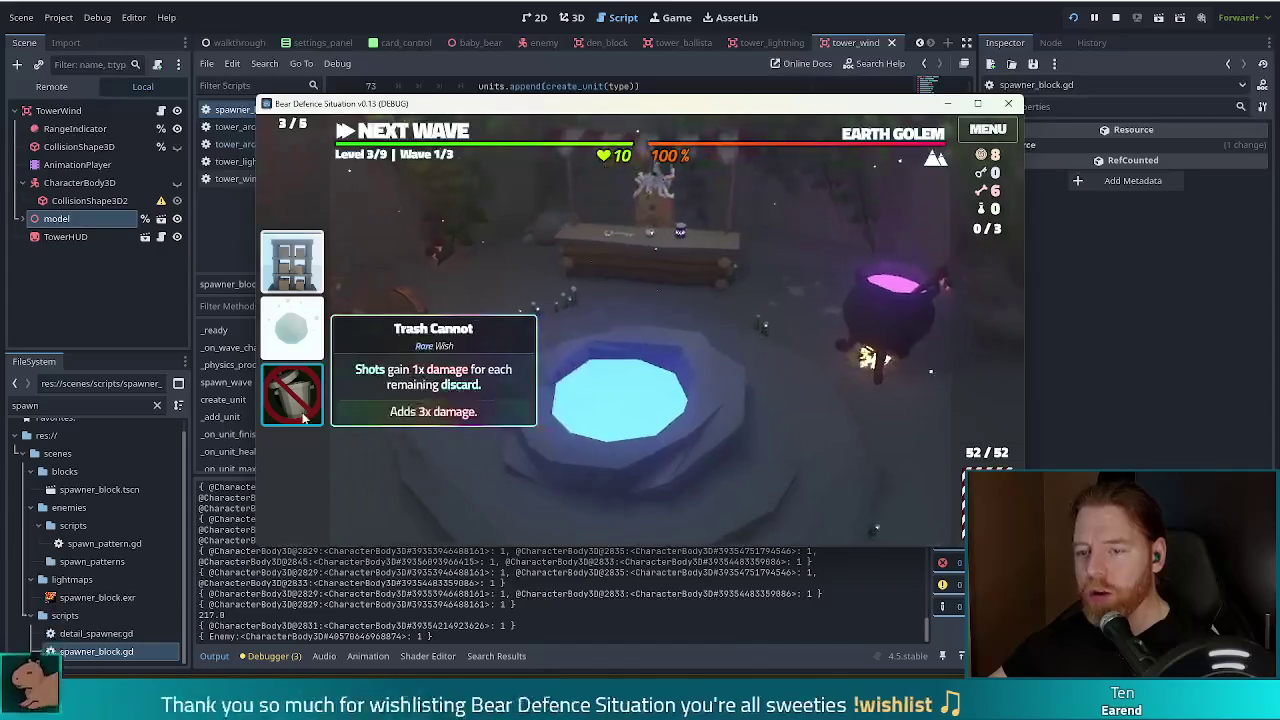
pyautogui.click(870, 309)
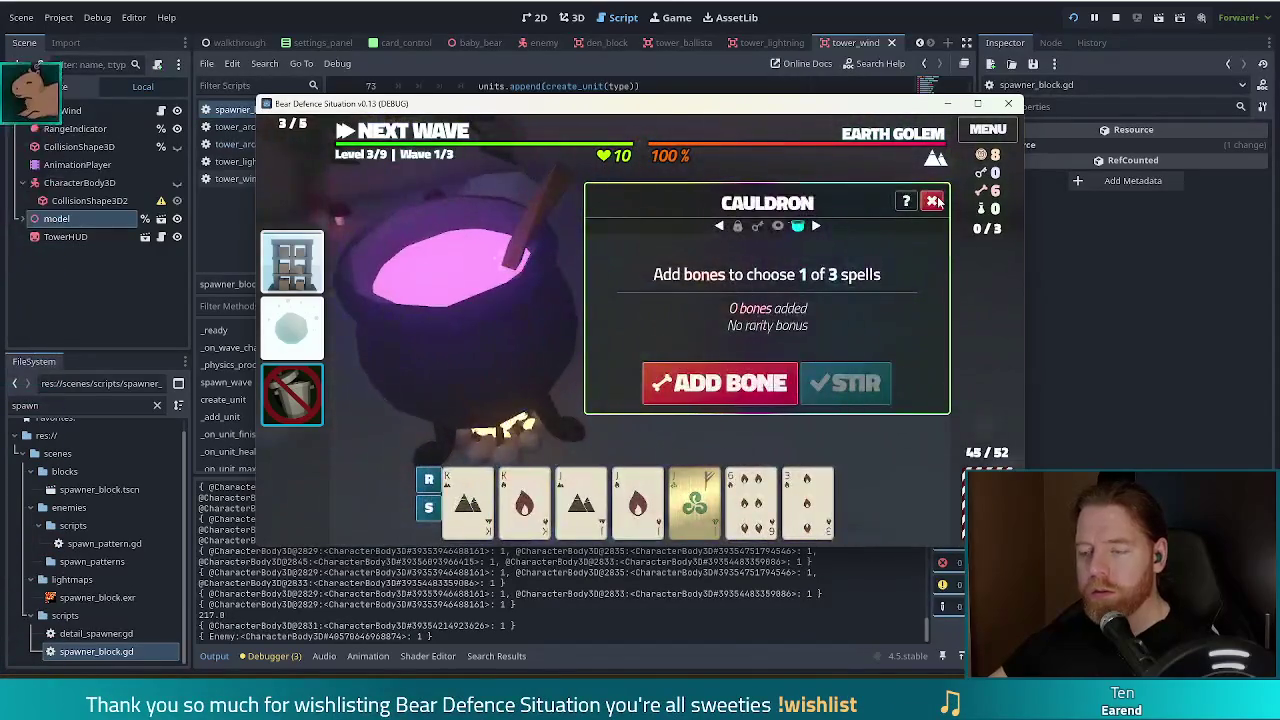
# - Brew a spell and inscribe the Ehwaz rune on the Jack of Fire
pyautogui.click(933, 201)
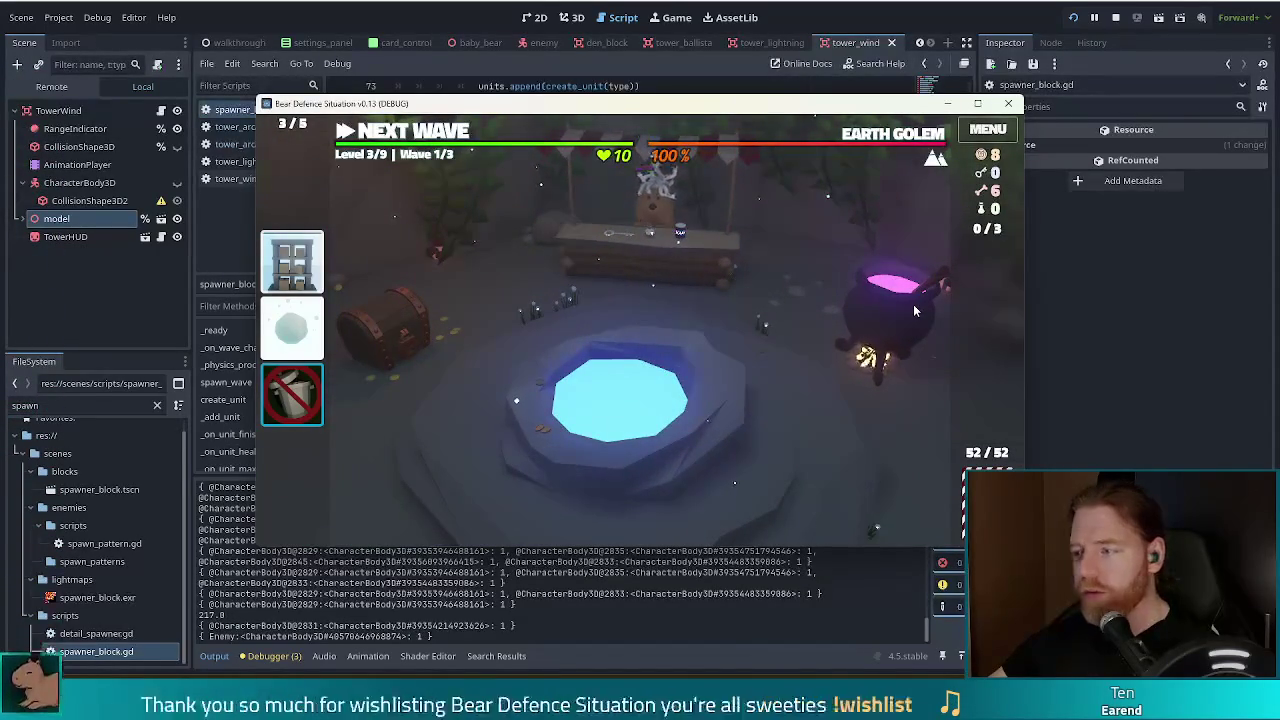
pyautogui.click(887, 305)
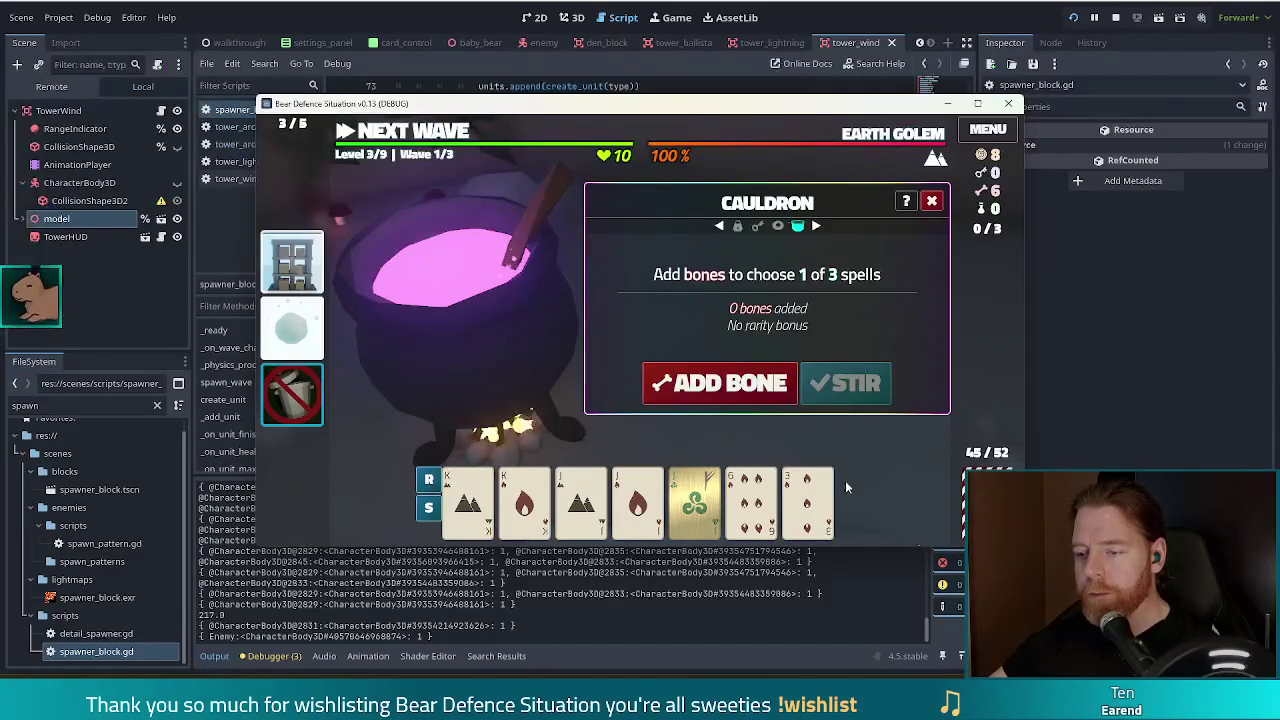
pyautogui.click(717, 384)
pyautogui.click(845, 383)
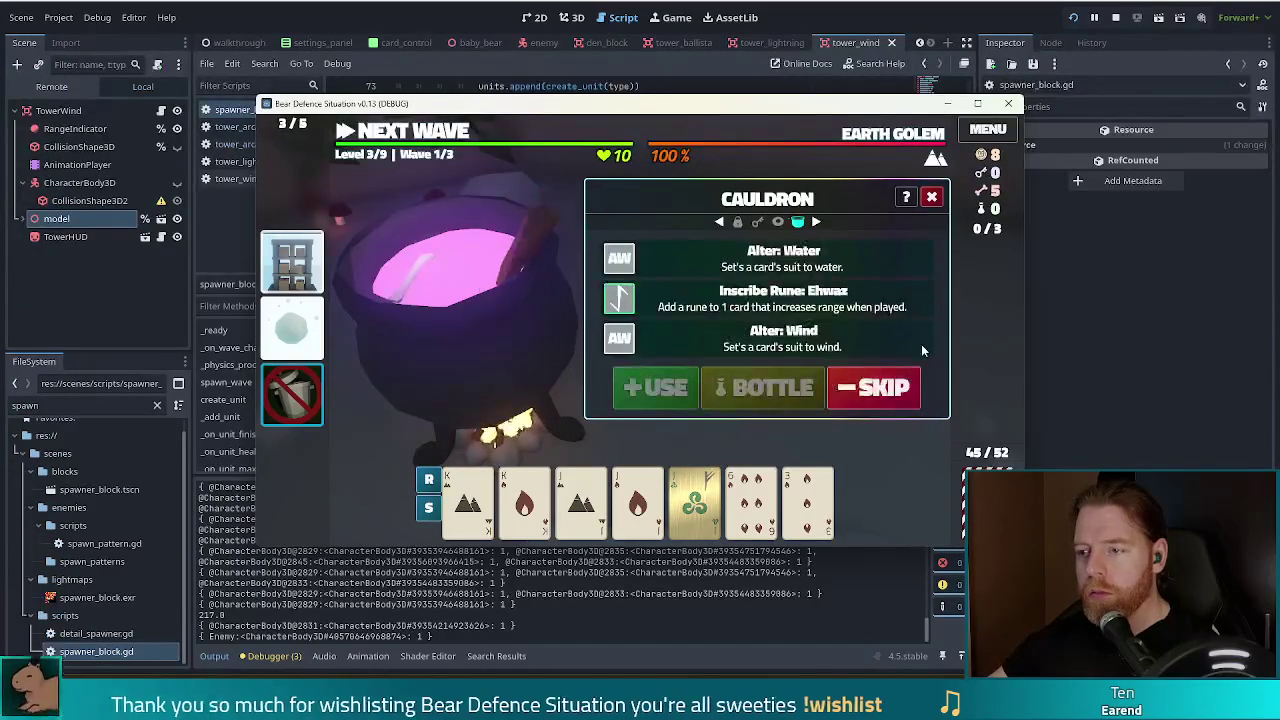
pyautogui.click(637, 500)
pyautogui.click(700, 305)
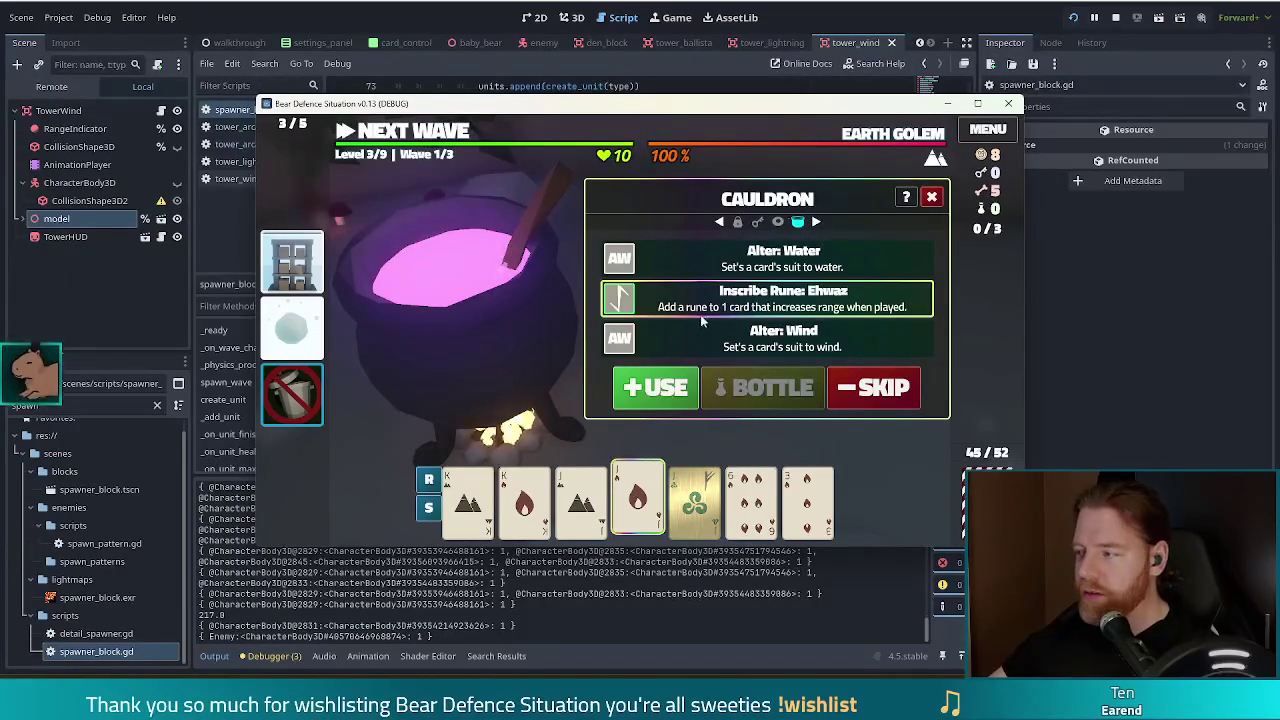
pyautogui.click(664, 389)
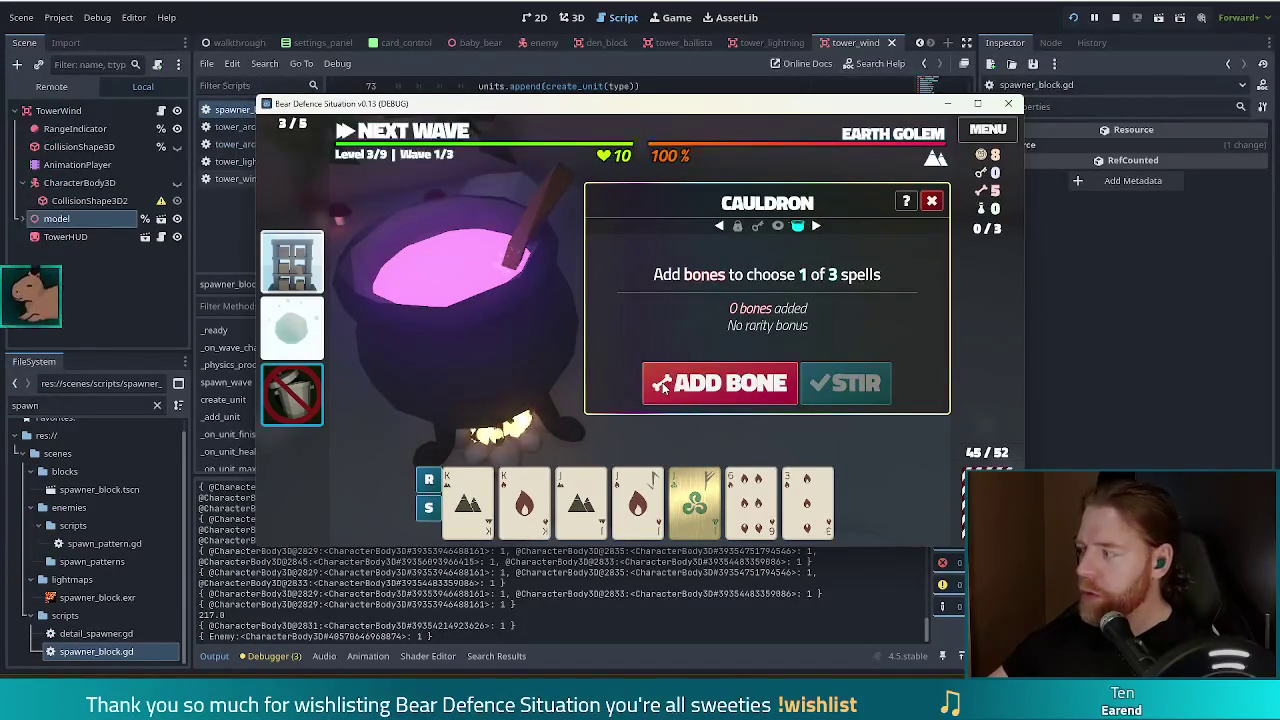
# - Brew another set of spells and skip them without using one
pyautogui.click(720, 390)
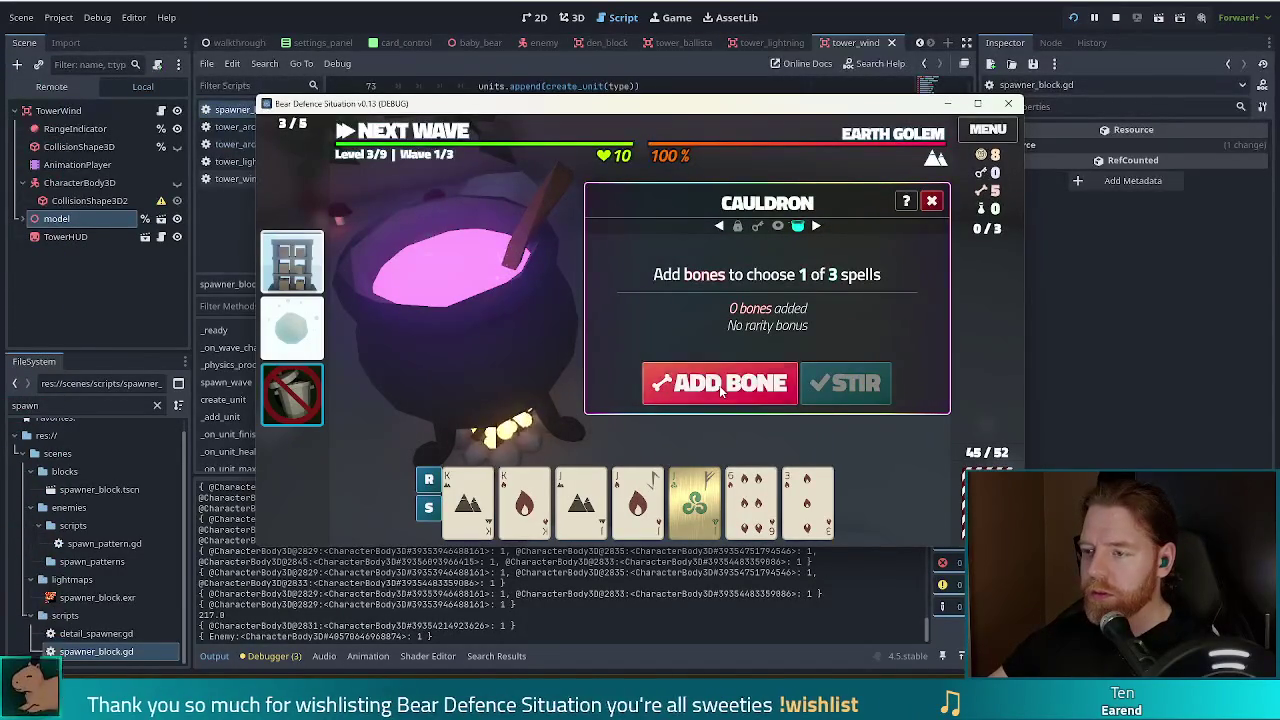
pyautogui.click(845, 383)
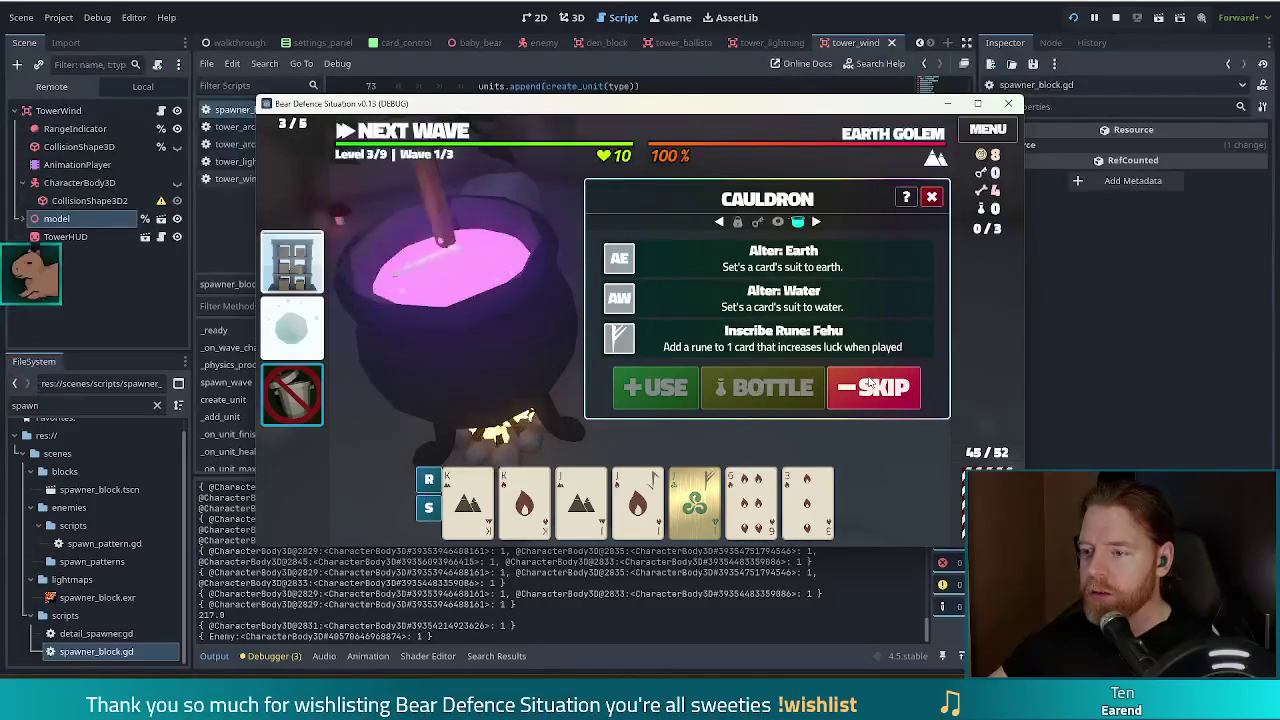
pyautogui.click(524, 500)
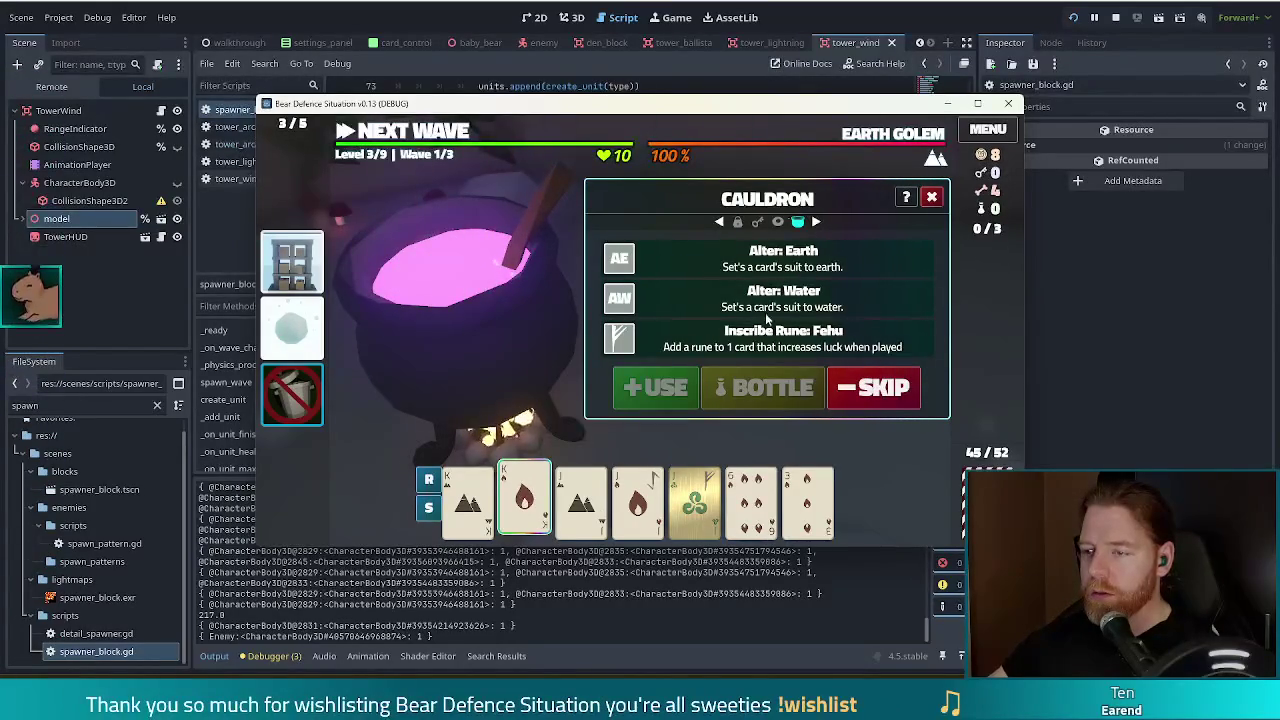
pyautogui.click(651, 390)
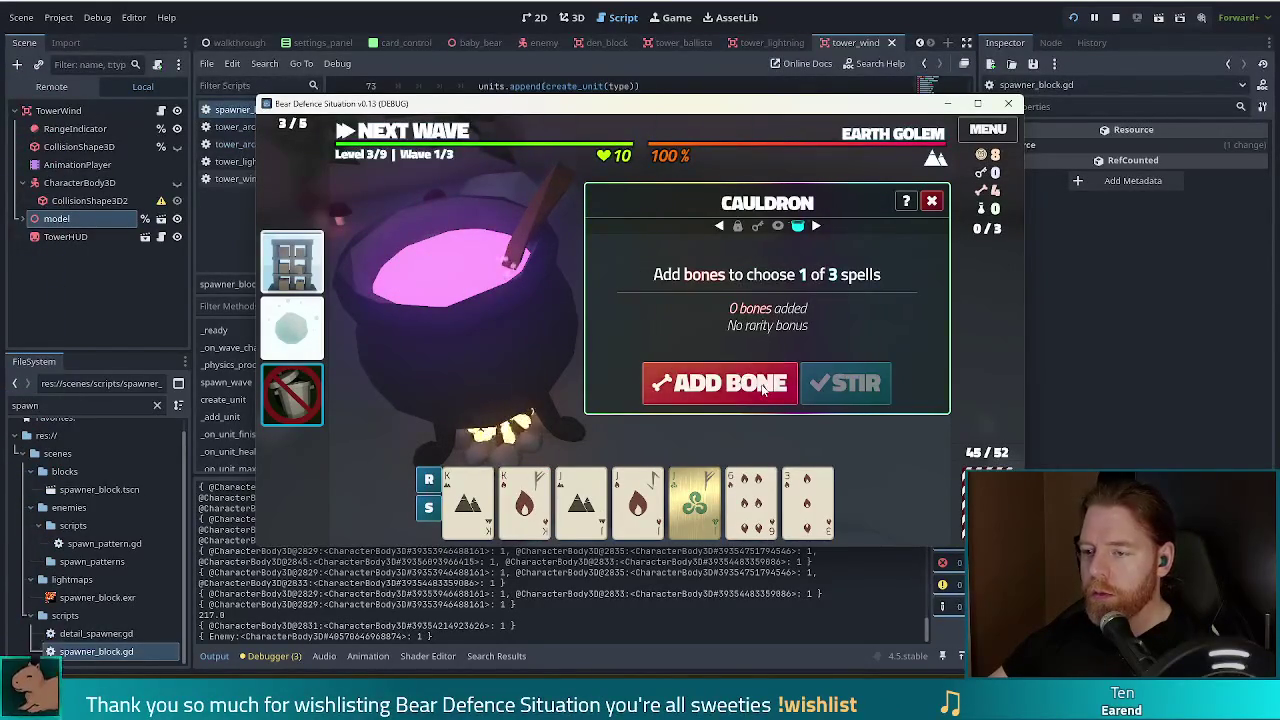
# - Brew new spells and use Duplicate Card on the Jack of Wind
pyautogui.click(720, 383)
pyautogui.click(845, 383)
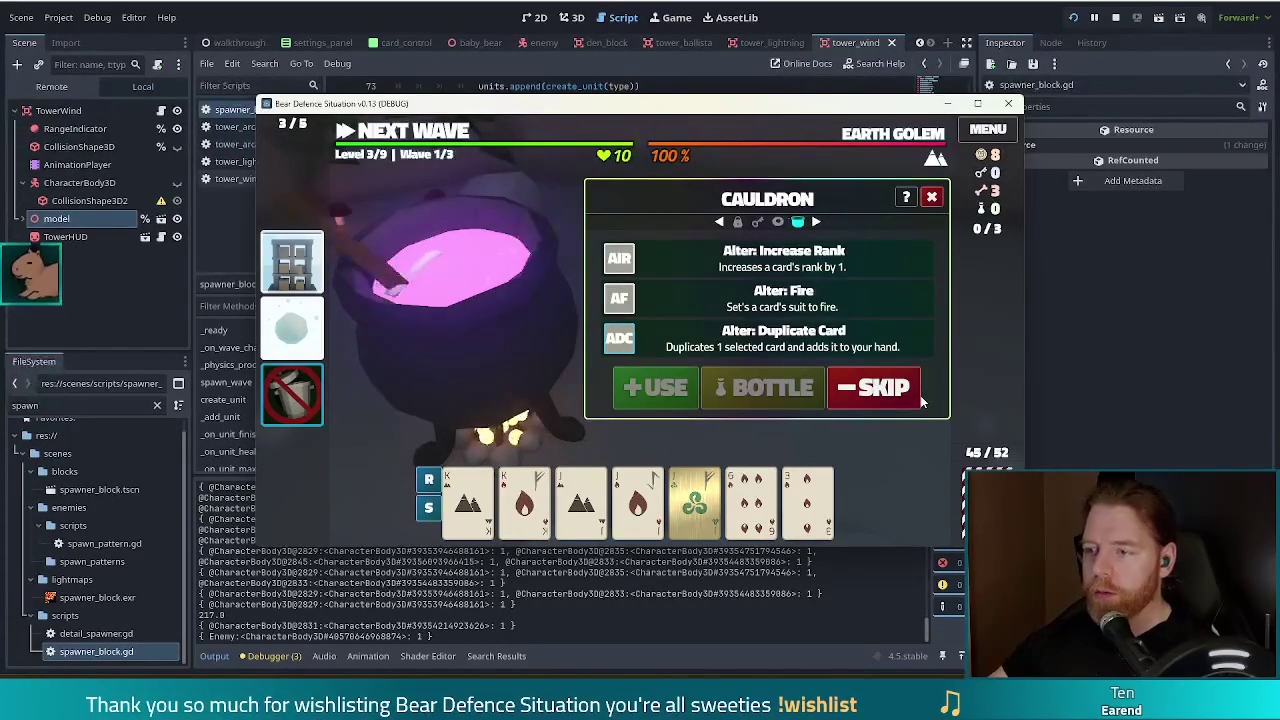
pyautogui.moveTo(709, 494)
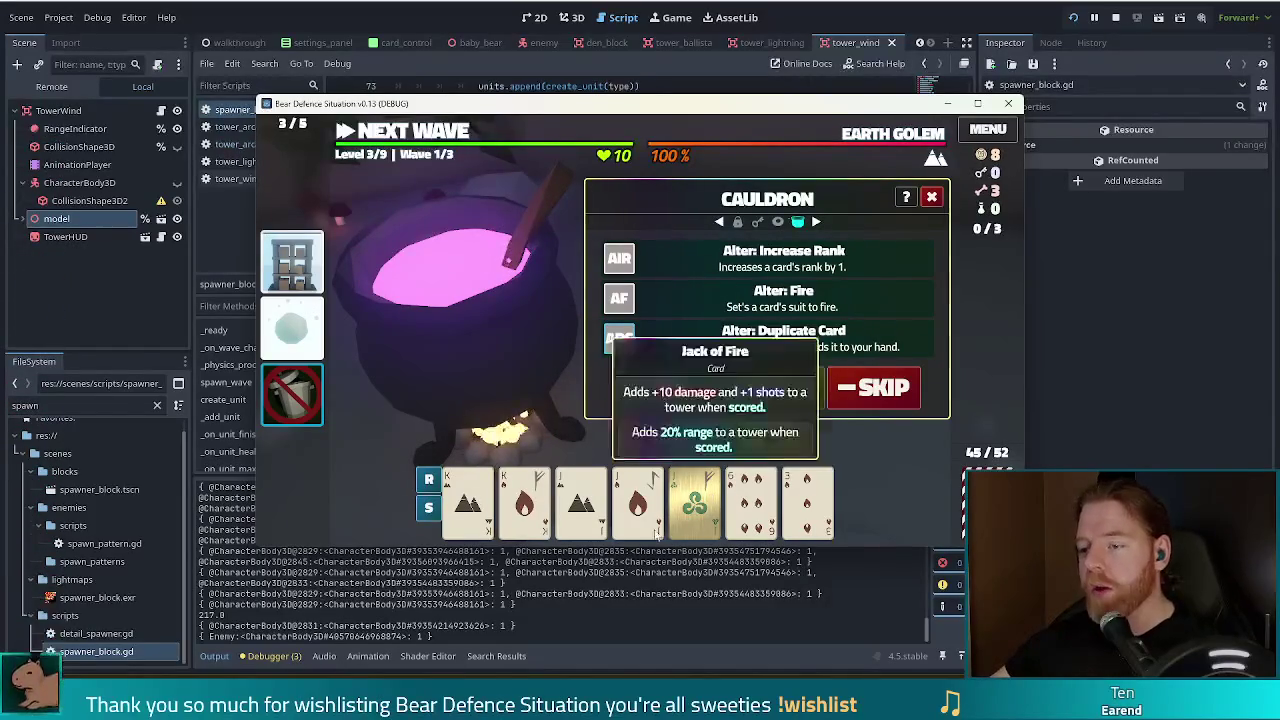
pyautogui.click(694, 500)
pyautogui.click(706, 346)
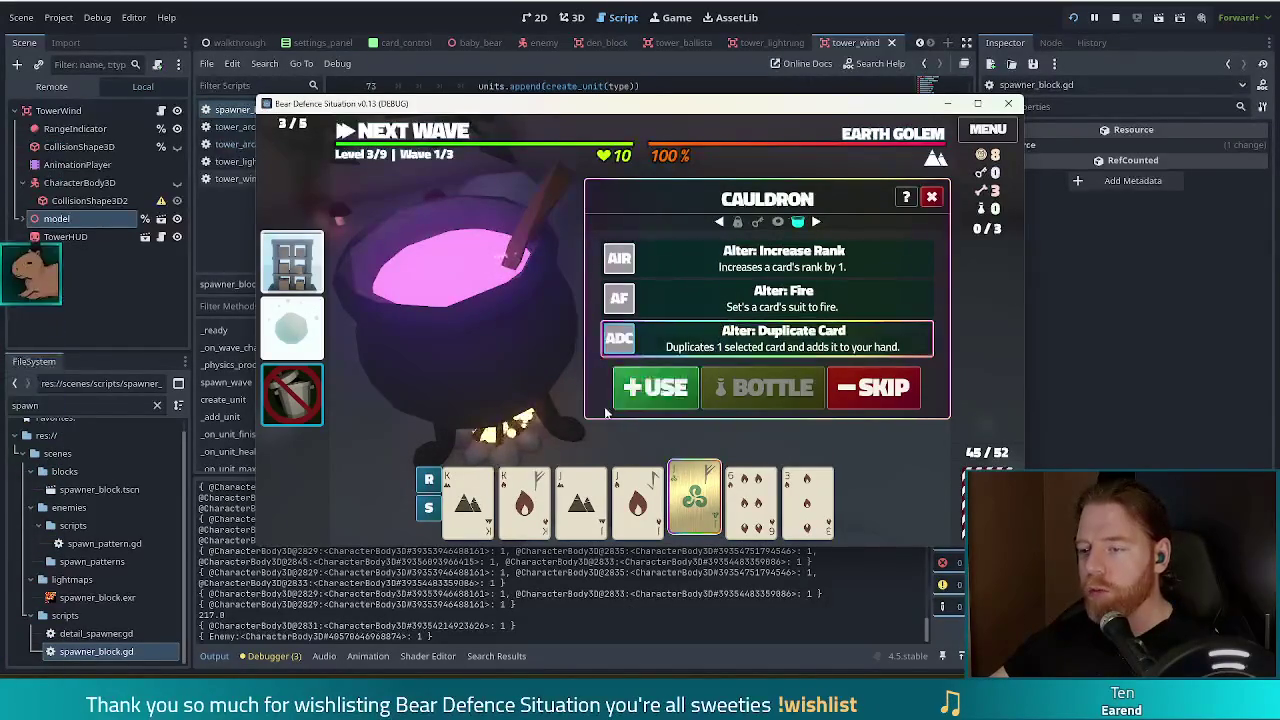
pyautogui.click(655, 388)
# - Turn the King of Earth into a King of Fire with Alter: Fire
pyautogui.click(830, 385)
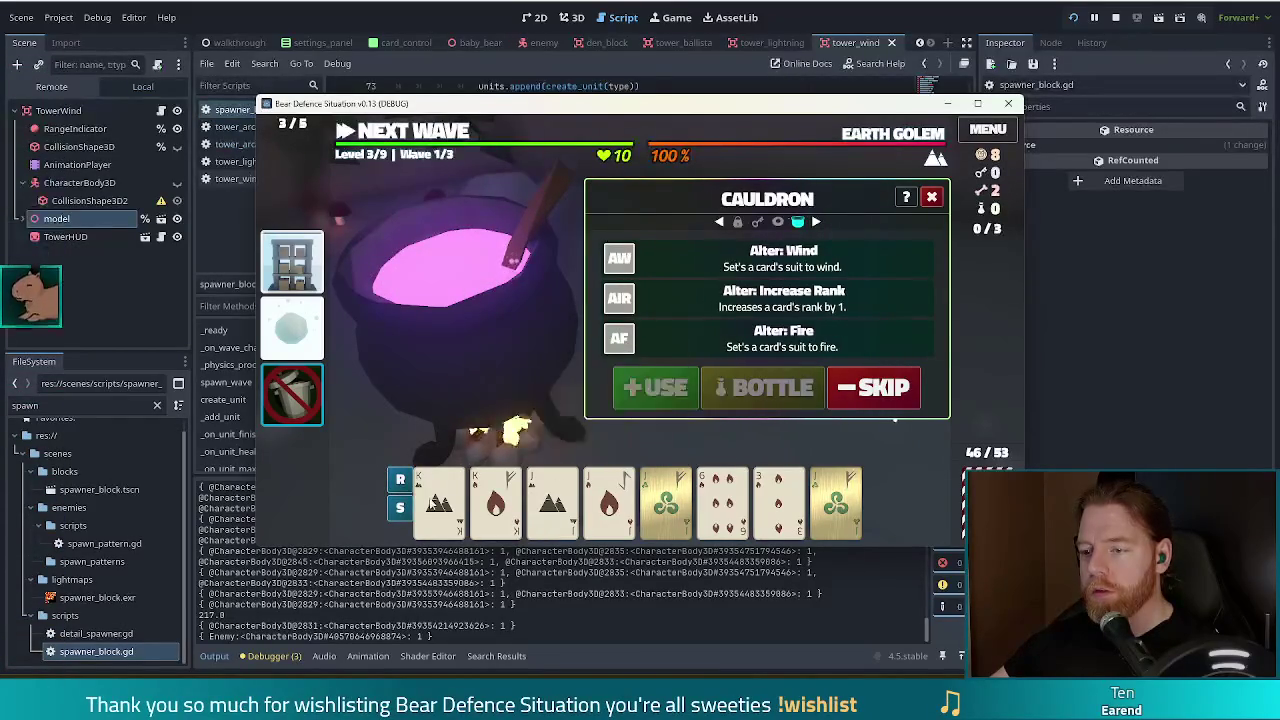
pyautogui.click(440, 500)
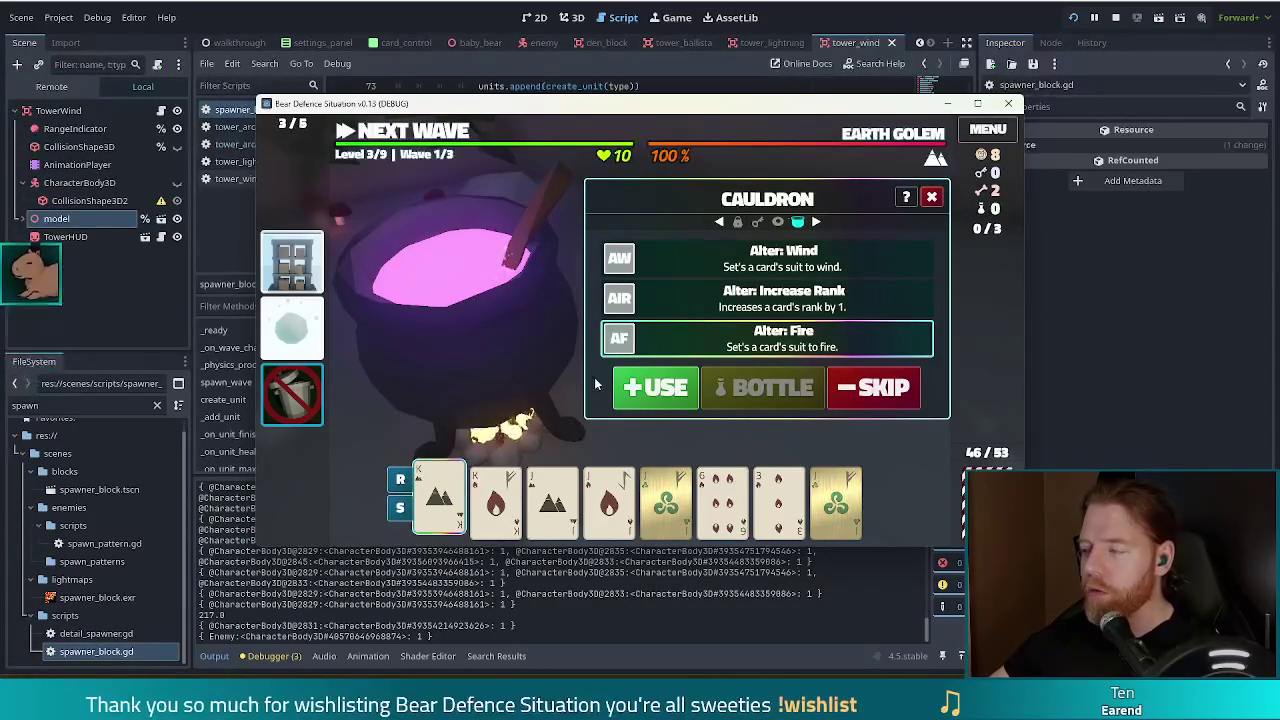
pyautogui.click(661, 394)
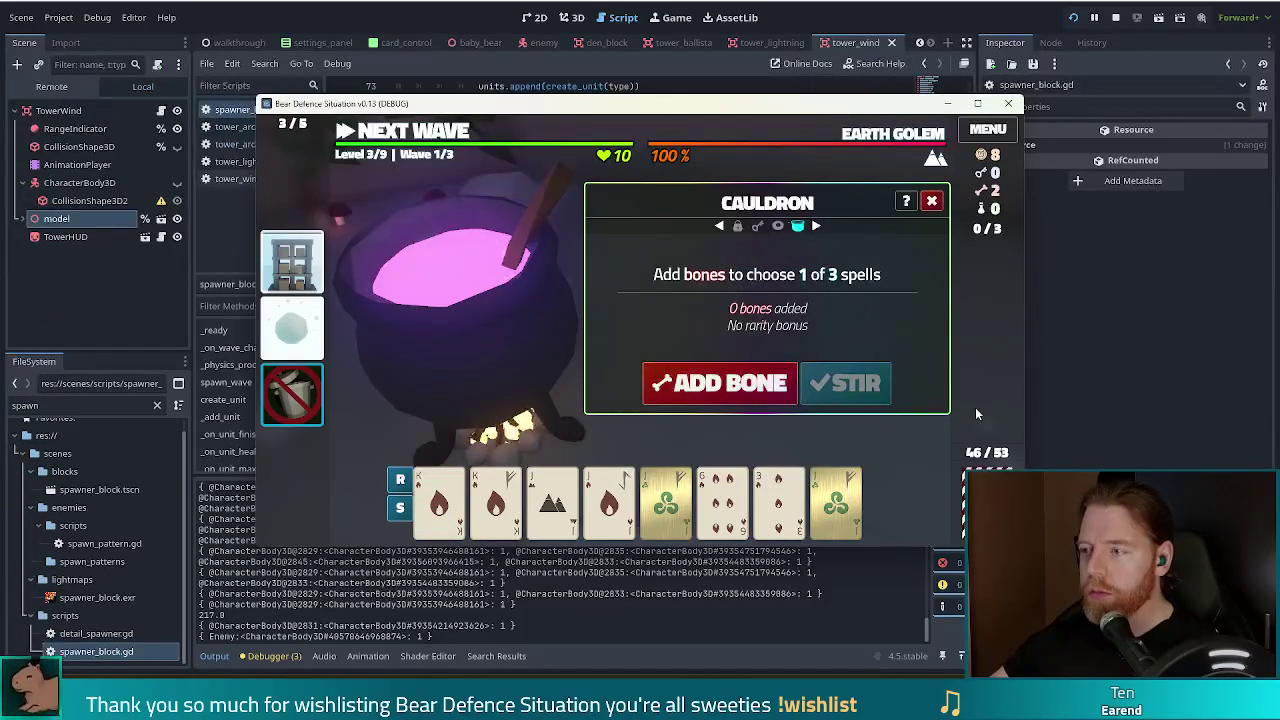
# - Skip one brewed spell set, then use Alter: Fire to make the Jack of Earth a fire card
pyautogui.click(765, 387)
pyautogui.click(845, 383)
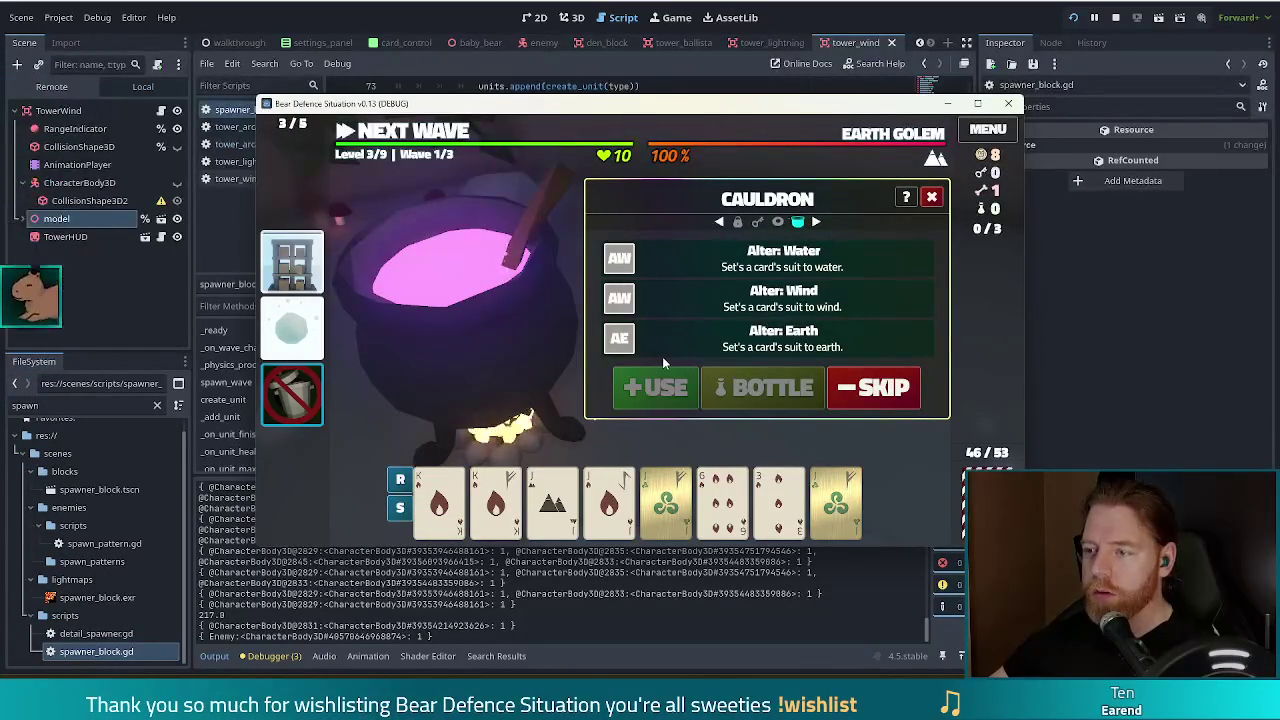
pyautogui.click(668, 386)
pyautogui.click(686, 381)
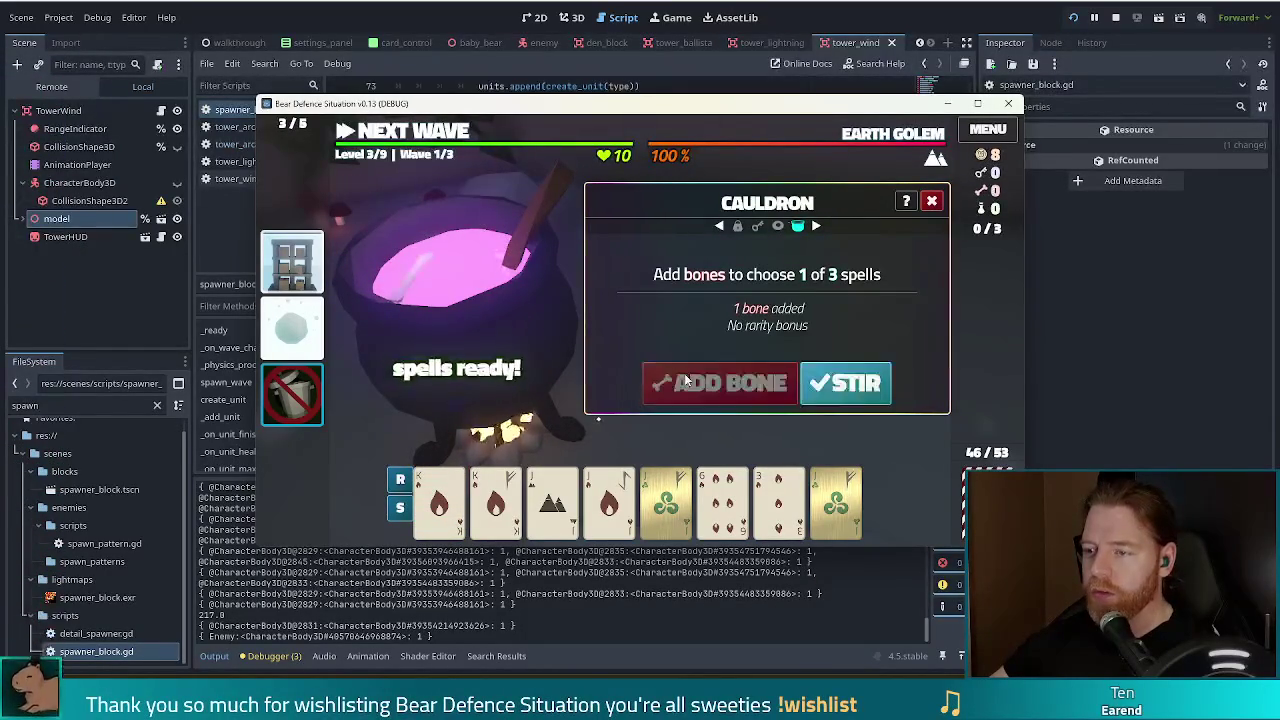
pyautogui.click(845, 383)
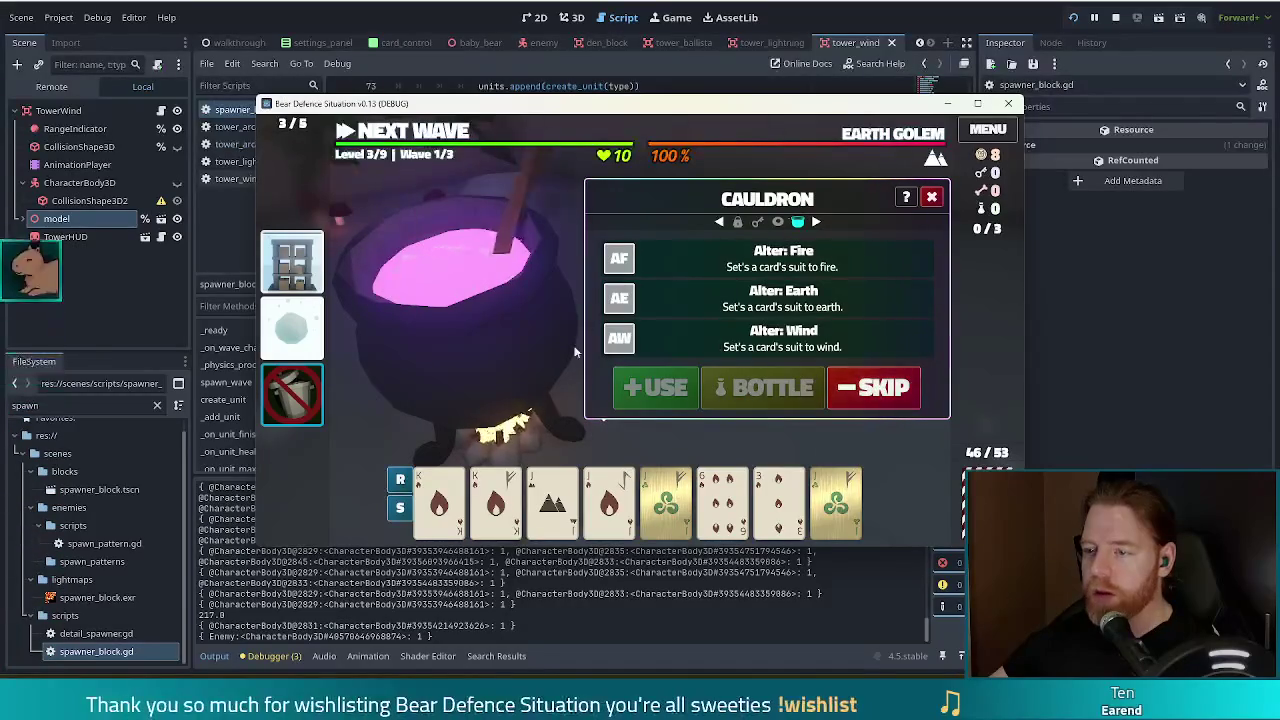
pyautogui.click(552, 497)
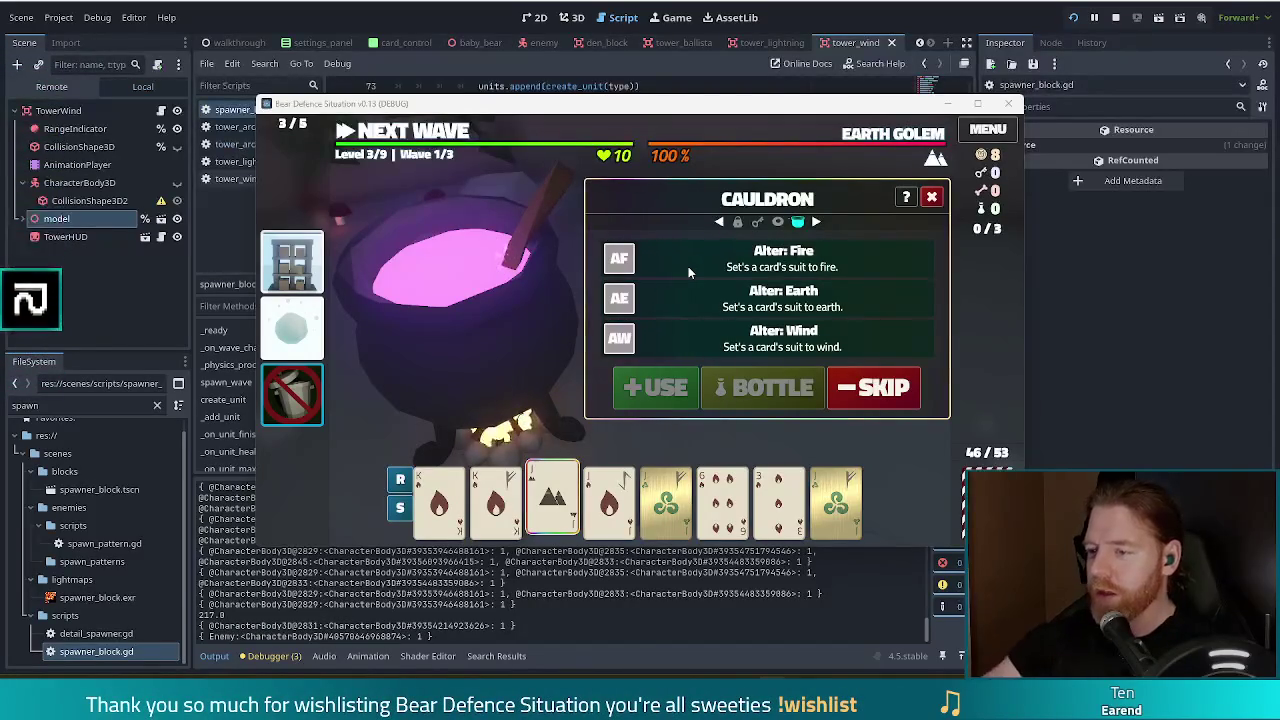
pyautogui.click(648, 390)
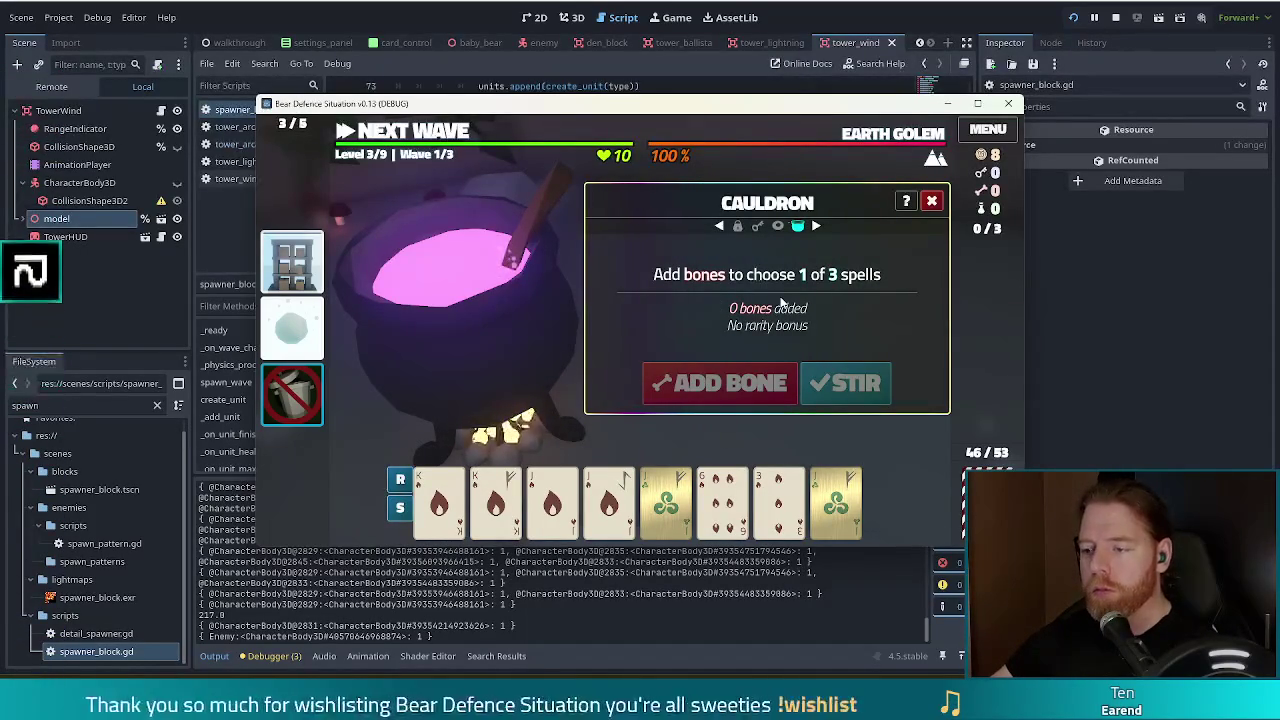
pyautogui.moveTo(670, 510)
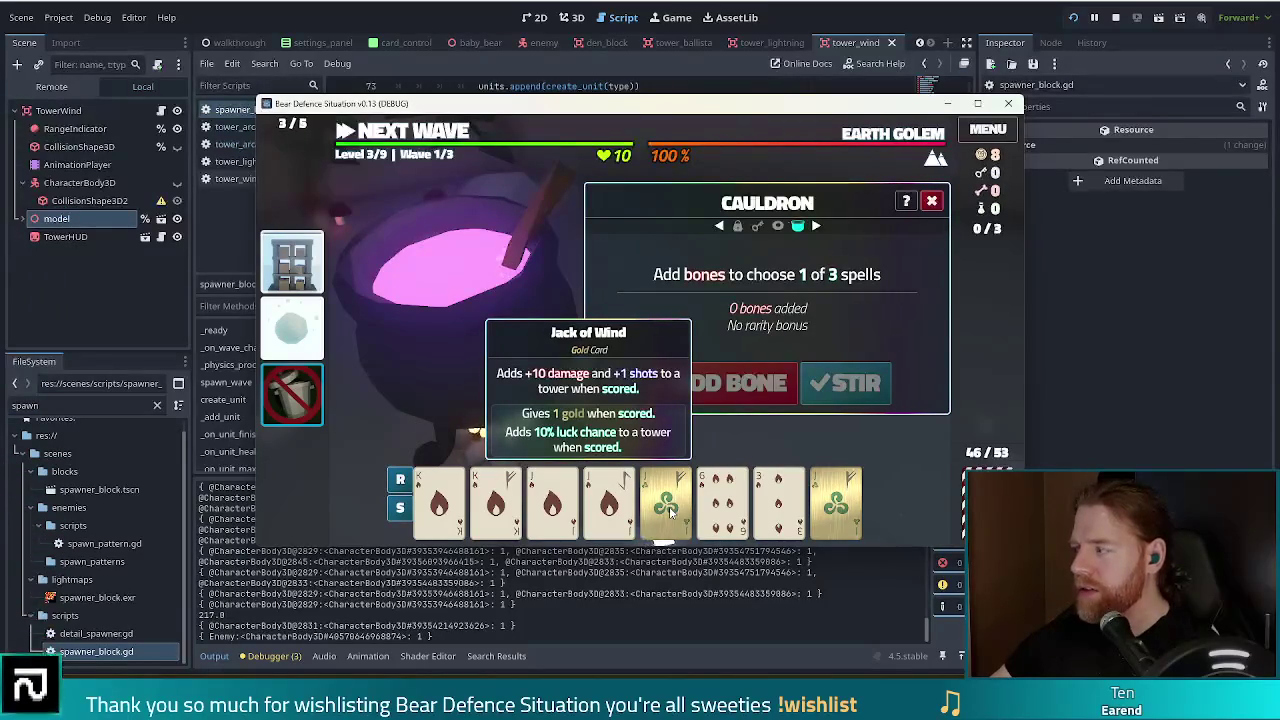
# - Close the cauldron and ready a Fire Tower build from a Pair hand (63.0 damage, 70% burn)
pyautogui.click(932, 203)
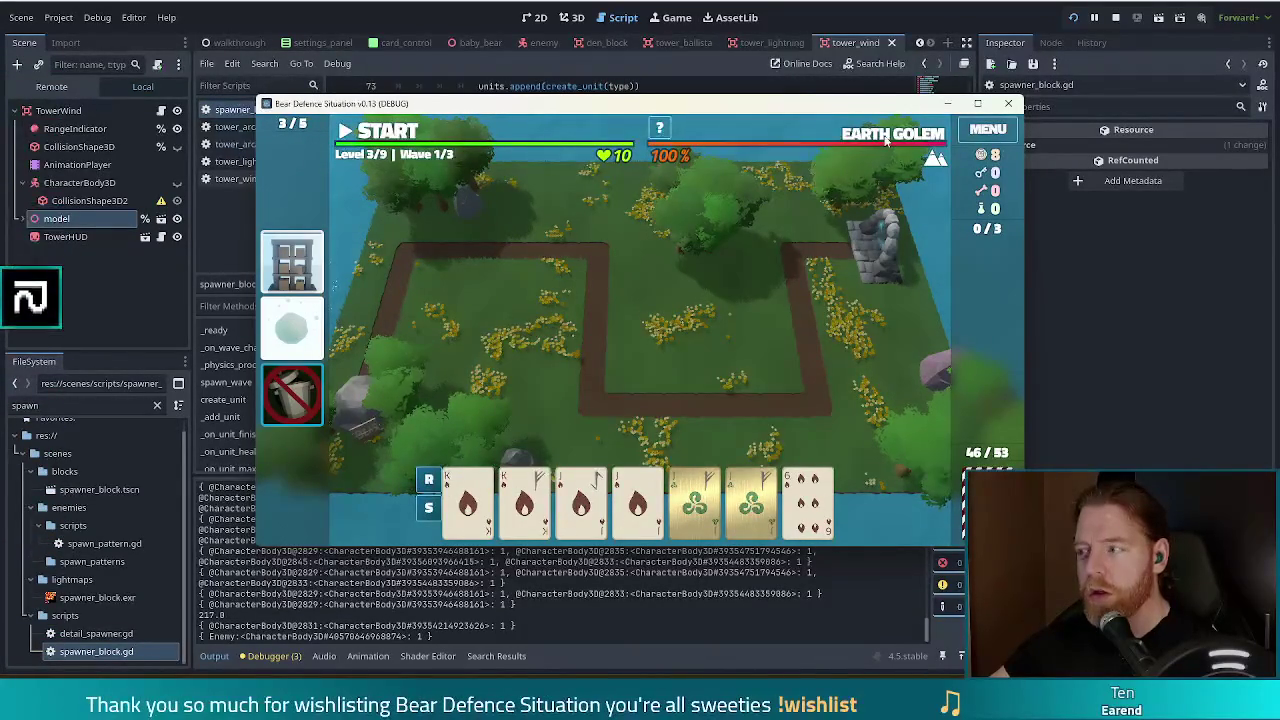
pyautogui.moveTo(885, 140)
pyautogui.click(292, 262)
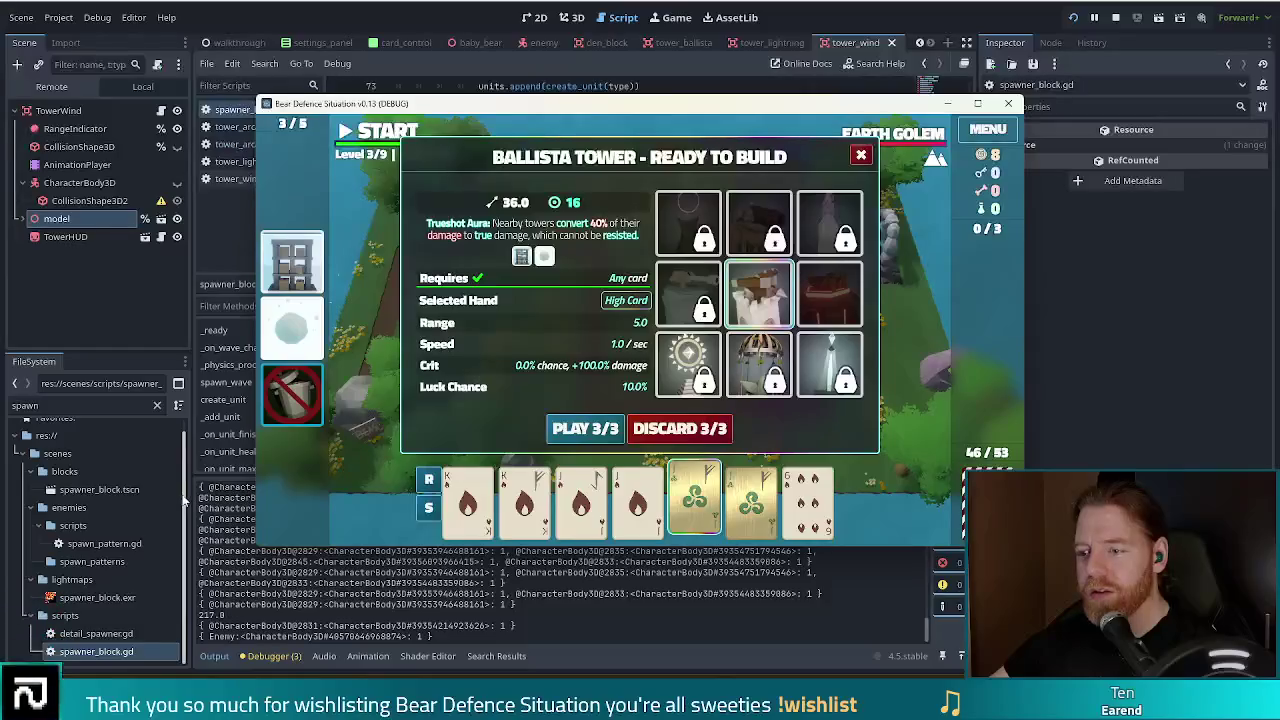
pyautogui.moveTo(283, 395)
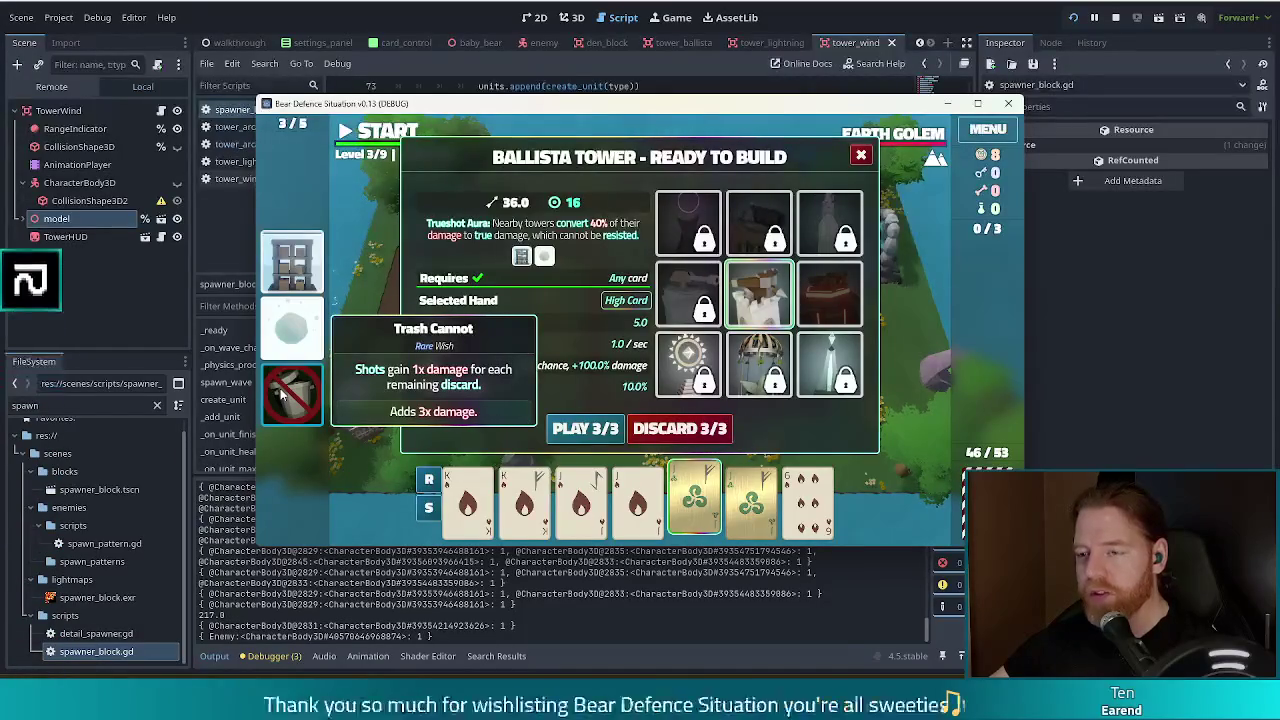
pyautogui.click(738, 513)
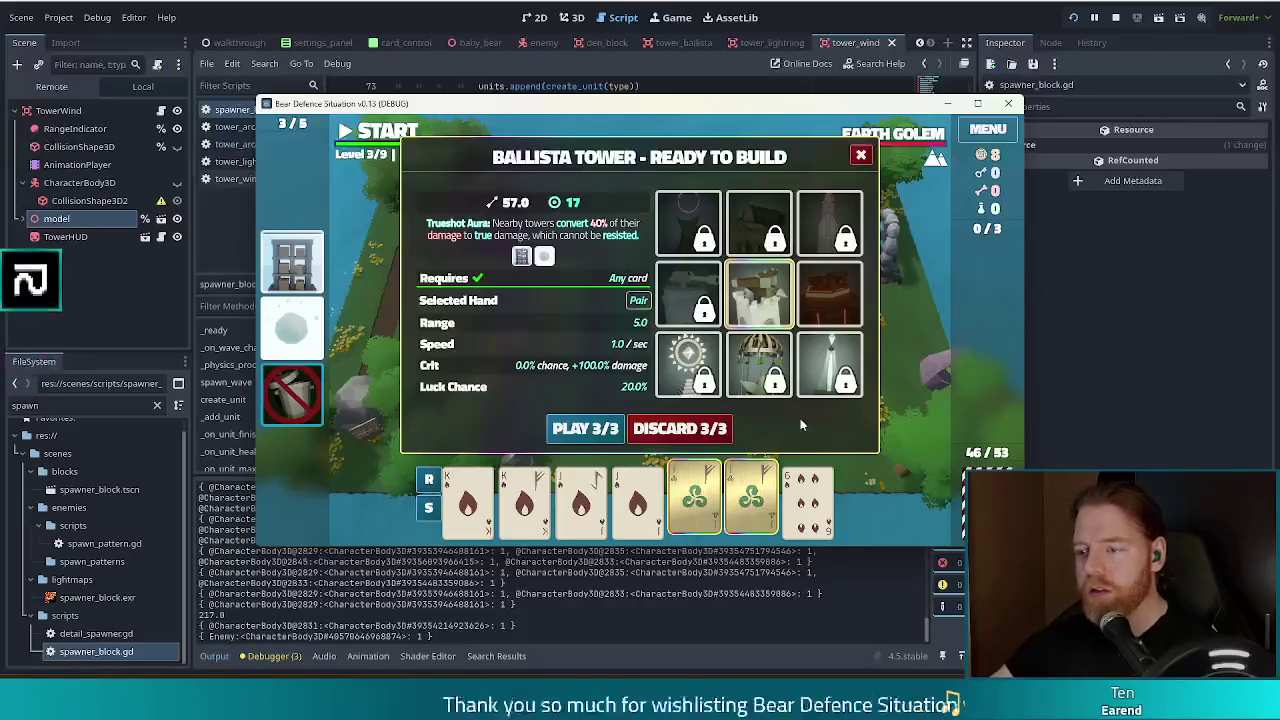
pyautogui.press('Escape')
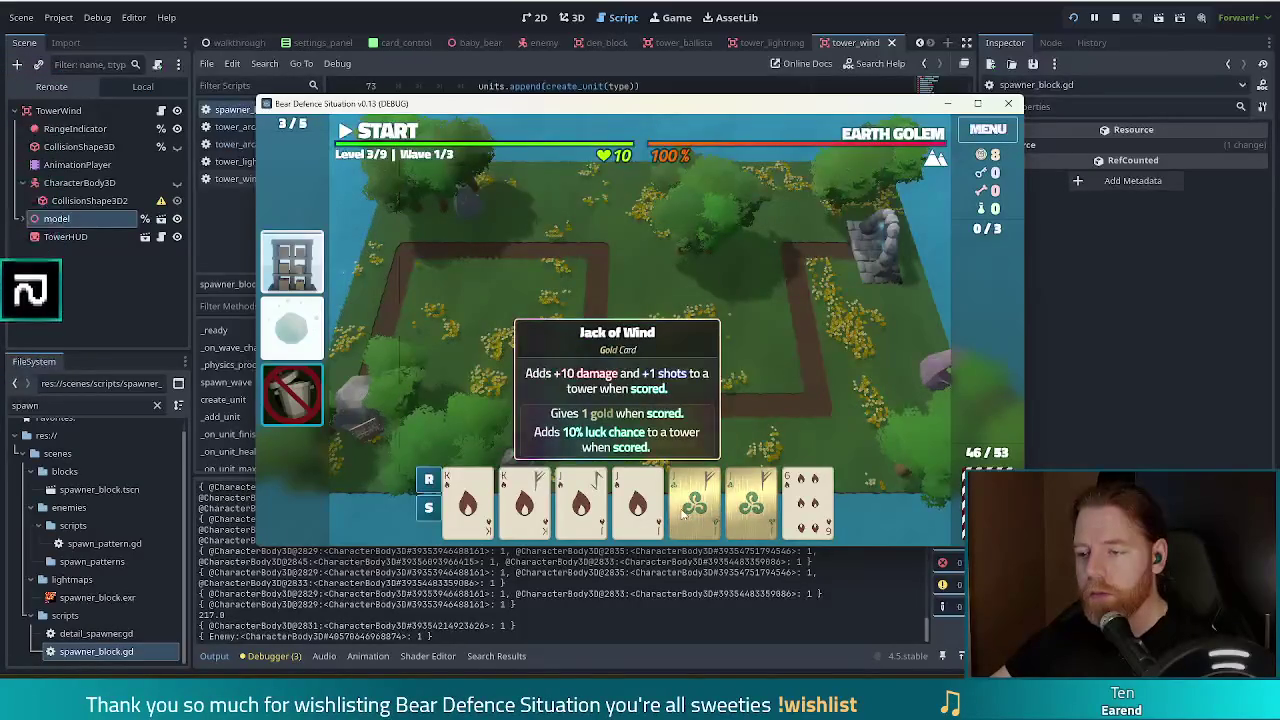
pyautogui.click(683, 512)
pyautogui.click(830, 295)
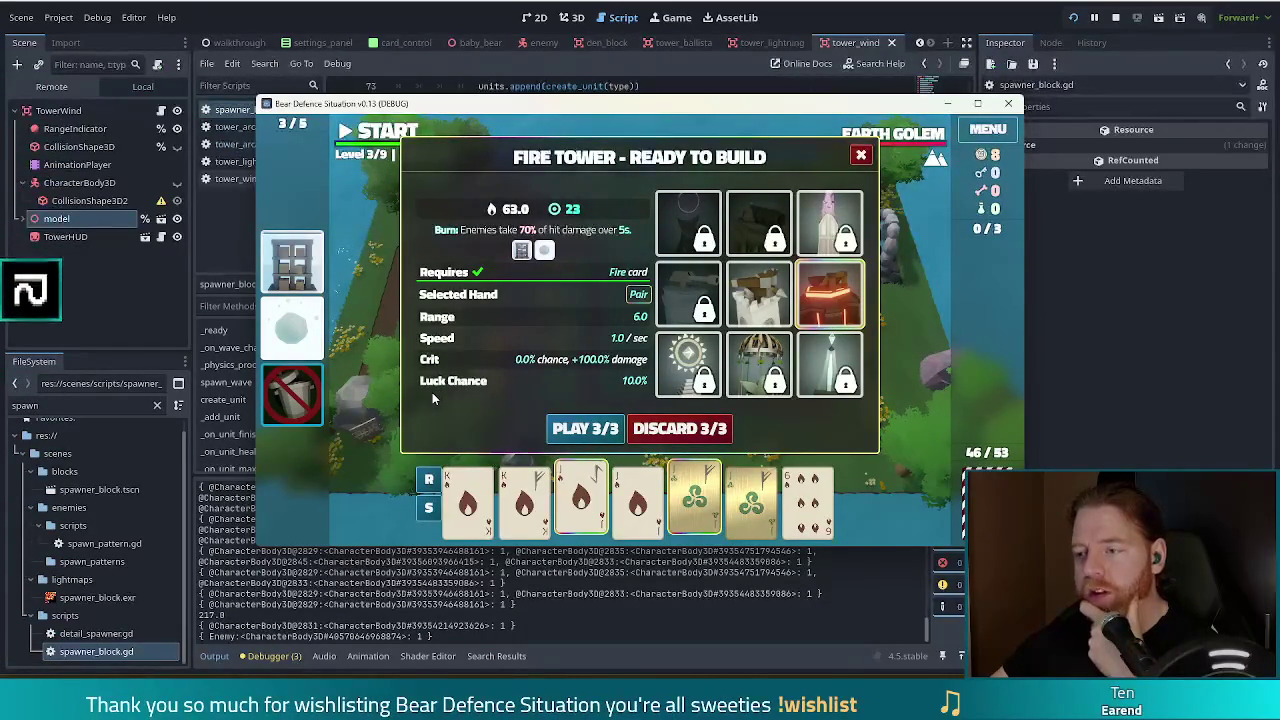
# - Select fire cards until the selected hand is a Full House
pyautogui.moveTo(912, 133)
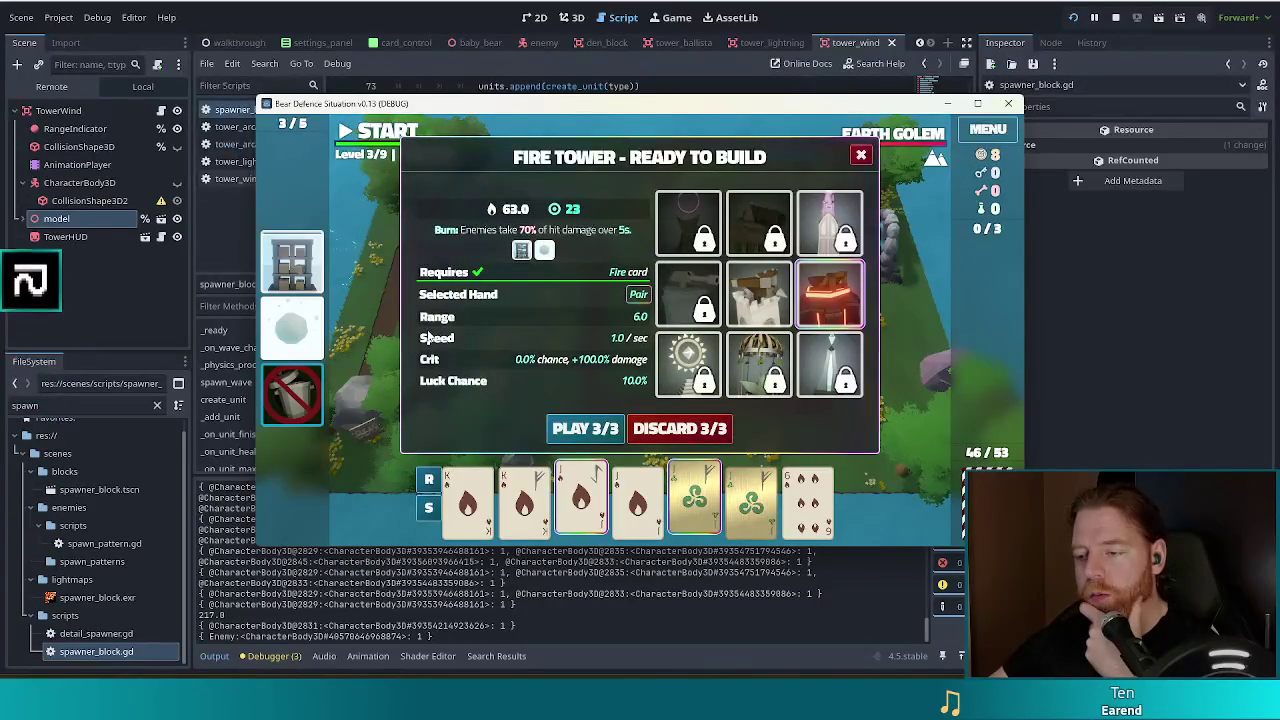
pyautogui.click(645, 505)
pyautogui.click(752, 500)
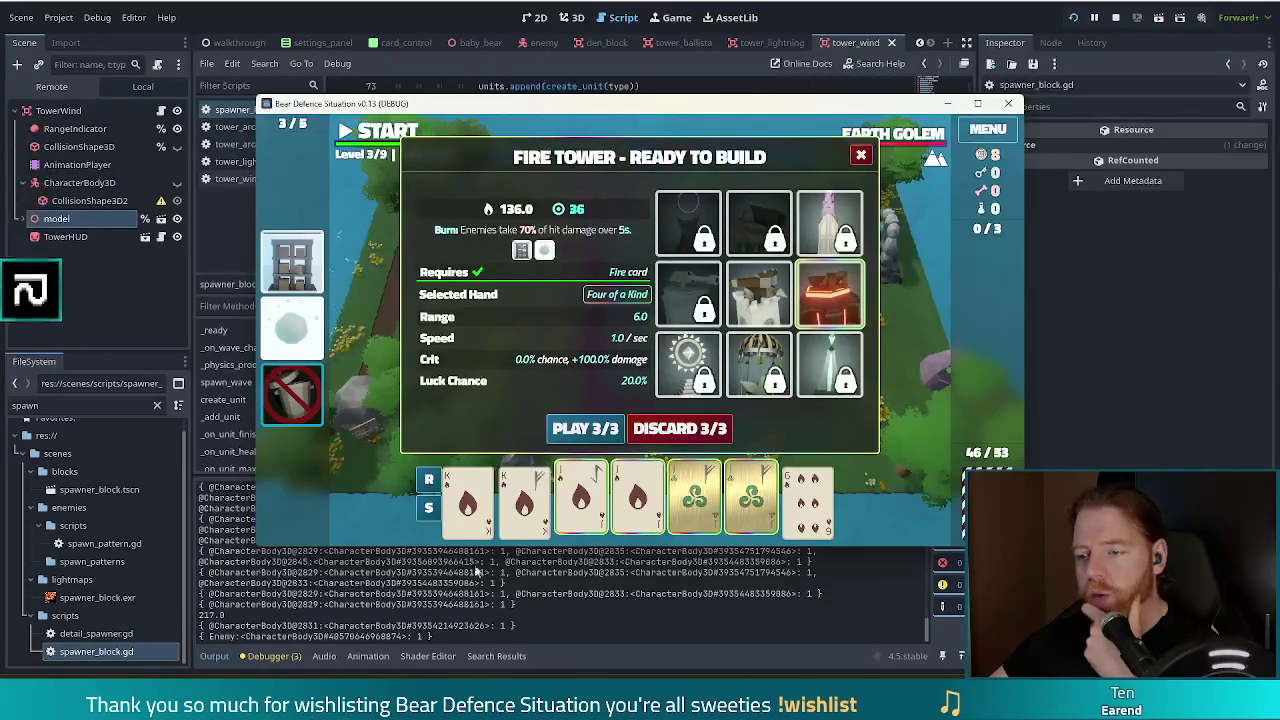
pyautogui.moveTo(565, 512)
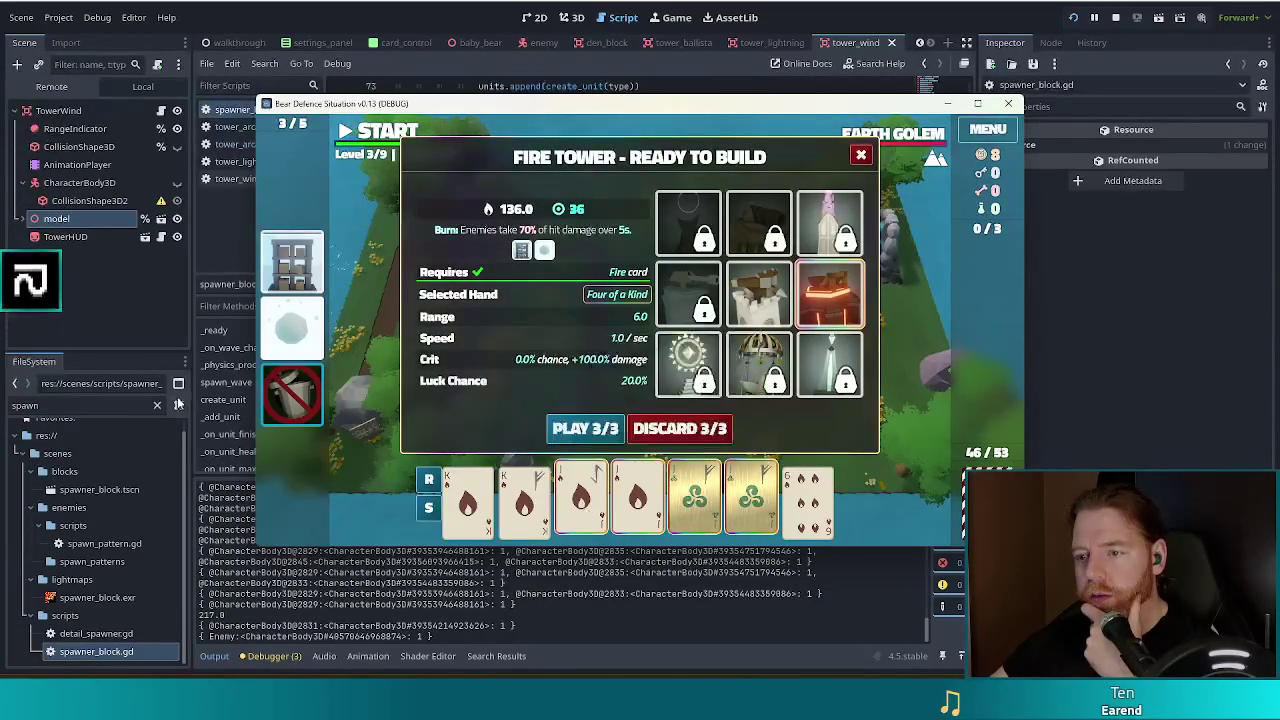
pyautogui.click(583, 508)
pyautogui.click(533, 512)
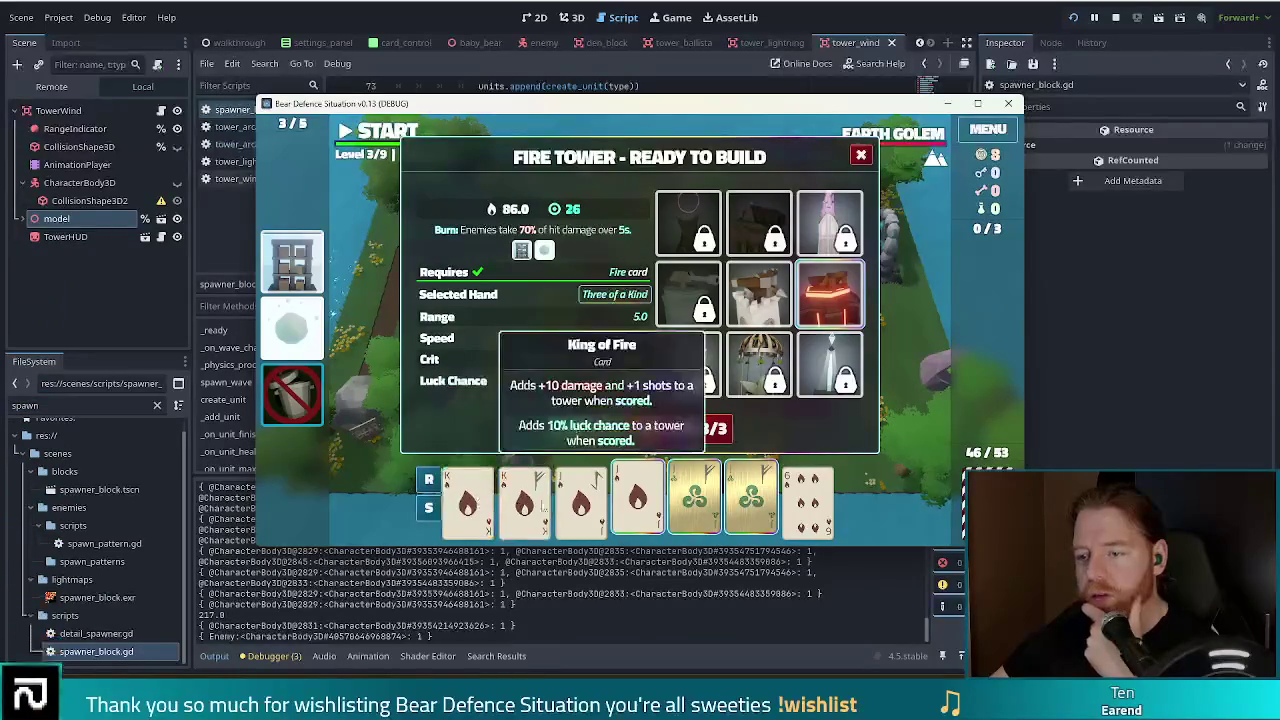
pyautogui.click(471, 517)
pyautogui.click(470, 516)
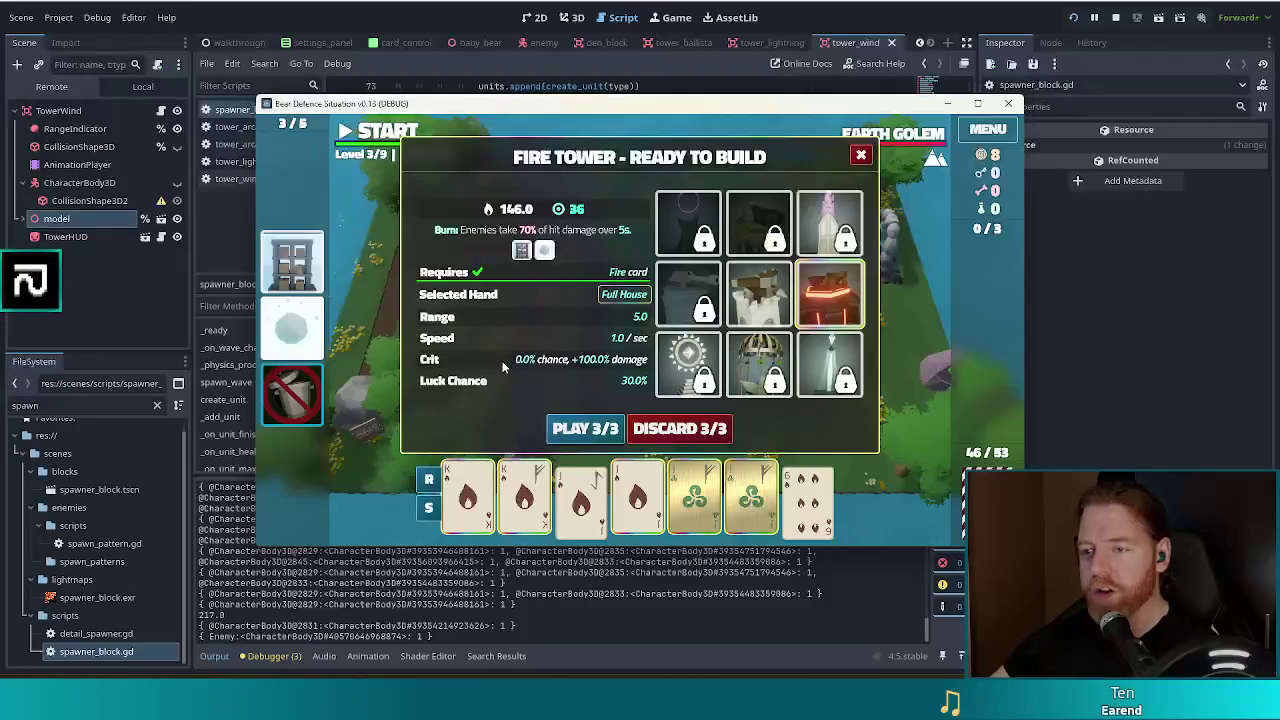
# - Build the Fire Tower and place it beside the upper-right rocks
pyautogui.click(581, 429)
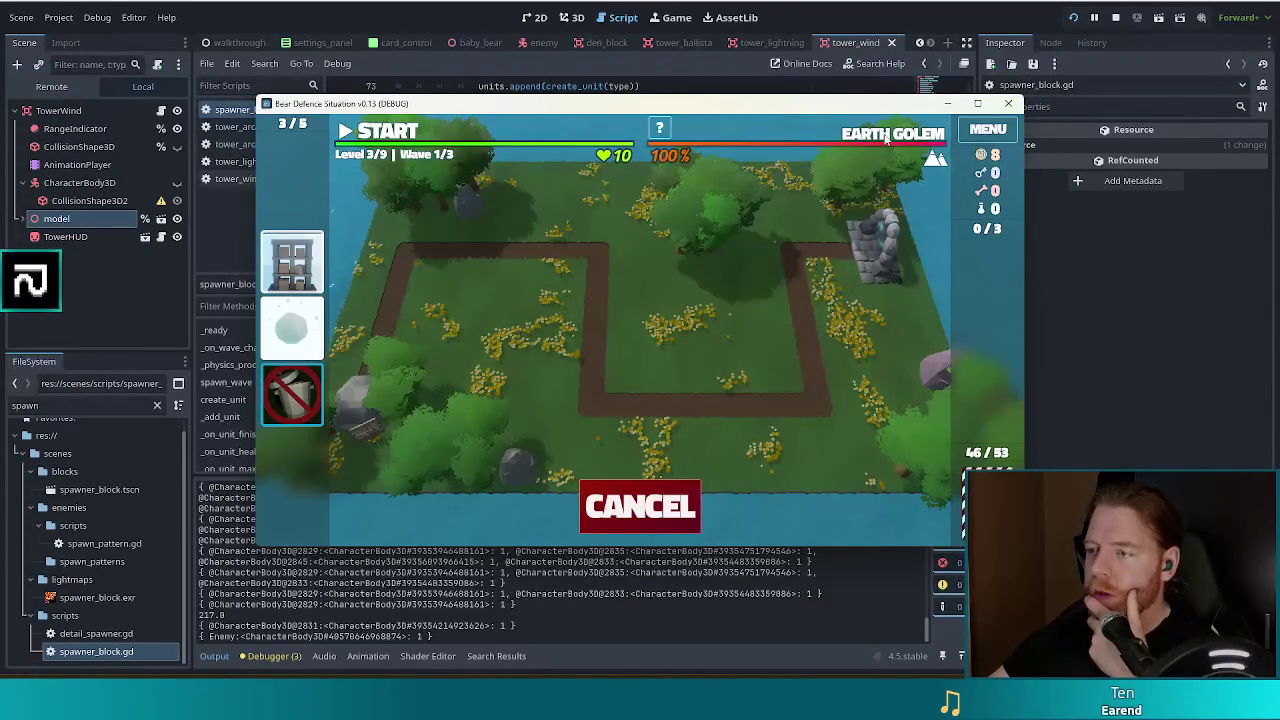
pyautogui.moveTo(886, 140)
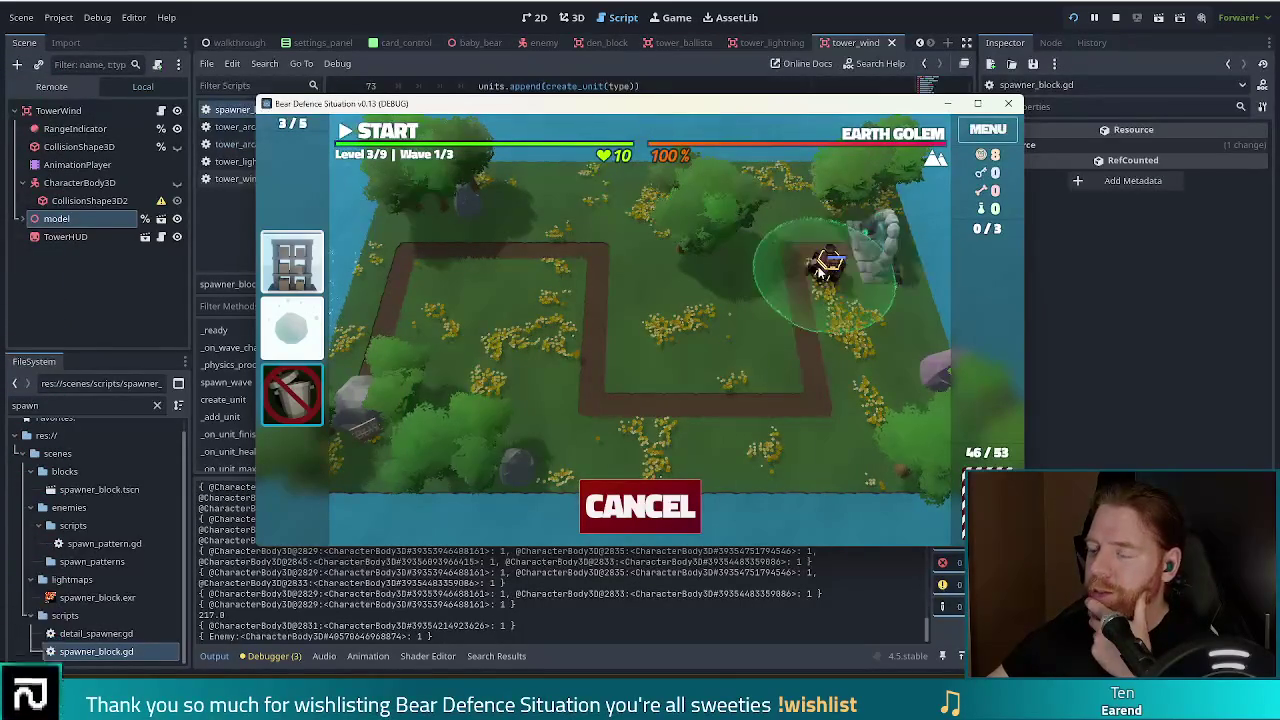
pyautogui.click(820, 268)
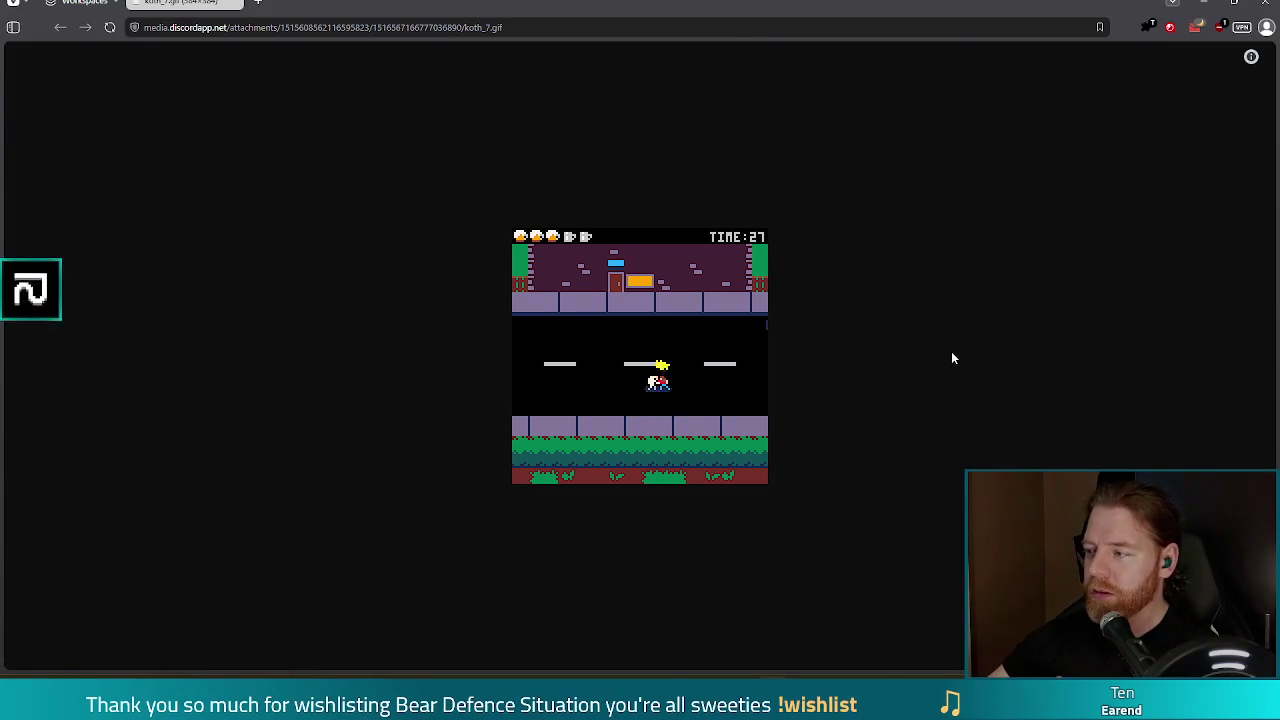
# - Scroll around the browser page playing the koth_7.gif clip, then close the browser
pyautogui.keyDown('ctrl'); pyautogui.scroll(4, 680, 390); pyautogui.keyUp('ctrl')
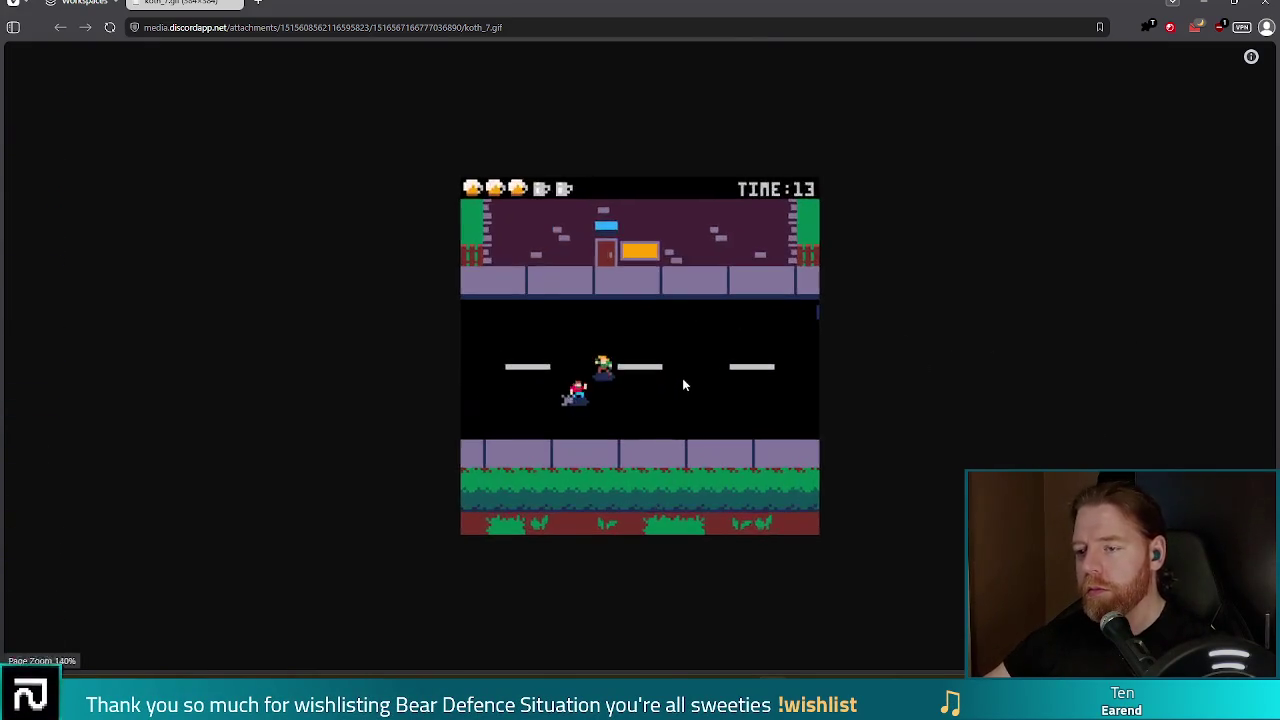
pyautogui.keyDown('ctrl'); pyautogui.scroll(6, 680, 405); pyautogui.keyUp('ctrl')
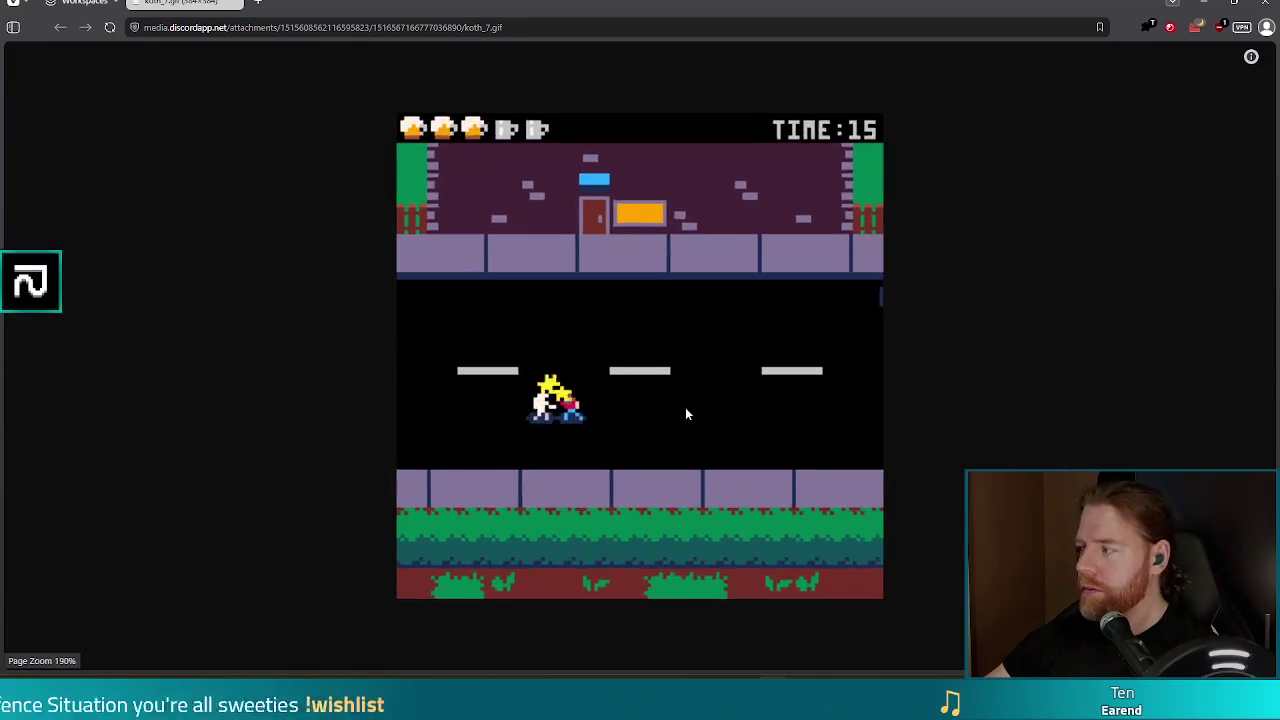
pyautogui.keyDown('ctrl'); pyautogui.scroll(1, 687, 420); pyautogui.keyUp('ctrl')
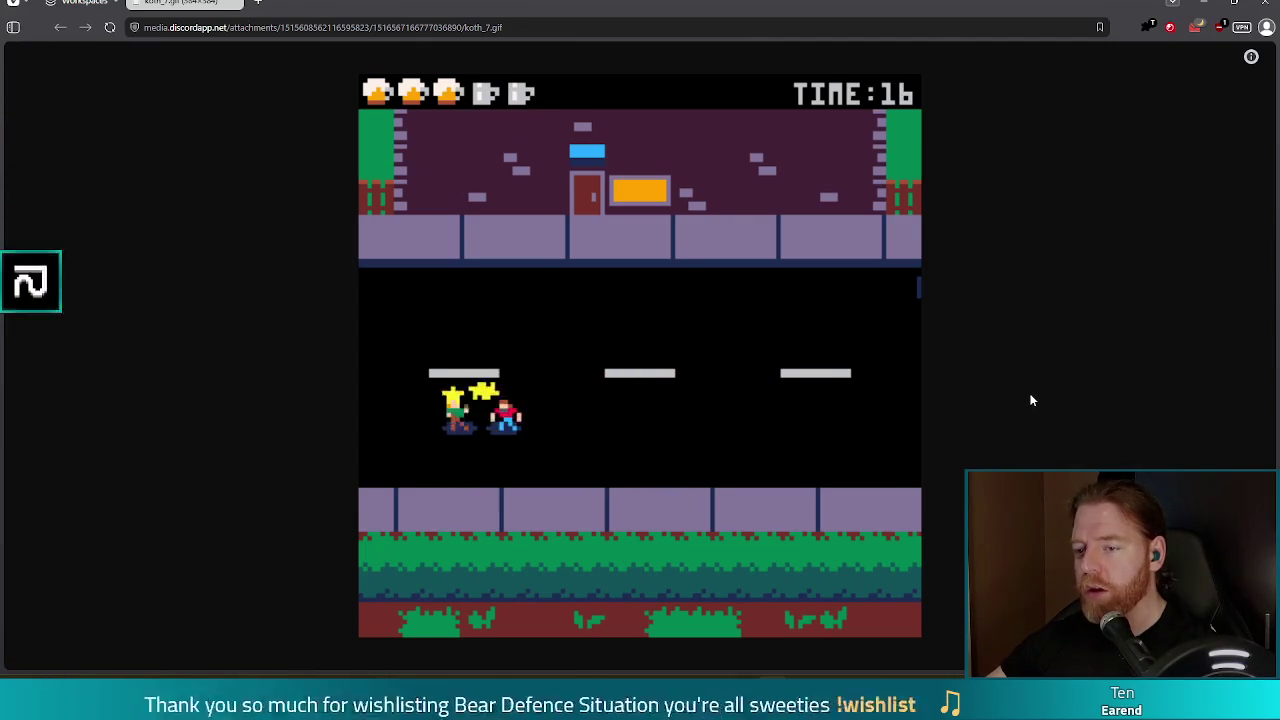
pyautogui.keyDown('ctrl'); pyautogui.scroll(-6, 1025, 396); pyautogui.keyUp('ctrl')
pyautogui.keyDown('ctrl'); pyautogui.scroll(-4, 1025, 403); pyautogui.keyUp('ctrl')
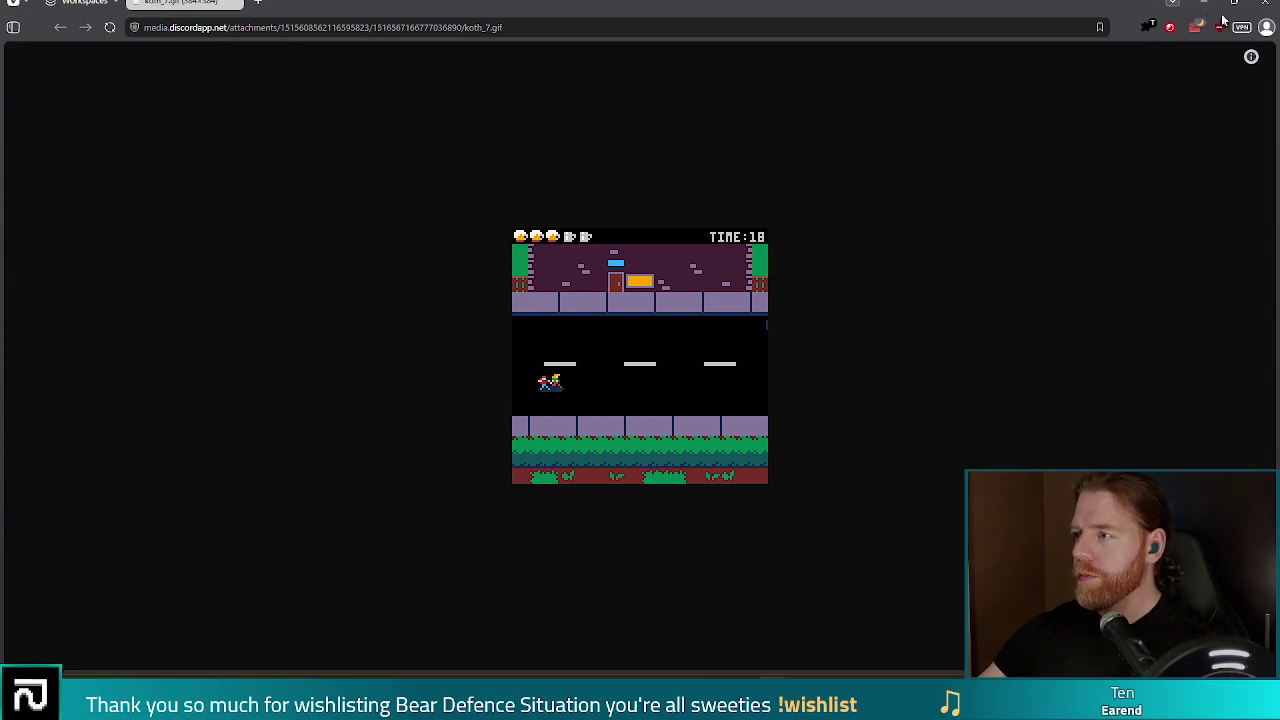
pyautogui.click(1266, 7)
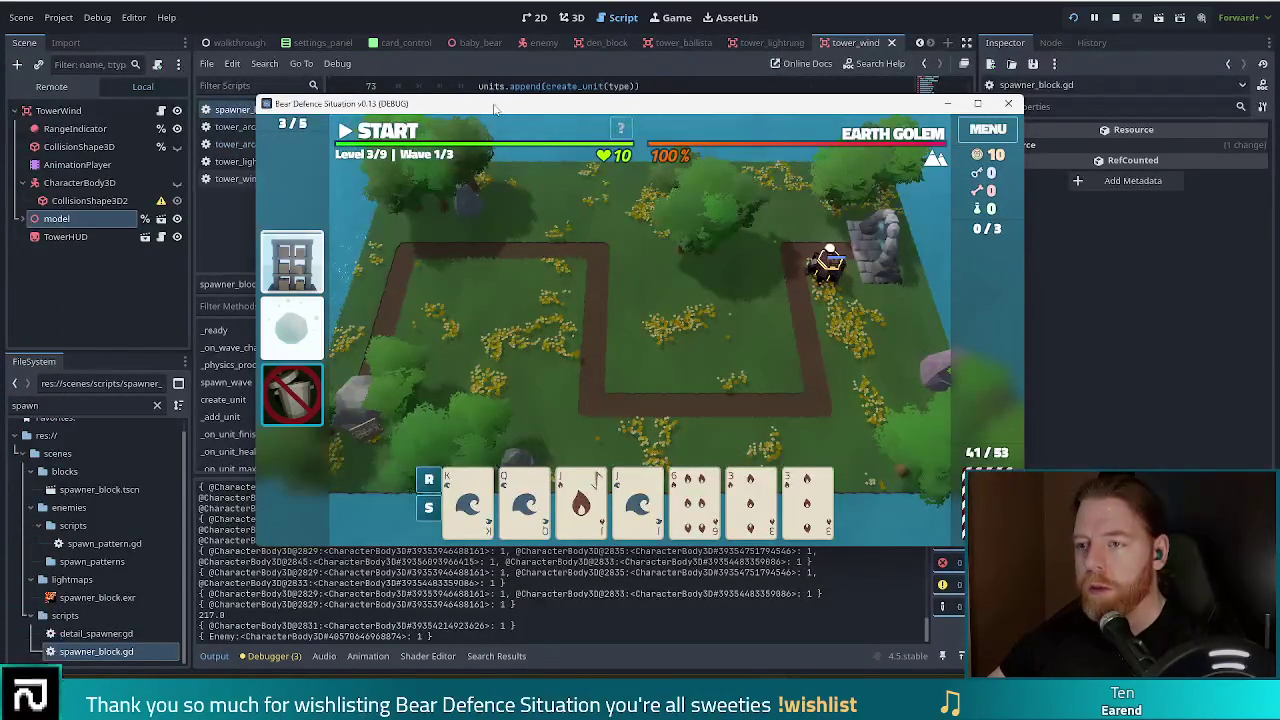
# - Play wave 1 of level 3, check the Fire Tower's stats and range, then start wave 2
pyautogui.press('space')
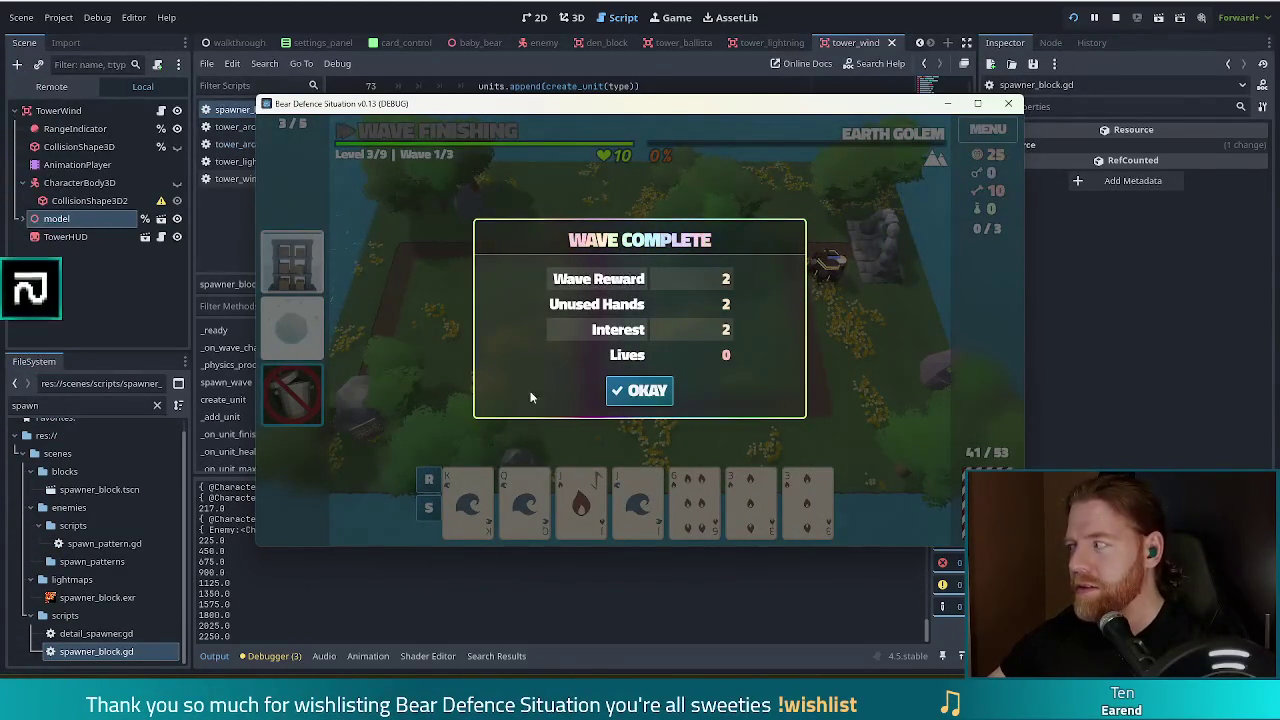
pyautogui.click(648, 392)
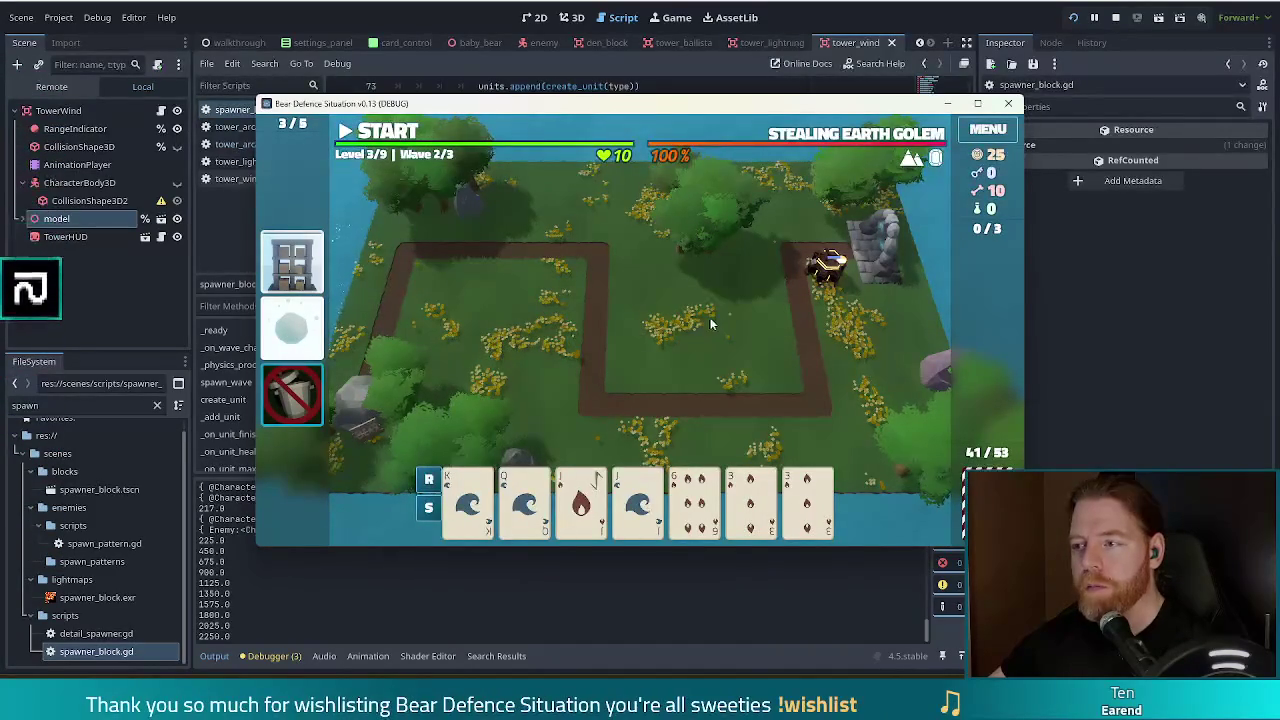
pyautogui.click(855, 265)
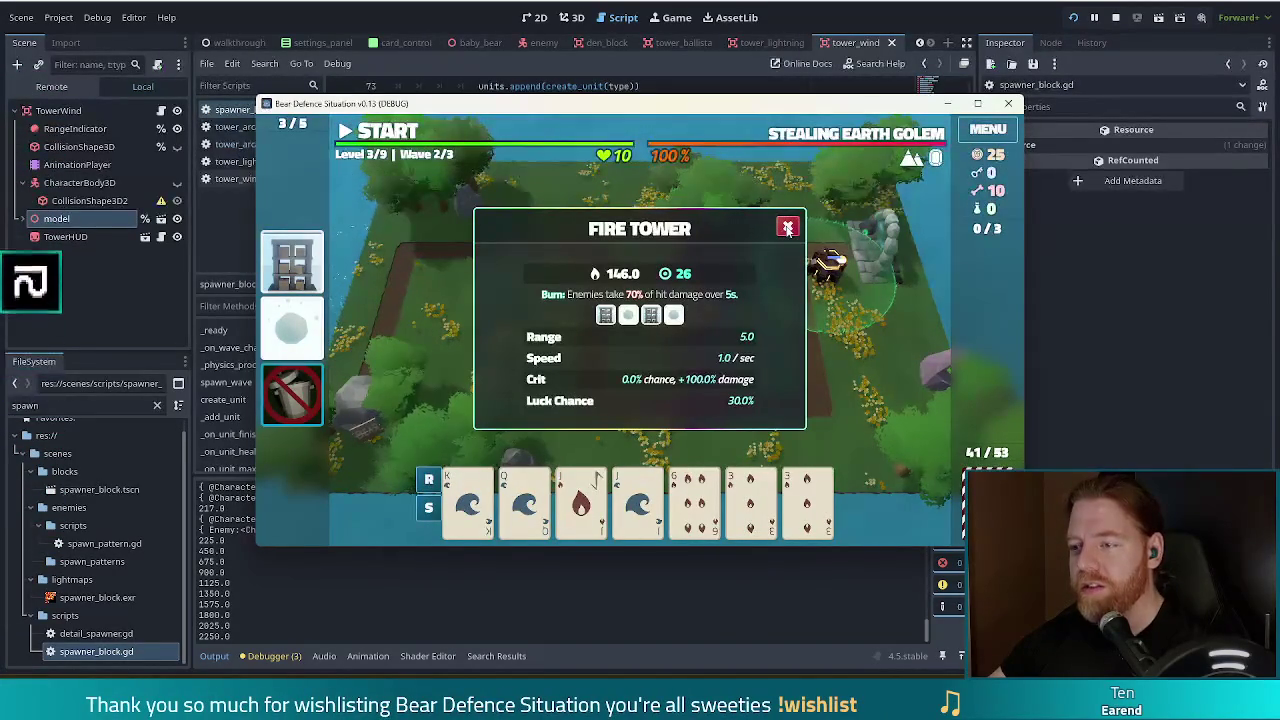
pyautogui.click(788, 228)
pyautogui.moveTo(839, 145)
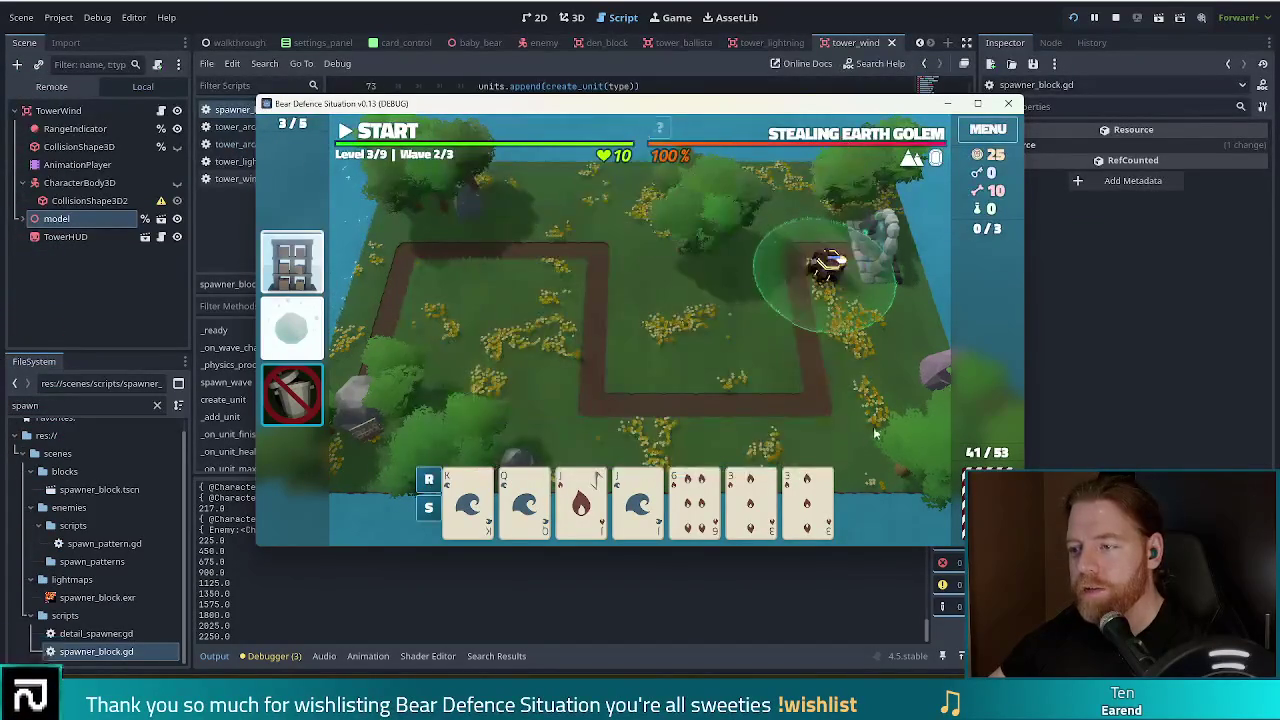
pyautogui.press('space')
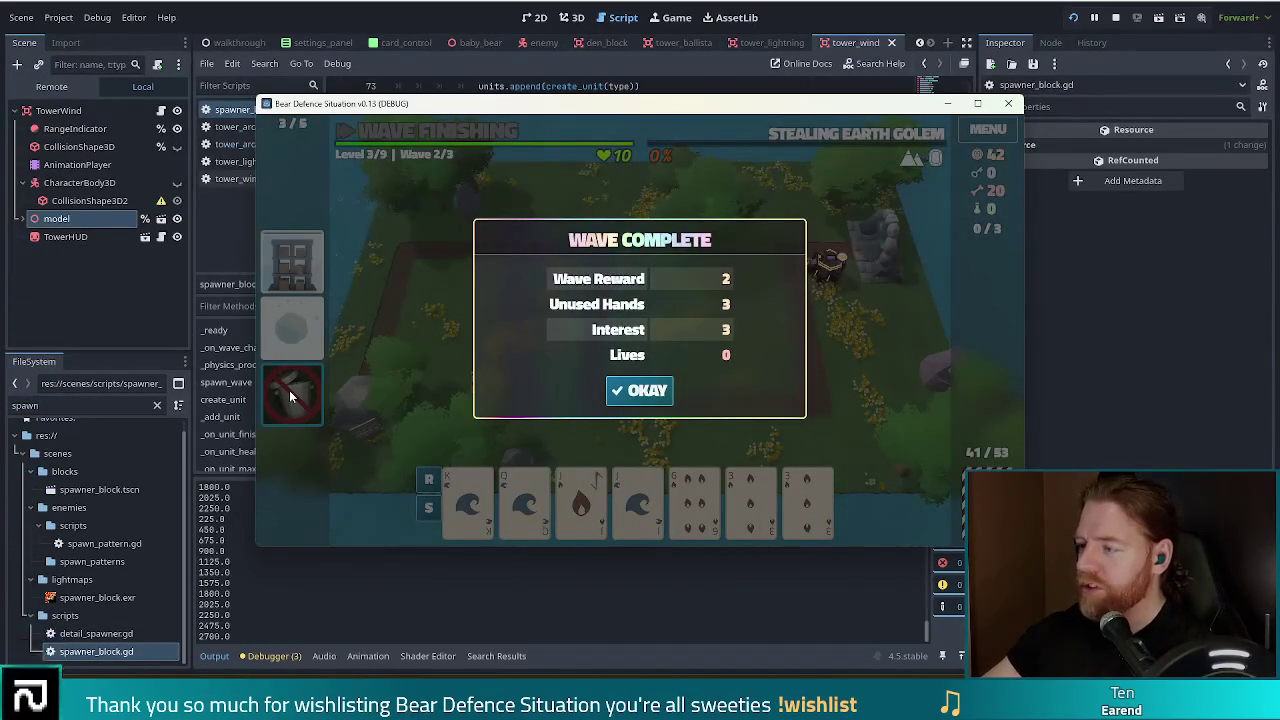
# - Dismiss the wave 2 summary, check the Fire Tower, clear wave 3, and choose the level 4 upgrade
pyautogui.click(649, 392)
pyautogui.click(828, 278)
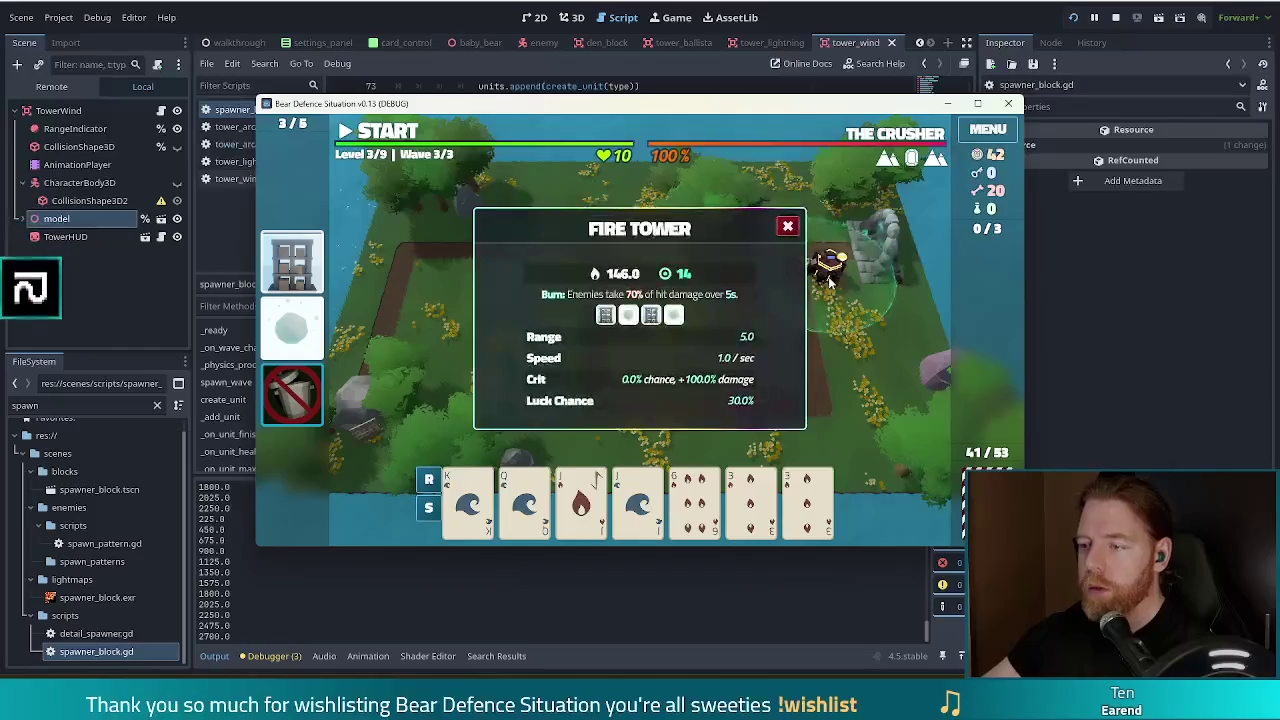
pyautogui.click(790, 226)
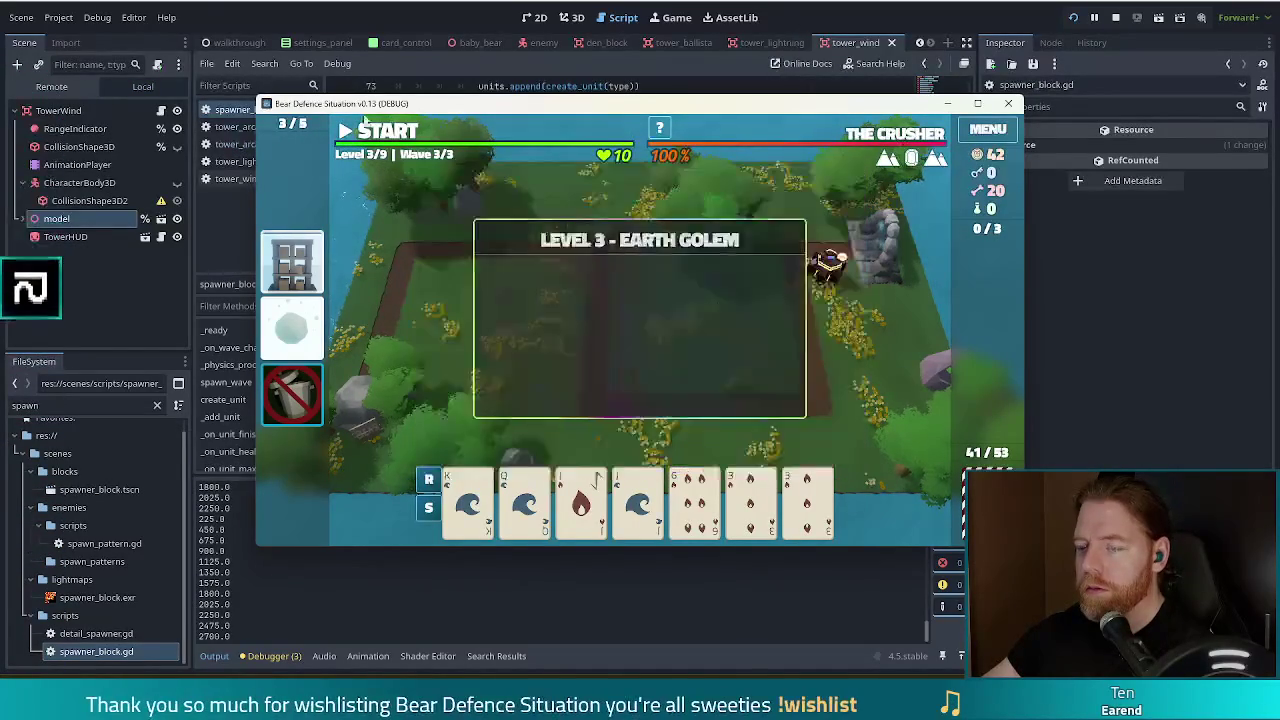
pyautogui.click(395, 134)
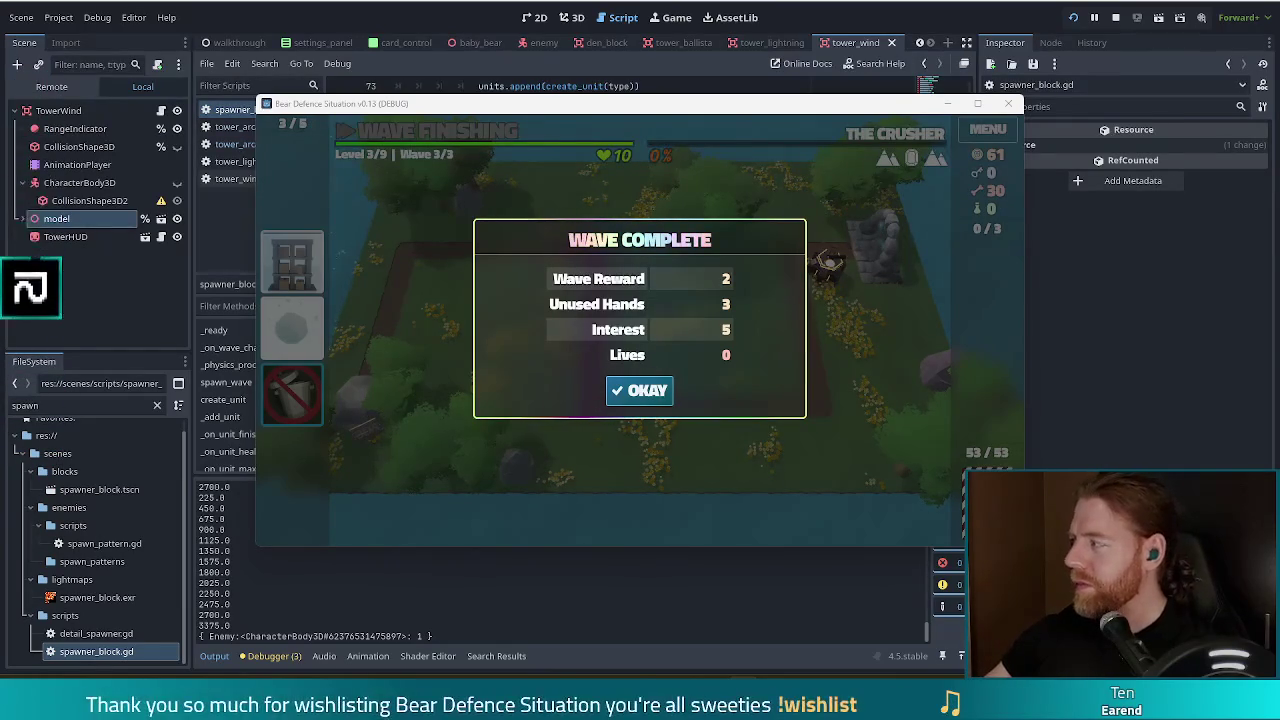
pyautogui.click(652, 392)
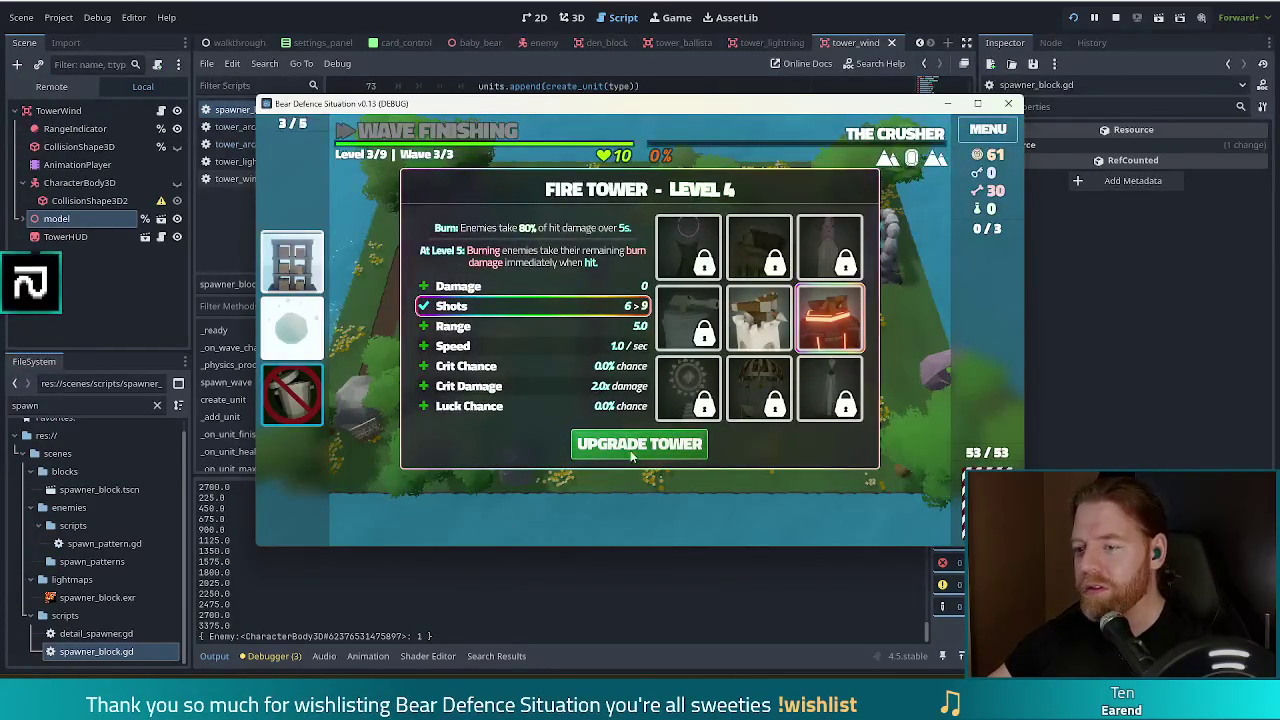
pyautogui.click(631, 452)
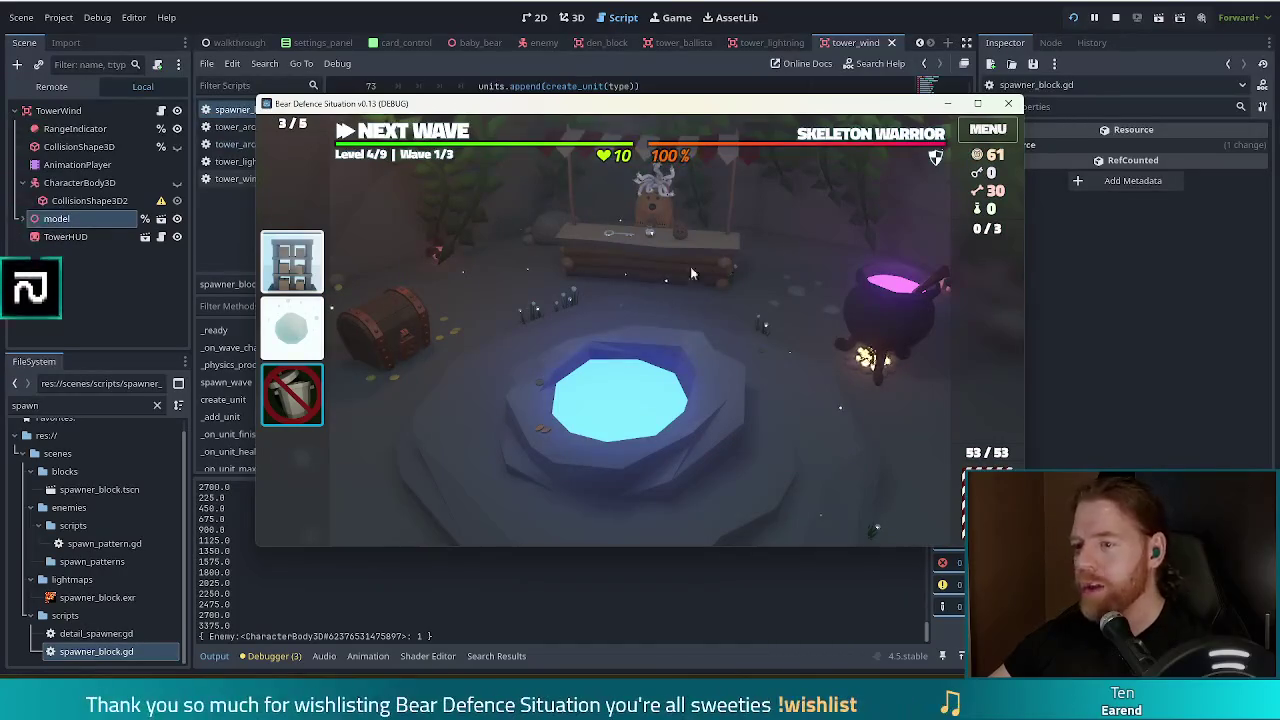
# - Buy the Key, Bottle and Potato from the shop, then throw coins into the wishing well
pyautogui.click(755, 260)
pyautogui.click(660, 266)
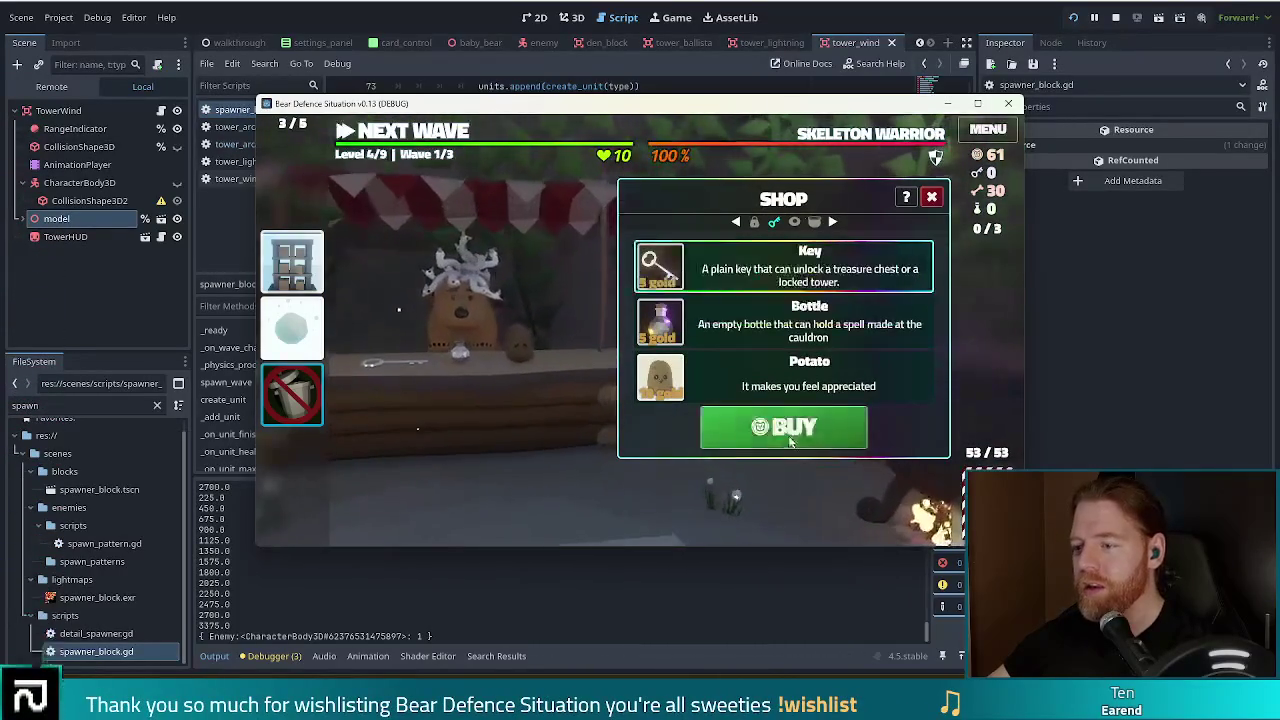
pyautogui.click(783, 427)
pyautogui.click(872, 337)
pyautogui.click(783, 427)
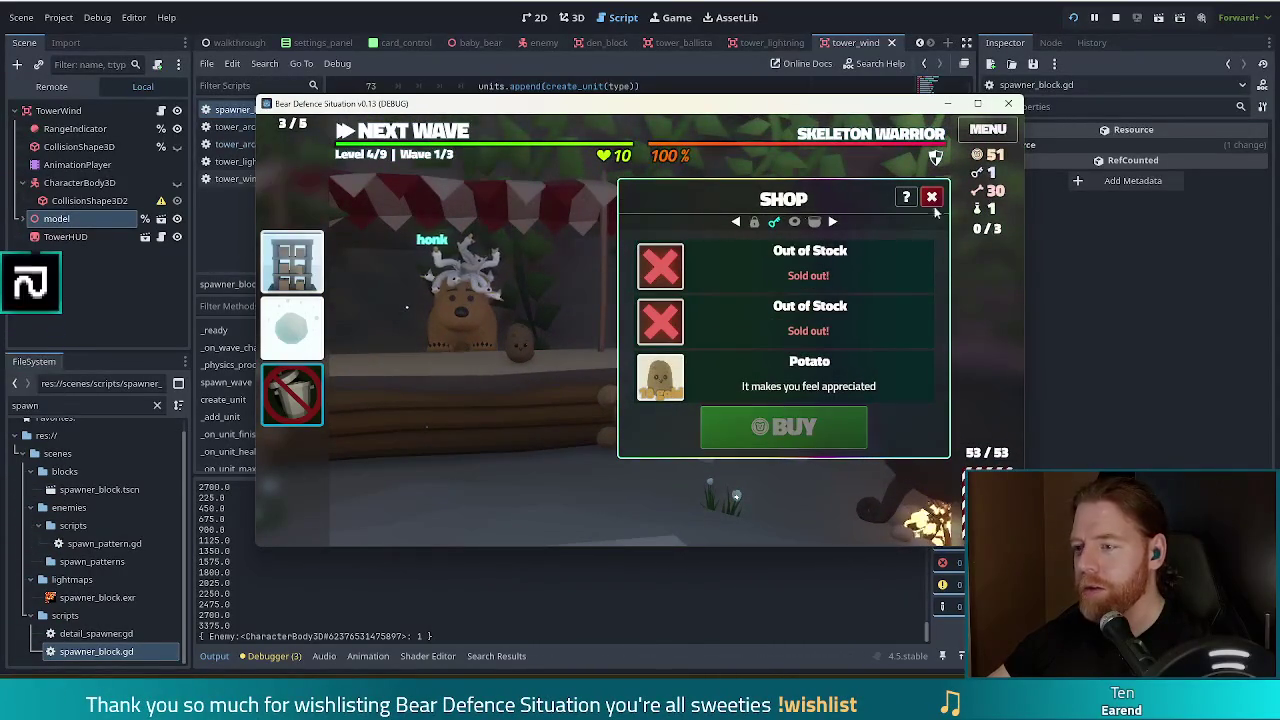
pyautogui.click(767, 361)
pyautogui.click(740, 428)
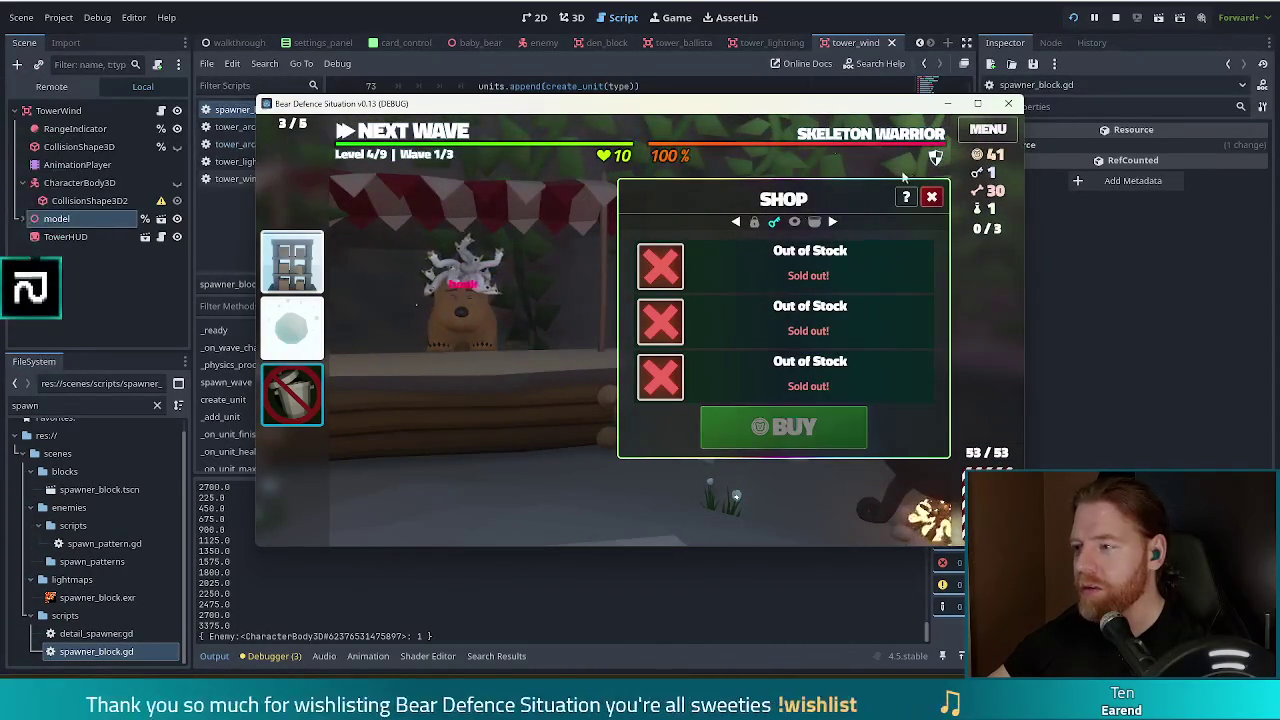
pyautogui.click(931, 197)
pyautogui.click(600, 480)
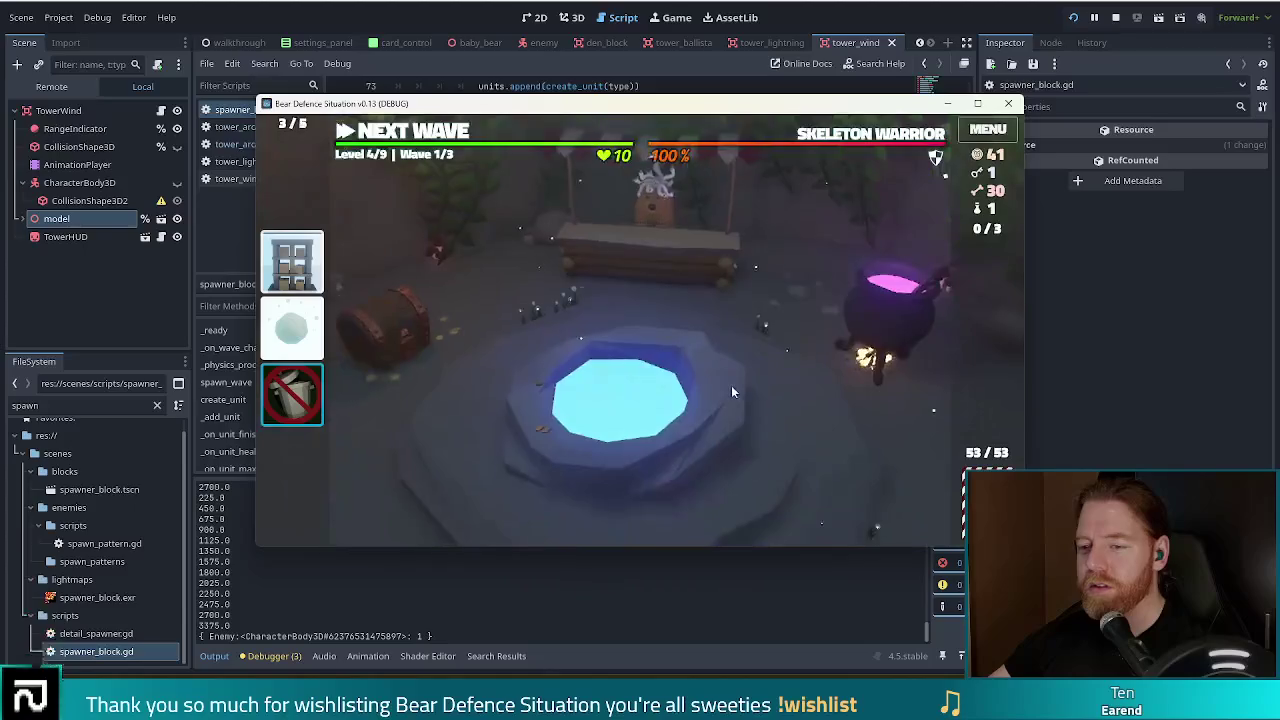
pyautogui.click(769, 402)
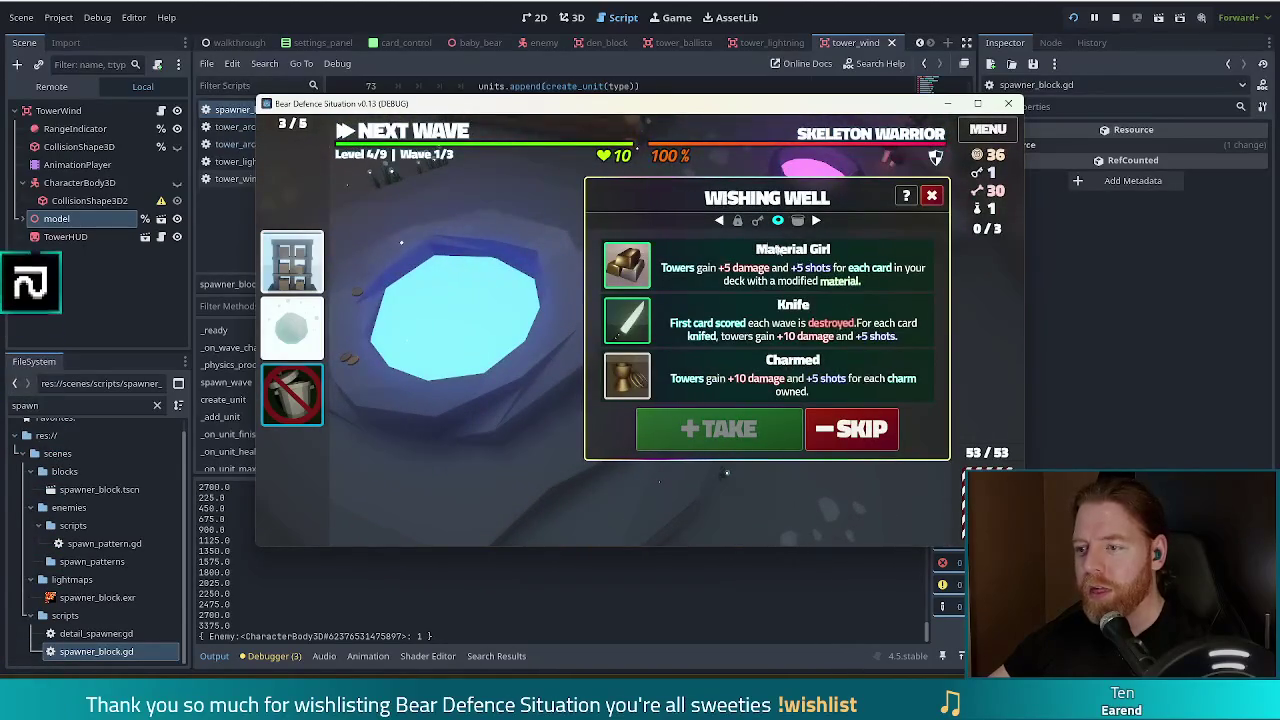
# - Take the Material Girl and Arrogance wishes, then close the well and open the chest's hoard
pyautogui.click(767, 265)
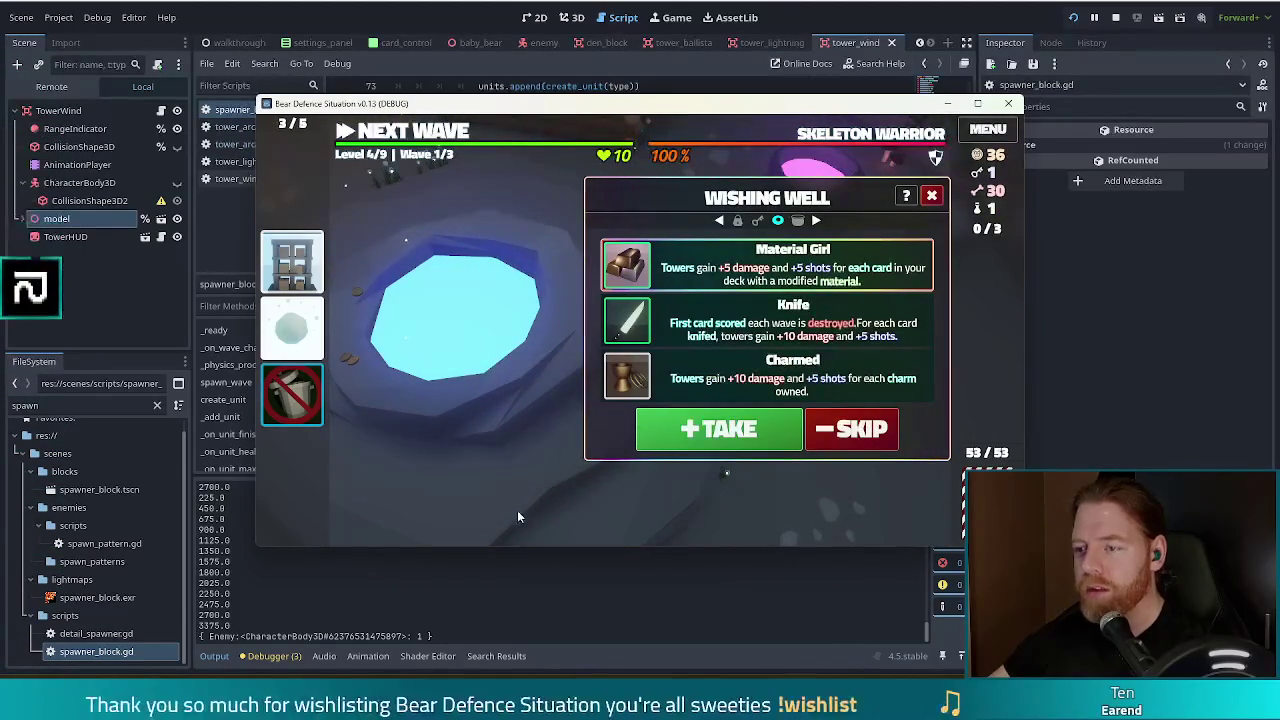
pyautogui.click(718, 429)
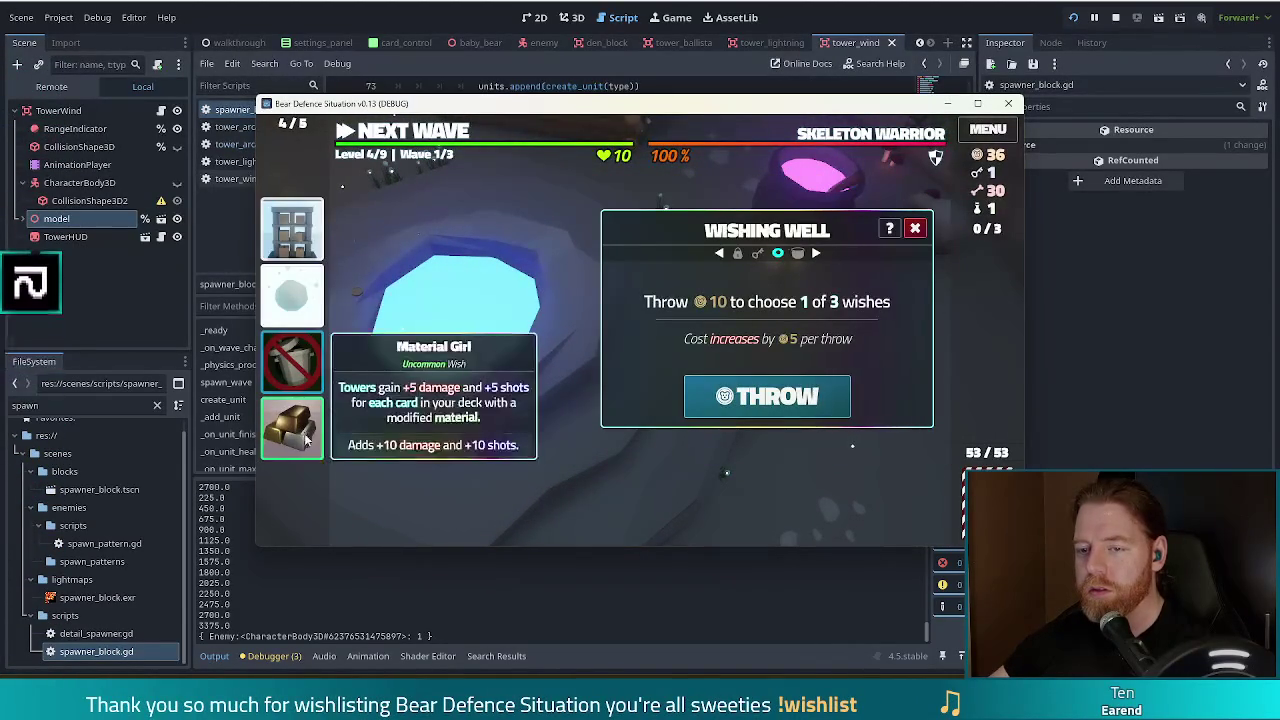
pyautogui.click(793, 402)
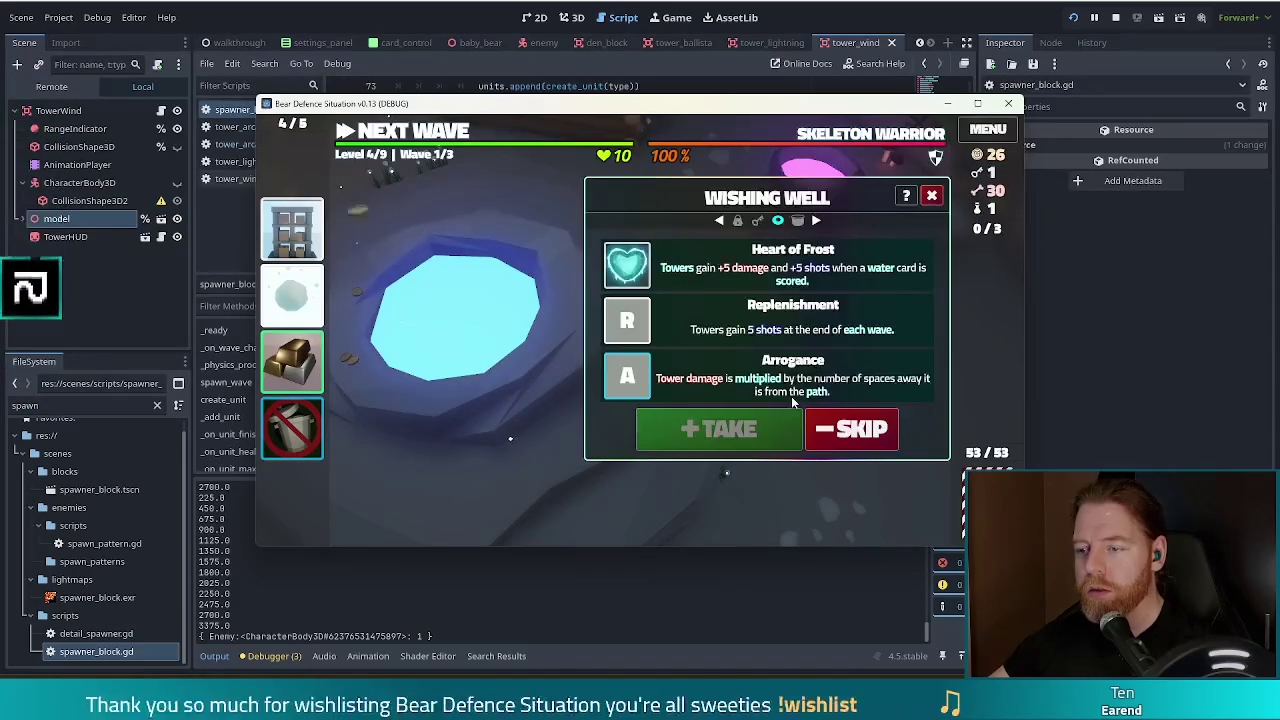
pyautogui.click(719, 377)
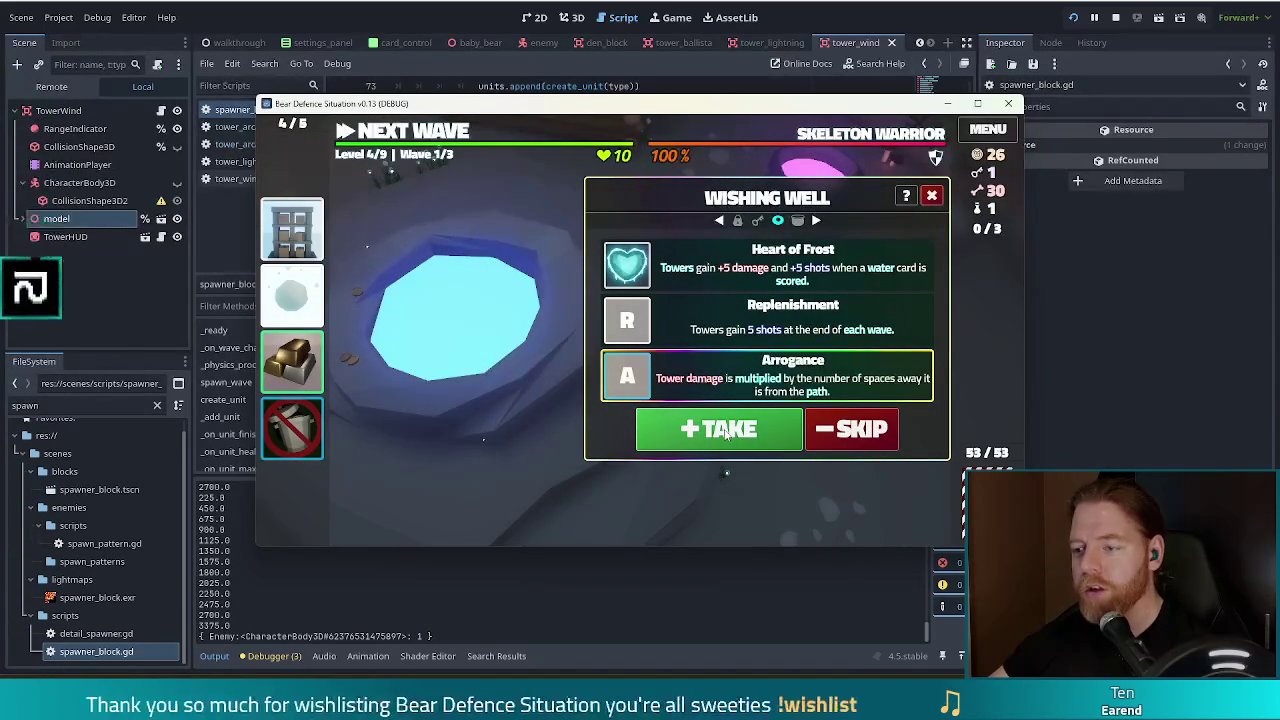
pyautogui.click(727, 432)
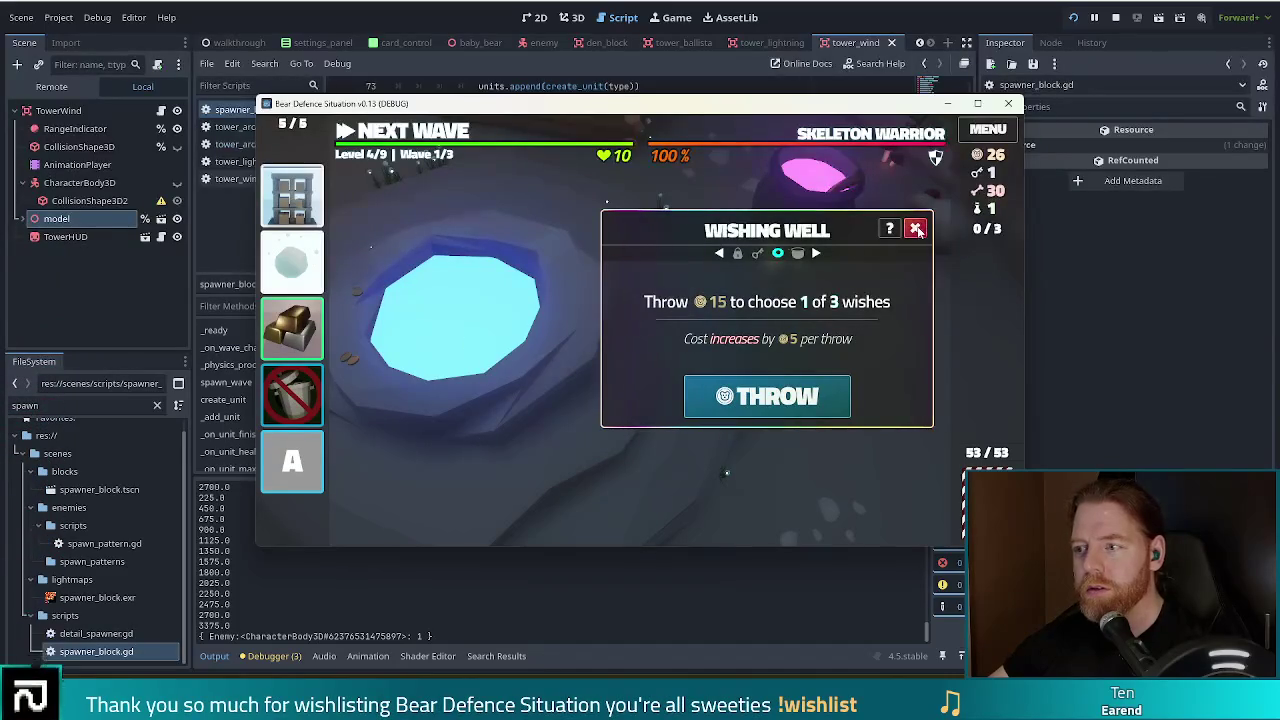
pyautogui.click(917, 229)
pyautogui.click(395, 338)
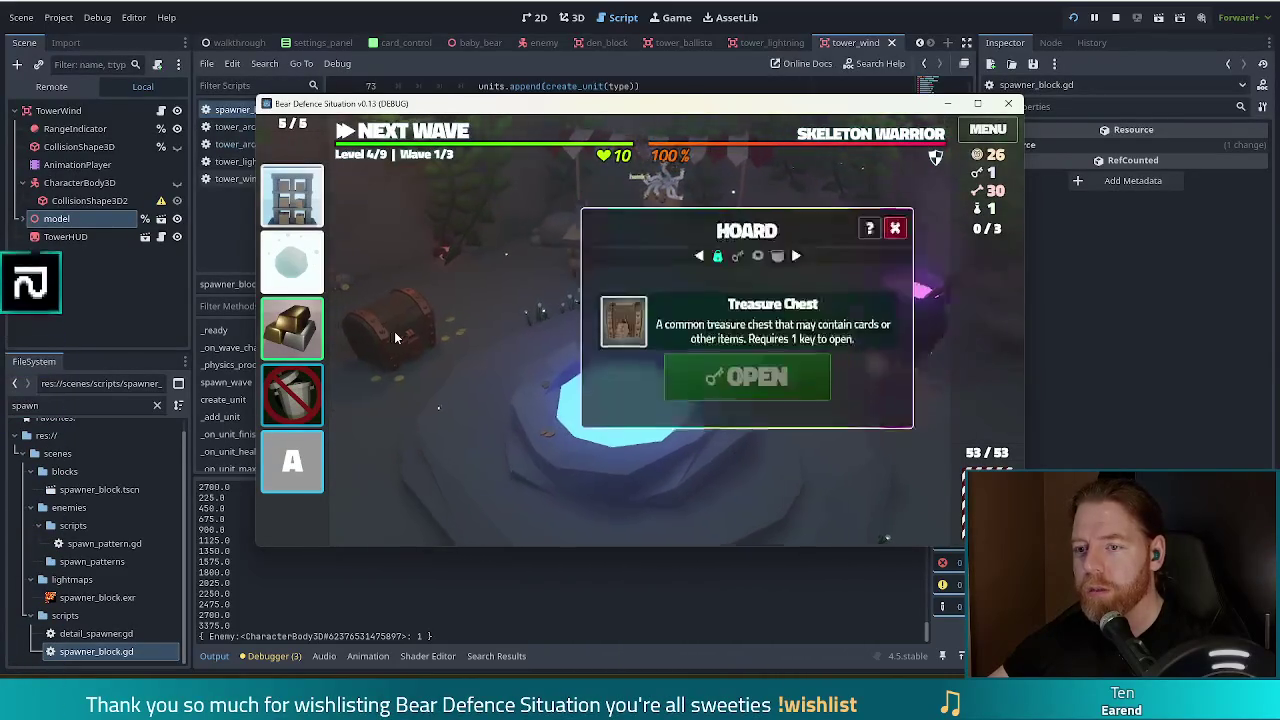
# - Unlock the treasure chest with the key and take the Bottled Water (BW) item
pyautogui.click(744, 374)
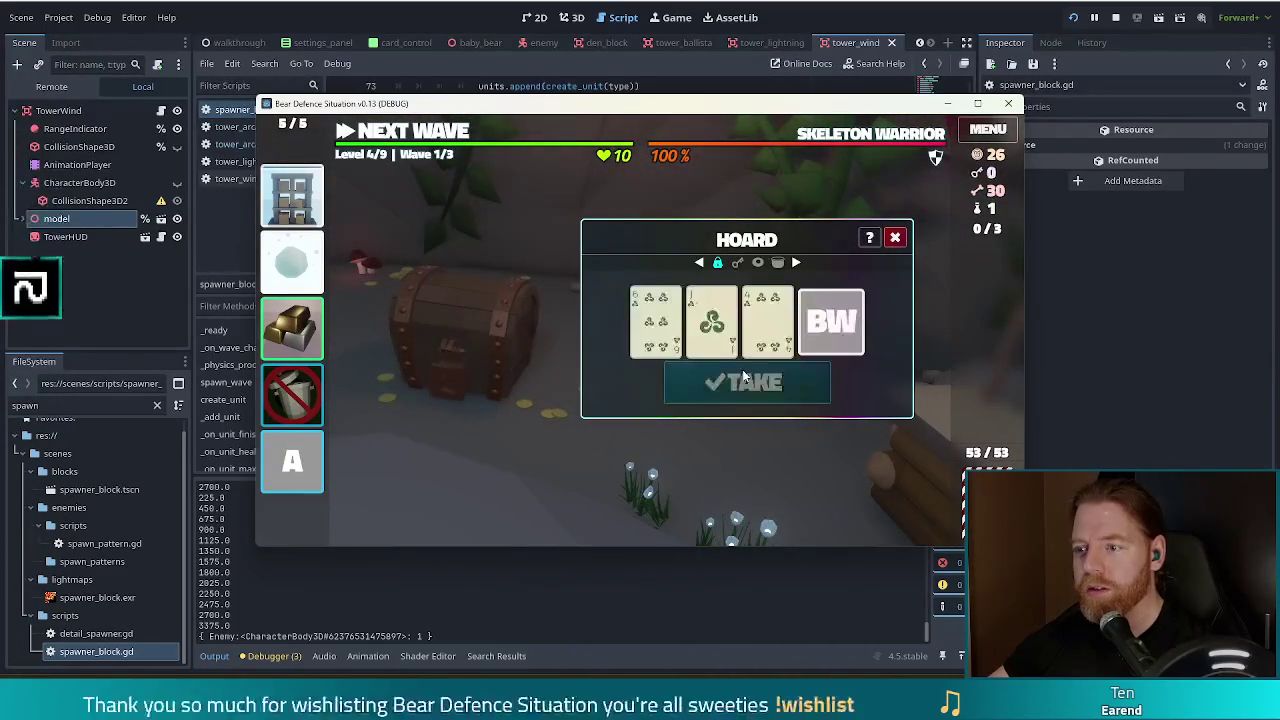
pyautogui.moveTo(828, 325)
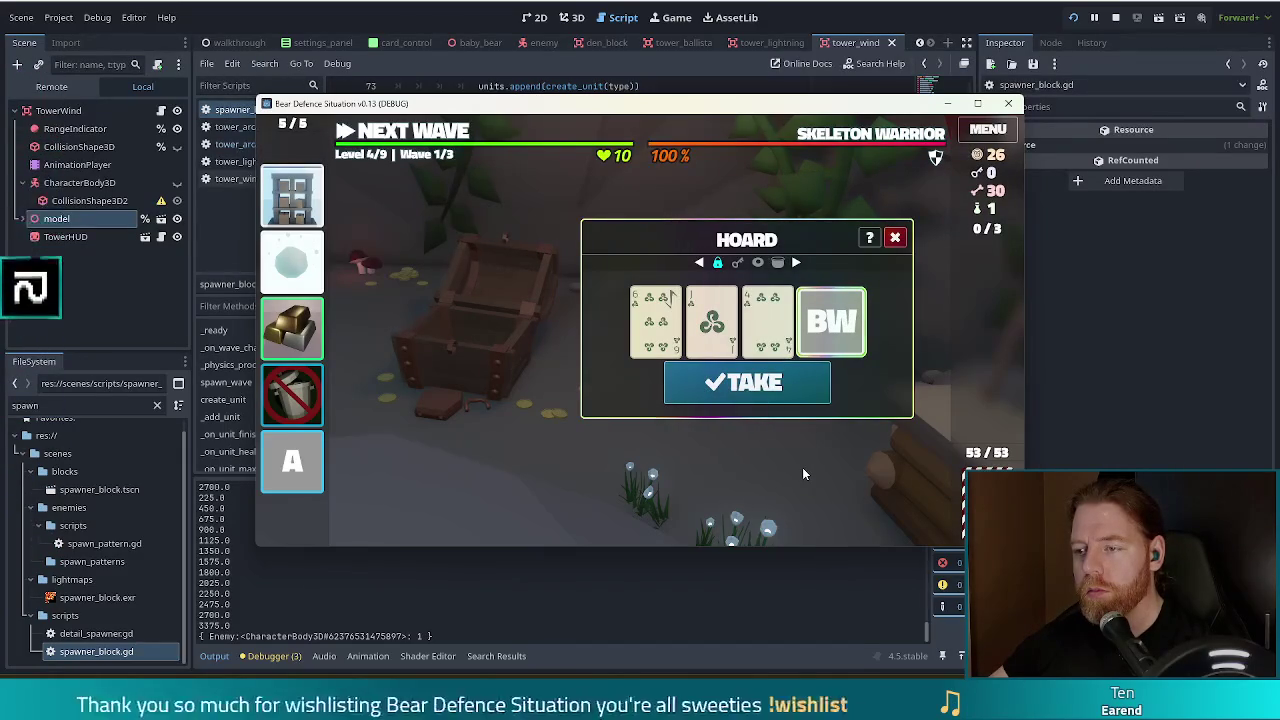
pyautogui.click(773, 400)
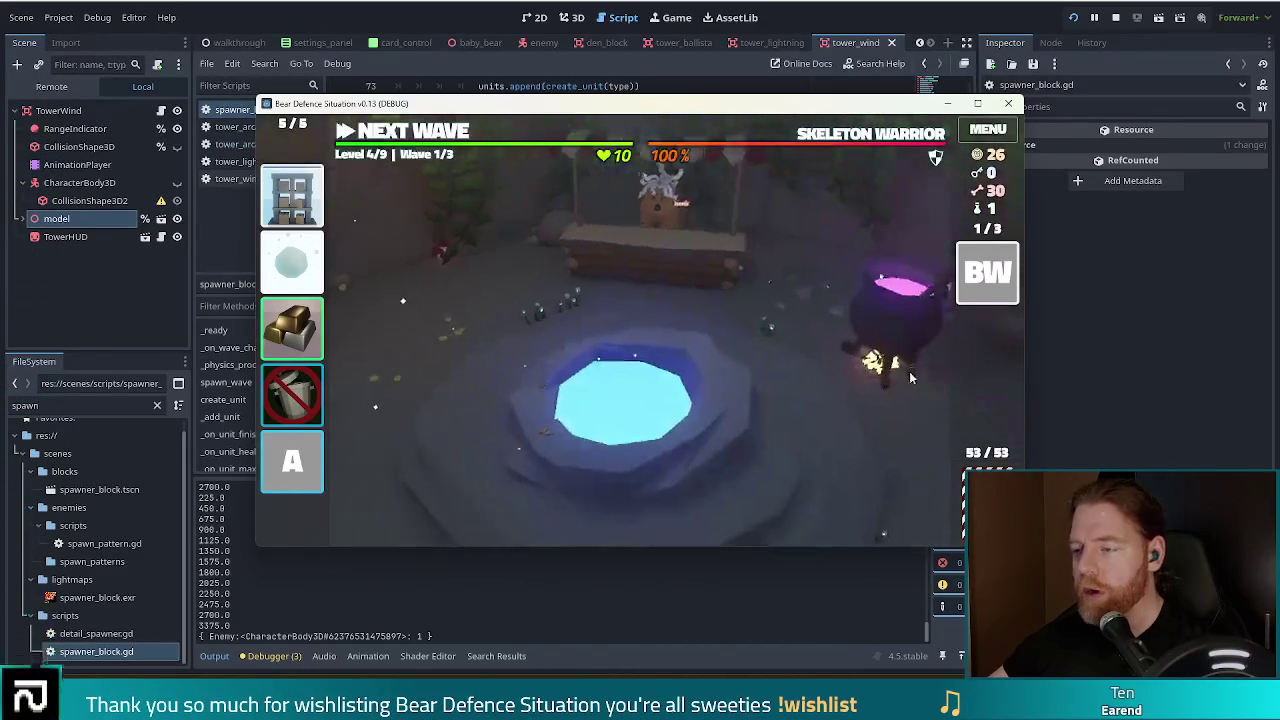
# - Brew a first round of spells, trying Alter: Fire and Fehu targets, then skip it
pyautogui.click(738, 394)
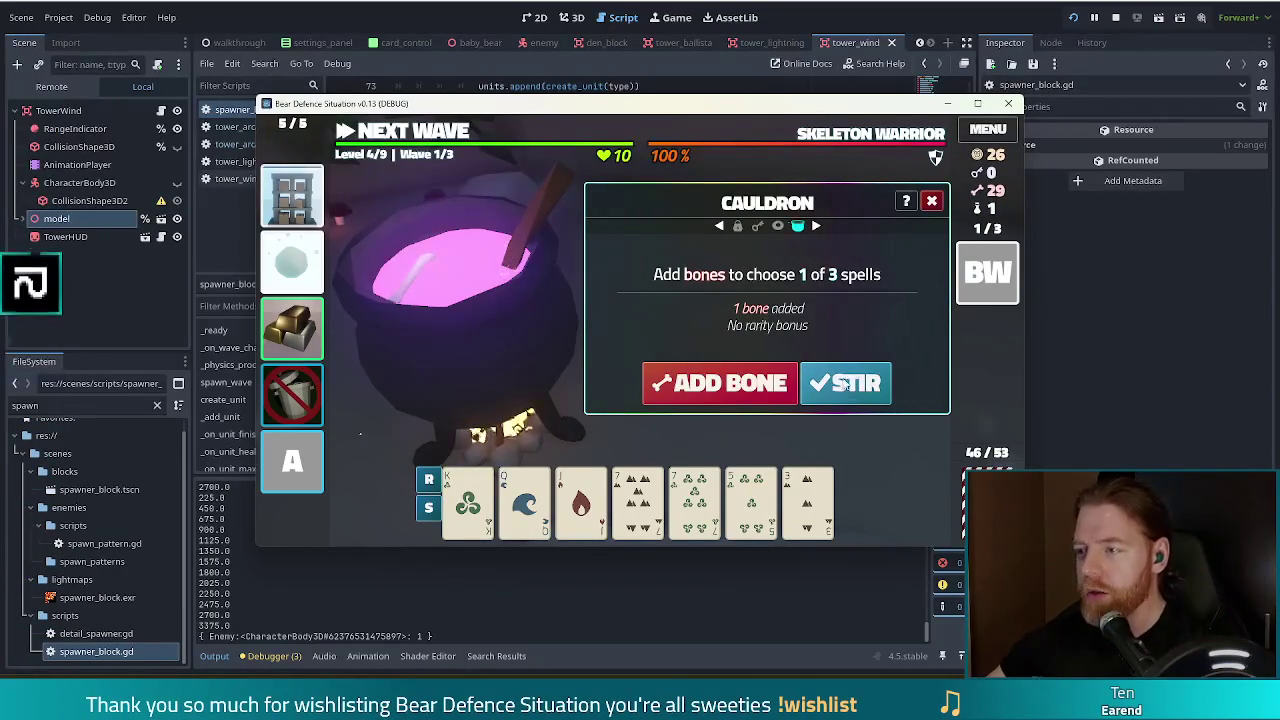
pyautogui.click(847, 385)
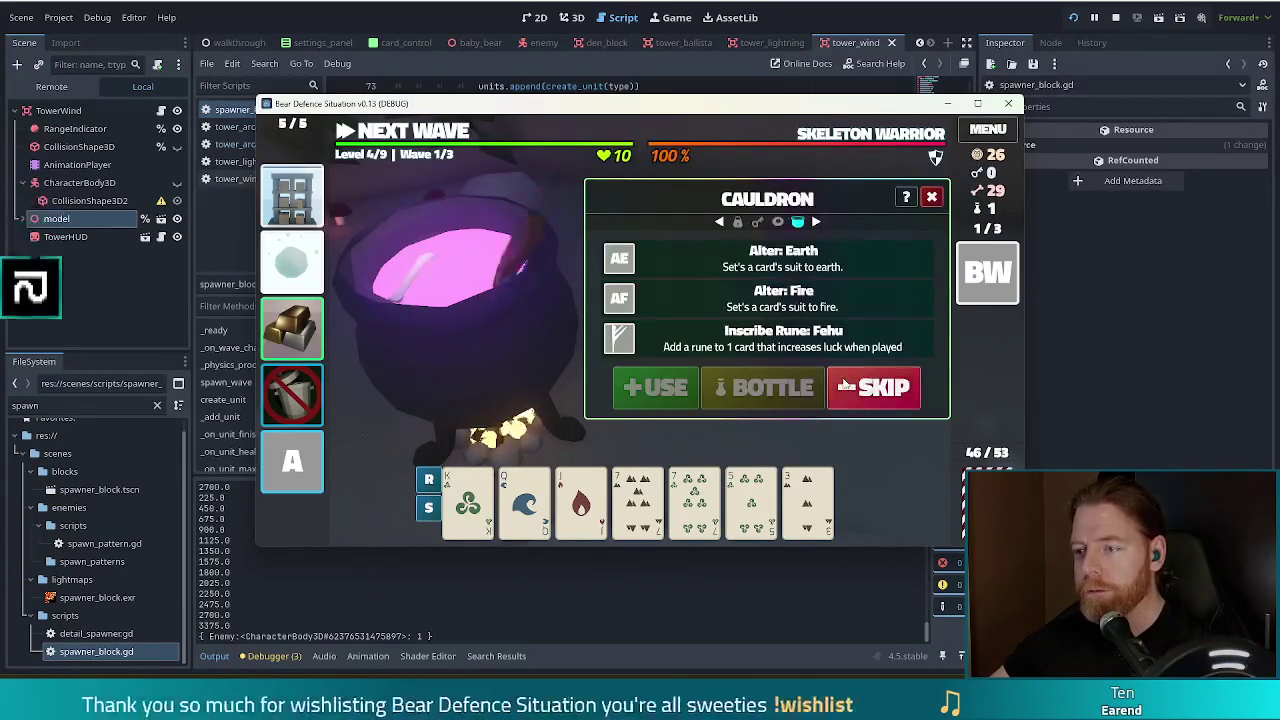
pyautogui.click(468, 500)
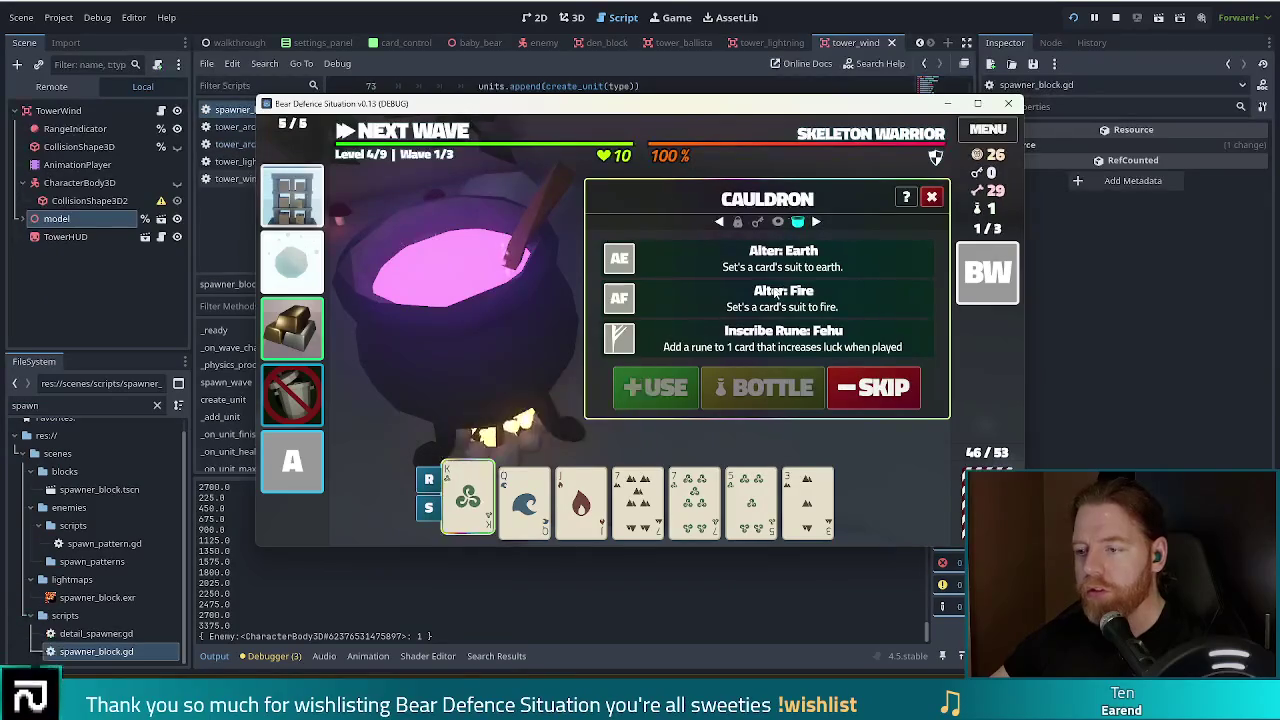
pyautogui.click(700, 300)
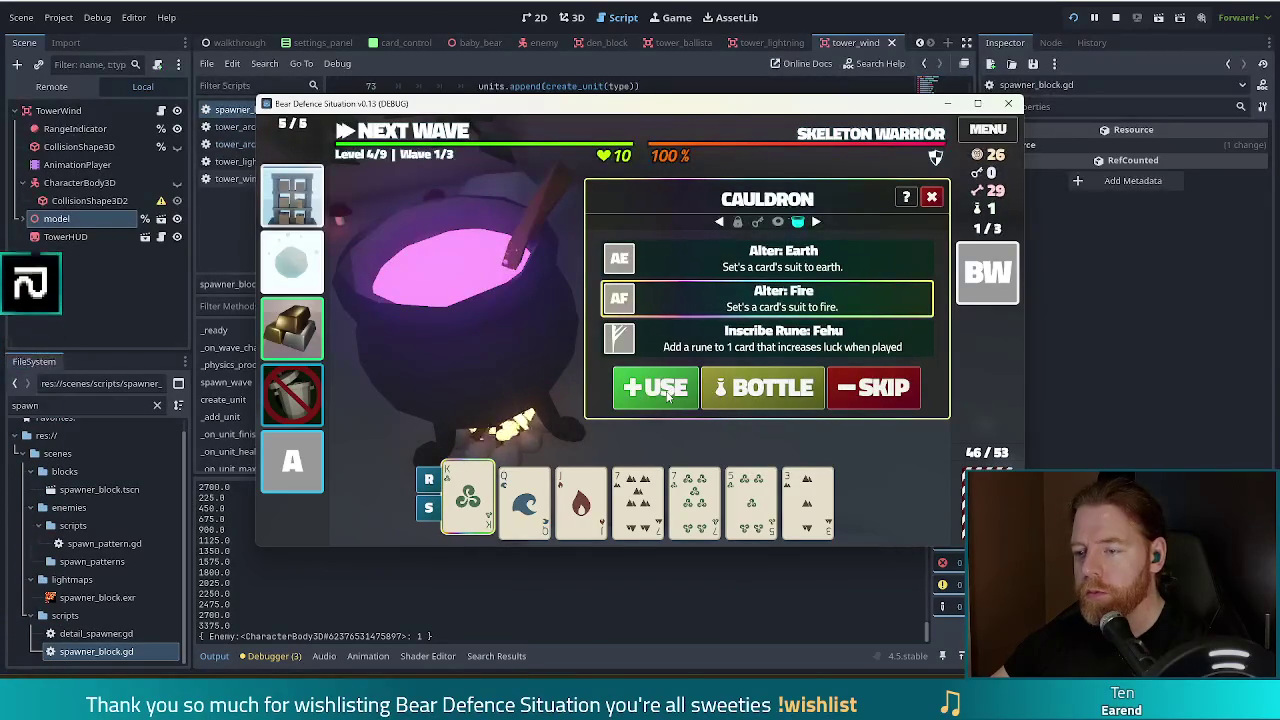
pyautogui.click(581, 500)
pyautogui.click(727, 345)
pyautogui.click(655, 395)
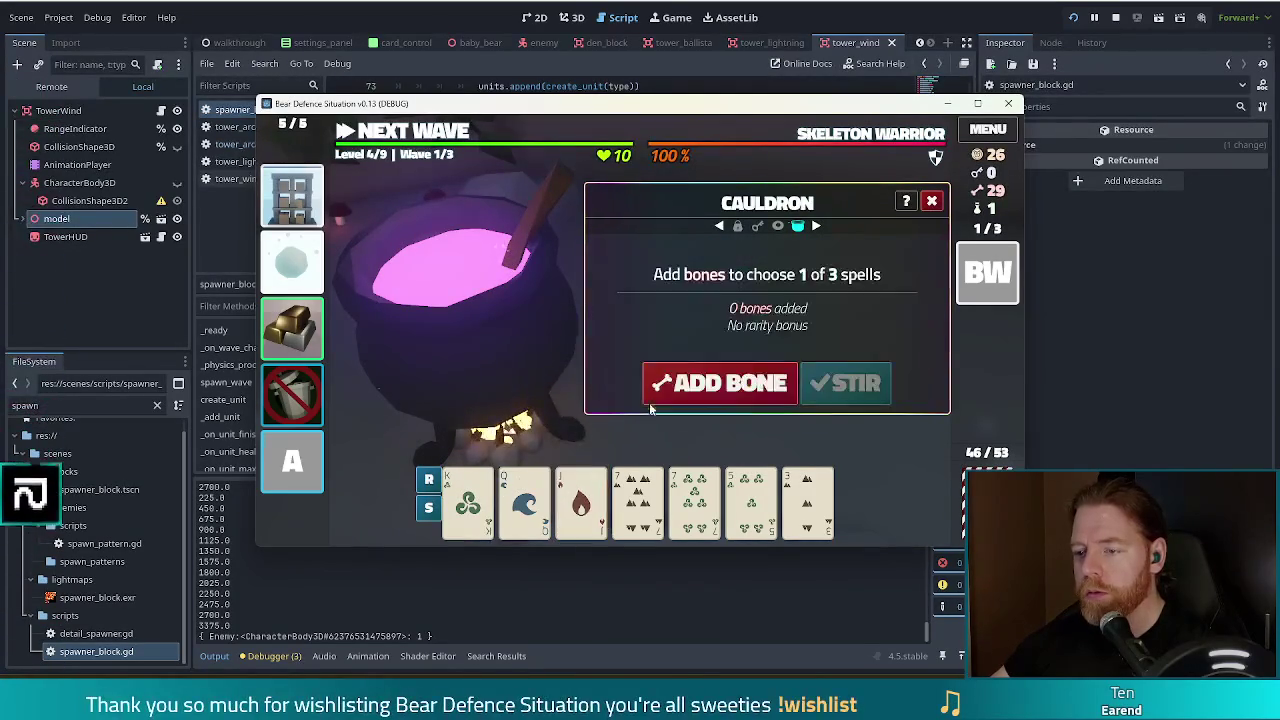
# - Brew two more rounds, skipping the first and applying the Fehu rune from the second
pyautogui.click(720, 383)
pyautogui.click(862, 385)
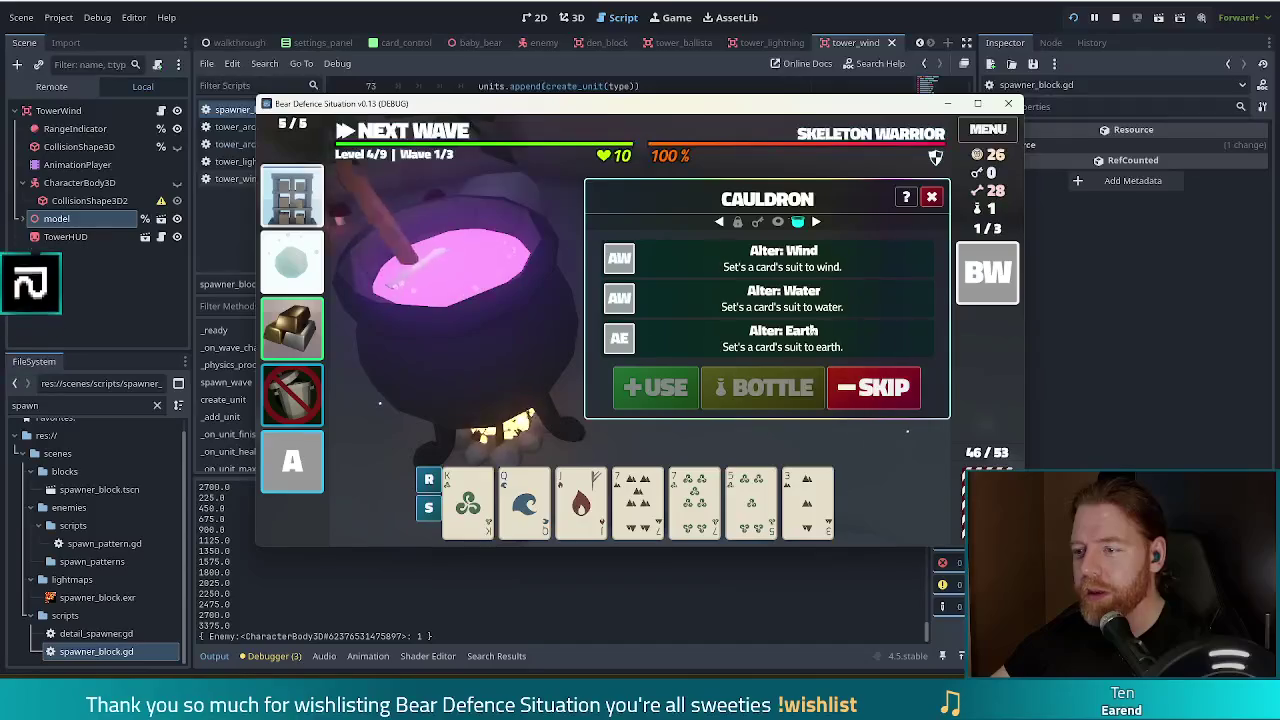
pyautogui.click(875, 387)
pyautogui.click(693, 388)
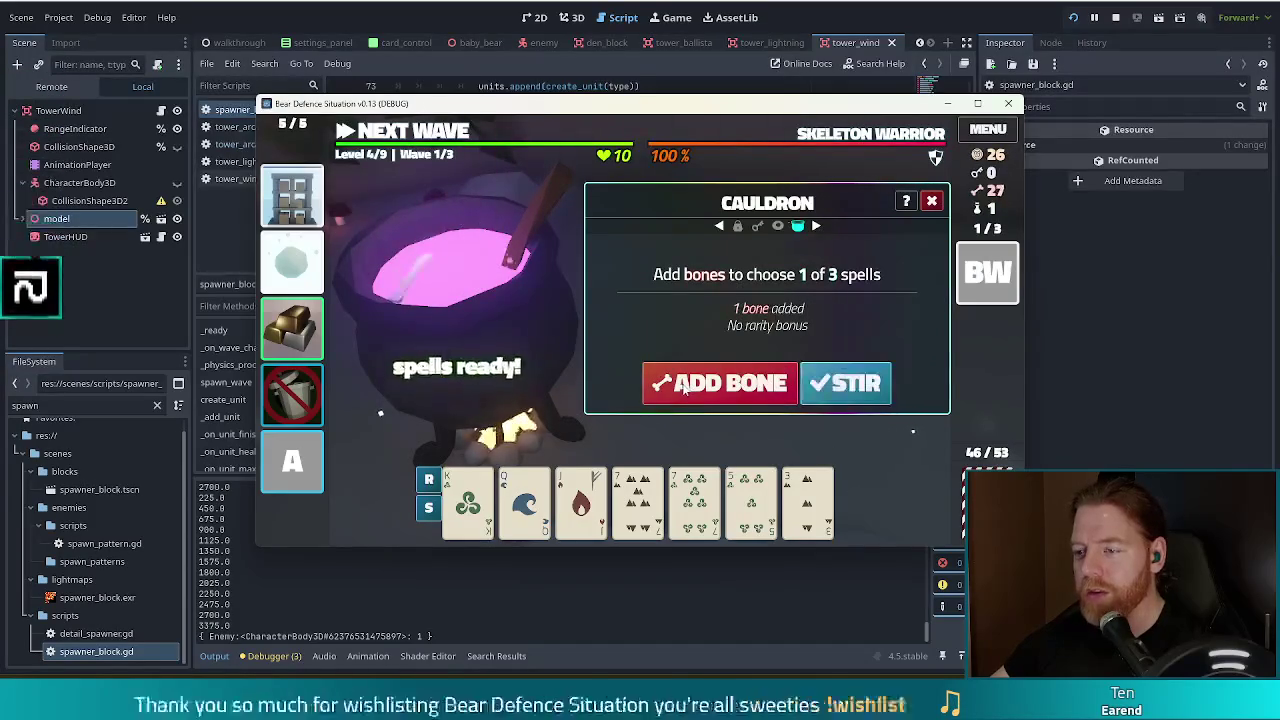
pyautogui.click(858, 385)
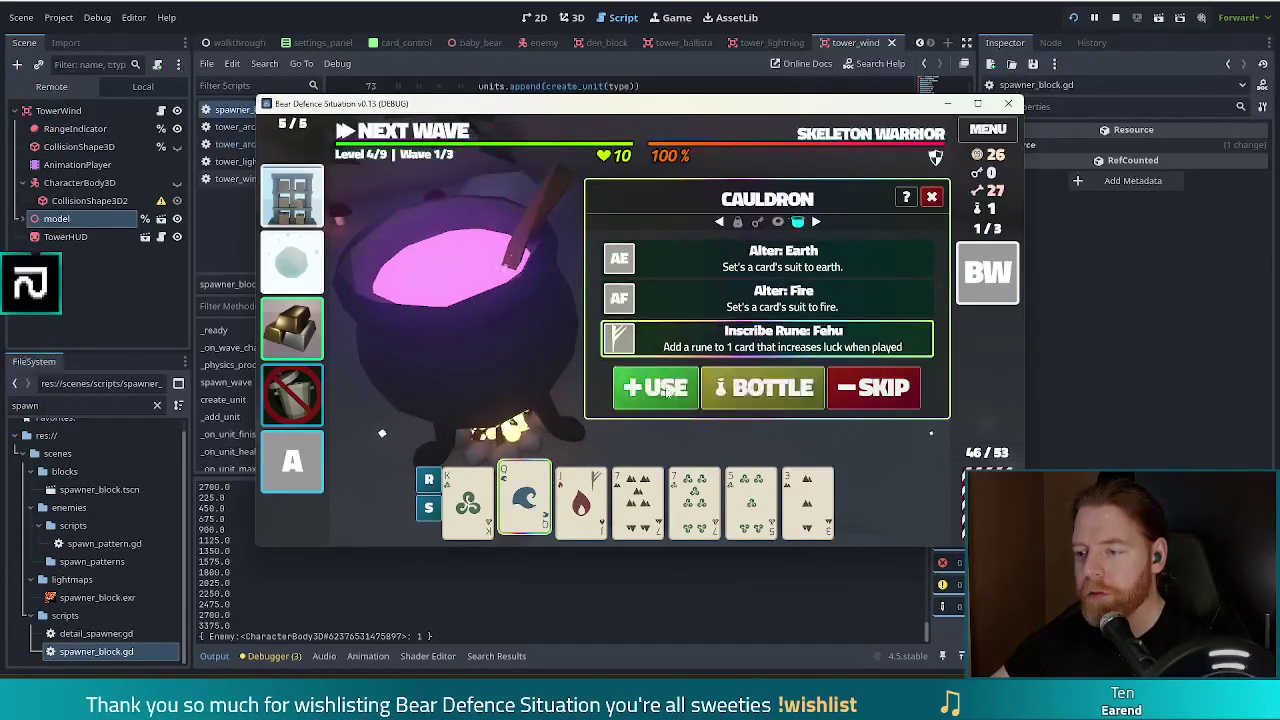
pyautogui.click(873, 387)
# - Brew again and inscribe the Fehu rune on a card in hand
pyautogui.click(720, 383)
pyautogui.click(845, 390)
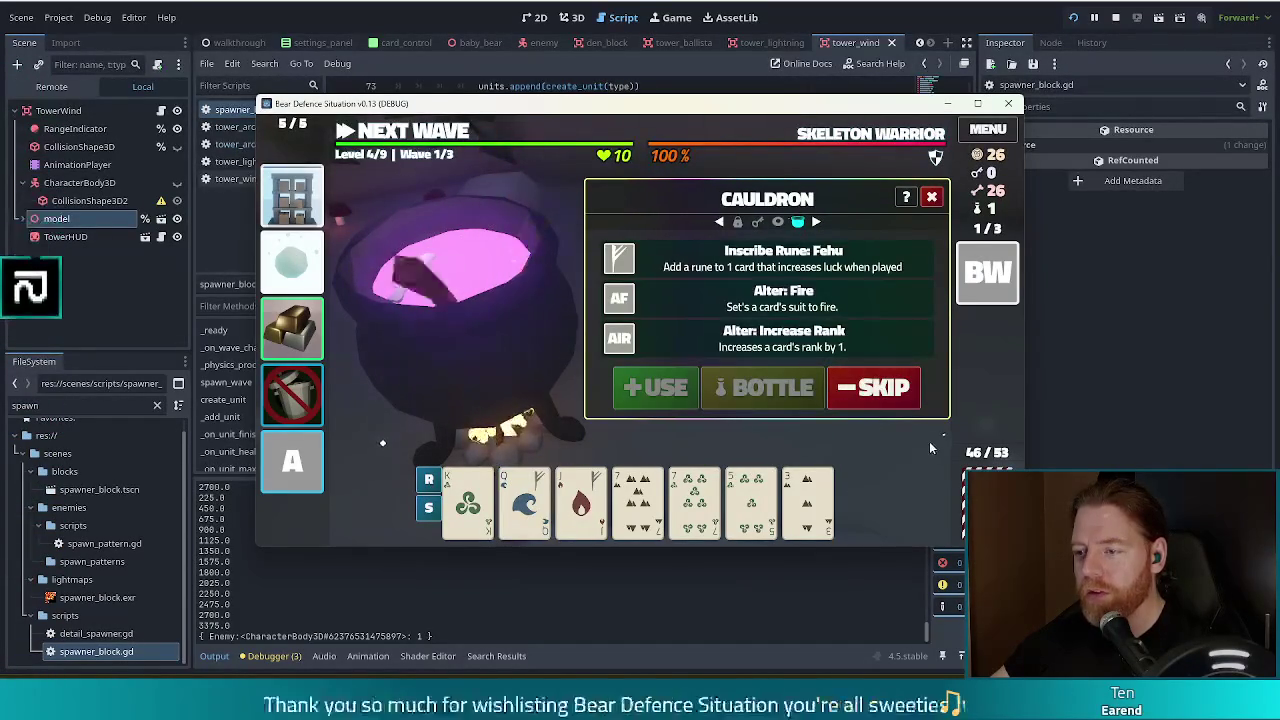
pyautogui.click(470, 500)
pyautogui.click(648, 390)
# - Brew a fresh round and bottle the Potion: Mana for later
pyautogui.click(720, 387)
pyautogui.click(849, 387)
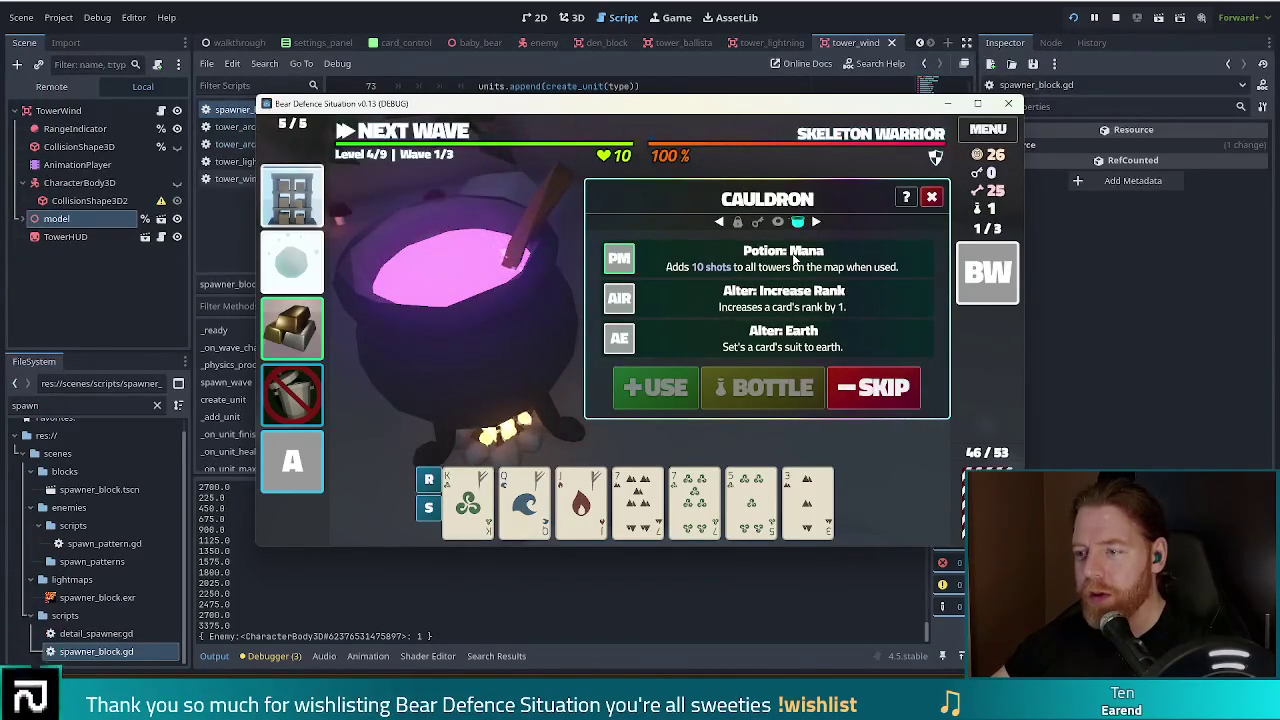
pyautogui.click(797, 262)
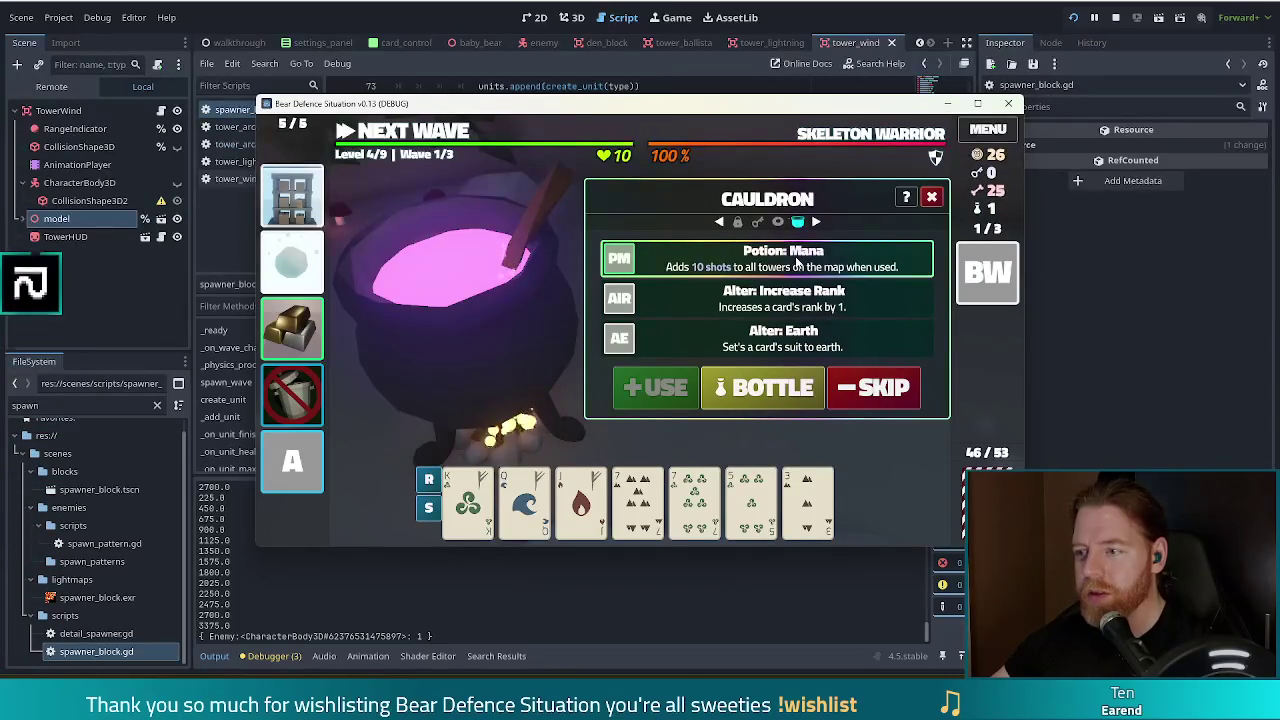
pyautogui.click(760, 388)
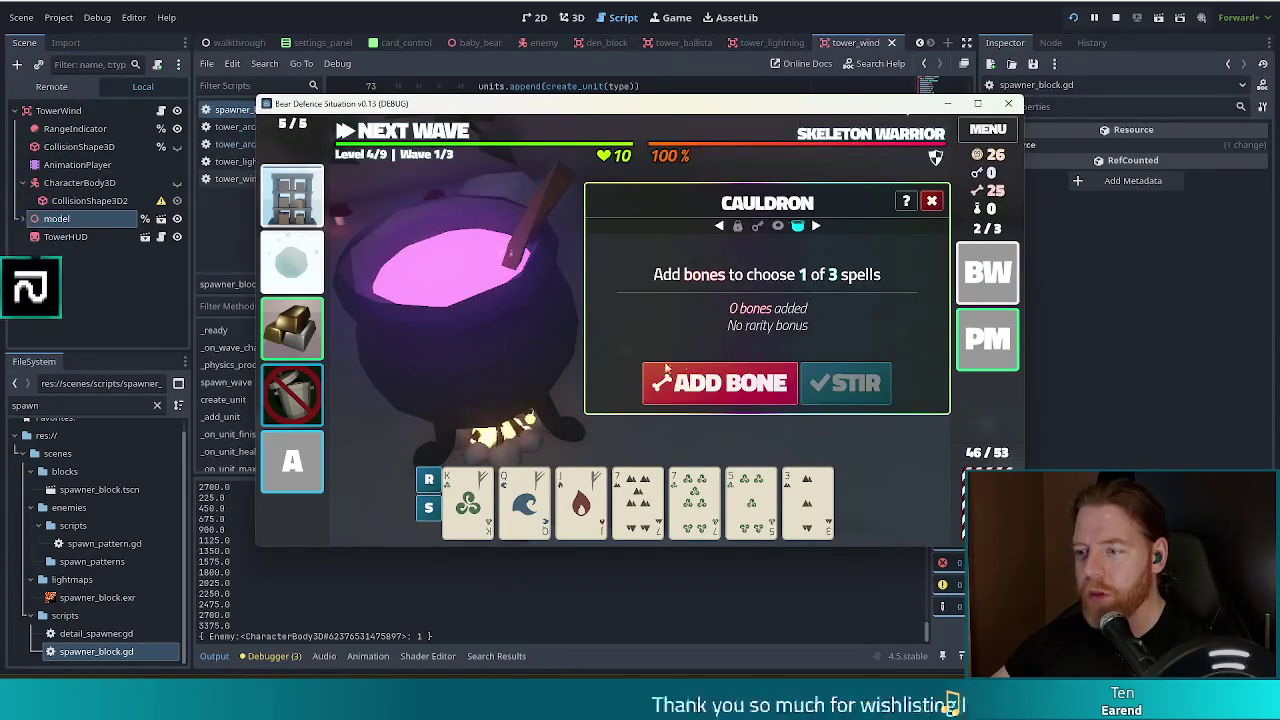
# - Raise the Jack of Fire to a Queen with Alter: Increase Rank
pyautogui.click(703, 388)
pyautogui.click(845, 383)
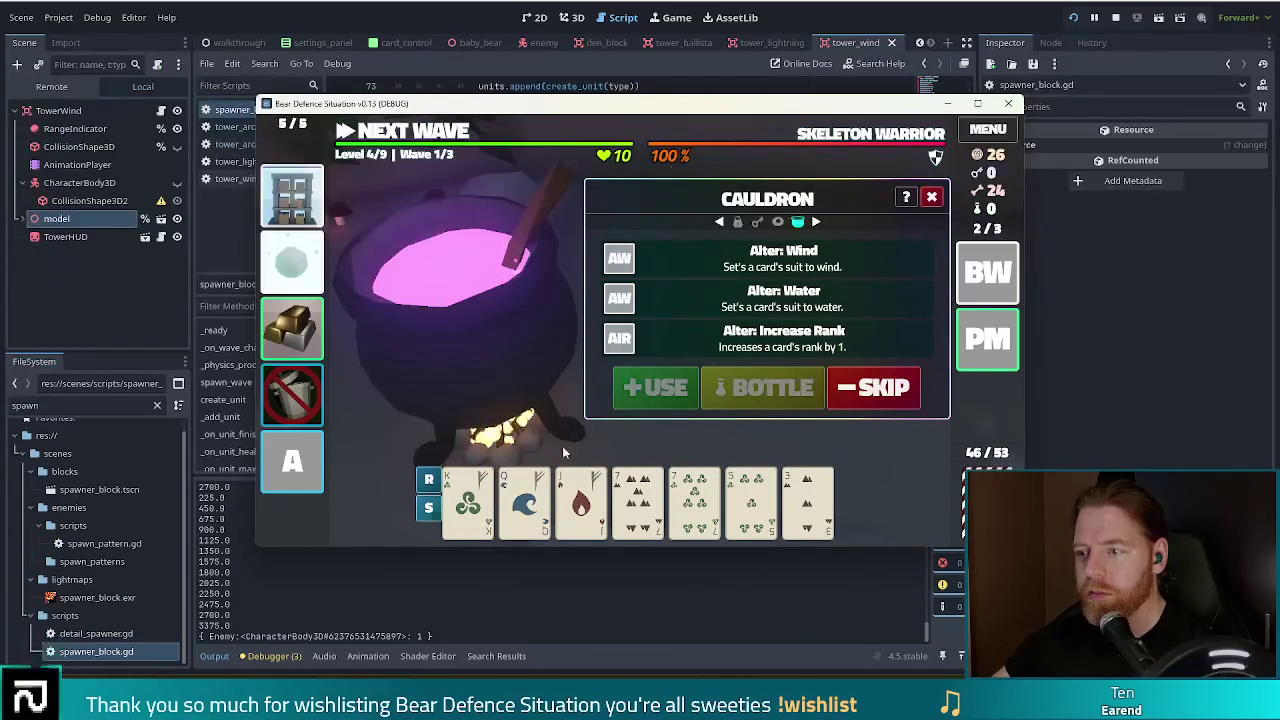
pyautogui.click(581, 497)
pyautogui.click(770, 338)
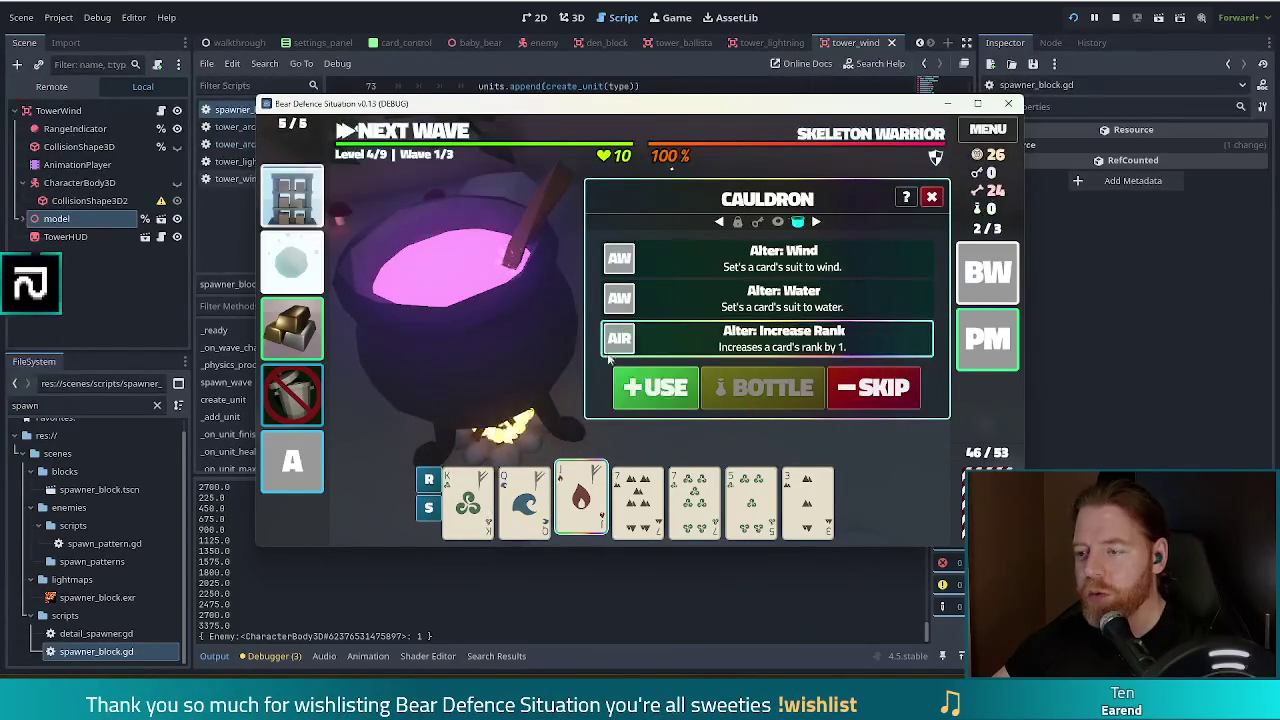
pyautogui.click(655, 387)
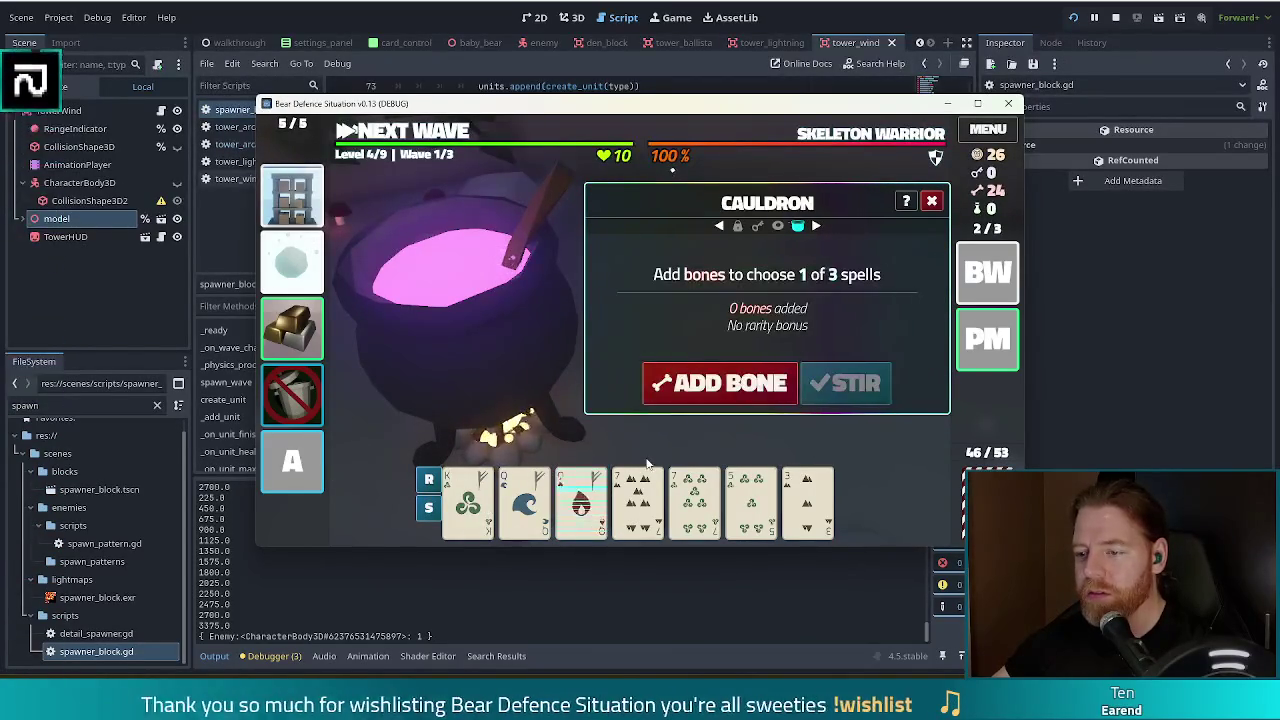
# - Transmute the Queen of Fire to gold with Transmute Material: Gold
pyautogui.click(730, 390)
pyautogui.click(820, 388)
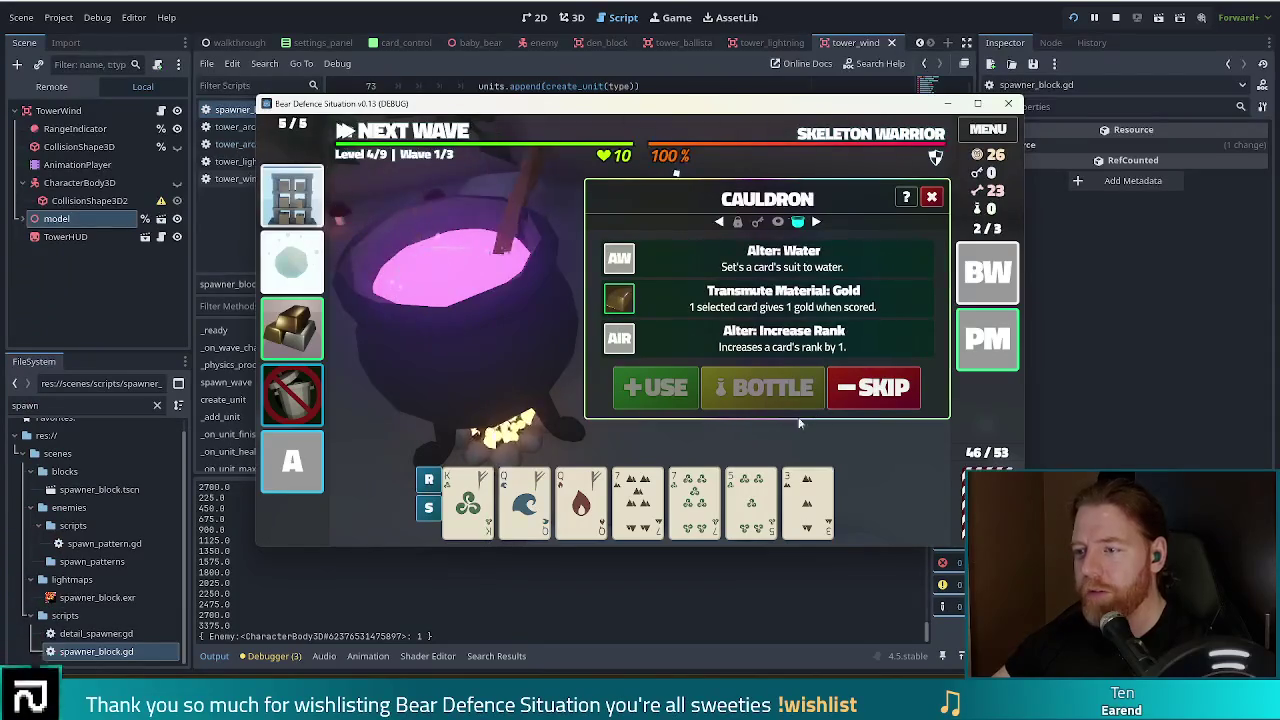
pyautogui.click(581, 497)
pyautogui.click(821, 309)
pyautogui.click(655, 387)
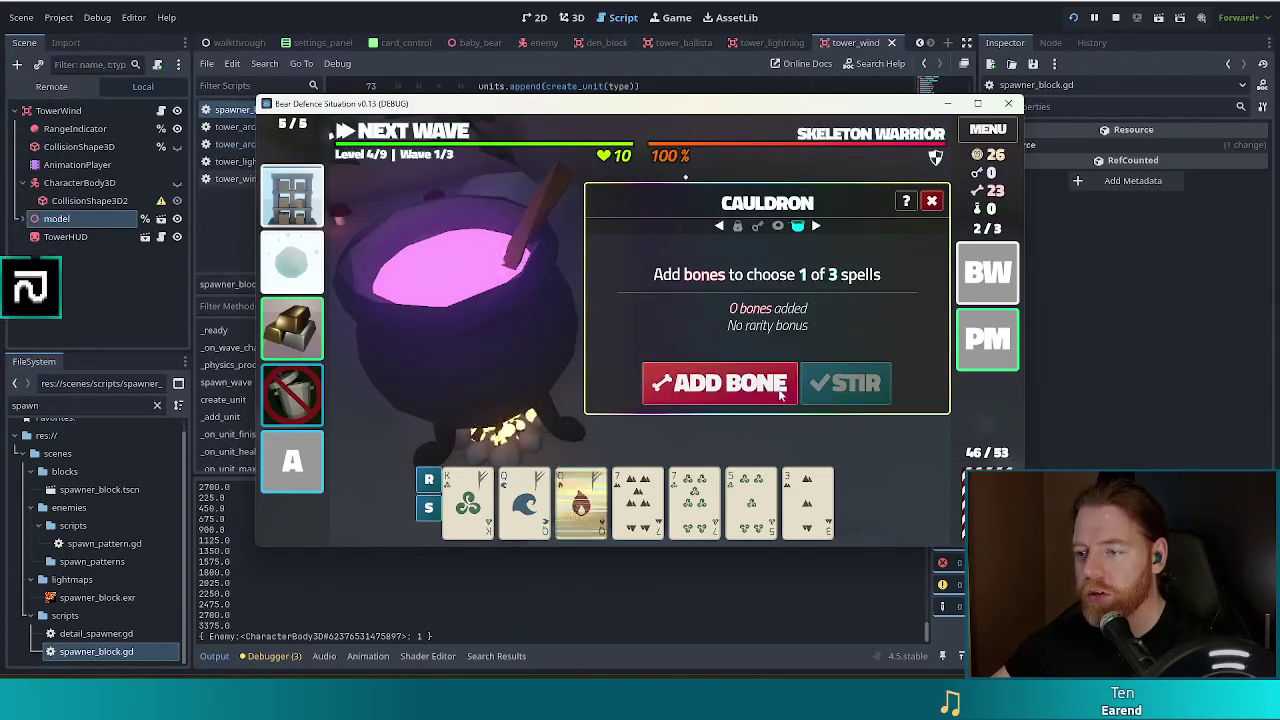
# - Inscribe the Fehu rune on the 7 of Earth
pyautogui.click(720, 383)
pyautogui.click(843, 388)
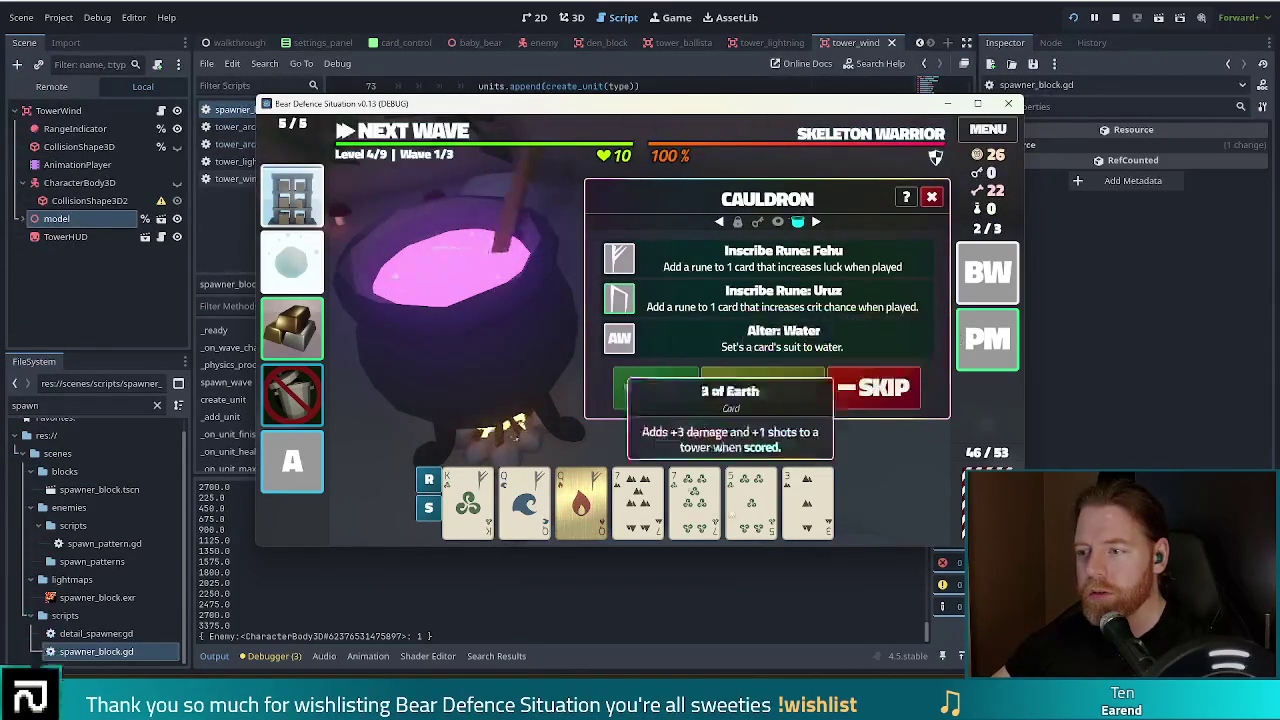
pyautogui.click(638, 497)
pyautogui.click(770, 260)
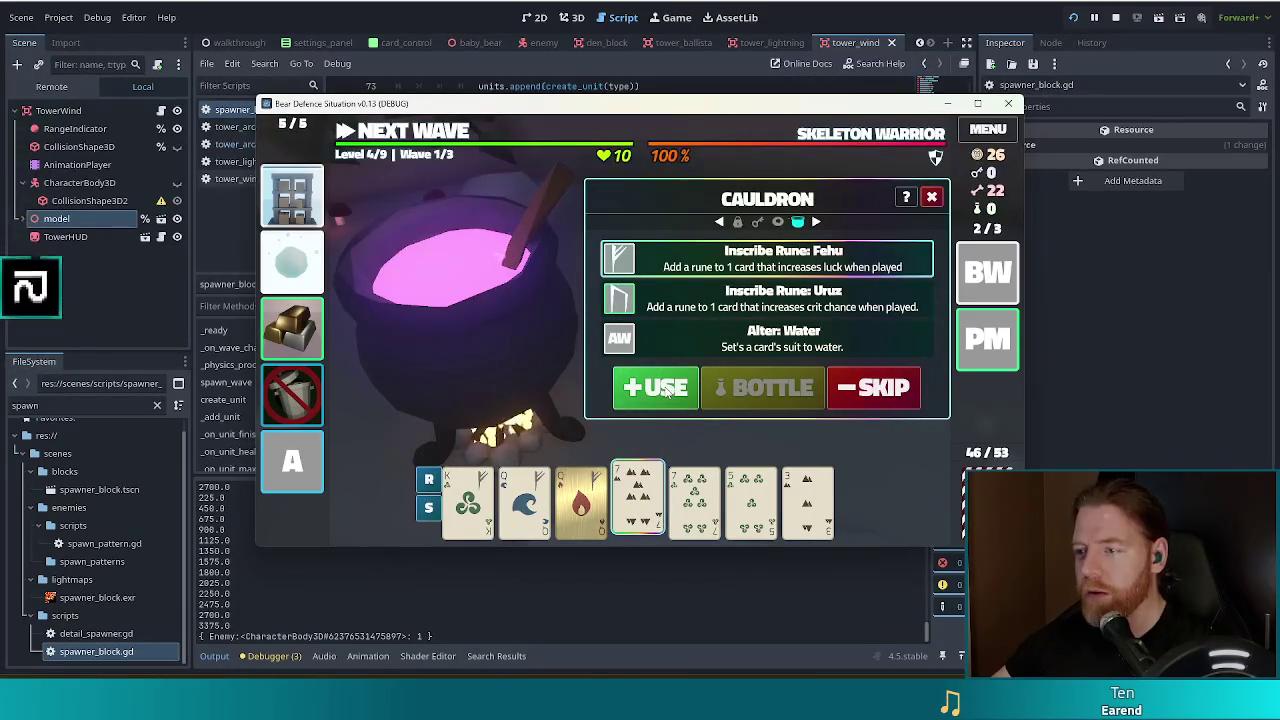
pyautogui.click(668, 390)
# - Change the water Queen's suit to fire with Alter: Fire, then add another bone
pyautogui.click(760, 392)
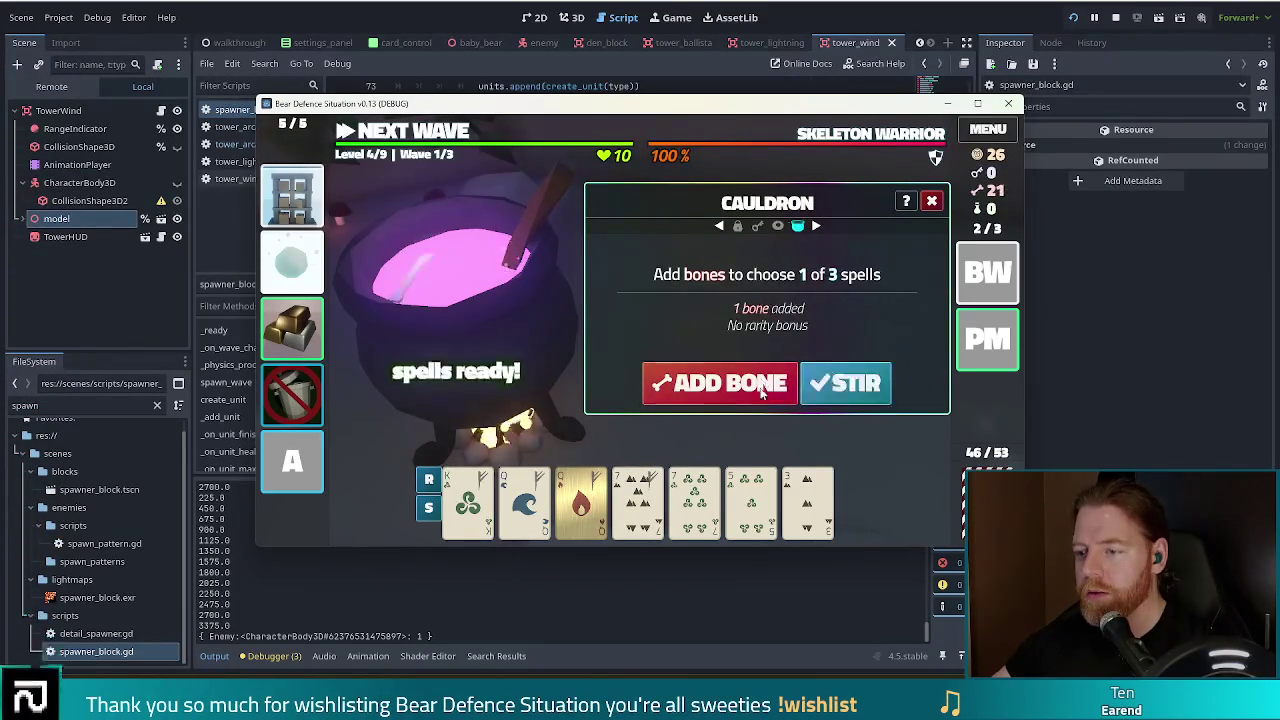
pyautogui.click(862, 388)
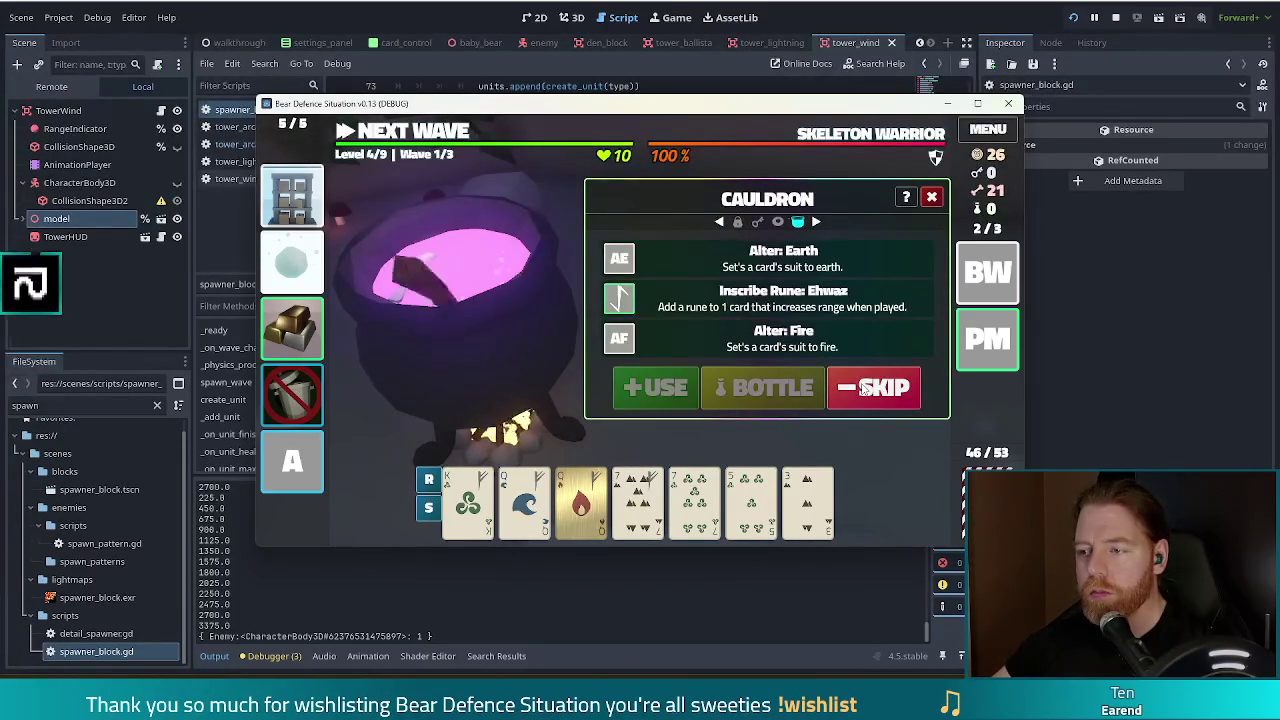
pyautogui.click(666, 340)
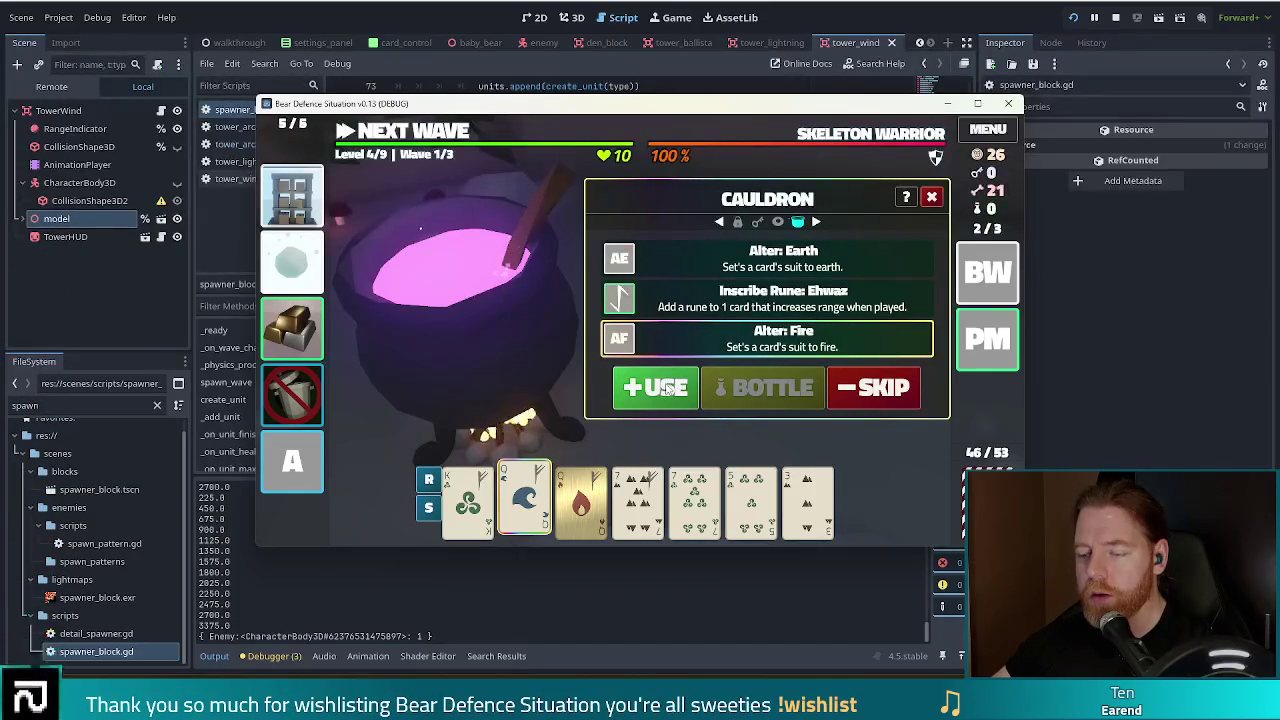
pyautogui.click(668, 389)
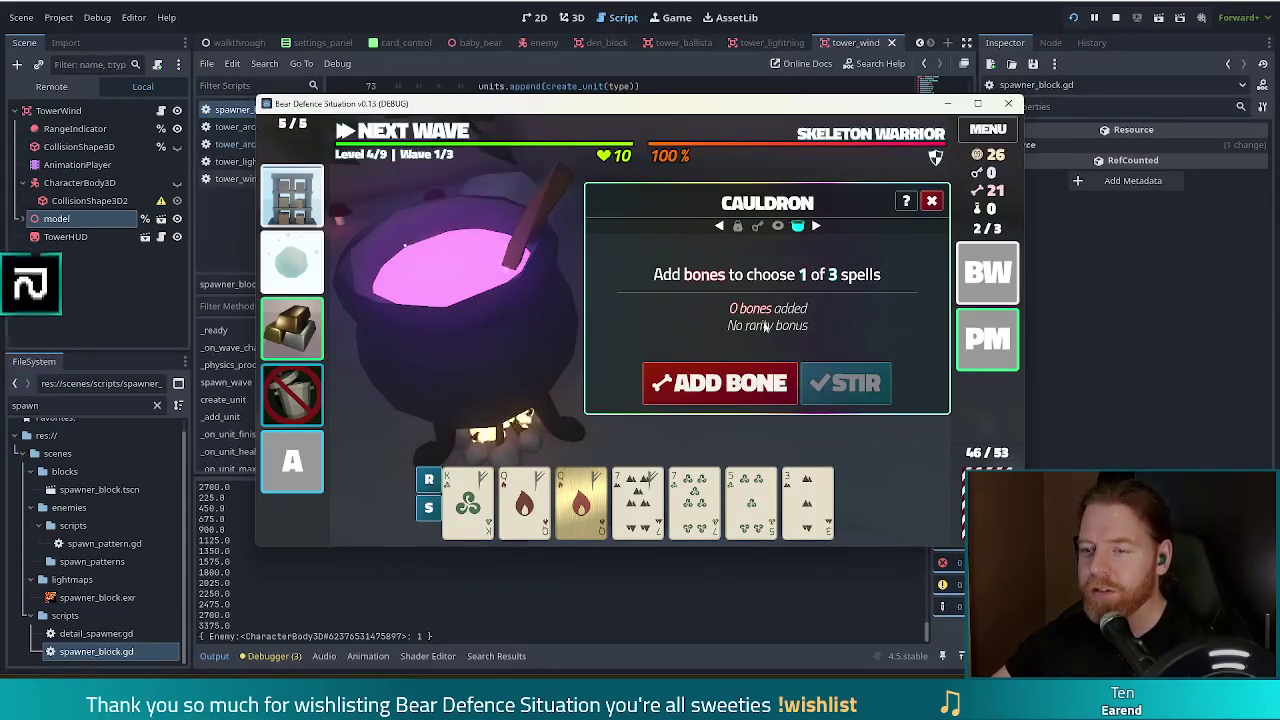
pyautogui.click(740, 383)
# - Inscribe the Fehu rune on the 7 of Wind
pyautogui.click(838, 386)
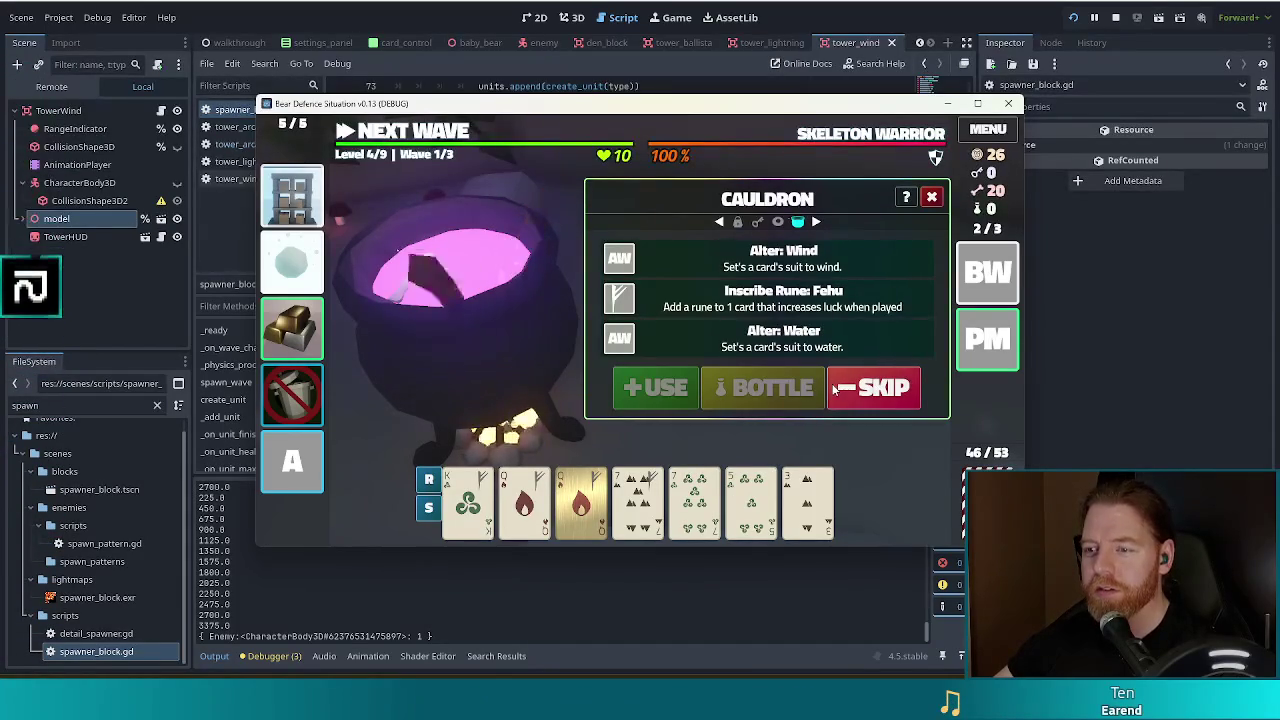
pyautogui.click(694, 495)
pyautogui.click(674, 314)
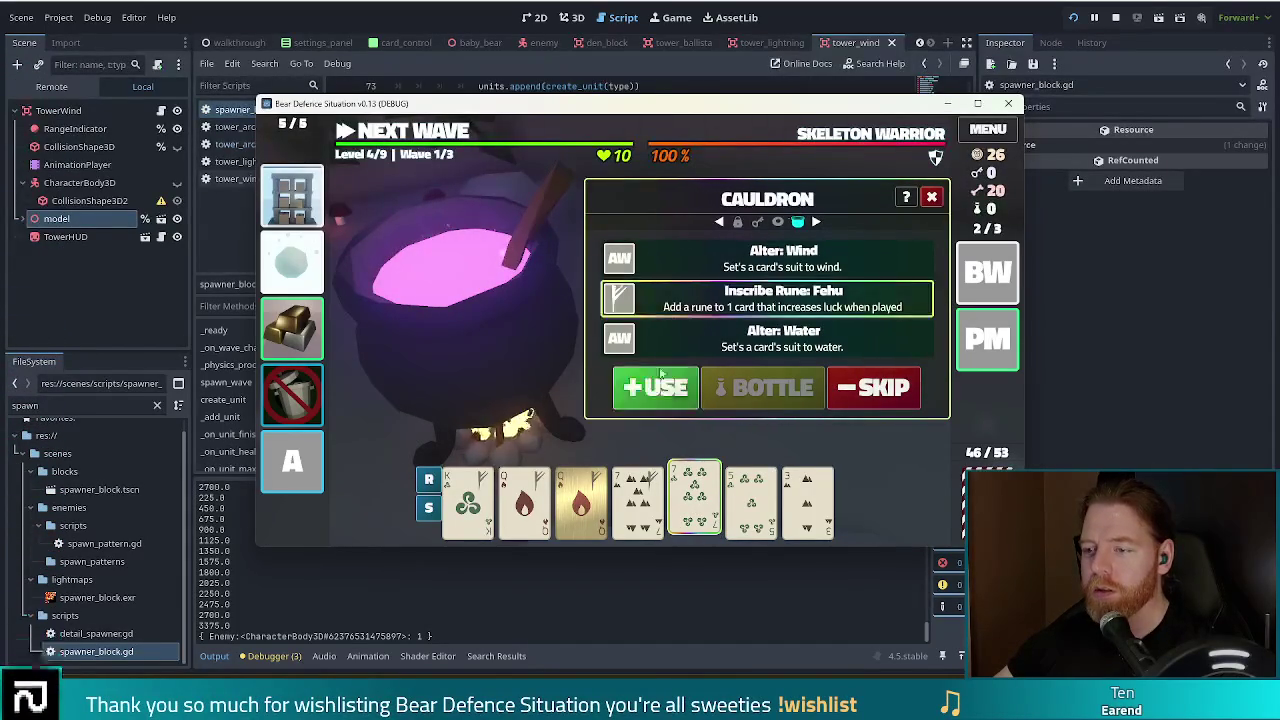
pyautogui.click(658, 385)
# - Transmute the Queen of Fire to copper
pyautogui.click(730, 385)
pyautogui.click(845, 388)
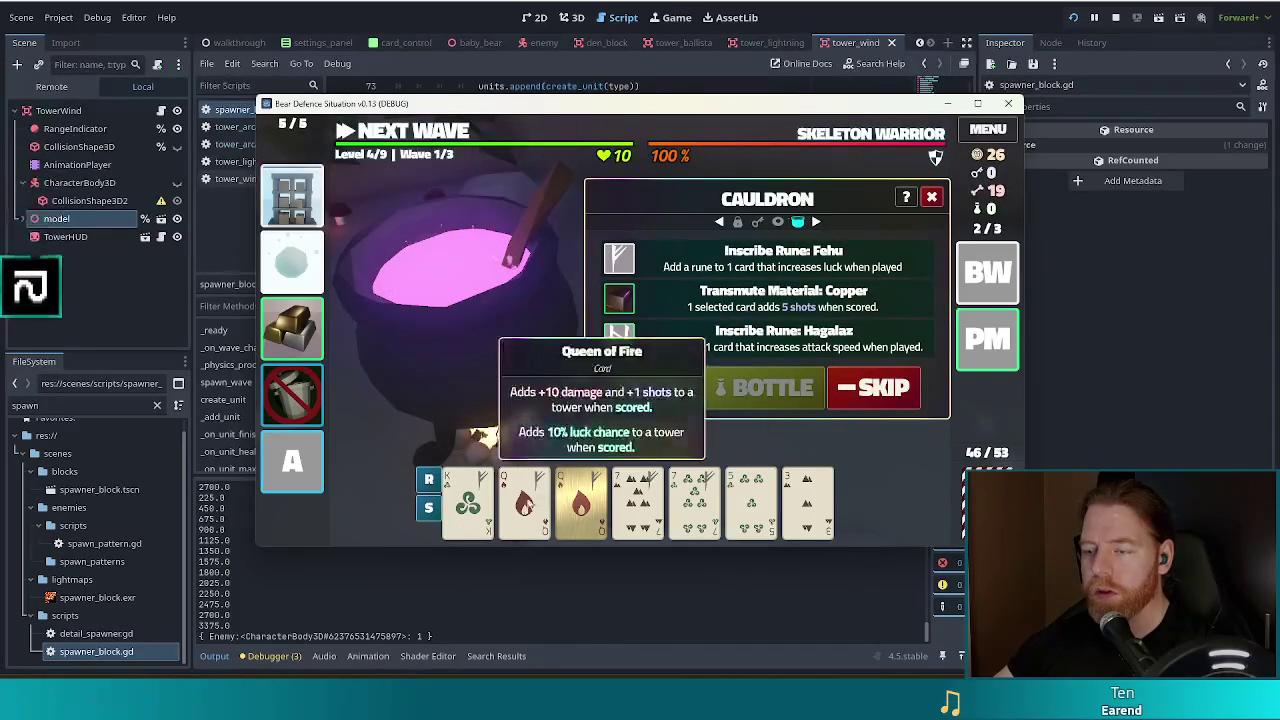
pyautogui.click(524, 498)
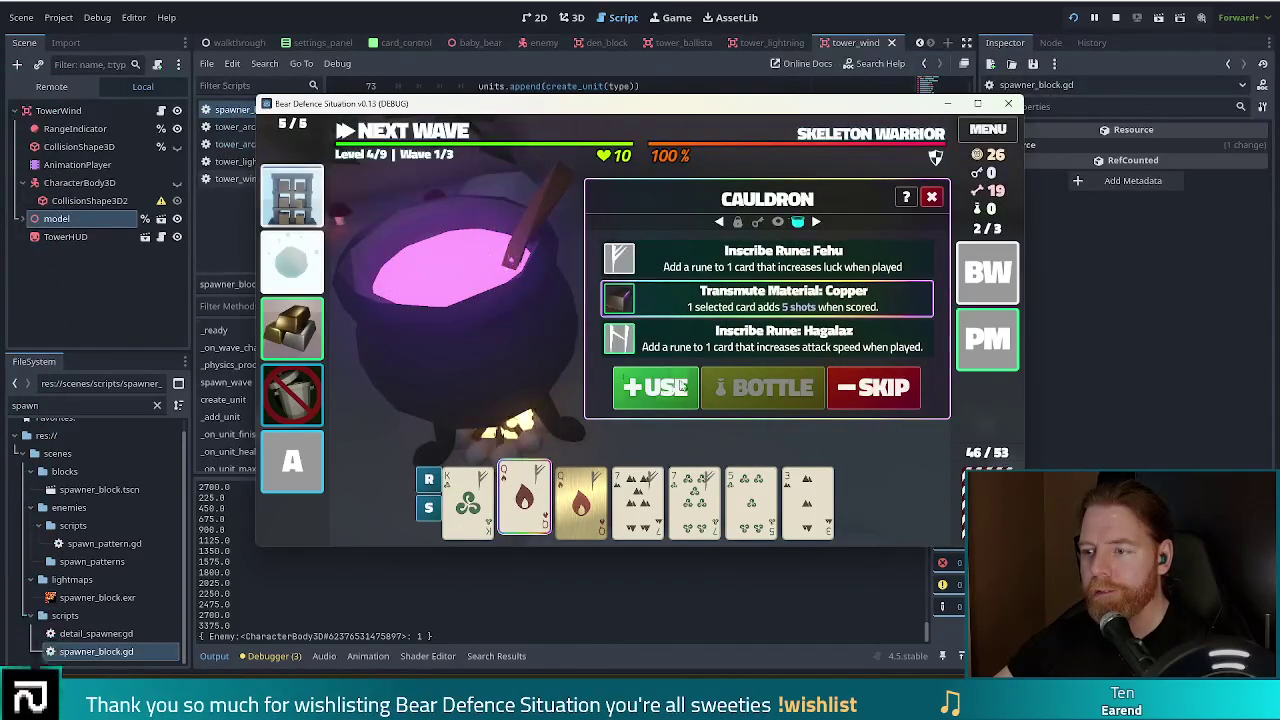
pyautogui.click(683, 387)
# - Change the 7 of Earth's suit to fire with Alter: Fire
pyautogui.click(715, 385)
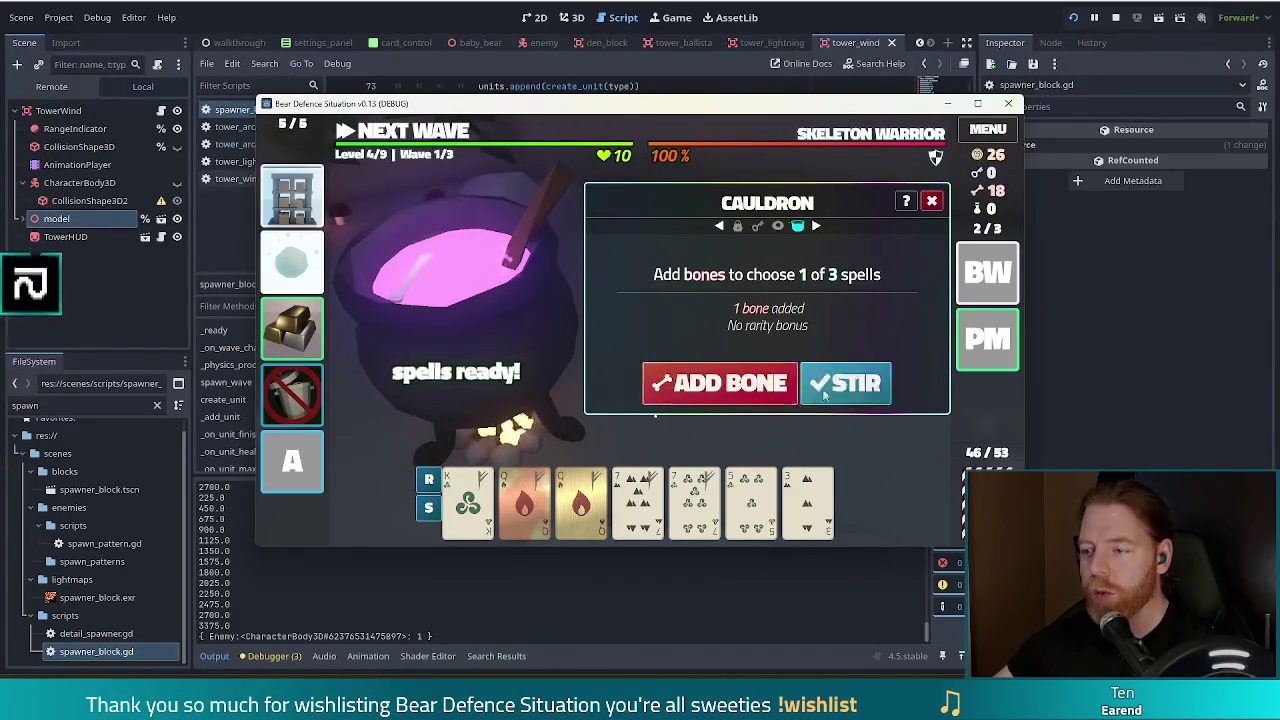
pyautogui.click(848, 387)
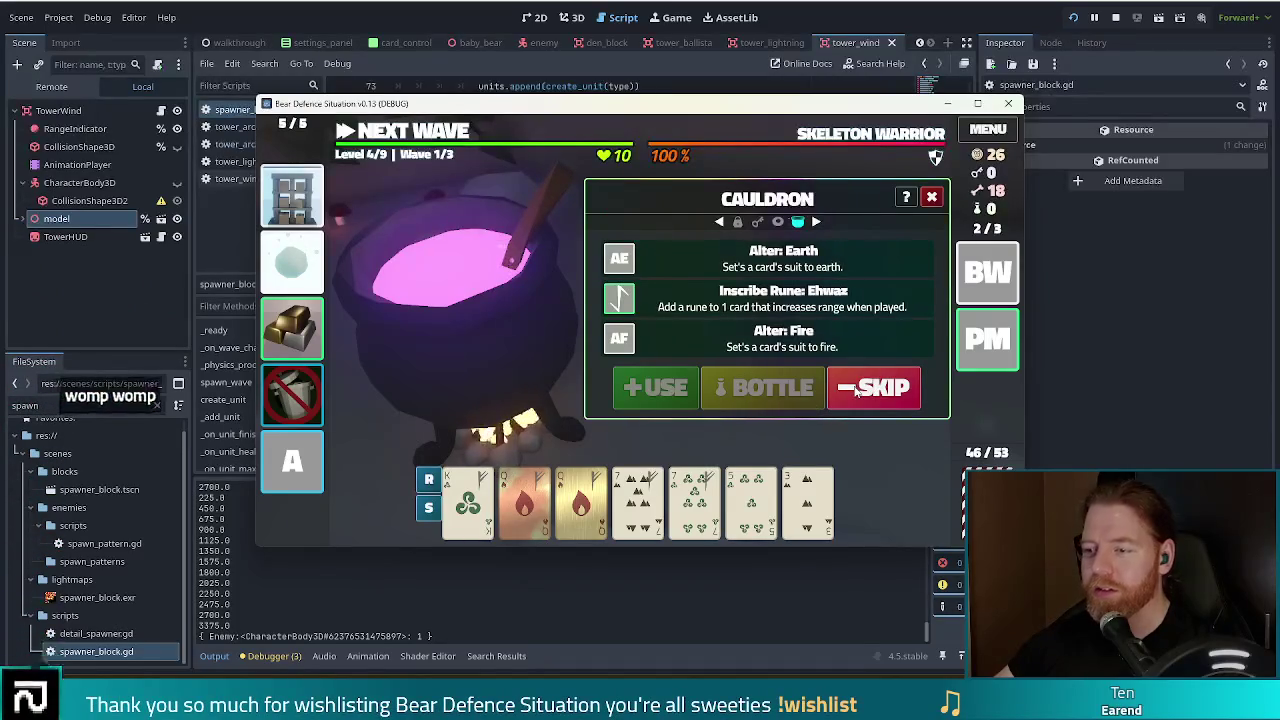
pyautogui.moveTo(655, 520)
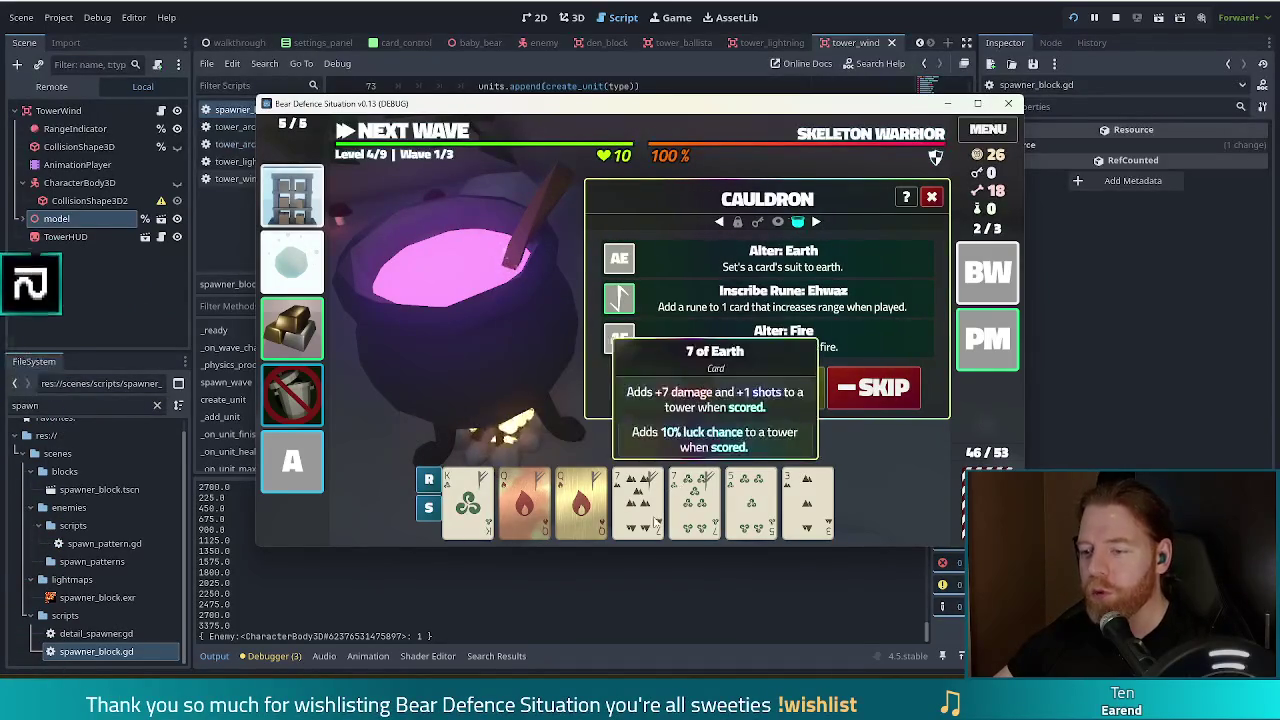
pyautogui.click(696, 339)
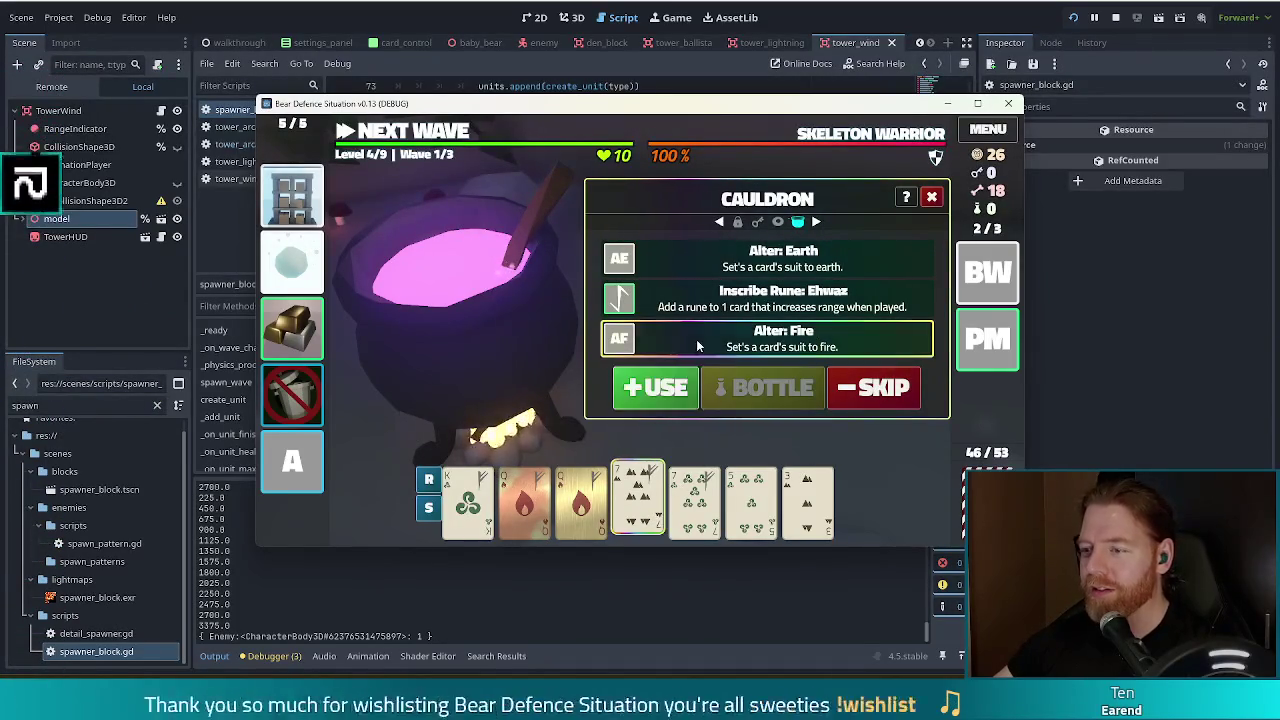
pyautogui.click(650, 387)
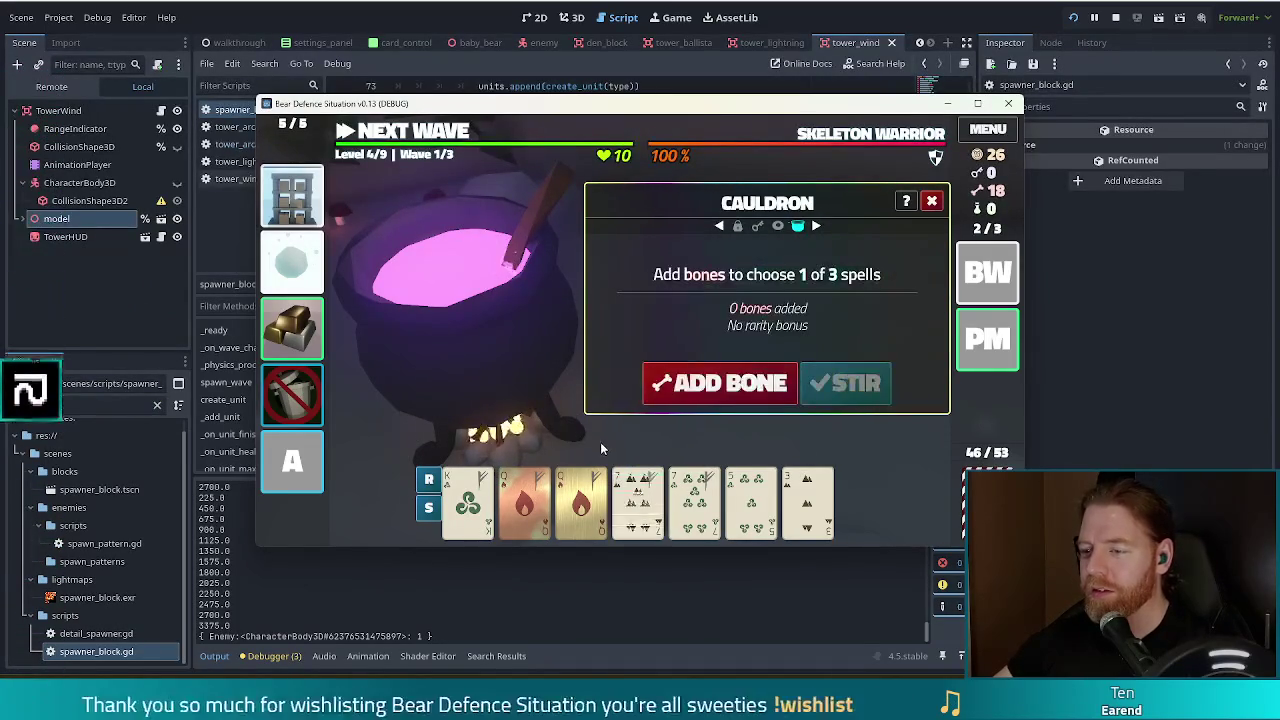
# - Change the 7 of Wind's suit to fire, then brew a new round of spells
pyautogui.click(748, 388)
pyautogui.click(850, 384)
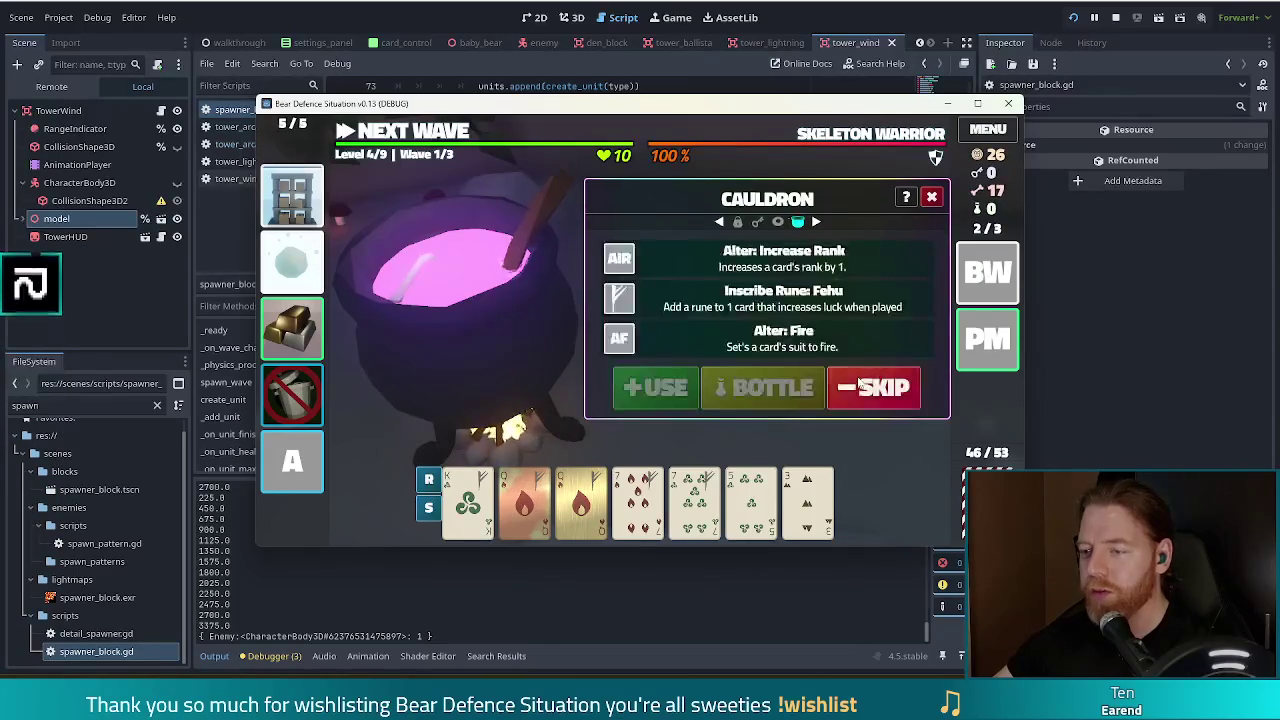
pyautogui.click(695, 500)
pyautogui.click(661, 348)
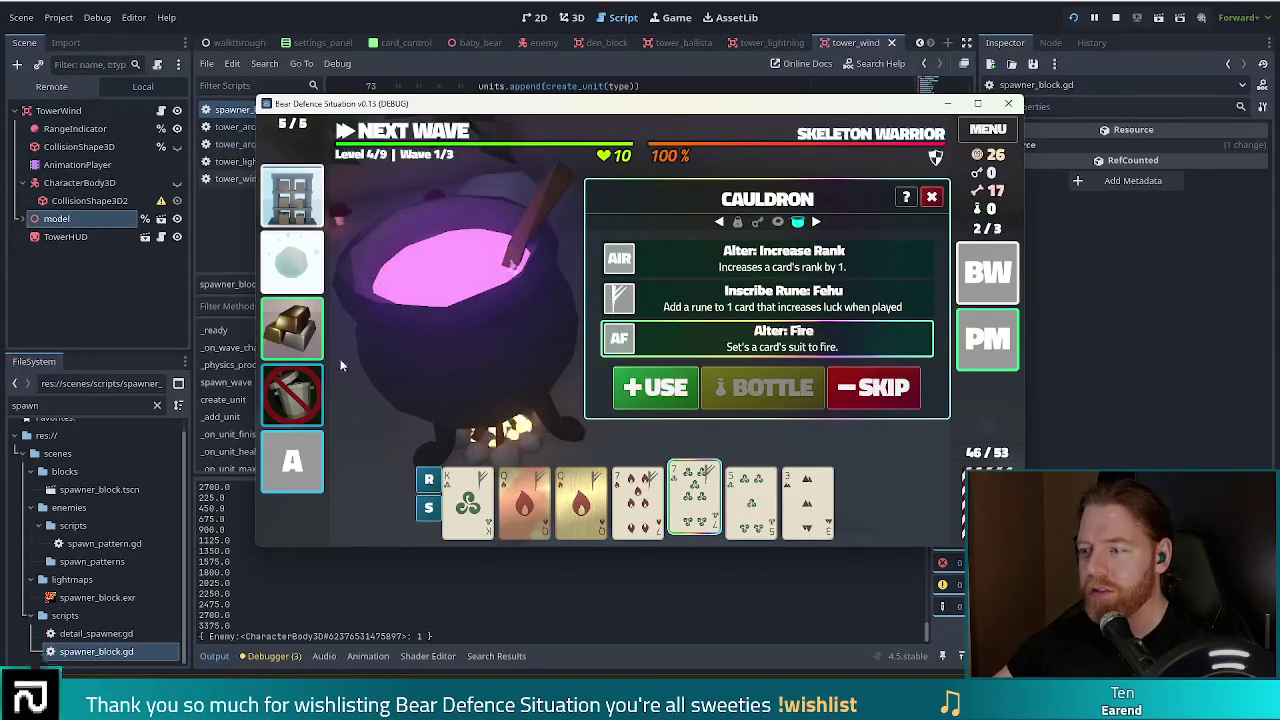
pyautogui.click(678, 391)
pyautogui.click(704, 390)
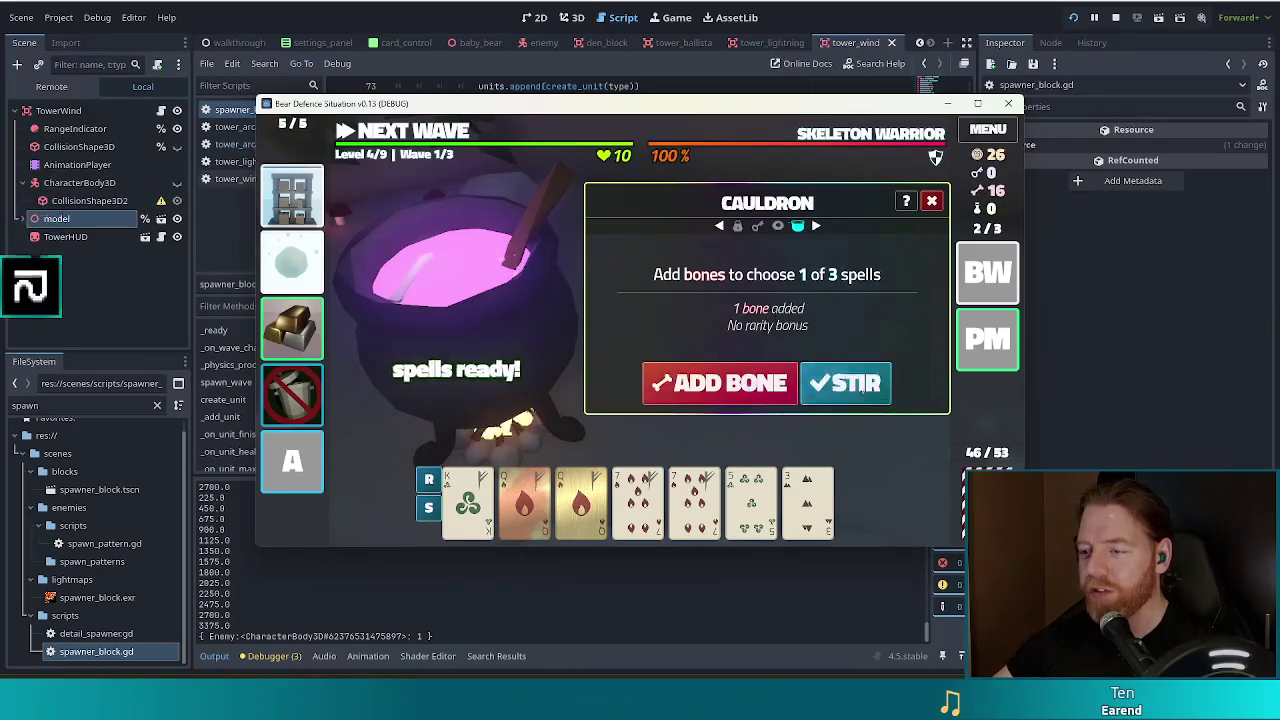
pyautogui.click(848, 386)
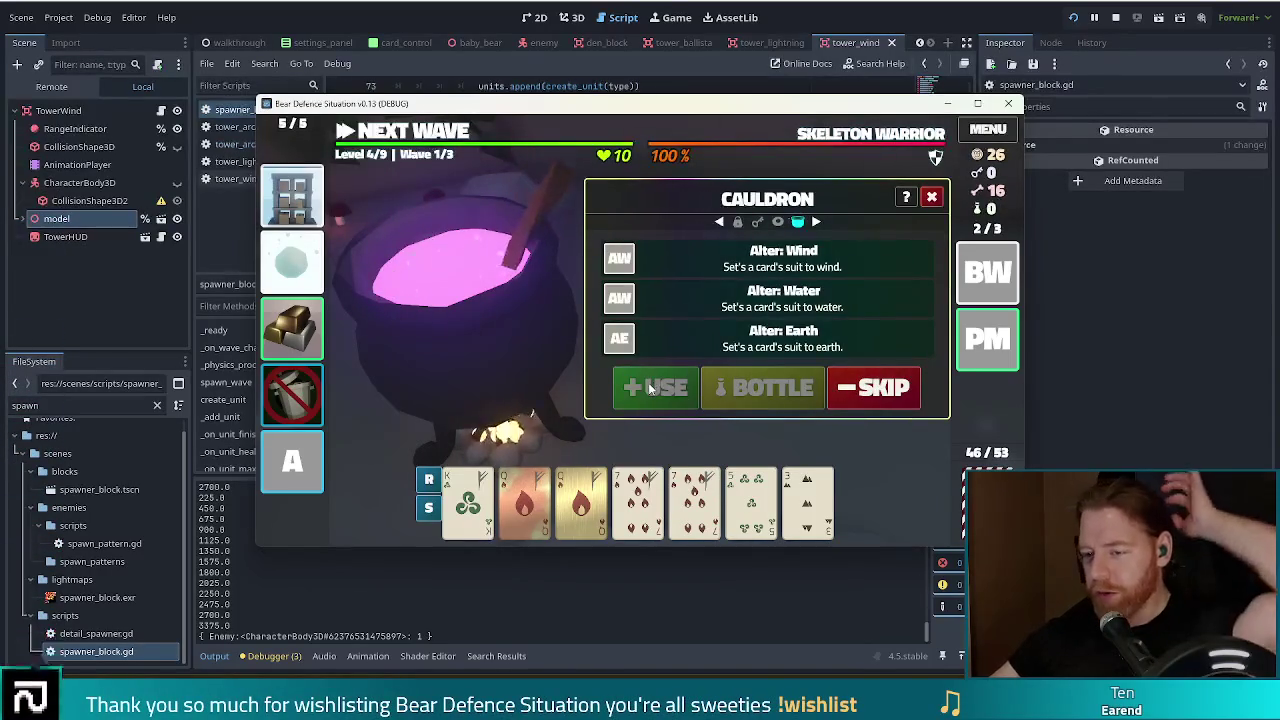
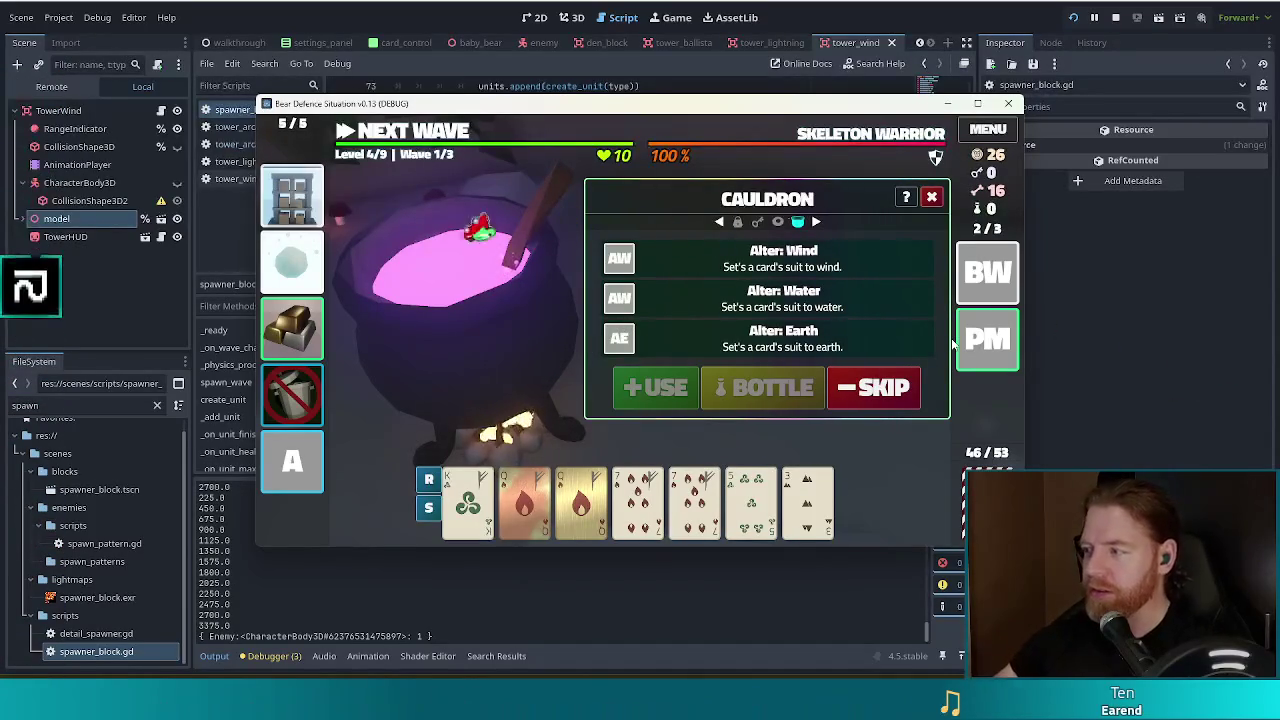
# - Skip the wind, water and earth spell offer, add a bone and stir the cauldron
pyautogui.moveTo(970, 318)
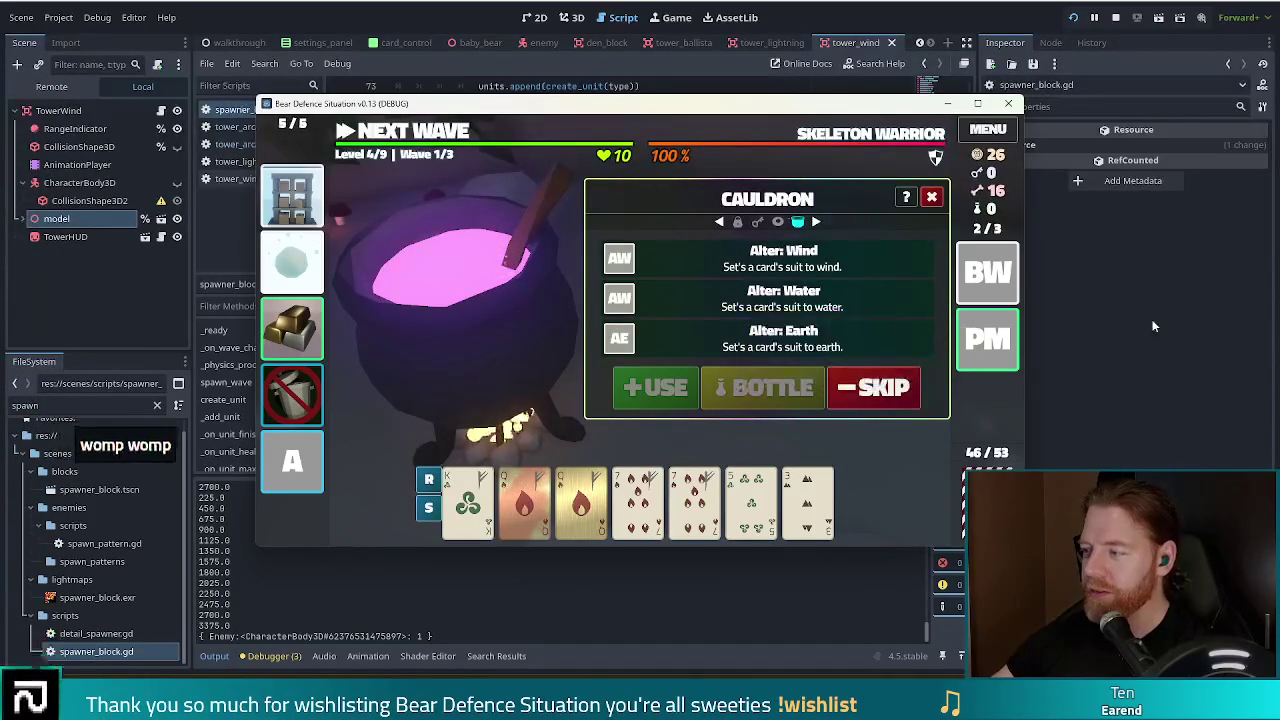
pyautogui.click(906, 403)
pyautogui.click(720, 382)
pyautogui.click(845, 382)
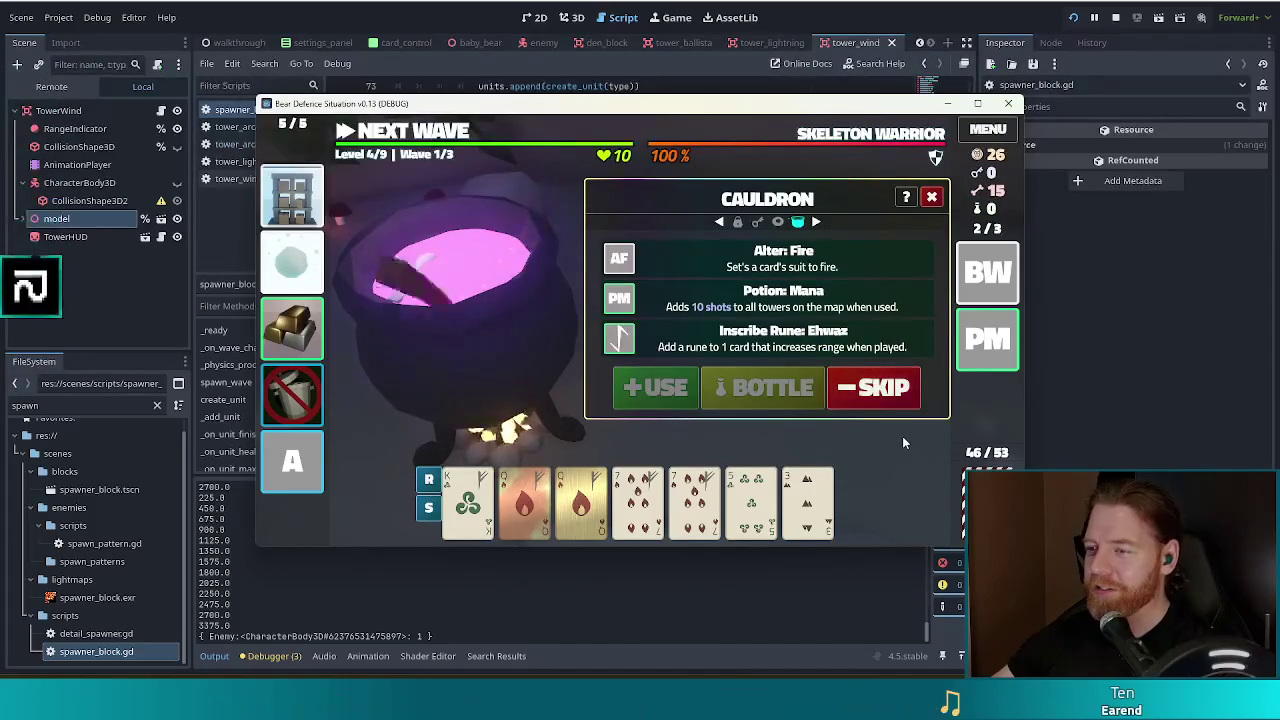
# - Turn the first clover card into a fire card with Alter: Fire
pyautogui.click(467, 500)
pyautogui.click(666, 256)
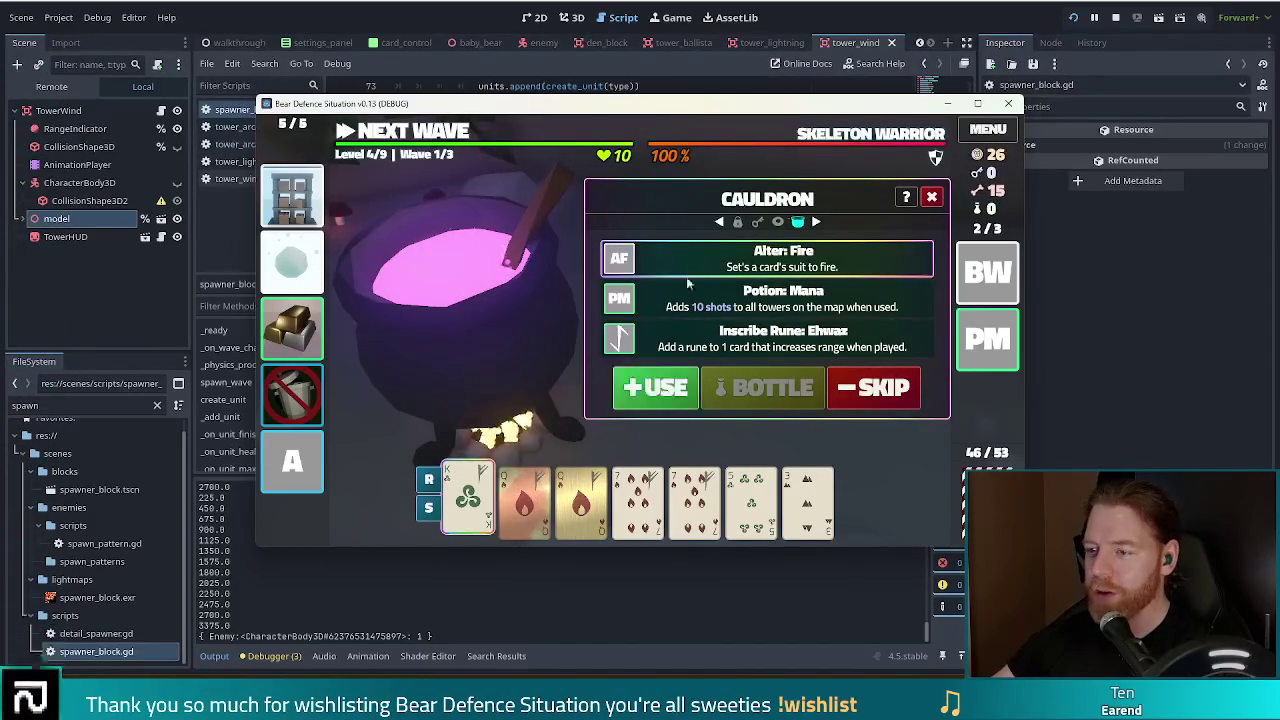
pyautogui.click(655, 387)
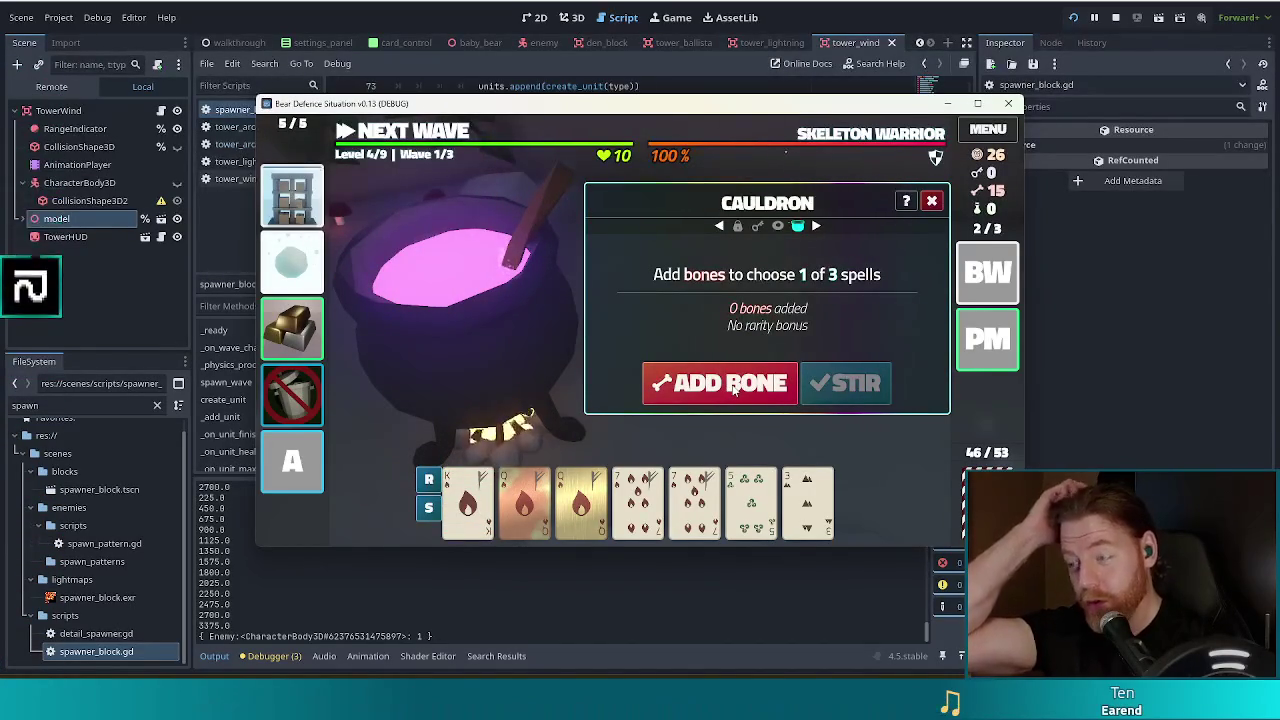
# - Stir the cauldron again for a fresh set of three spells
pyautogui.moveTo(536, 518)
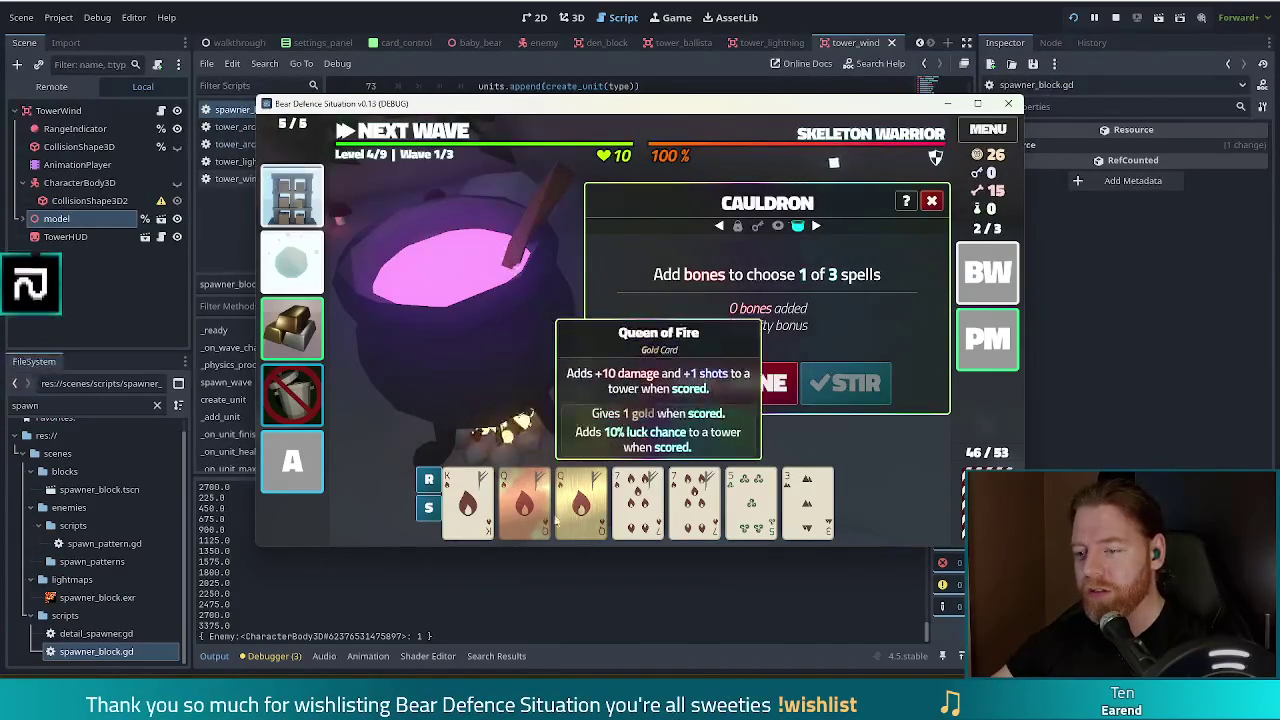
pyautogui.click(845, 383)
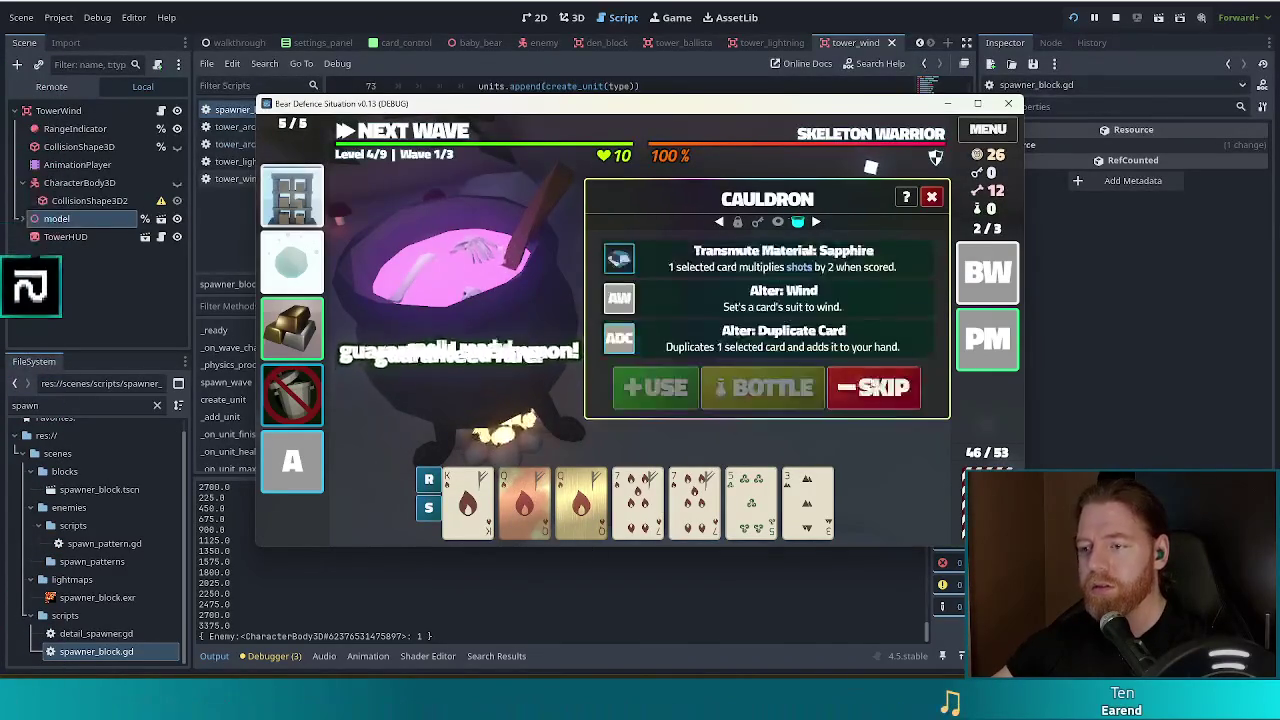
pyautogui.moveTo(556, 509)
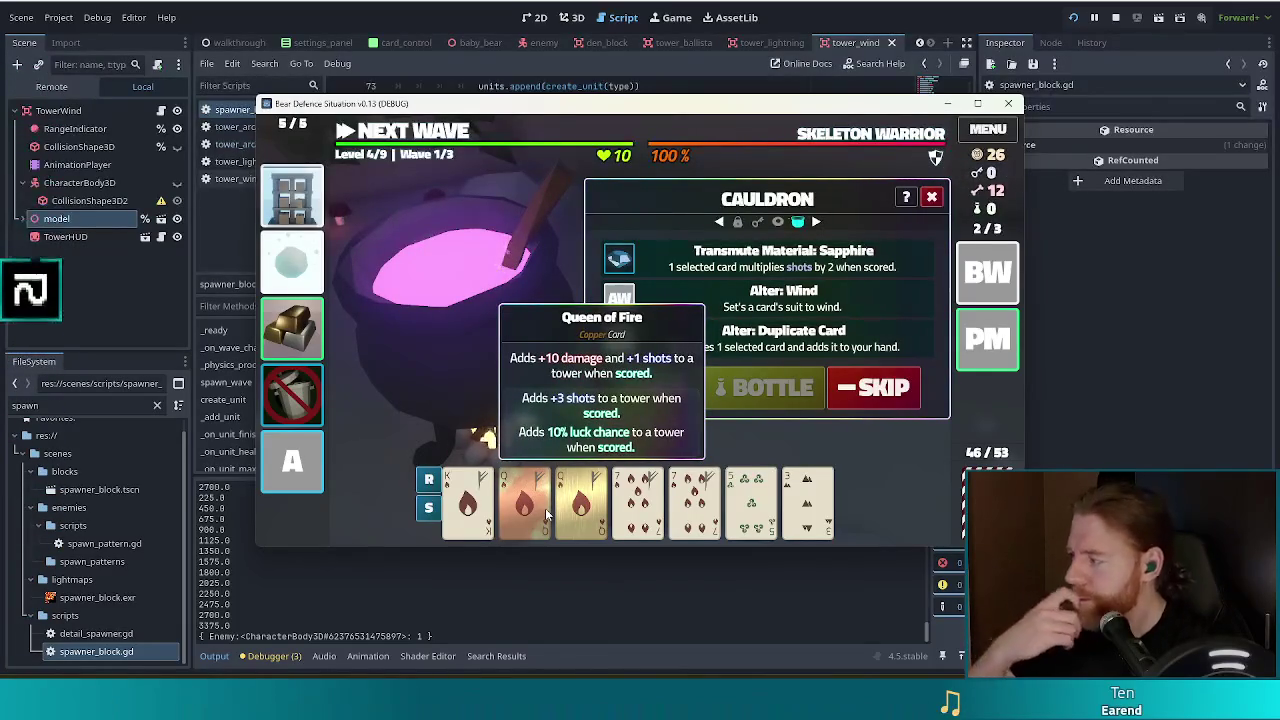
pyautogui.moveTo(291, 266)
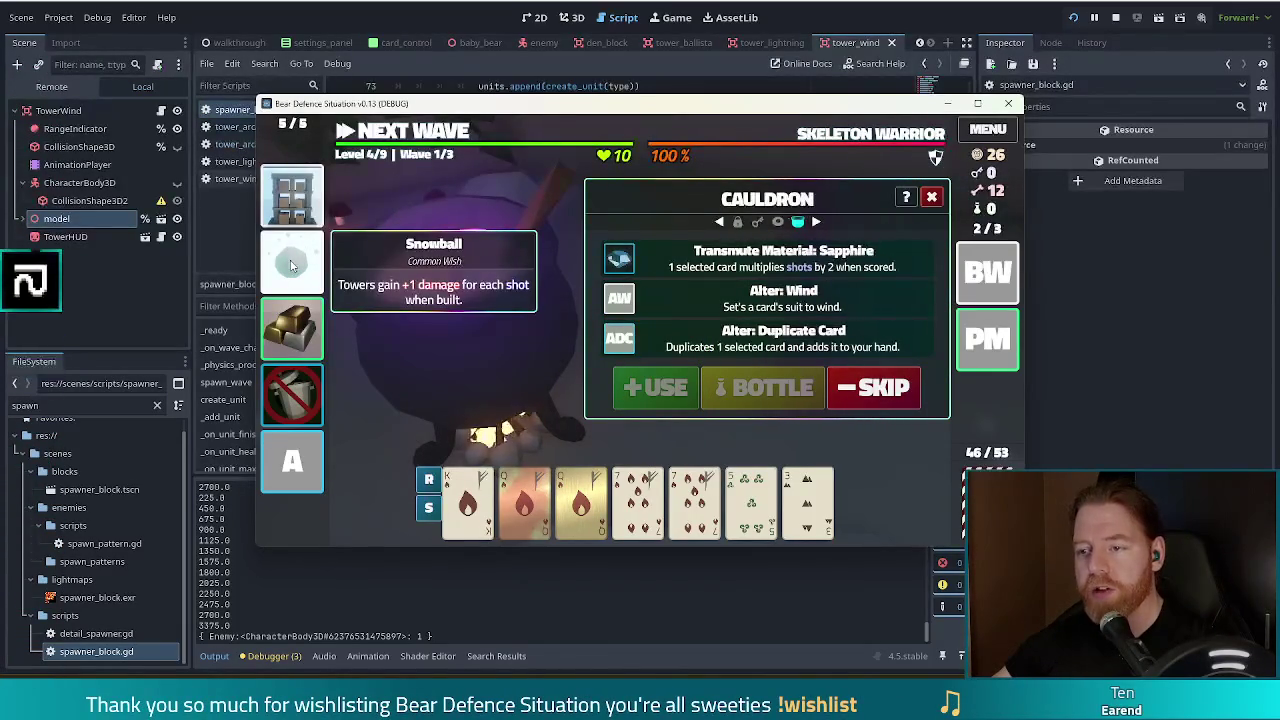
# - Transmute the King of Fire to sapphire, then add a bone and stir for new spells
pyautogui.click(468, 500)
pyautogui.click(705, 255)
pyautogui.click(655, 387)
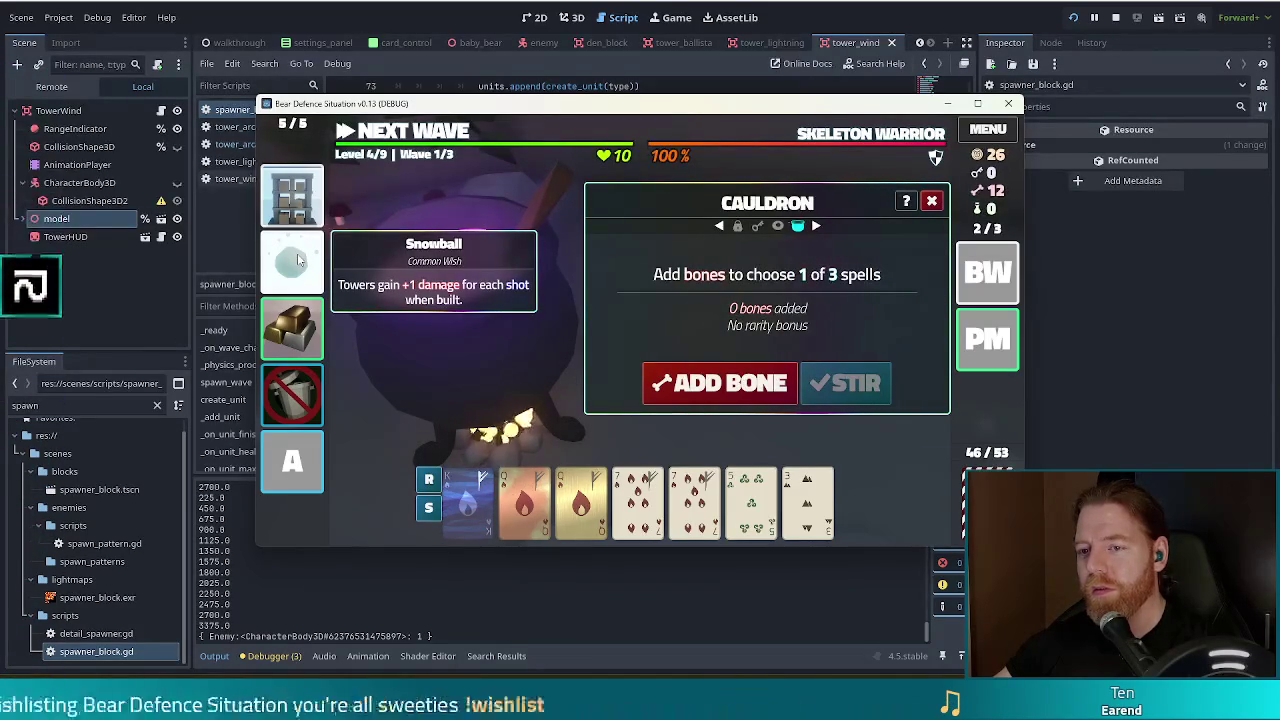
pyautogui.click(770, 385)
pyautogui.click(770, 385)
pyautogui.click(770, 385)
pyautogui.click(845, 385)
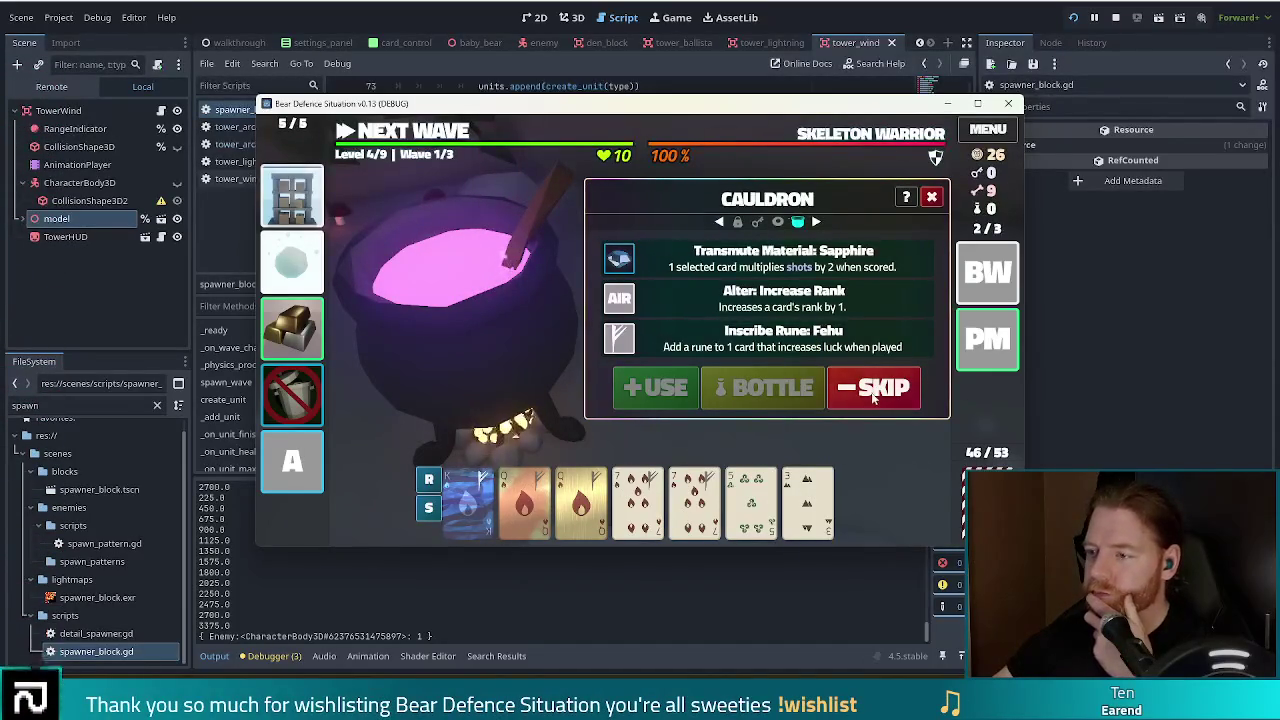
# - Make the 7 of Fire sapphire, then add three bones and stir for three spells
pyautogui.click(638, 497)
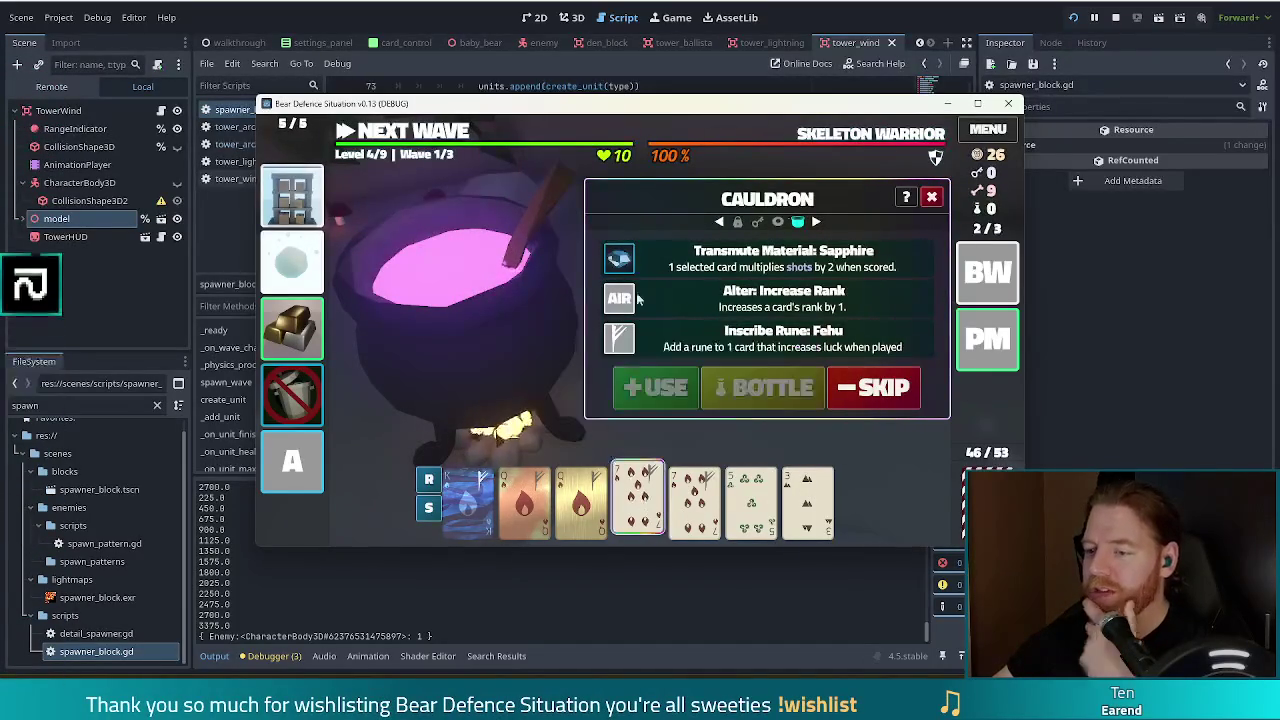
pyautogui.click(655, 387)
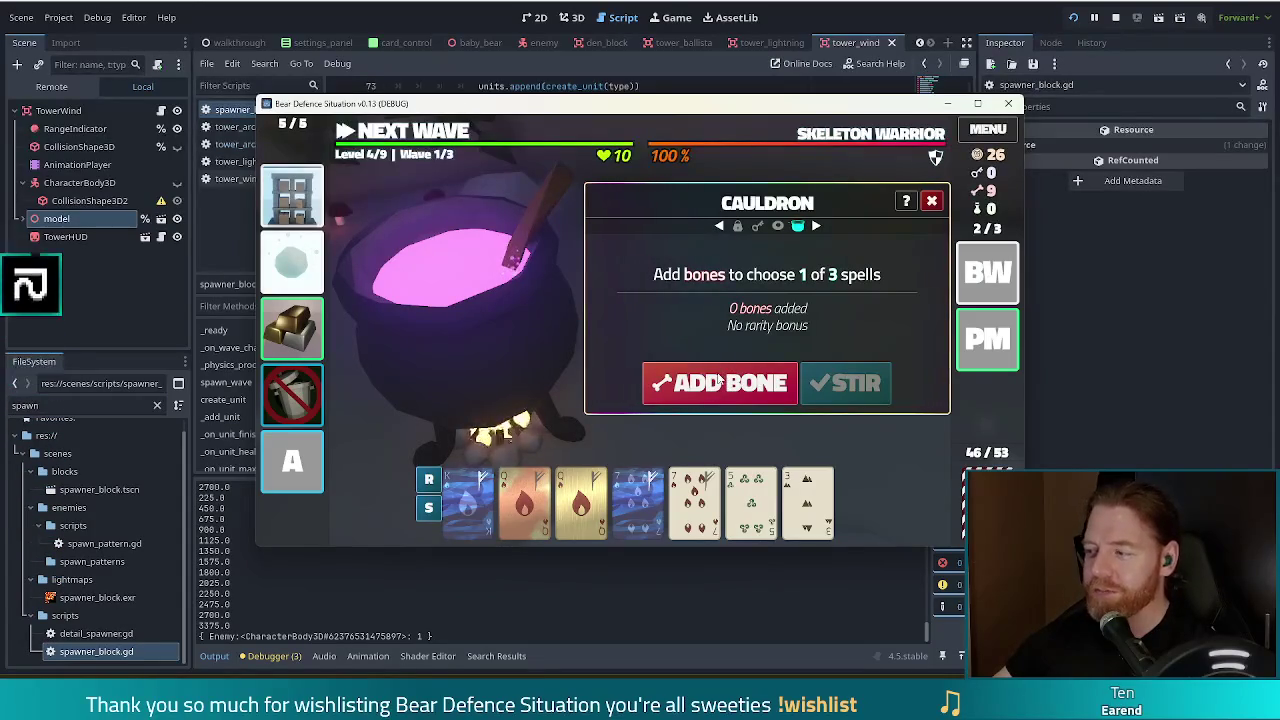
pyautogui.click(716, 386)
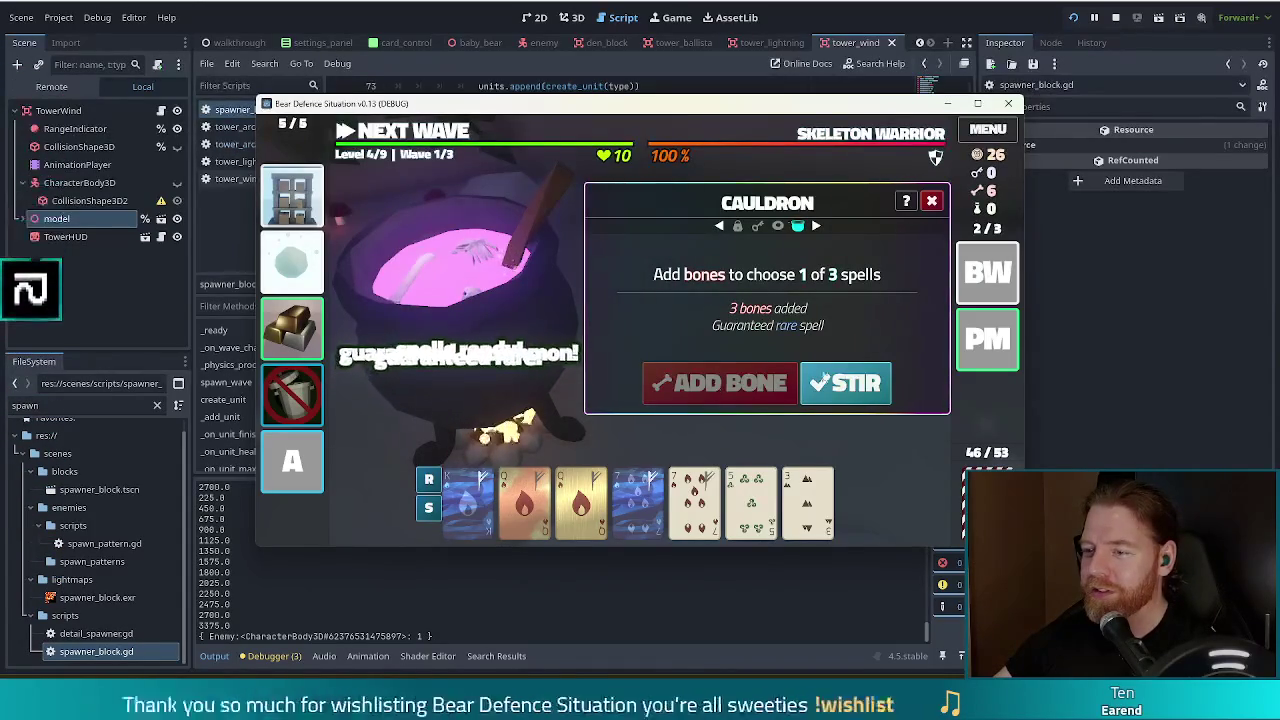
pyautogui.click(869, 389)
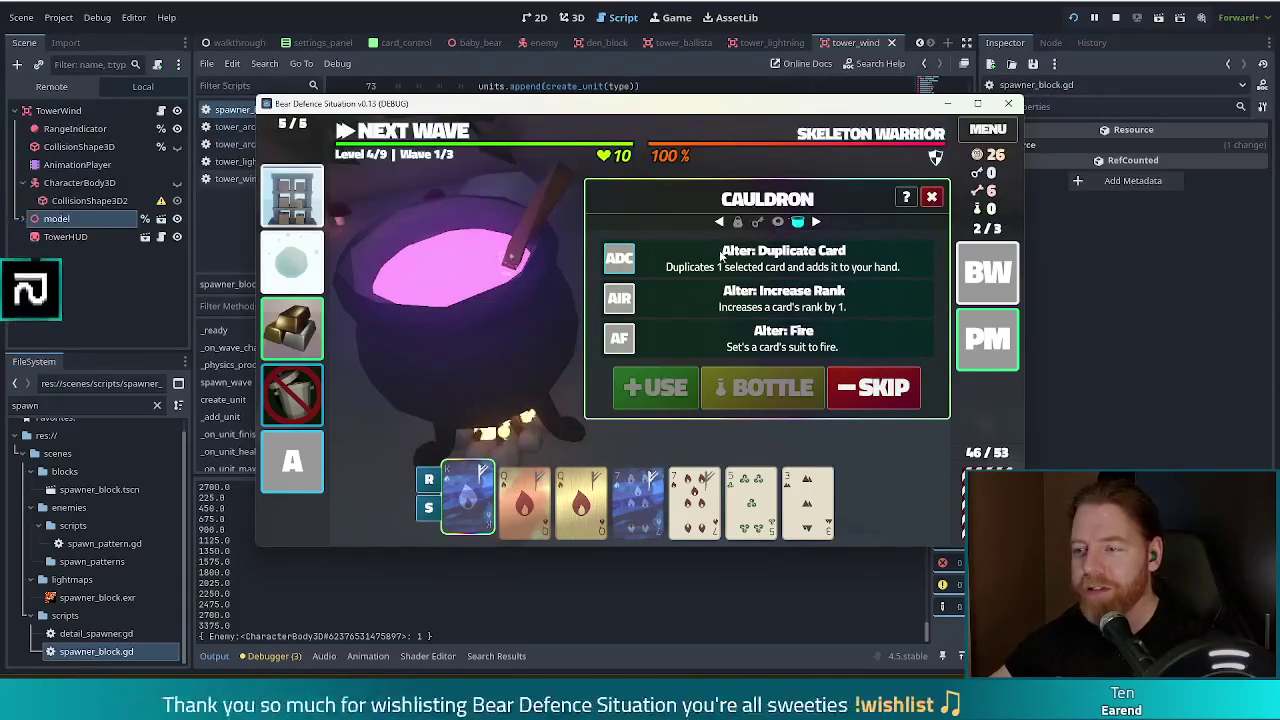
# - Duplicate the sapphire King of Fire into the hand, then add bones and stir
pyautogui.click(679, 389)
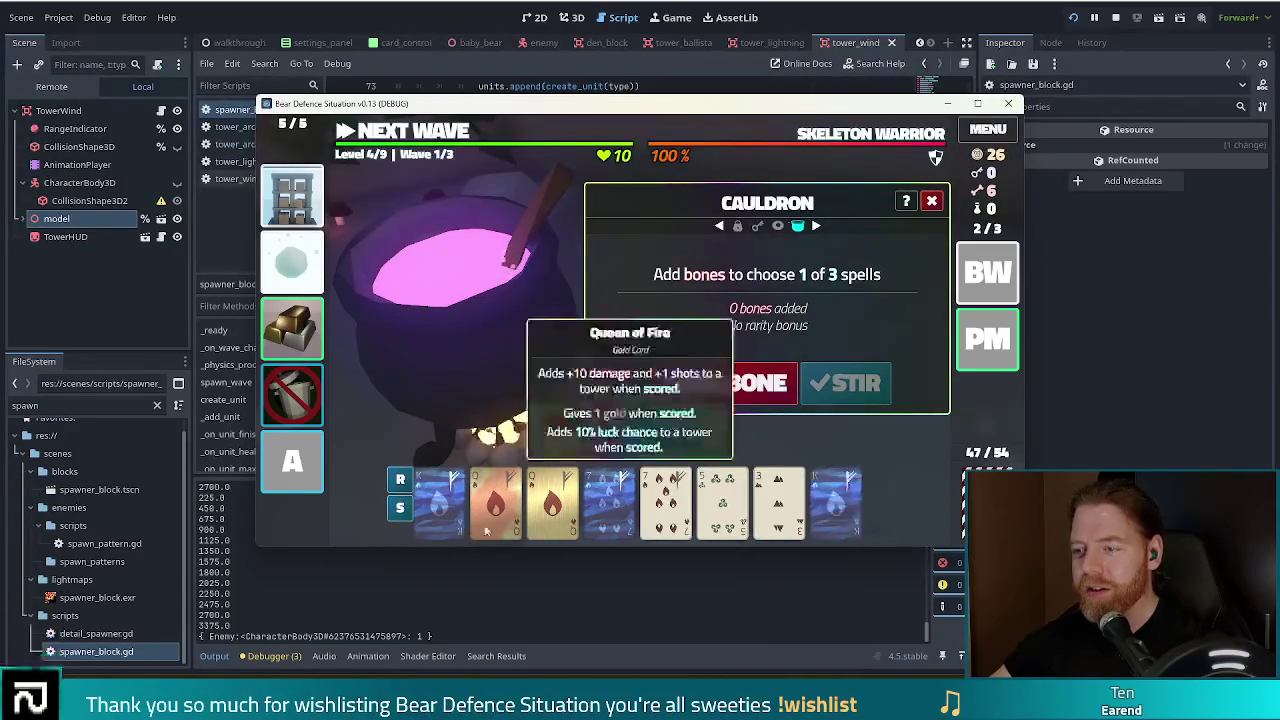
pyautogui.click(740, 397)
pyautogui.click(740, 397)
pyautogui.click(742, 390)
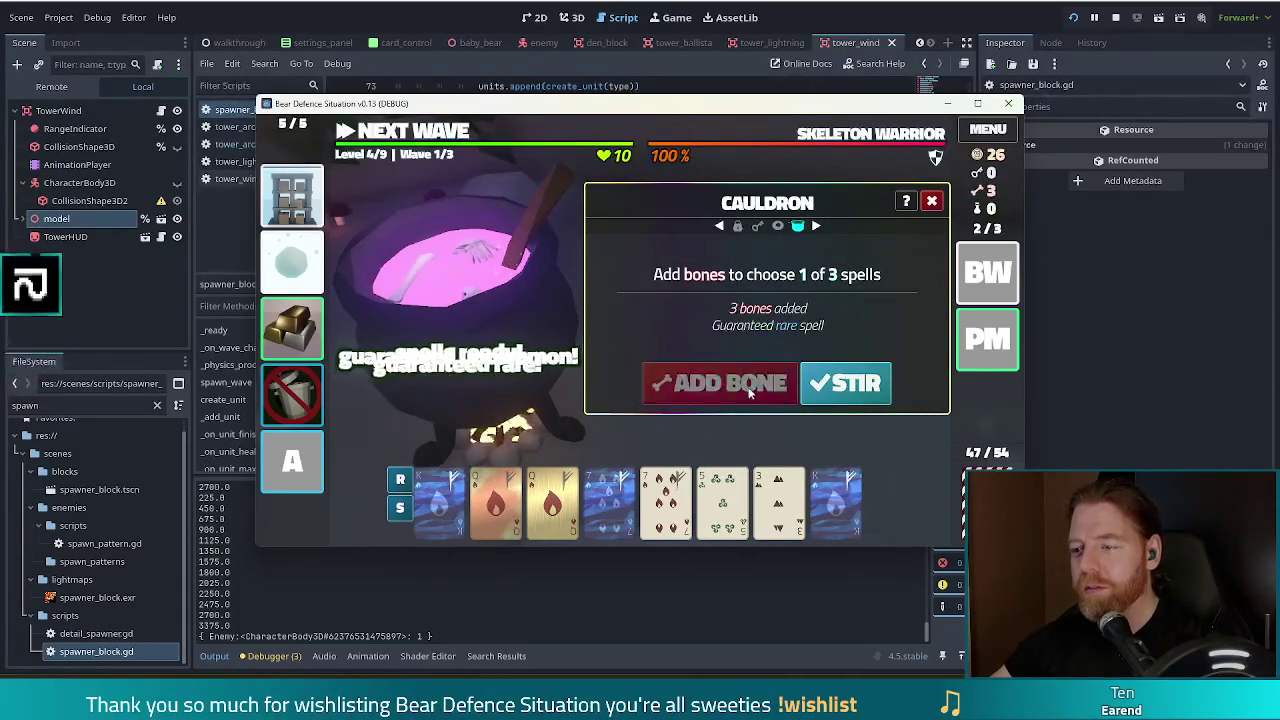
pyautogui.click(846, 385)
# - Duplicate the sapphire King of Fire again, then add the last bones and stir
pyautogui.click(438, 500)
pyautogui.click(620, 258)
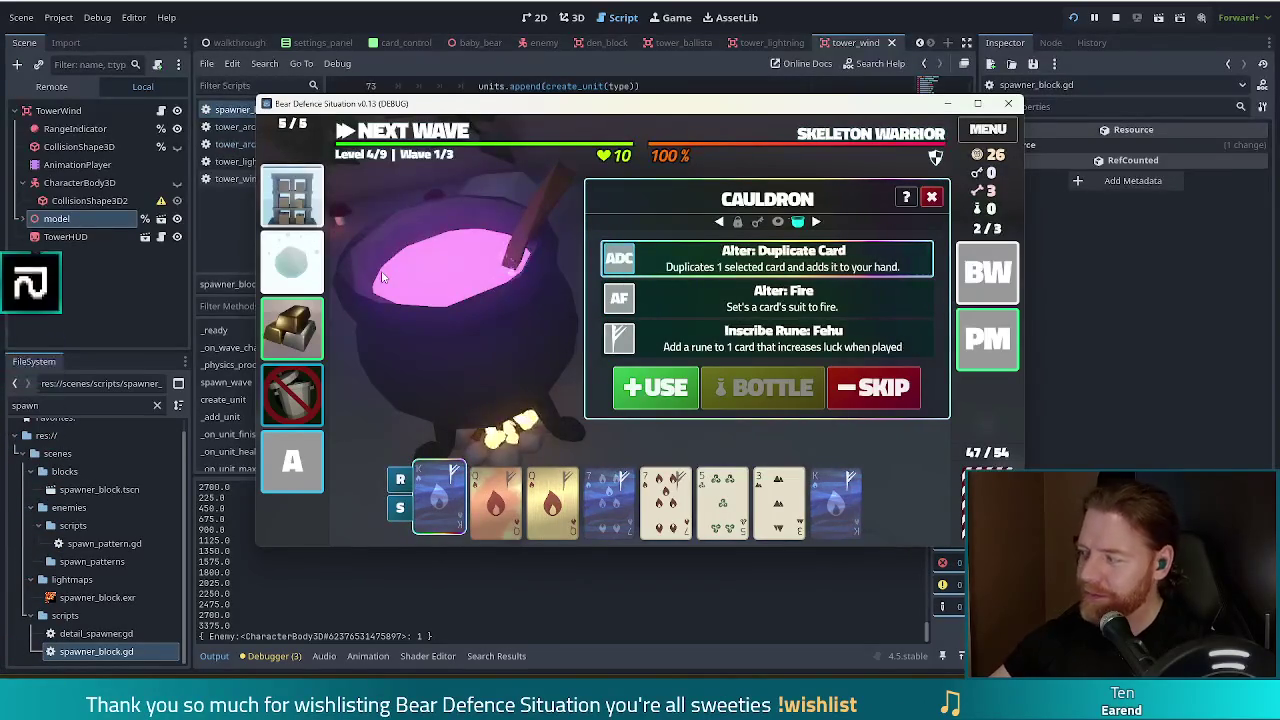
pyautogui.click(686, 393)
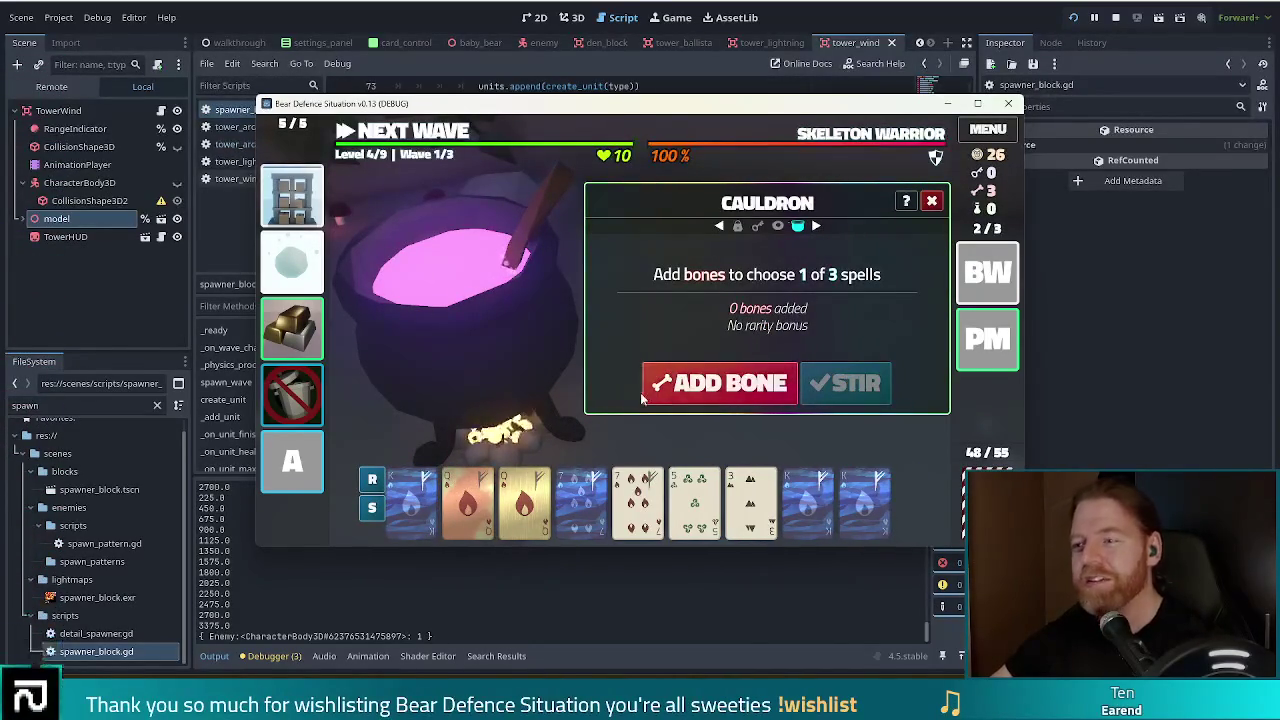
pyautogui.click(700, 385)
pyautogui.click(700, 385)
pyautogui.click(700, 385)
pyautogui.click(848, 388)
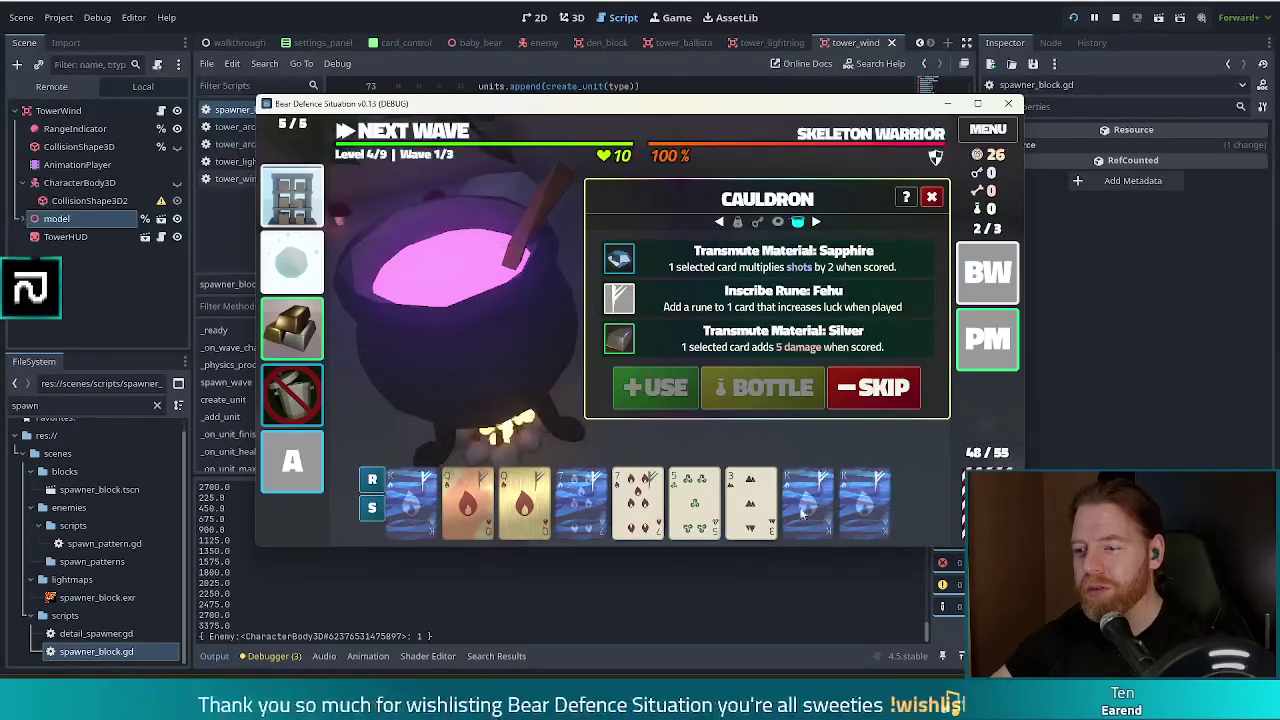
# - Apply Transmute Material: Silver to the 7 of Fire and close the cauldron
pyautogui.click(638, 497)
pyautogui.click(767, 338)
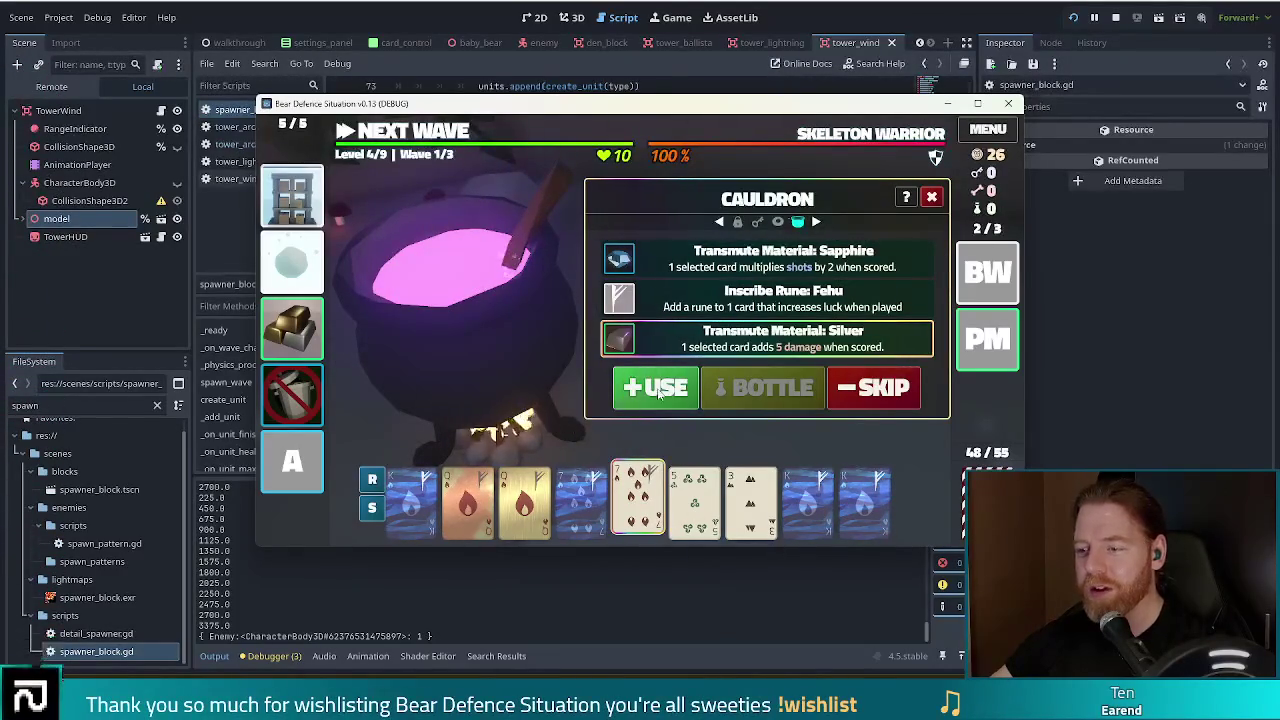
pyautogui.click(659, 393)
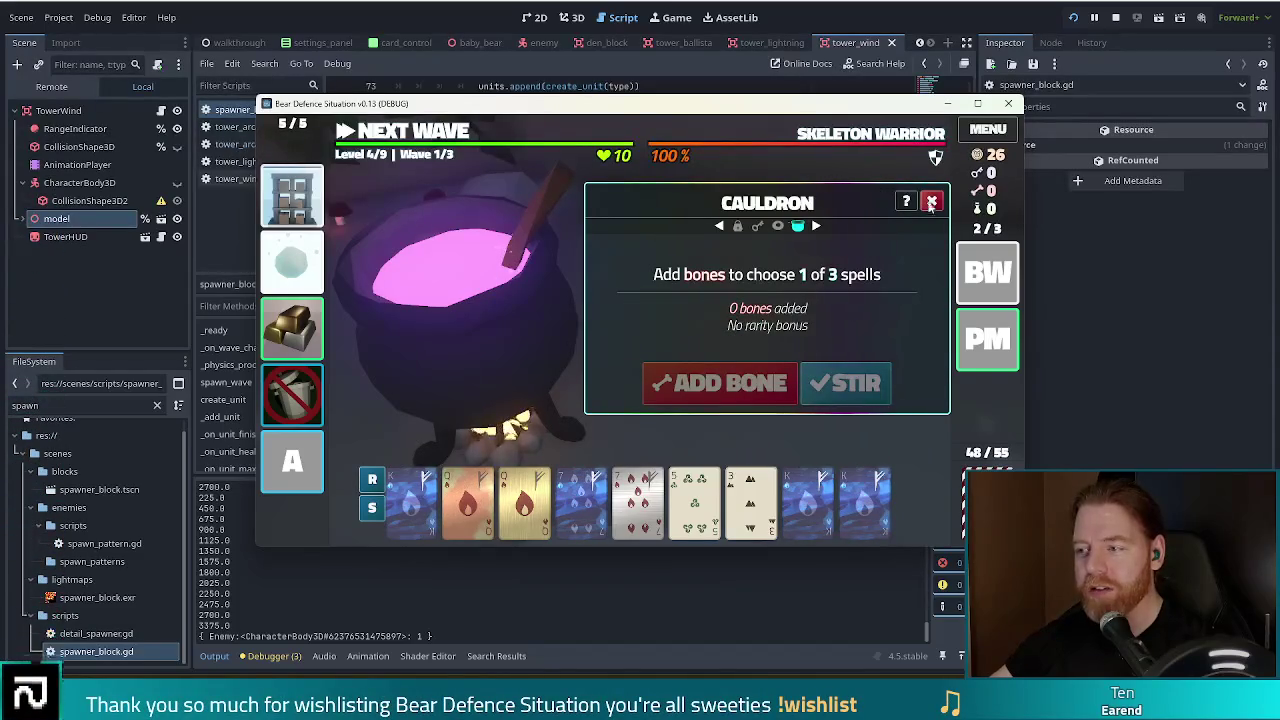
pyautogui.click(424, 134)
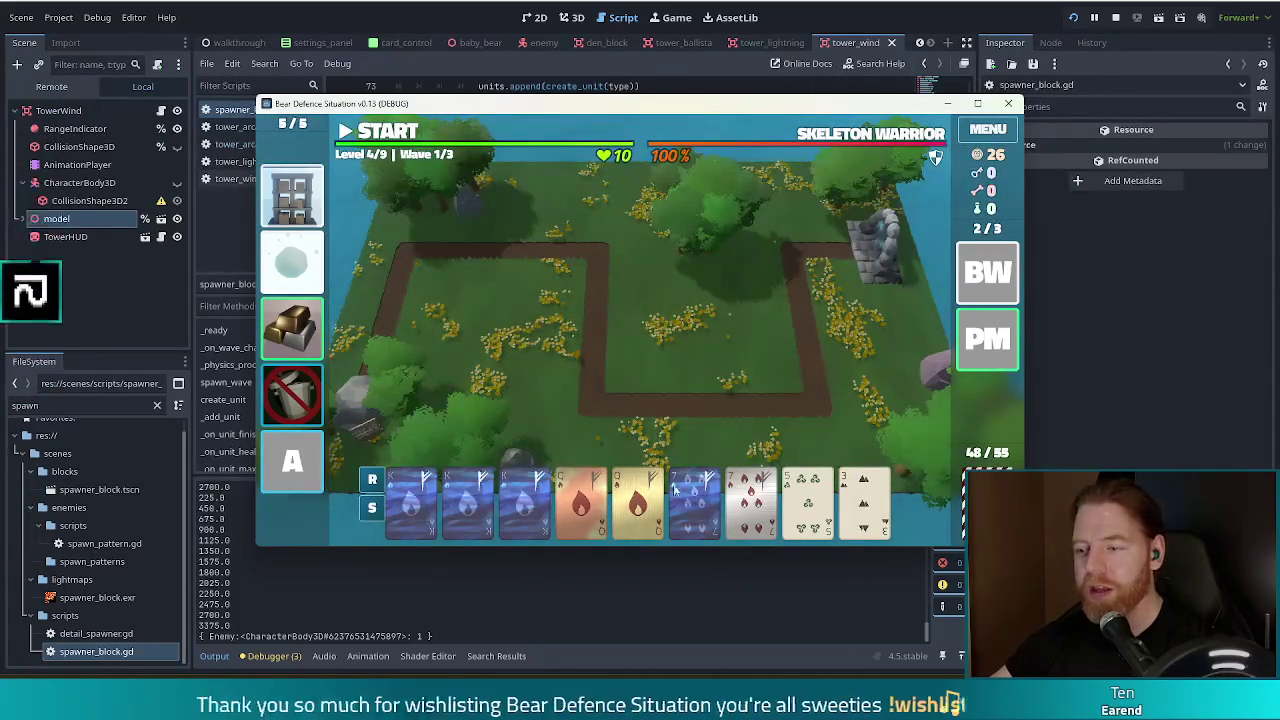
# - Read the tooltips of the three sapphire Kings of Fire and the sapphire 7 of Fire
pyautogui.moveTo(395, 482)
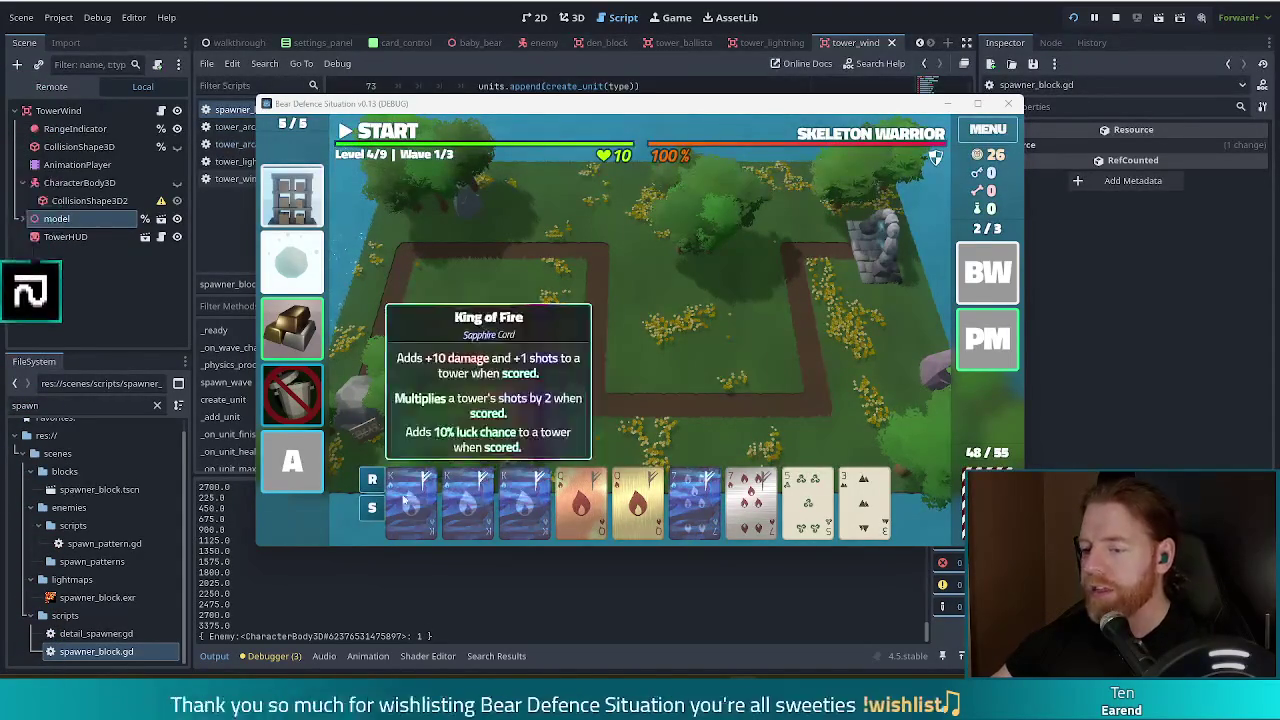
pyautogui.moveTo(394, 508)
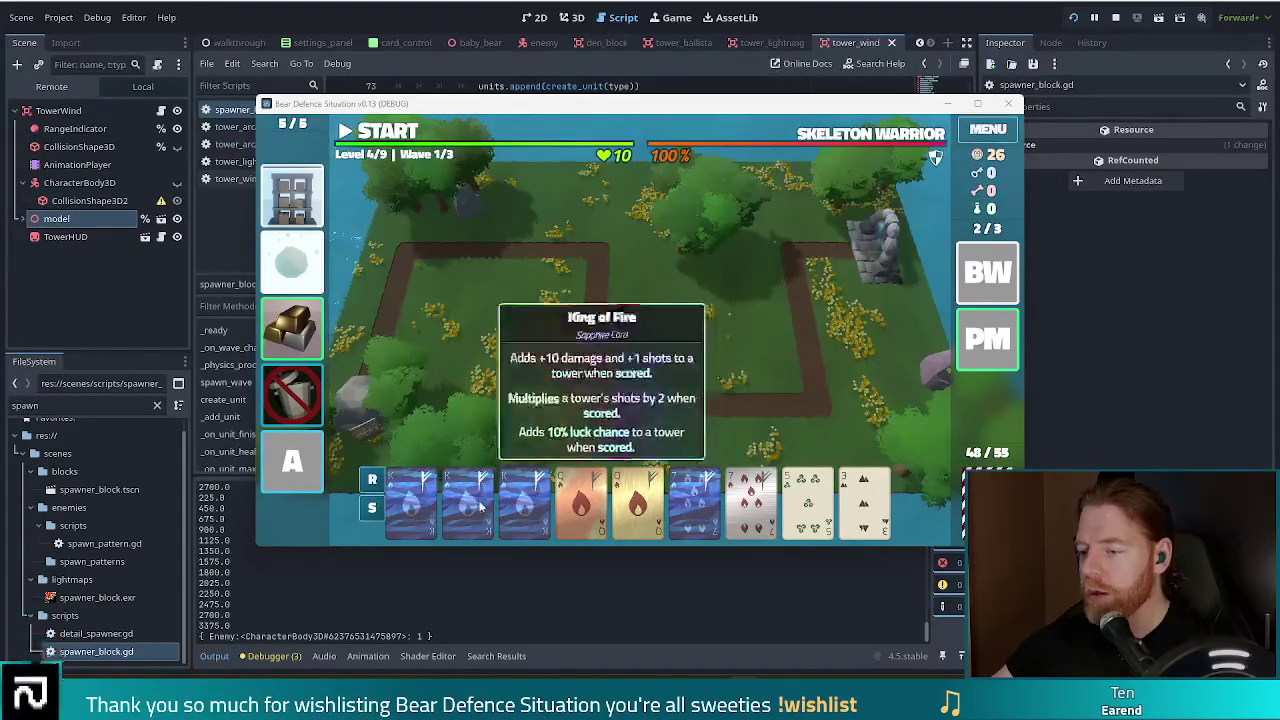
pyautogui.moveTo(777, 518)
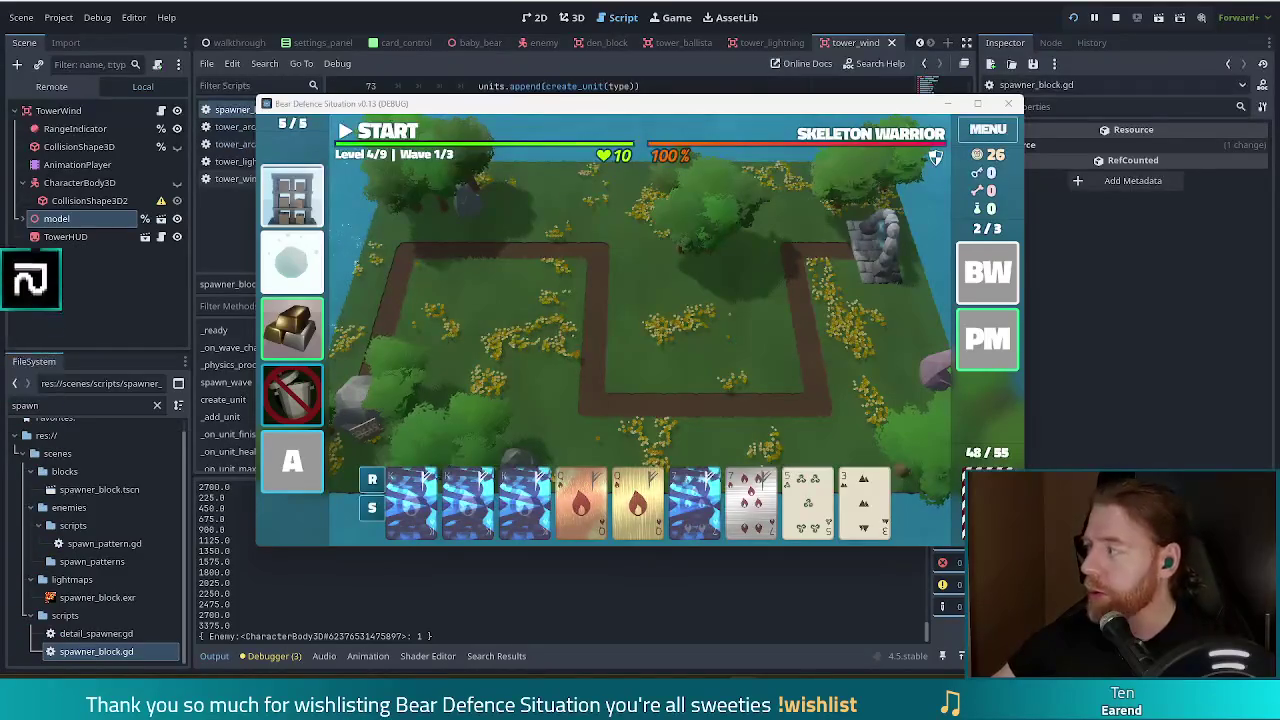
pyautogui.moveTo(545, 502)
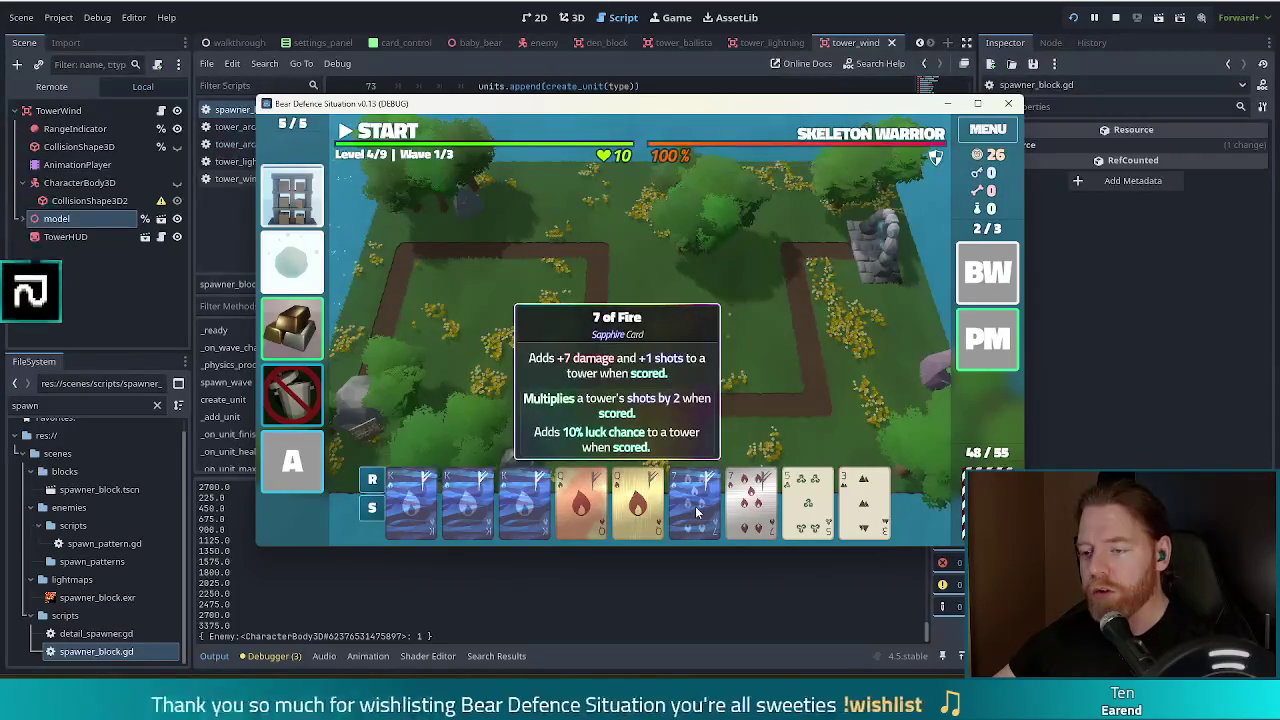
# - Select the King of Fire, both Queens of Fire and the 7 of Fire for a flush
pyautogui.moveTo(695, 505); pyautogui.dragTo(565, 515)
pyautogui.click(518, 505)
pyautogui.click(638, 505)
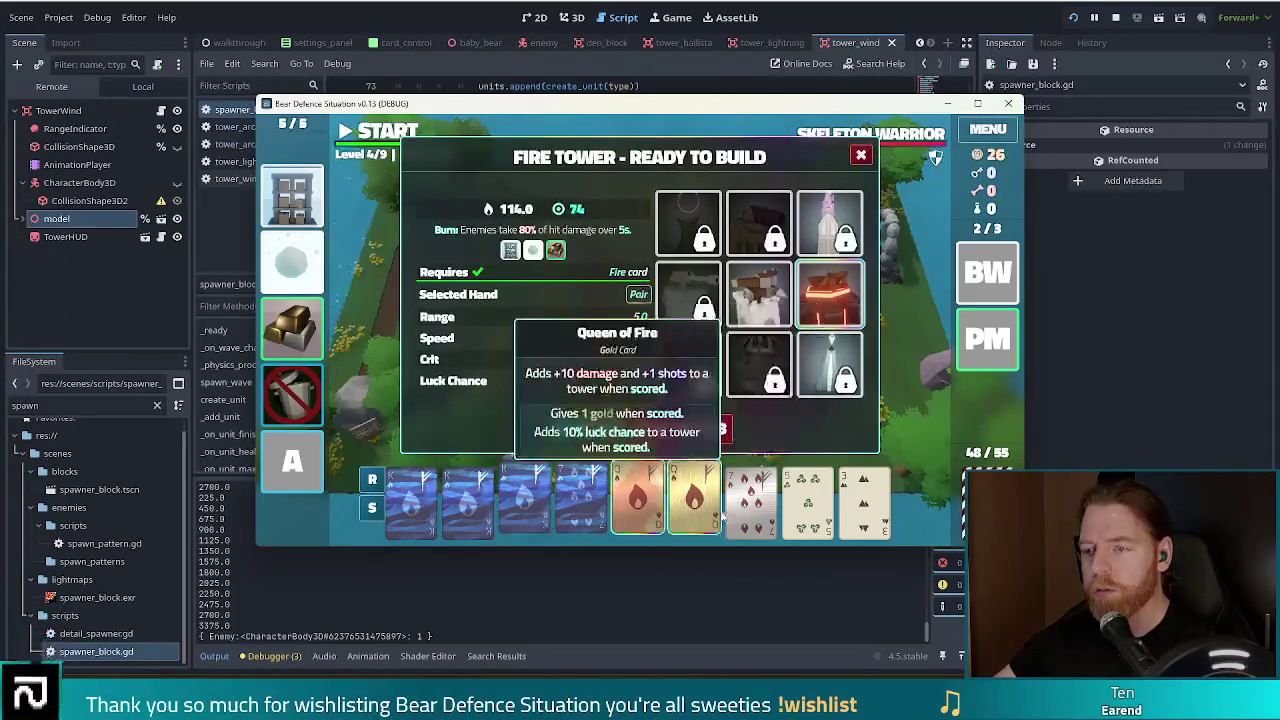
pyautogui.click(695, 505)
pyautogui.click(750, 505)
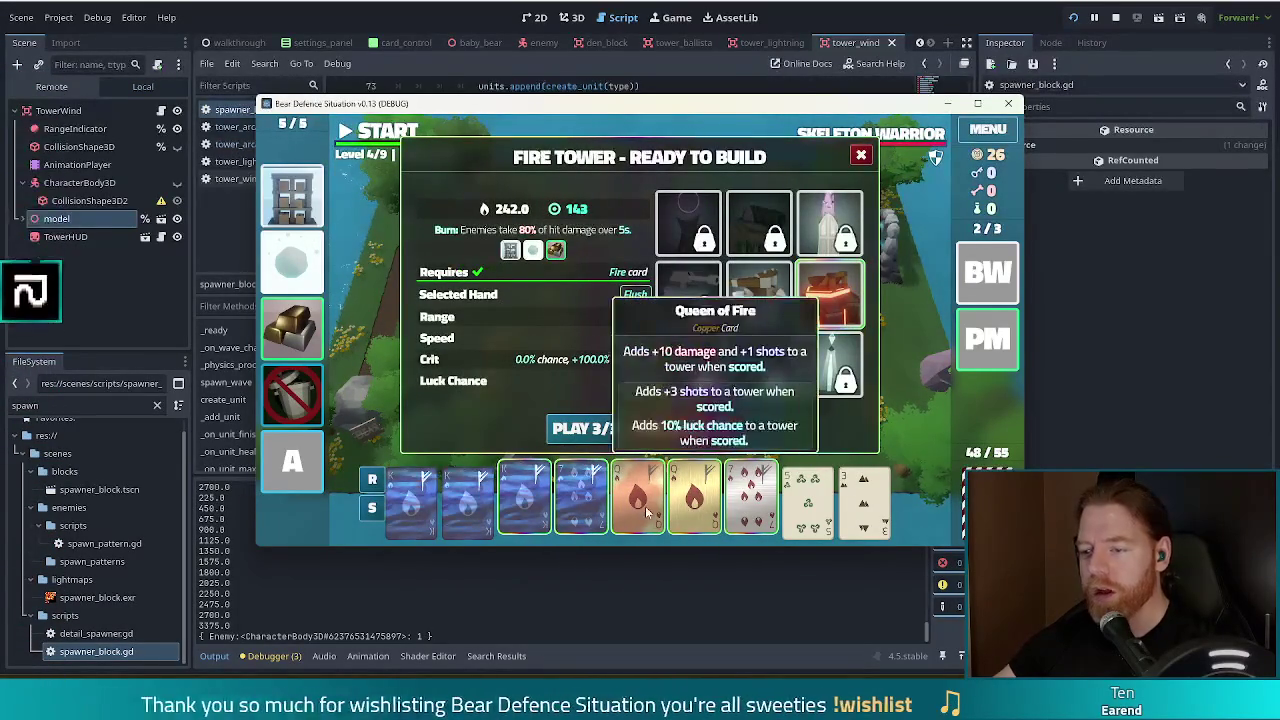
# - Rearrange the cards in the tower hand to raise its damage to 502
pyautogui.moveTo(581, 508); pyautogui.dragTo(737, 505)
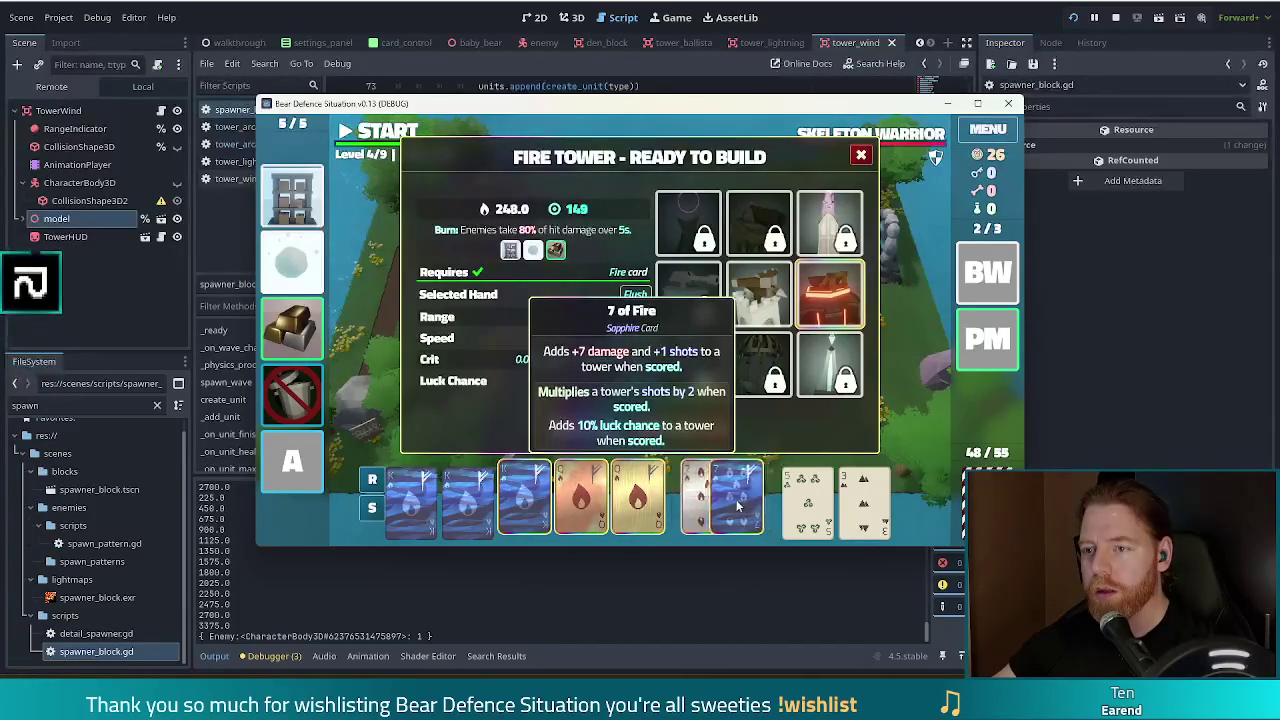
pyautogui.moveTo(508, 503)
pyautogui.mouseDown()
pyautogui.moveTo(720, 500)
pyautogui.moveTo(706, 493)
pyautogui.moveTo(728, 517)
pyautogui.mouseUp()
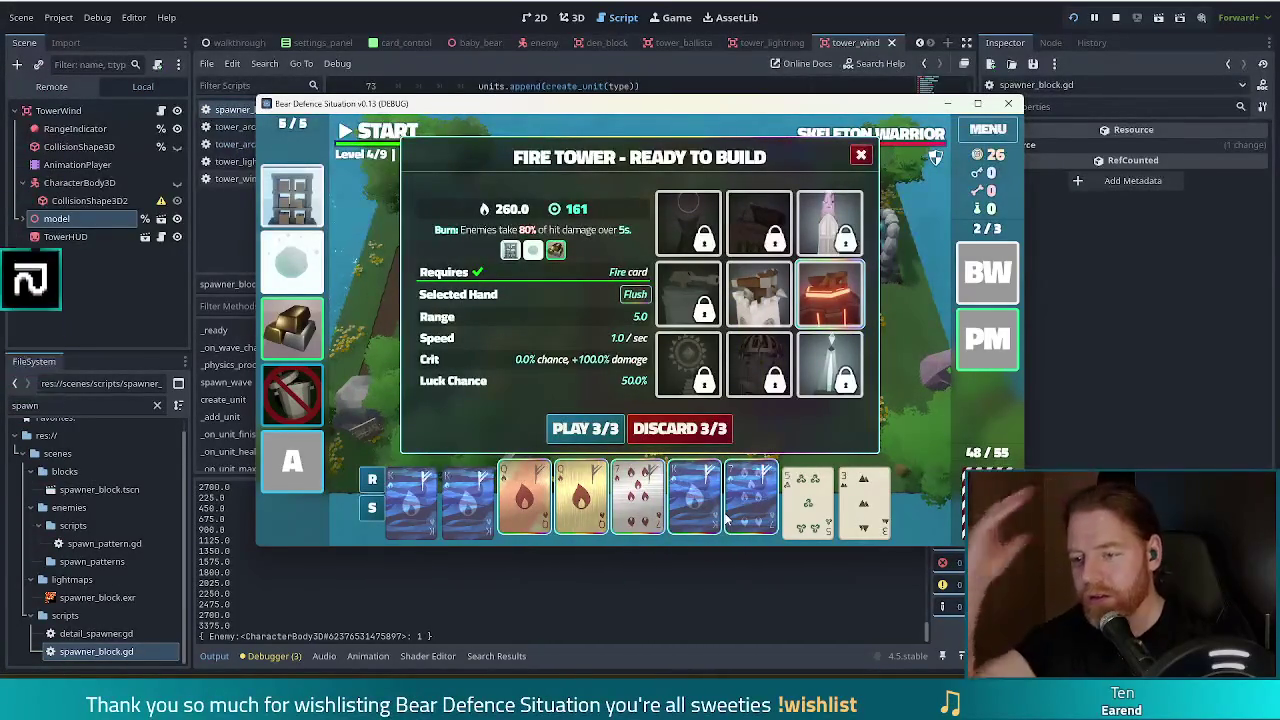
pyautogui.click(522, 500)
pyautogui.click(458, 505)
pyautogui.moveTo(455, 512); pyautogui.dragTo(633, 488)
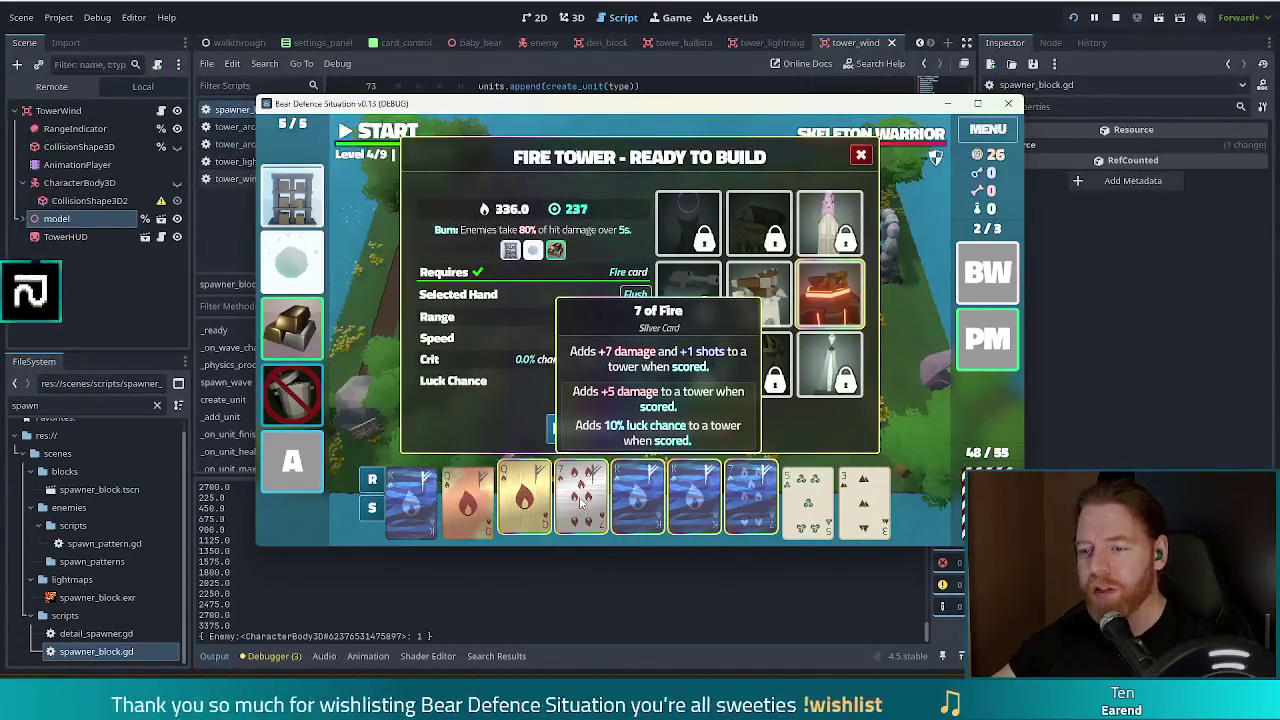
pyautogui.moveTo(410, 500)
pyautogui.mouseDown()
pyautogui.moveTo(553, 495)
pyautogui.moveTo(467, 500)
pyautogui.mouseUp()
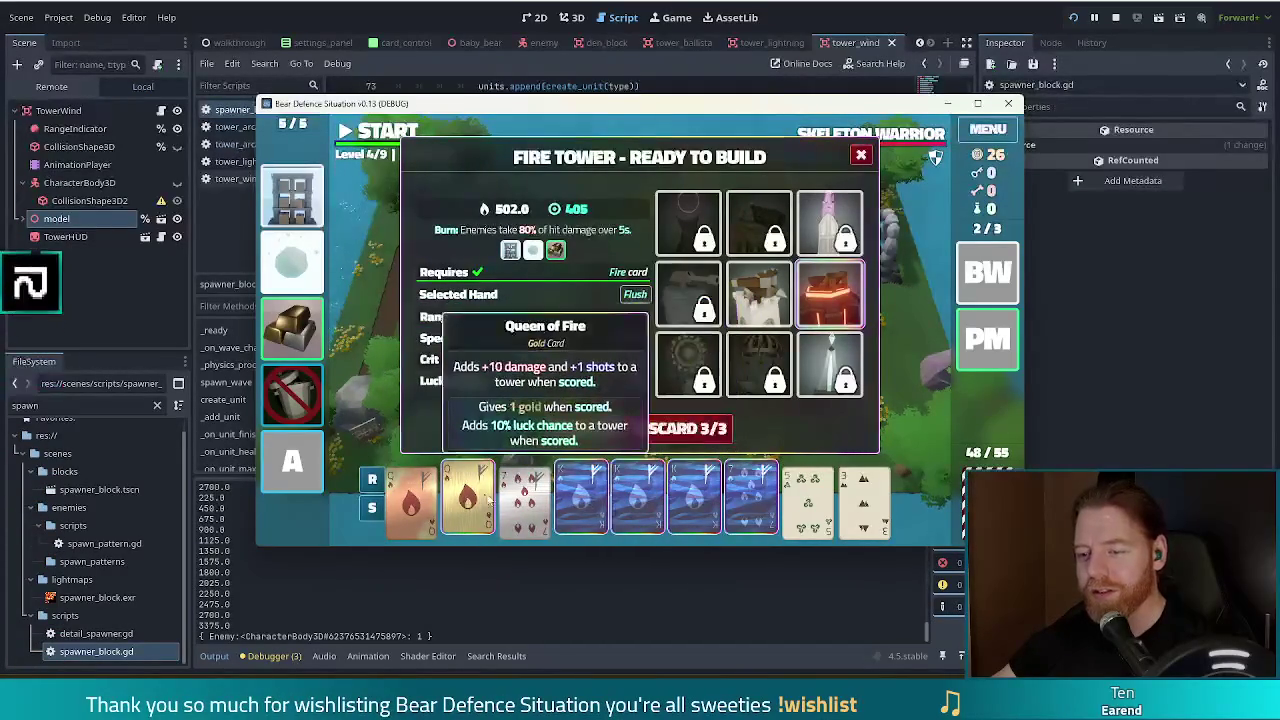
pyautogui.moveTo(524, 500)
pyautogui.mouseDown()
pyautogui.moveTo(707, 495)
pyautogui.moveTo(524, 497)
pyautogui.mouseUp()
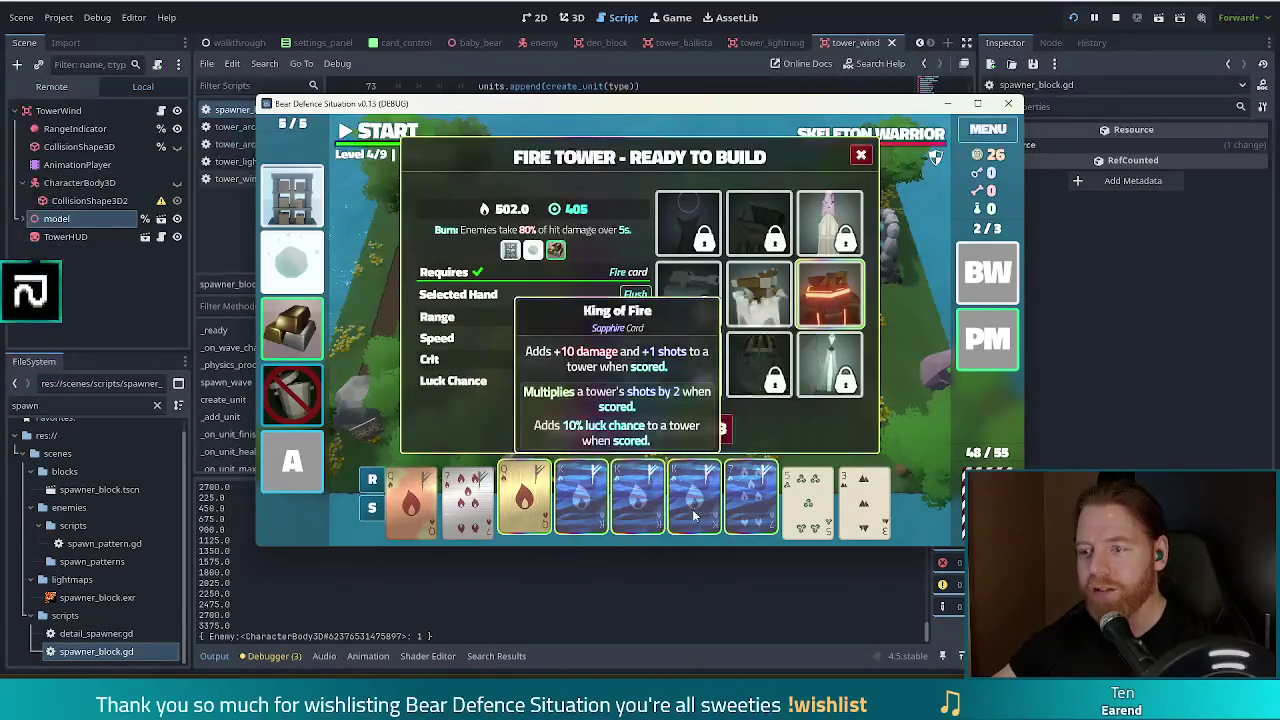
pyautogui.moveTo(757, 508)
pyautogui.mouseDown()
pyautogui.moveTo(521, 500)
pyautogui.moveTo(750, 500)
pyautogui.mouseUp()
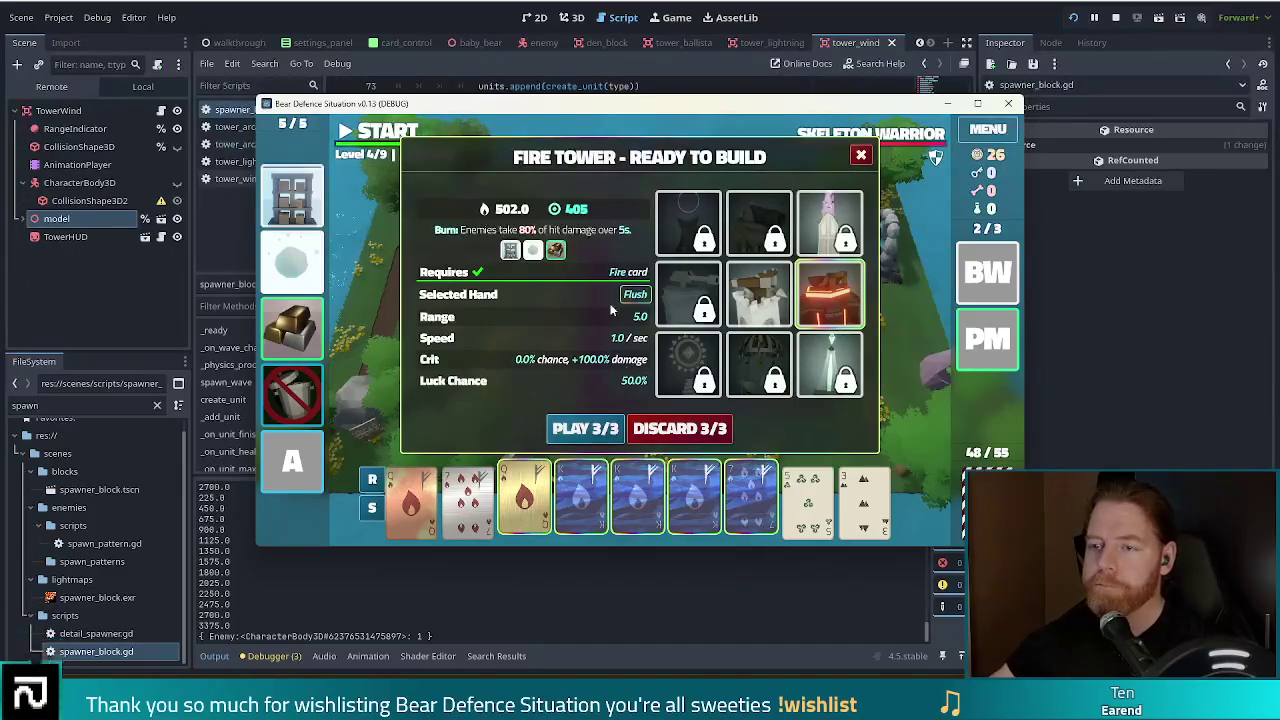
# - Play the flush hand to build the Fire Tower
pyautogui.moveTo(908, 143)
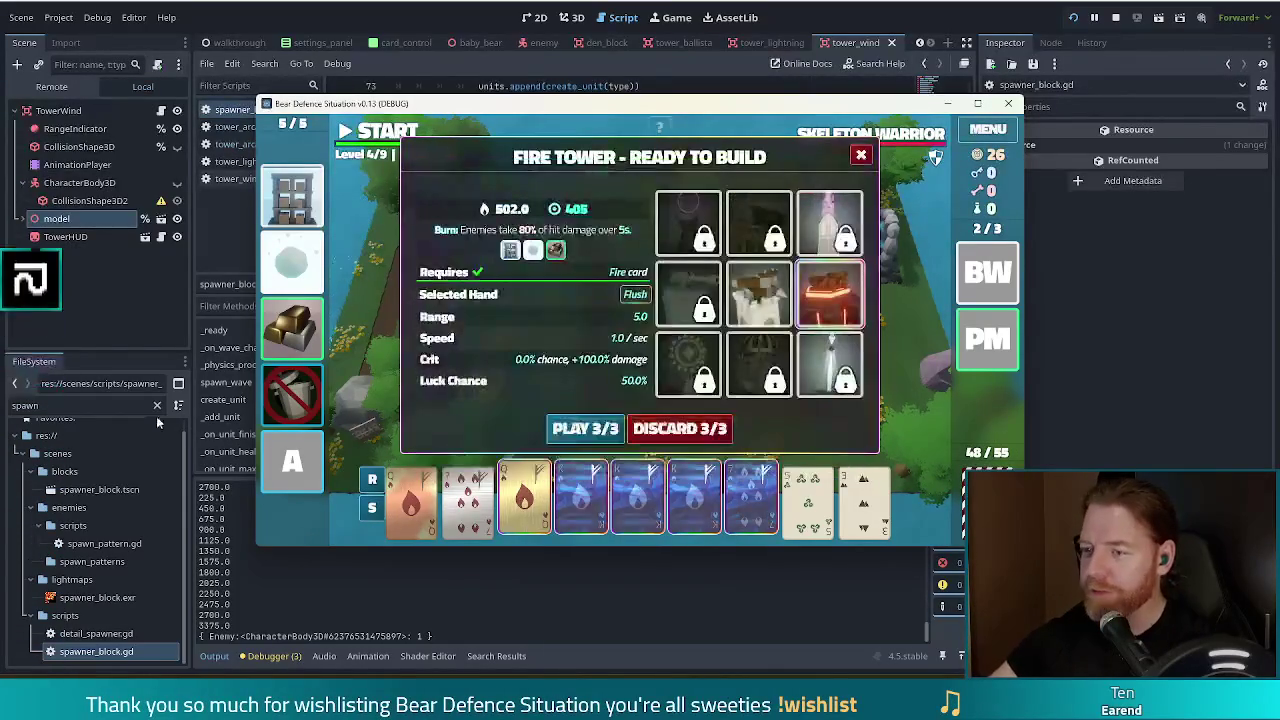
pyautogui.moveTo(298, 264)
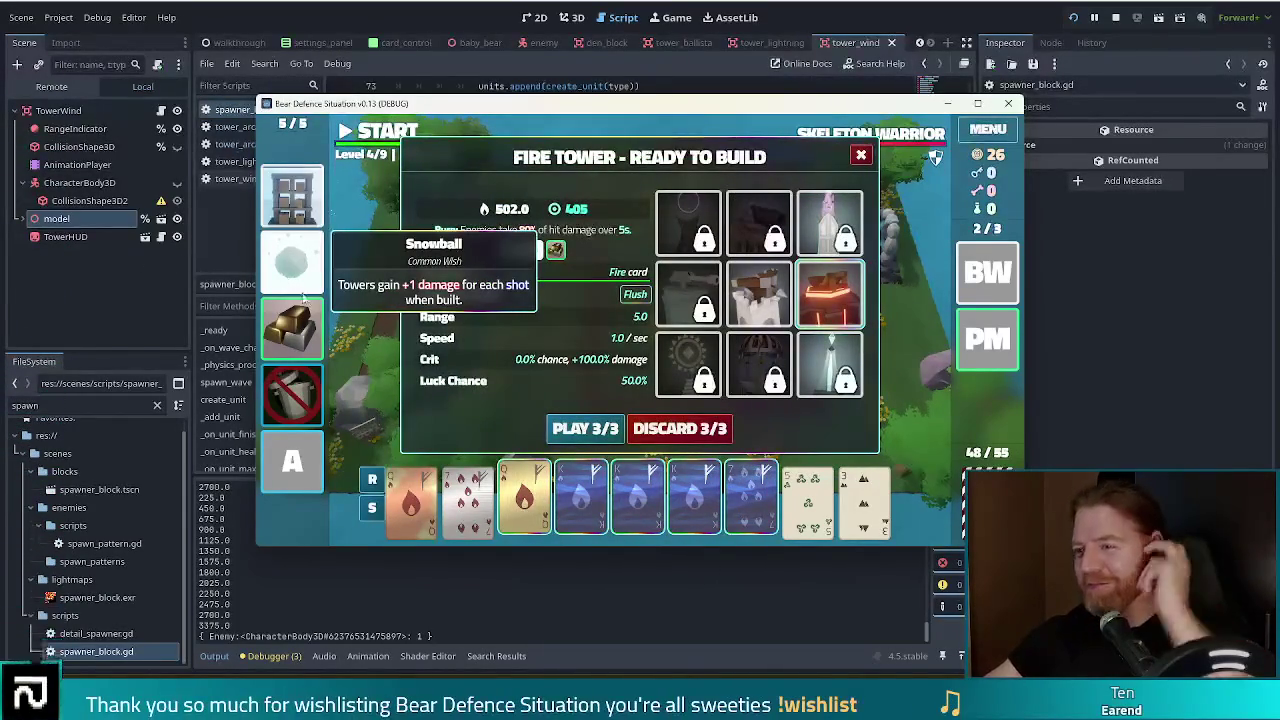
pyautogui.click(588, 430)
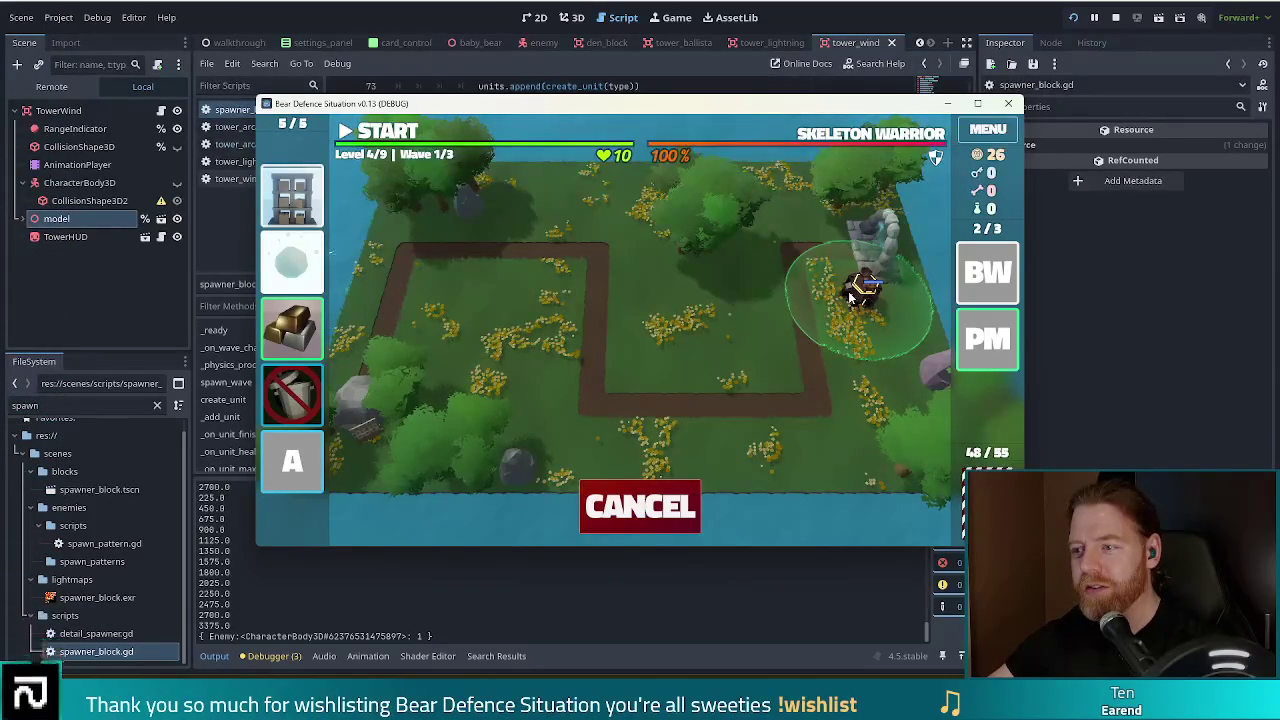
# - Place the Fire Tower near the rocks beside the path's right side
pyautogui.click(850, 297)
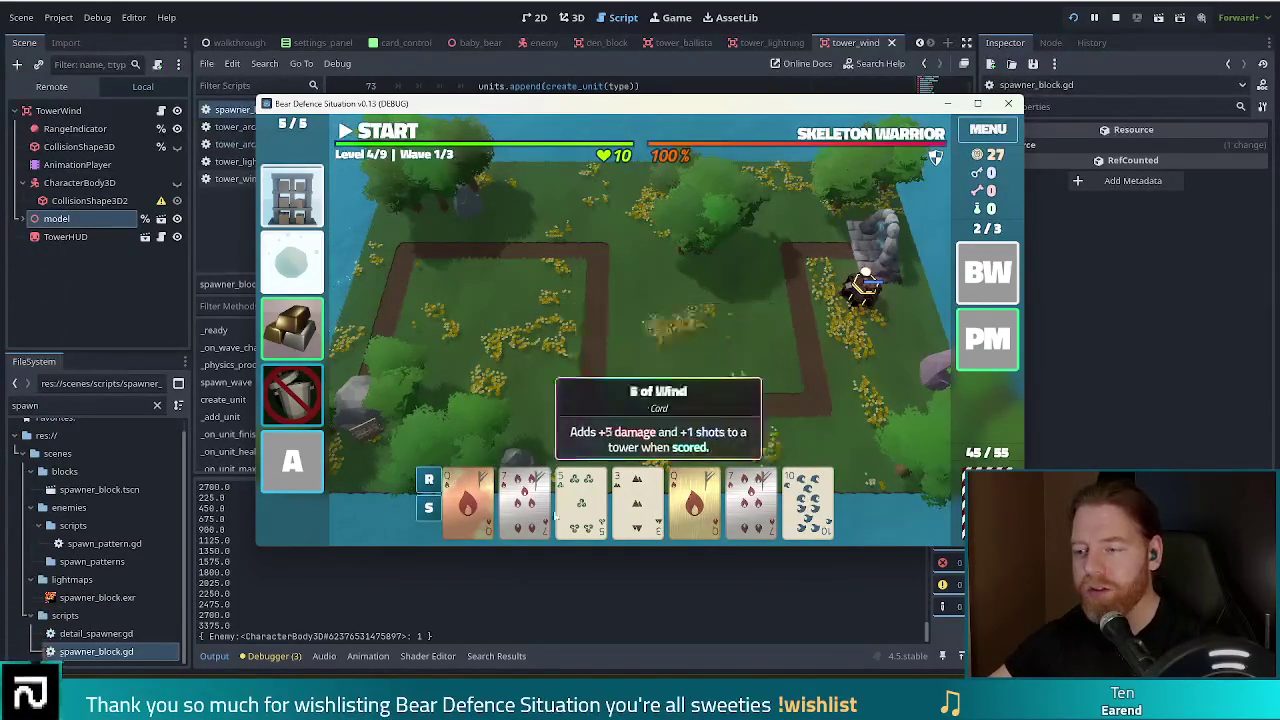
# - Open the deck overview with D, browse its cards, then close it
pyautogui.press('d')
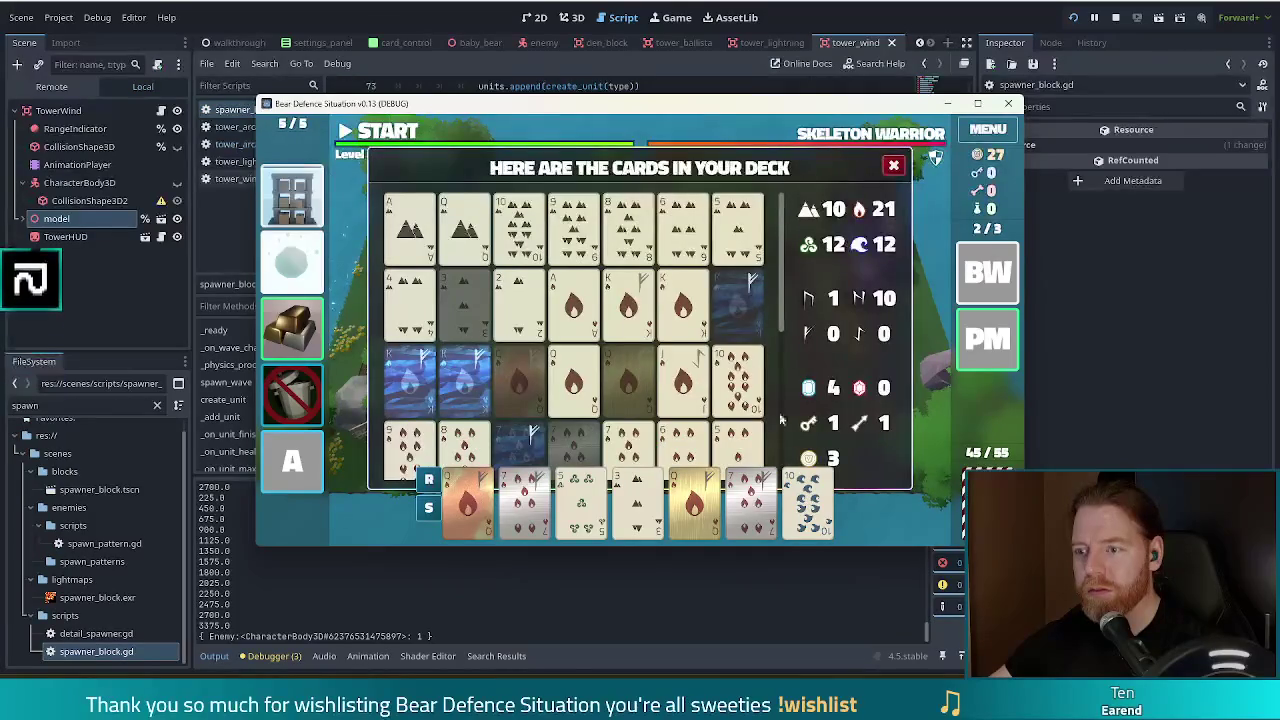
pyautogui.moveTo(787, 247)
pyautogui.mouseDown()
pyautogui.moveTo(785, 346)
pyautogui.moveTo(760, 323)
pyautogui.mouseUp()
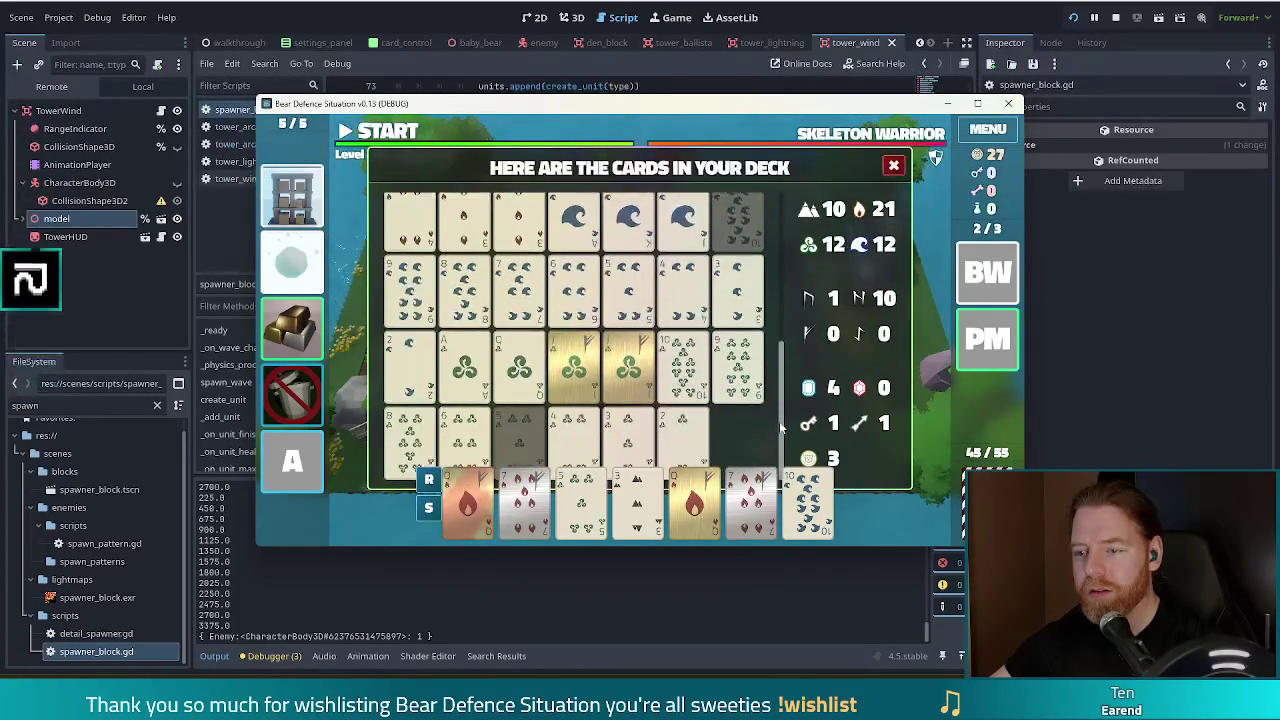
pyautogui.scroll(5, 760, 323)
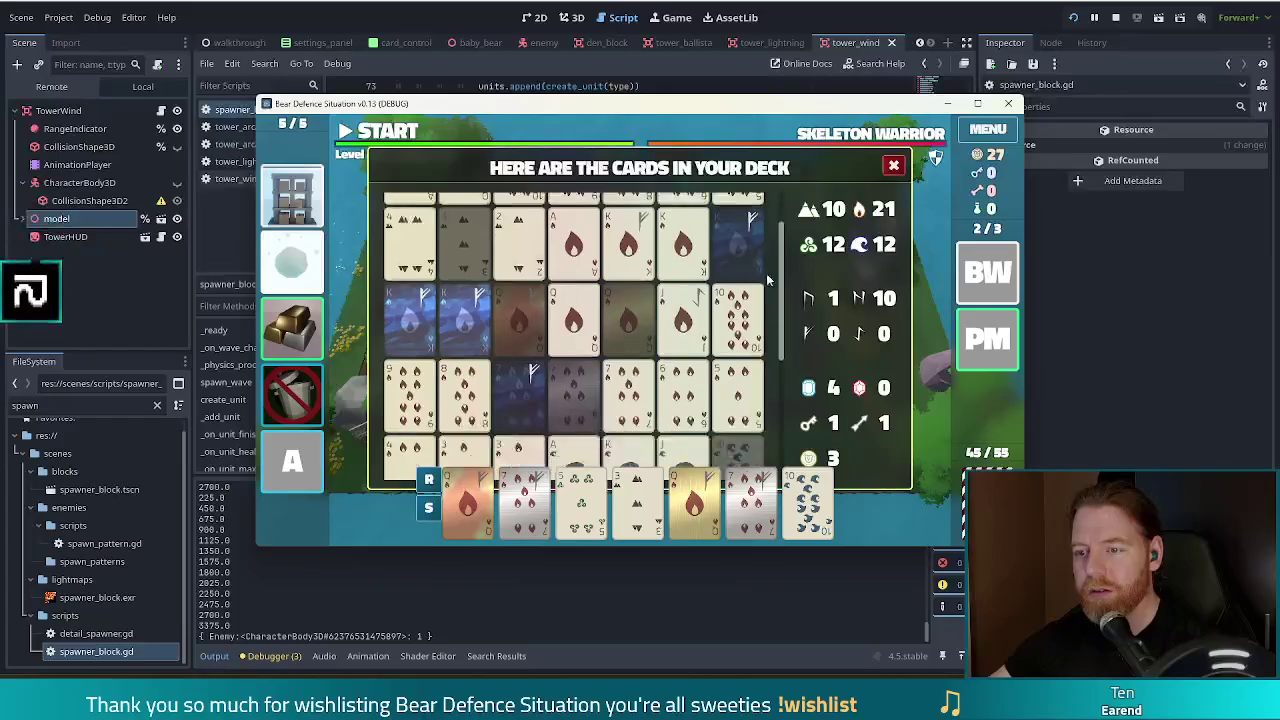
pyautogui.moveTo(775, 505)
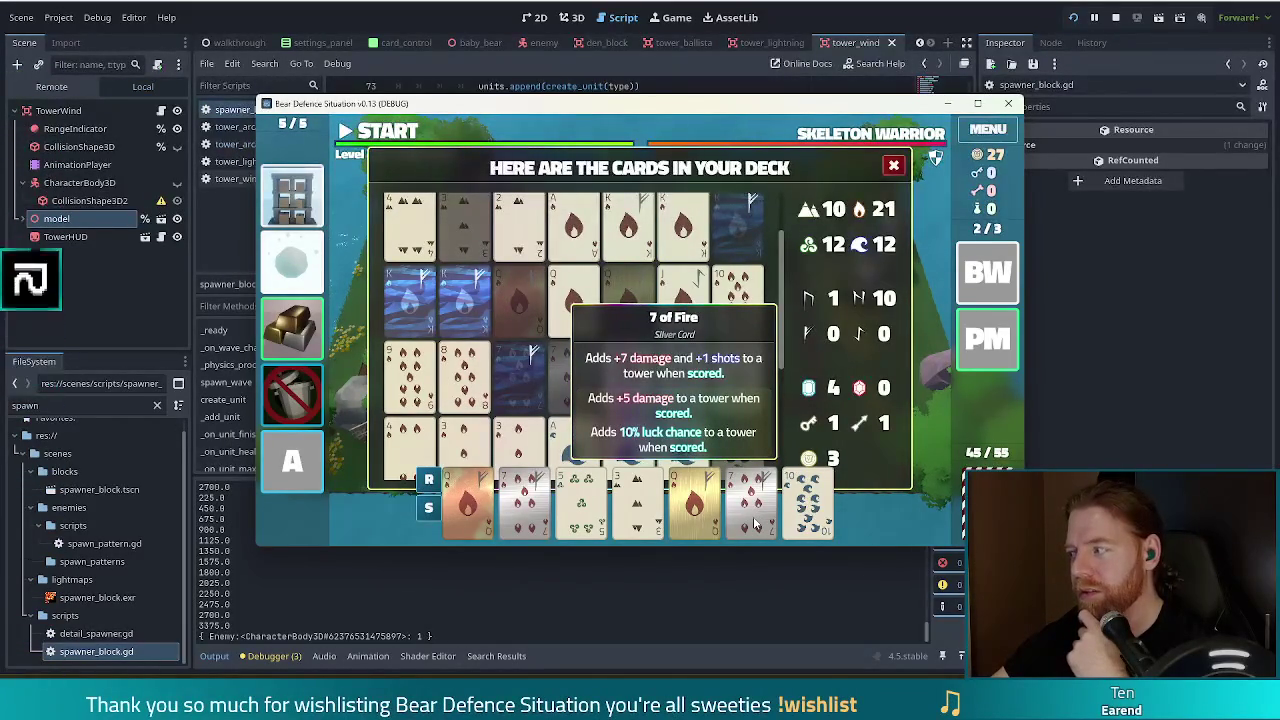
pyautogui.click(894, 166)
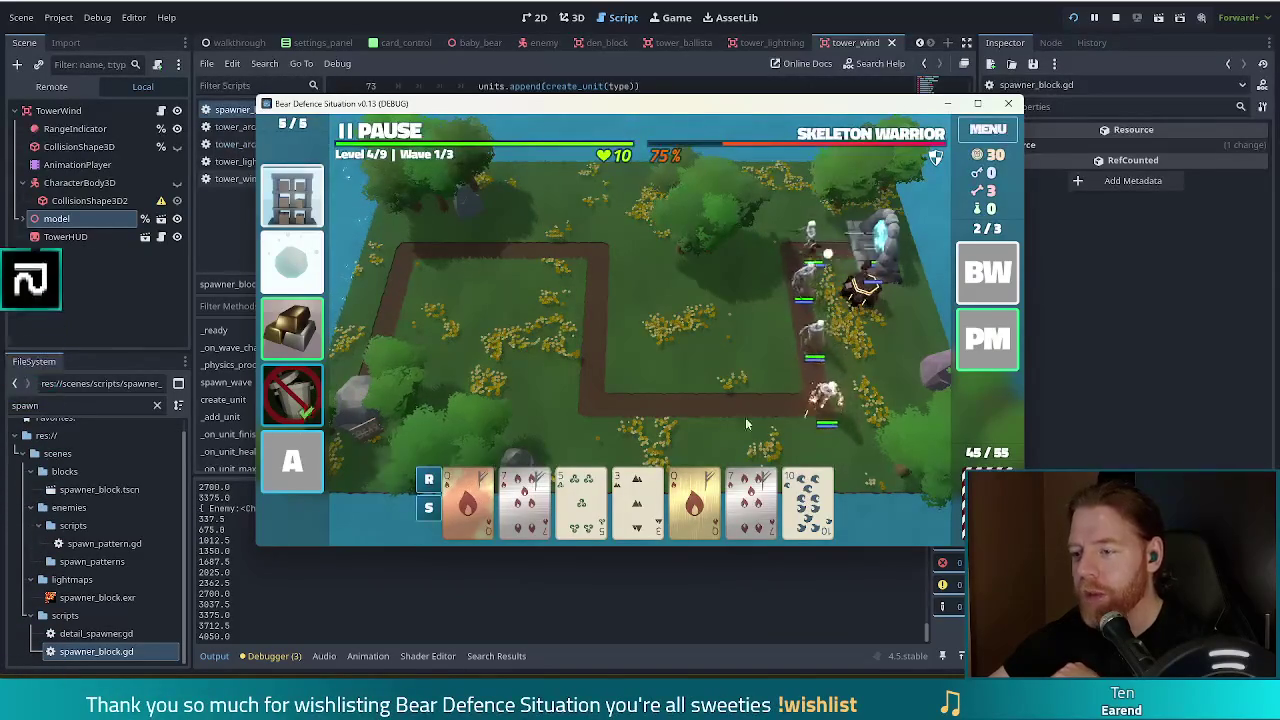
# - Pause the wave after briefly resuming it, and pick a fire card for a new tower hand
pyautogui.click(390, 133)
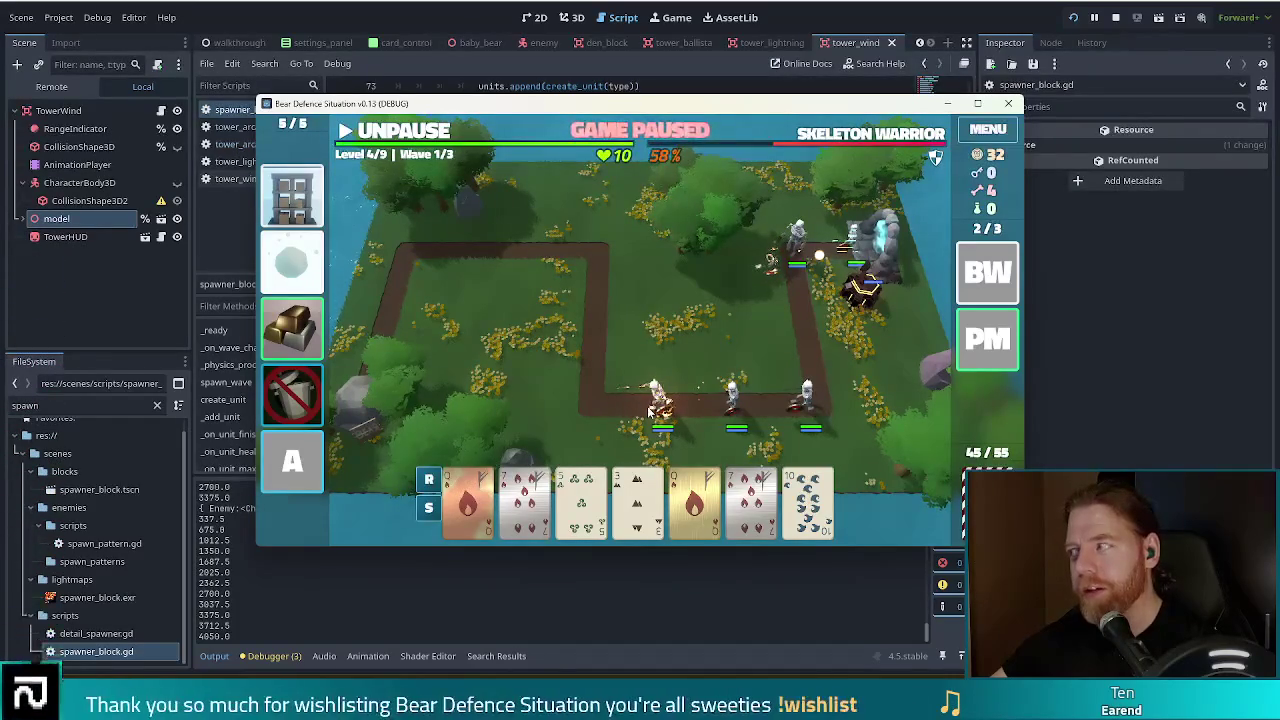
pyautogui.click(447, 134)
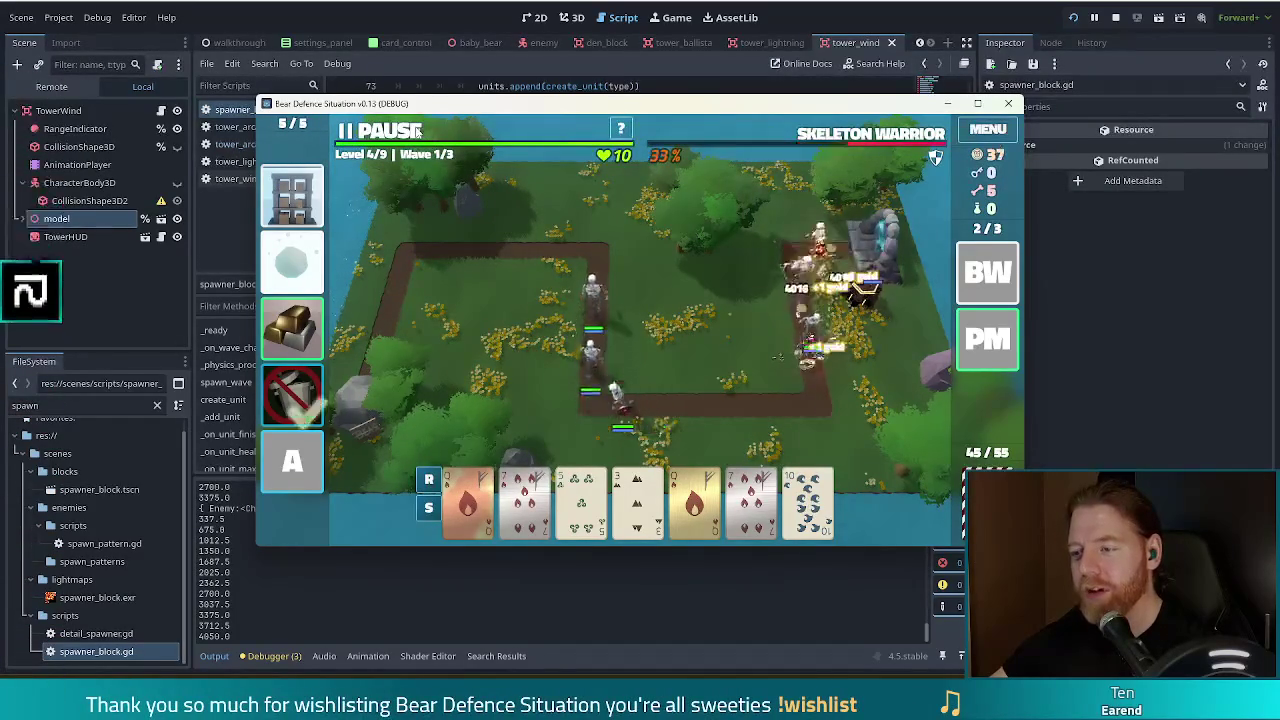
pyautogui.click(418, 131)
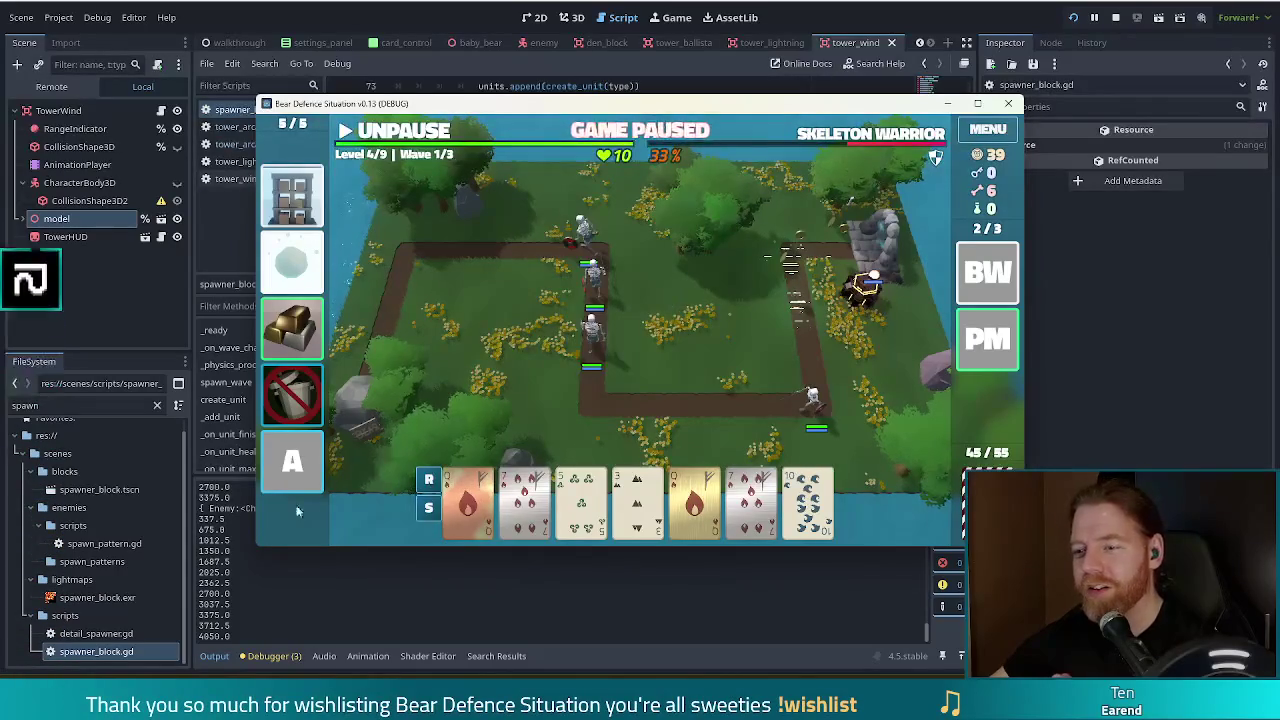
pyautogui.click(467, 500)
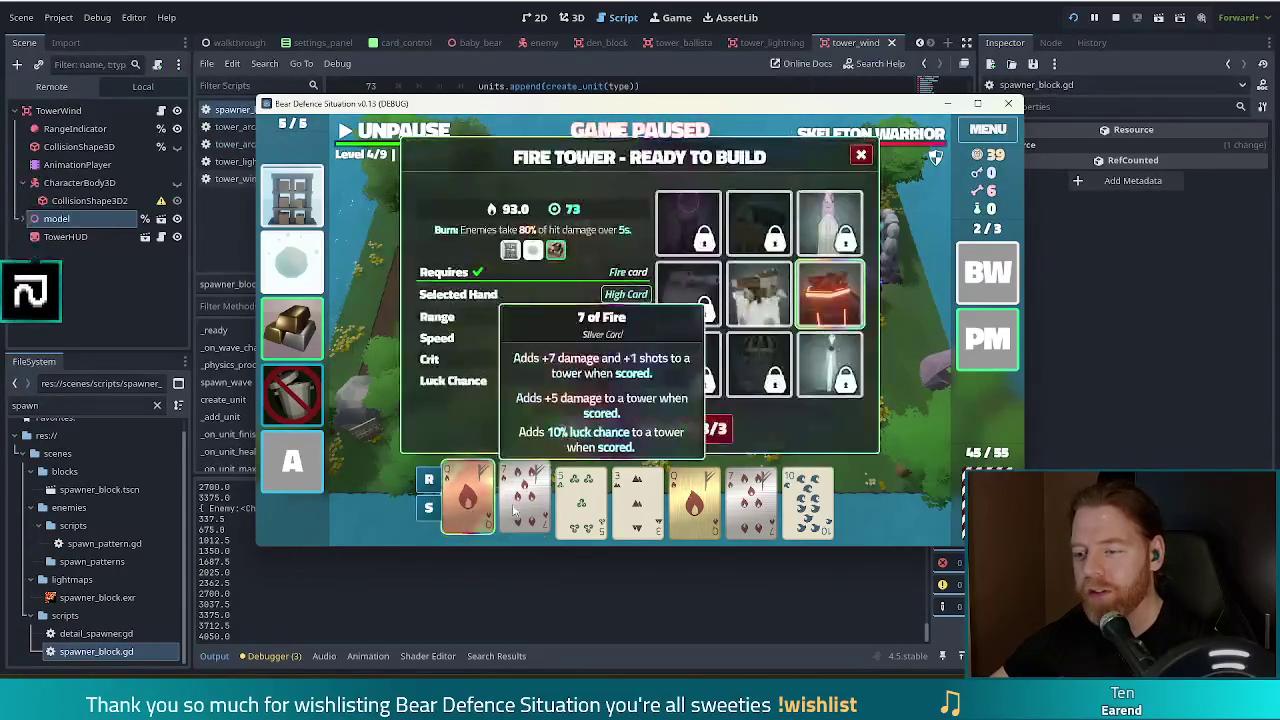
# - Build a Two Pair Fire Tower on the map's left side, then resume and clear wave 1
pyautogui.click(524, 500)
pyautogui.click(694, 500)
pyautogui.click(752, 518)
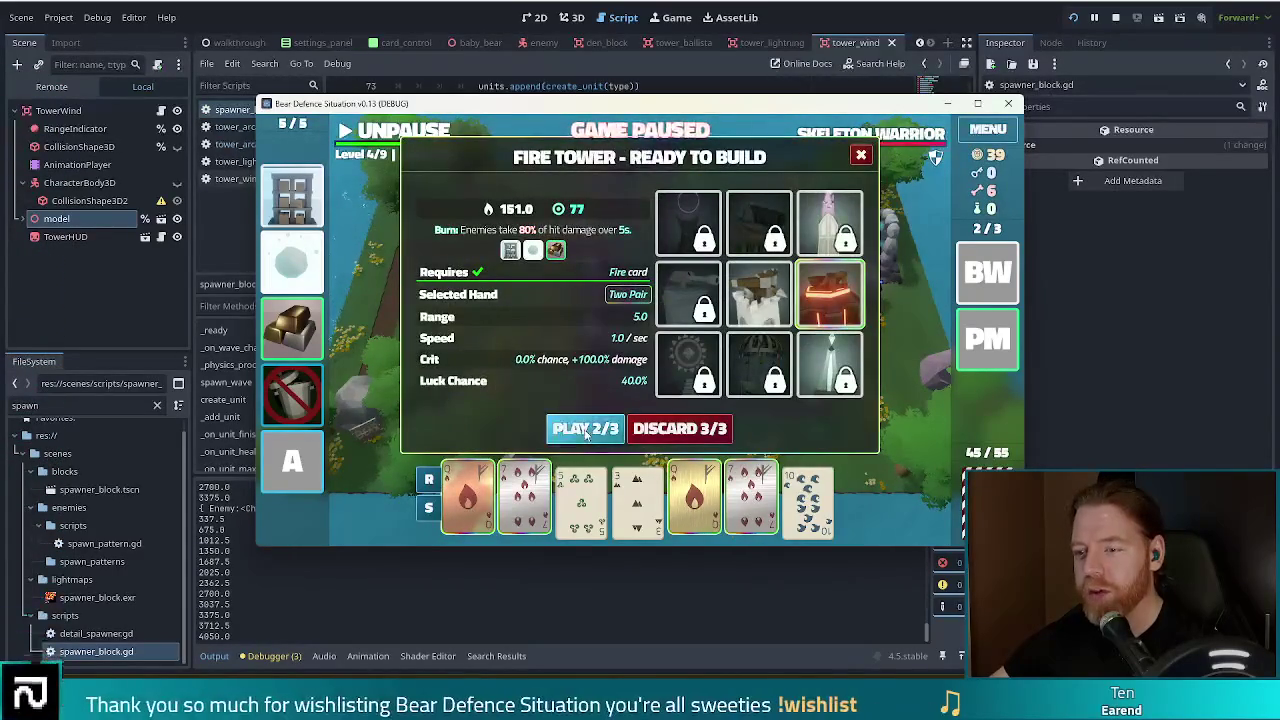
pyautogui.click(585, 429)
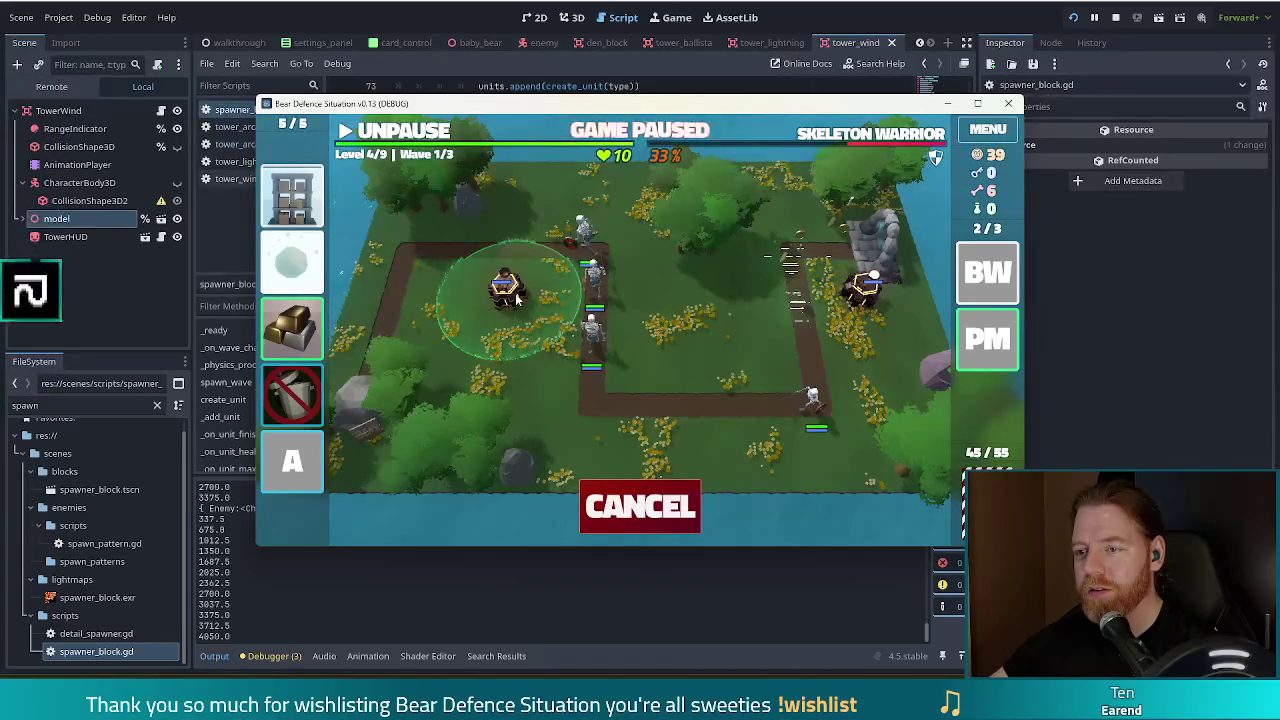
pyautogui.click(516, 298)
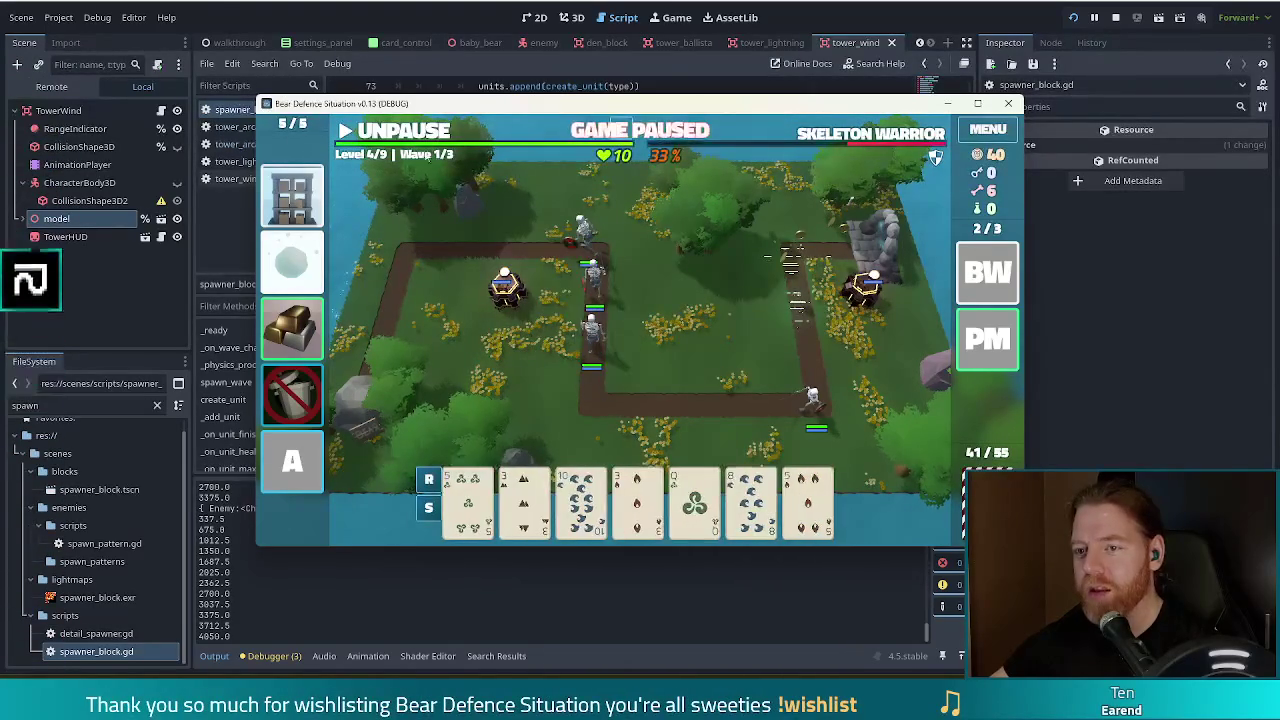
pyautogui.press('space')
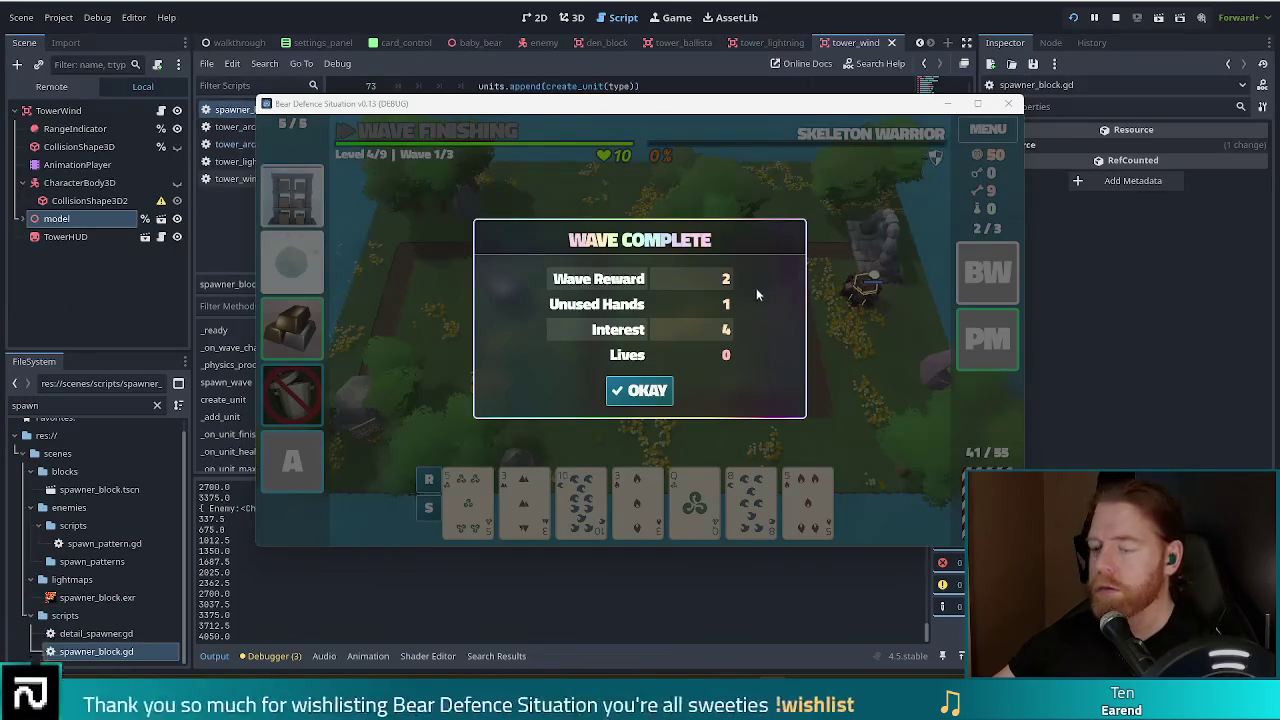
pyautogui.click(647, 393)
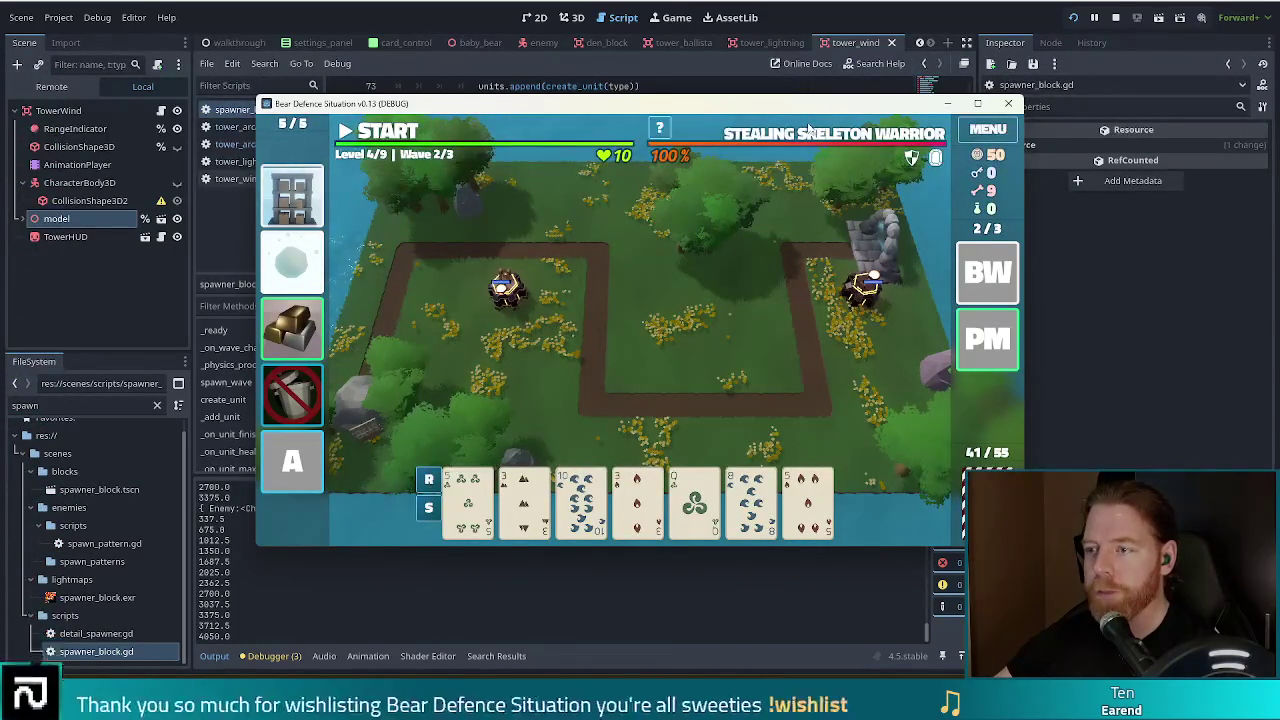
# - Run wave 2 and dismiss its results
pyautogui.moveTo(792, 134)
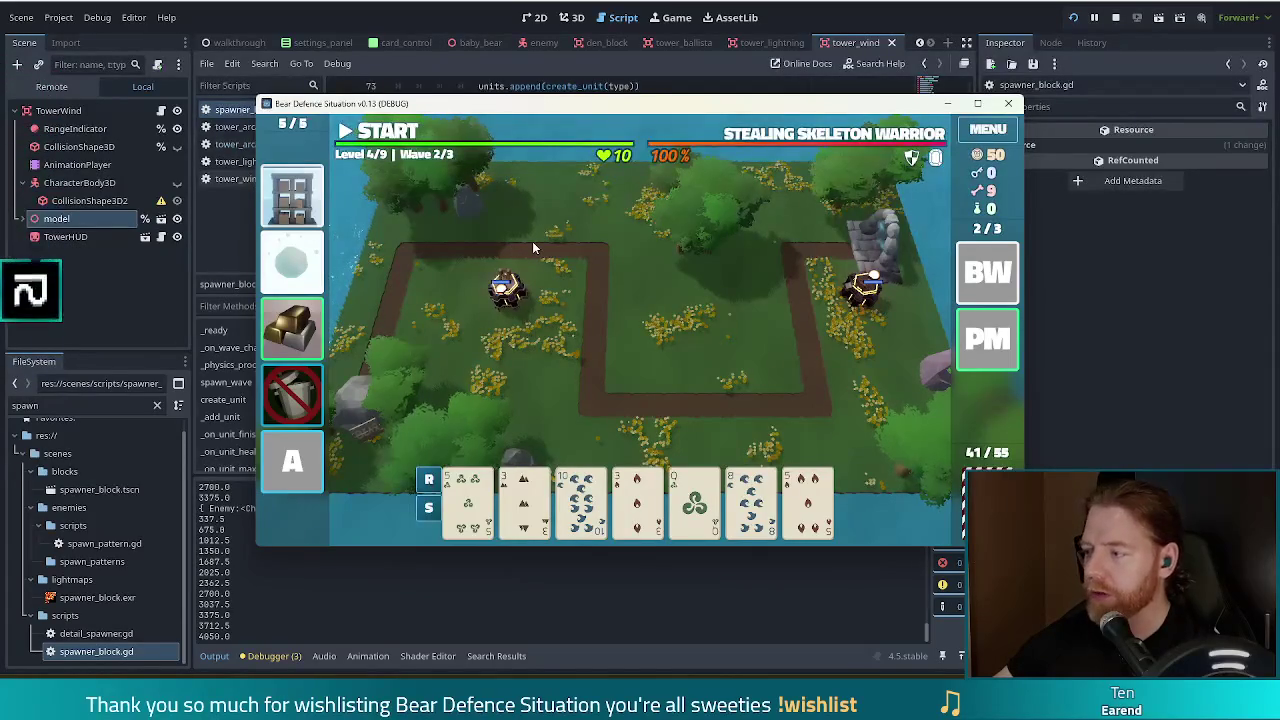
pyautogui.click(383, 138)
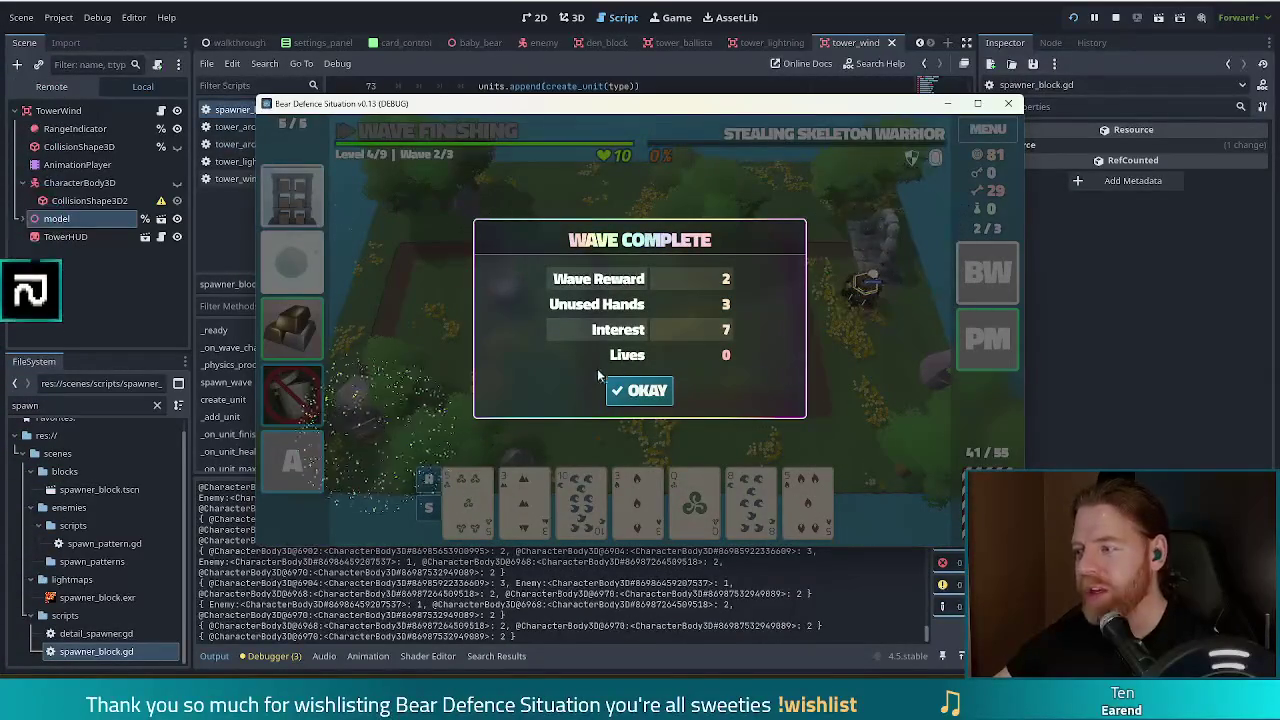
pyautogui.click(647, 386)
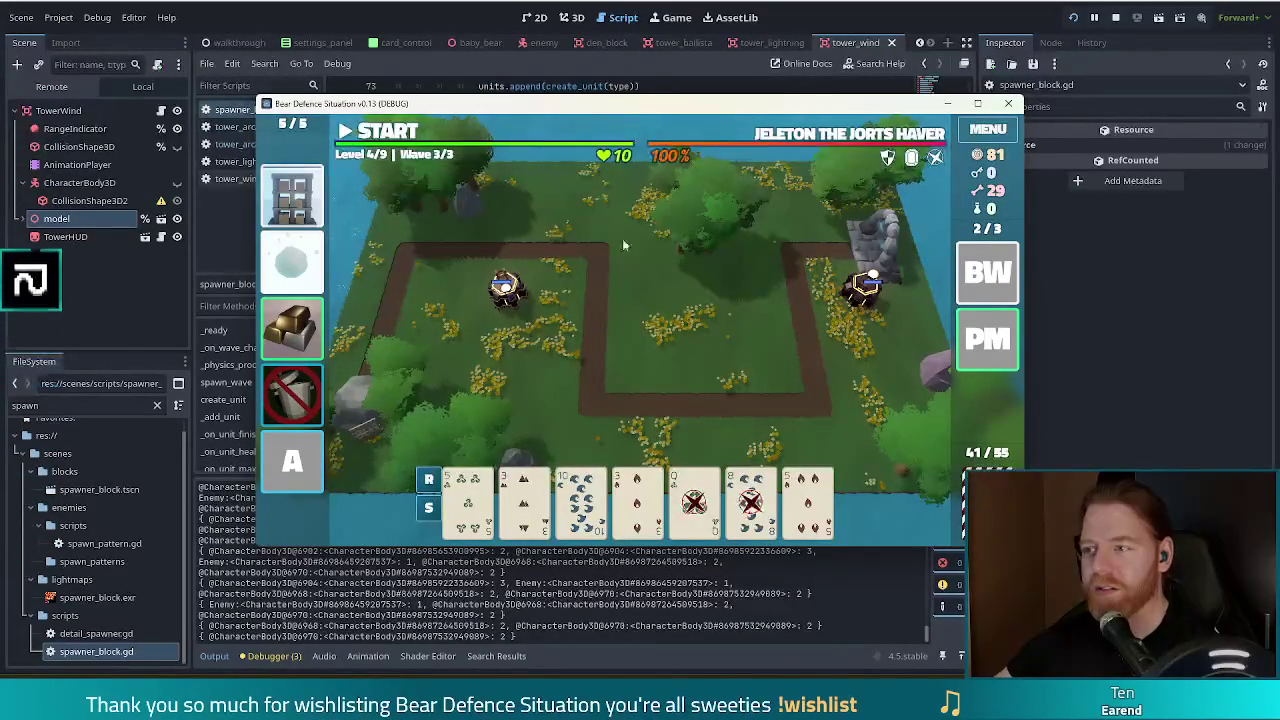
# - Check the right-hand Fire Tower's stats, then launch wave 3
pyautogui.click(868, 290)
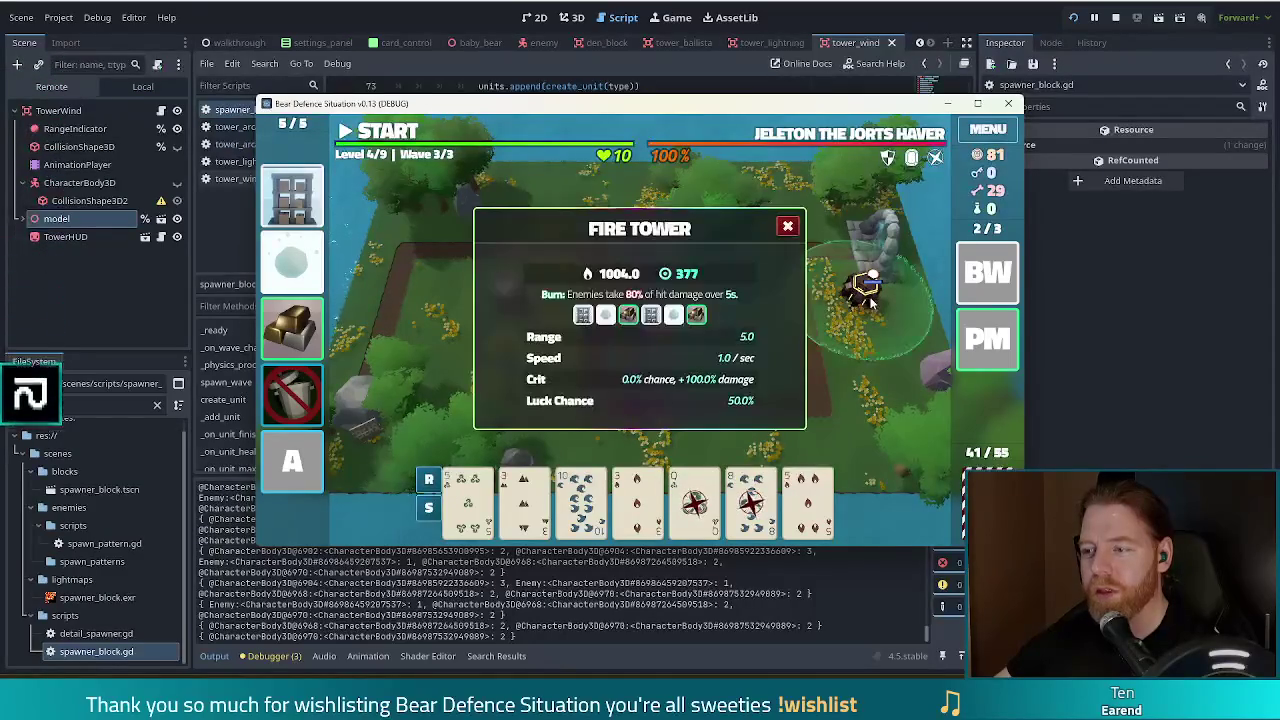
pyautogui.click(789, 228)
pyautogui.click(375, 141)
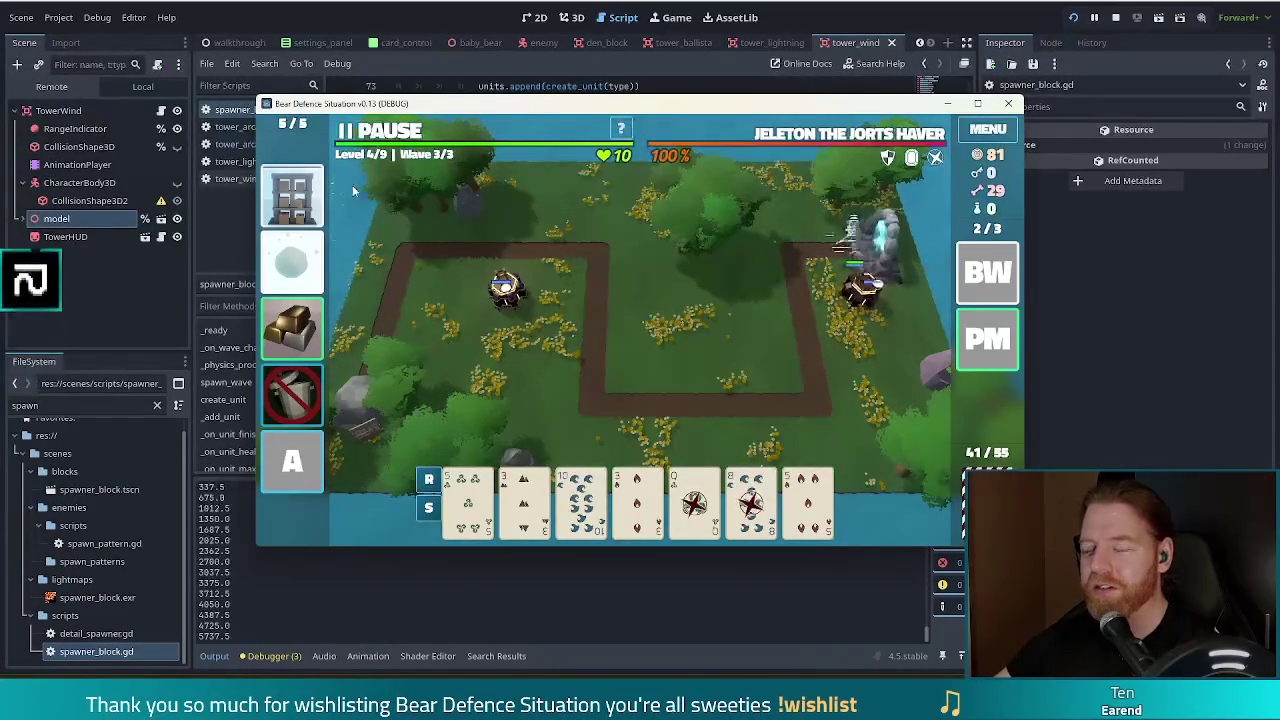
pyautogui.moveTo(295, 205)
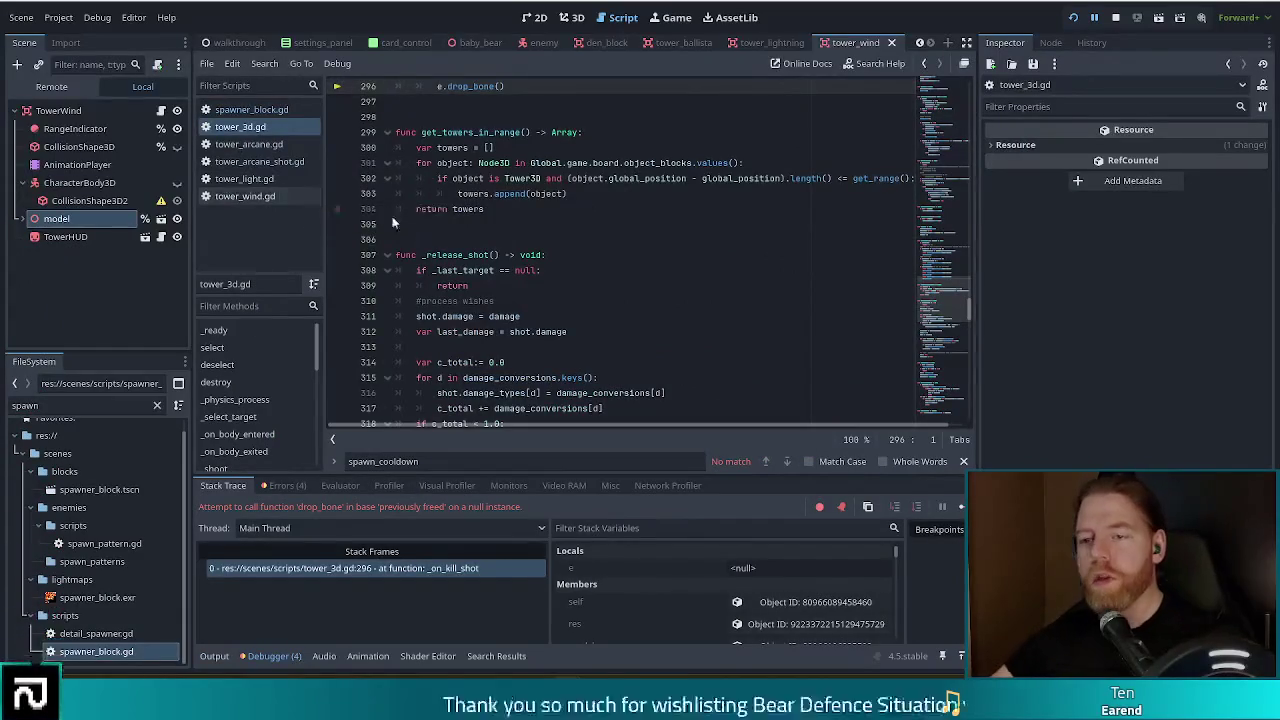
# - Review the drop_bone calls in _on_kill_shot near line 296, then resume execution past the crash
pyautogui.scroll(2, 534, 196)
pyautogui.scroll(2, 590, 286)
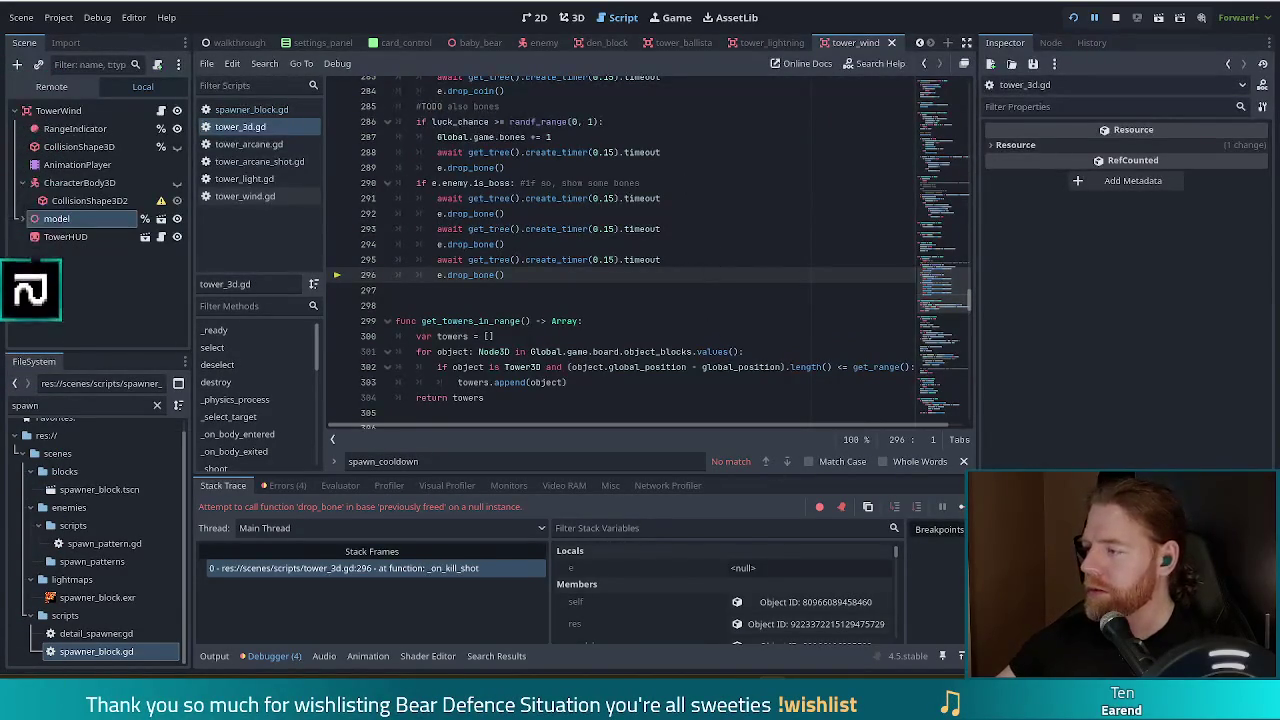
pyautogui.press('F12')
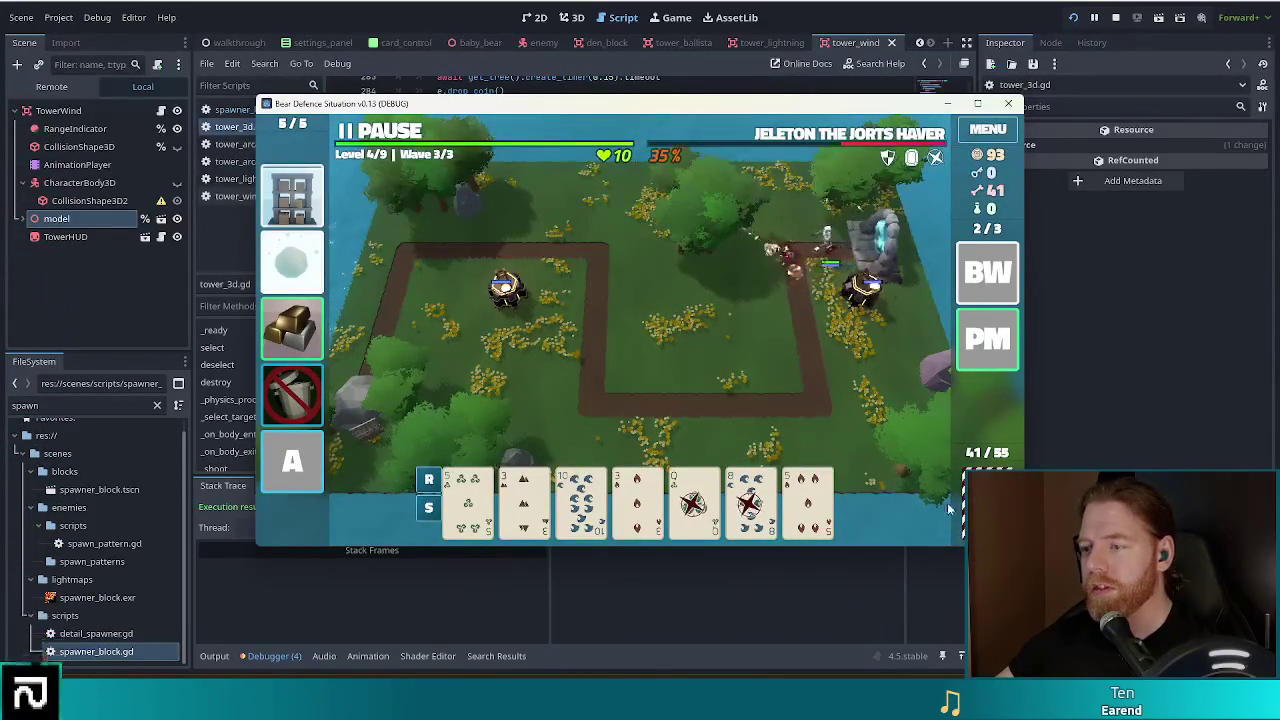
# - Dismiss the Wave 3 results and upgrade the Fire Tower to level 5
pyautogui.moveTo(773, 485)
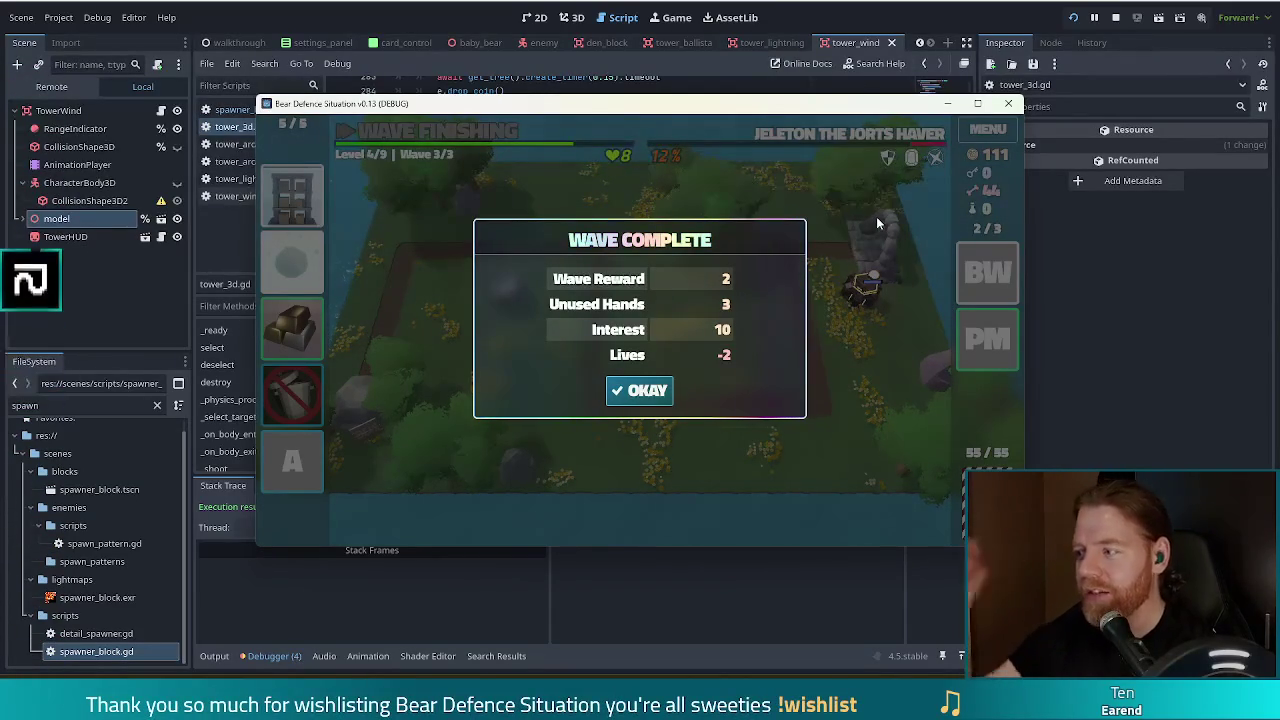
pyautogui.click(630, 397)
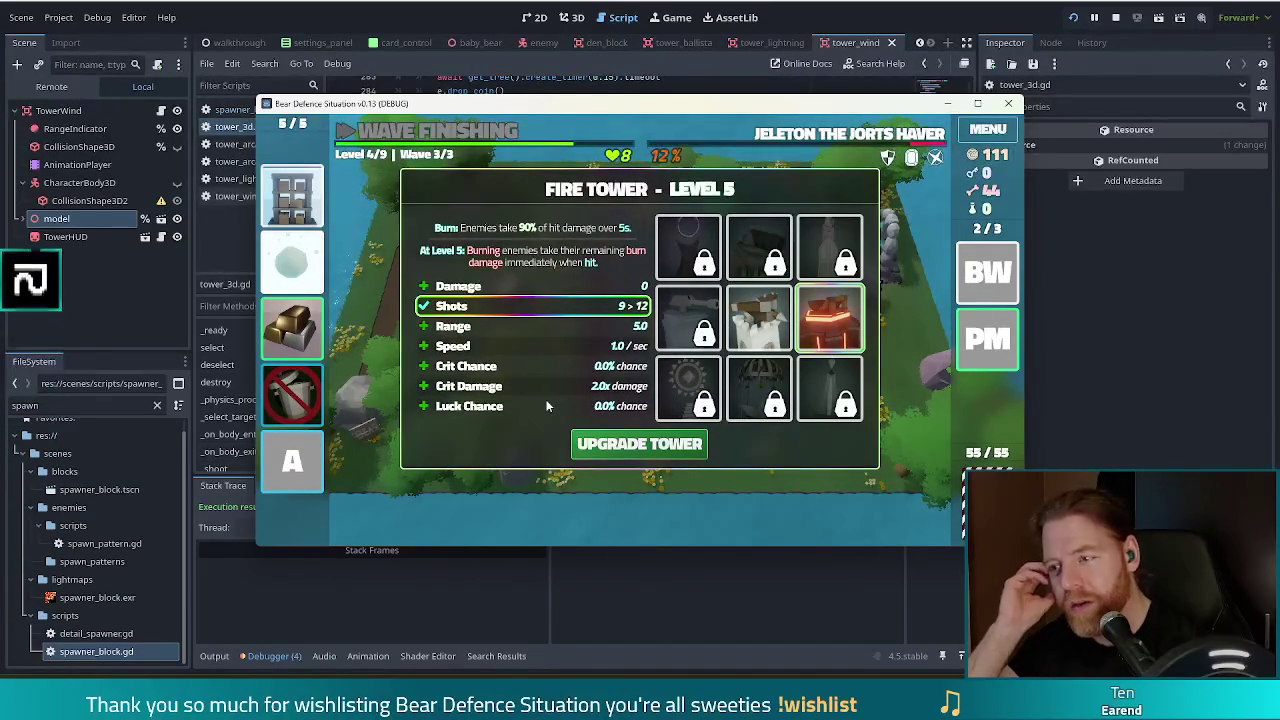
pyautogui.click(636, 445)
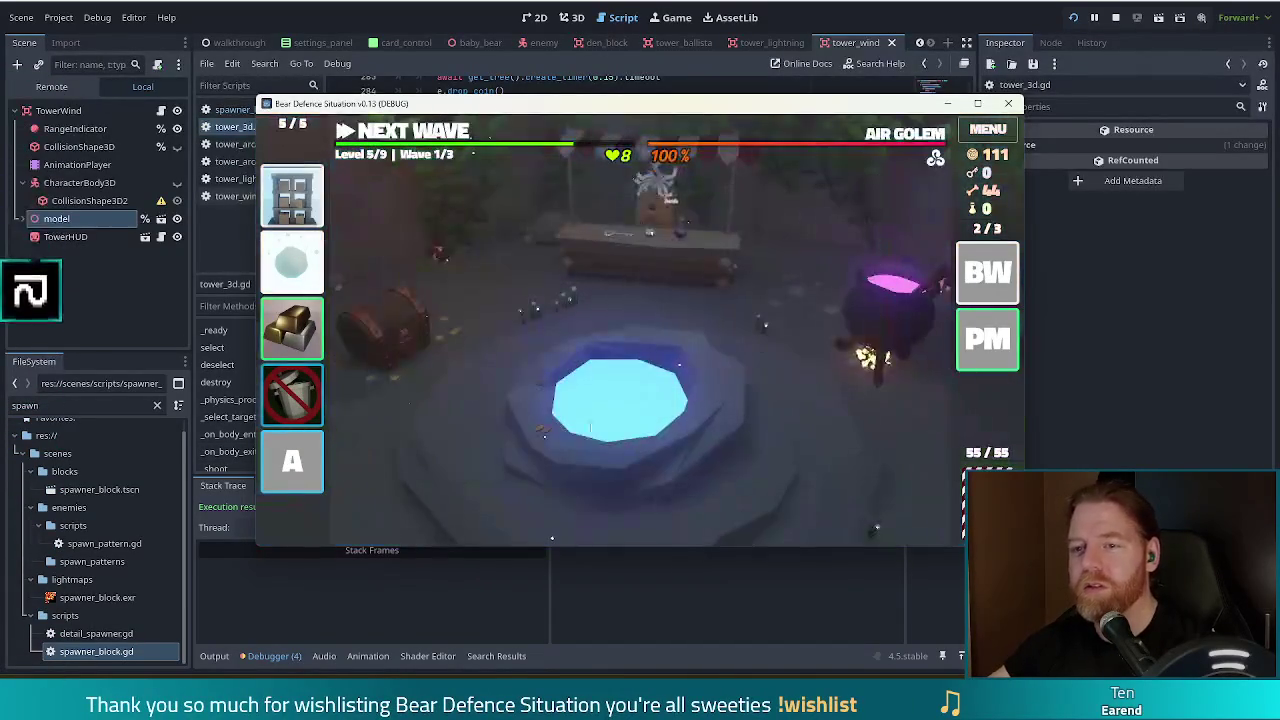